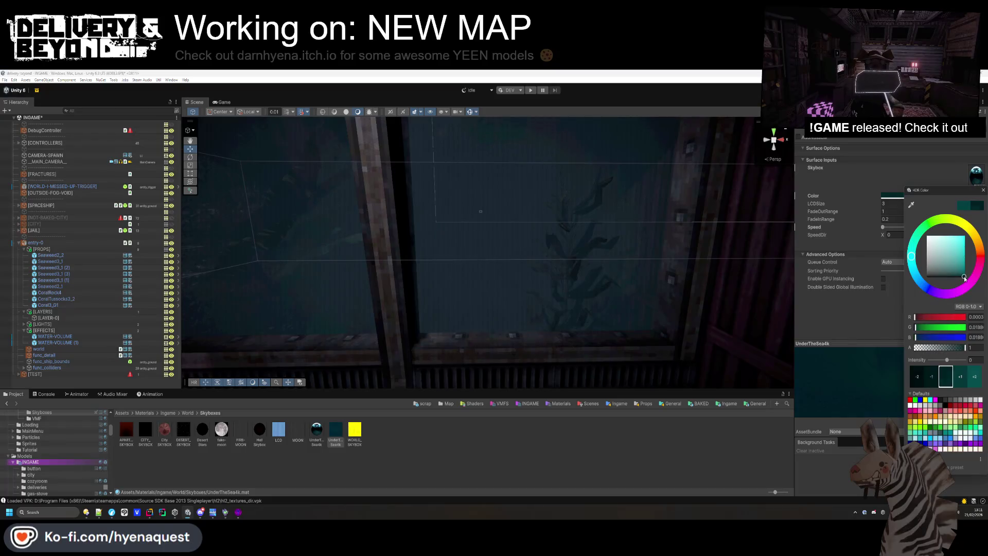
Close the skybox colour picker and look around the underwater room
click(647, 221)
mouse_move(646, 221)
mouse_down()
mouse_move(657, 262)
mouse_move(662, 227)
mouse_move(672, 223)
mouse_move(702, 273)
mouse_move(739, 289)
mouse_move(700, 156)
mouse_move(611, 214)
mouse_move(425, 252)
mouse_move(313, 225)
mouse_move(298, 305)
mouse_move(417, 318)
mouse_move(448, 304)
mouse_move(361, 381)
mouse_up()
click(334, 431)
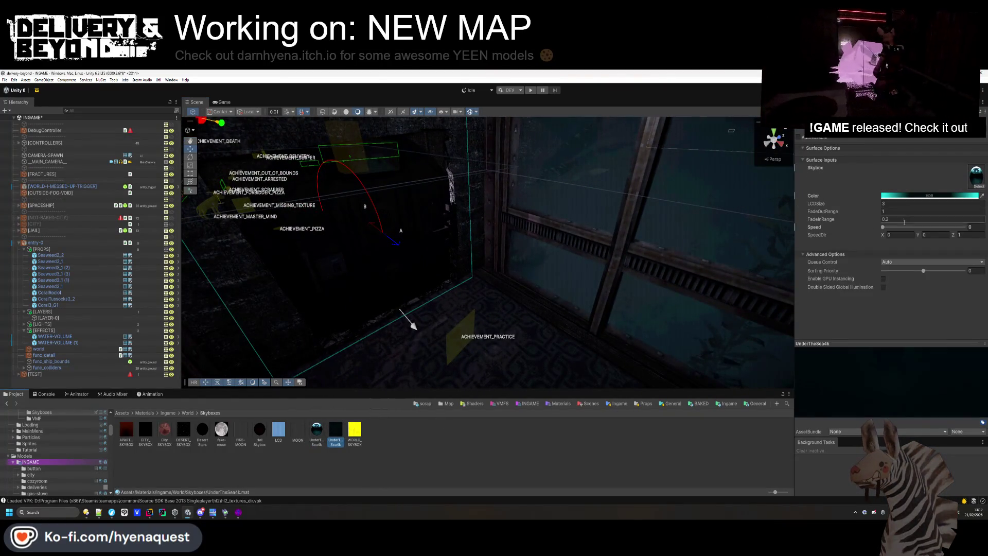
Face the window wall straight on and select the SEA water material from the Fracture entities
click(770, 143)
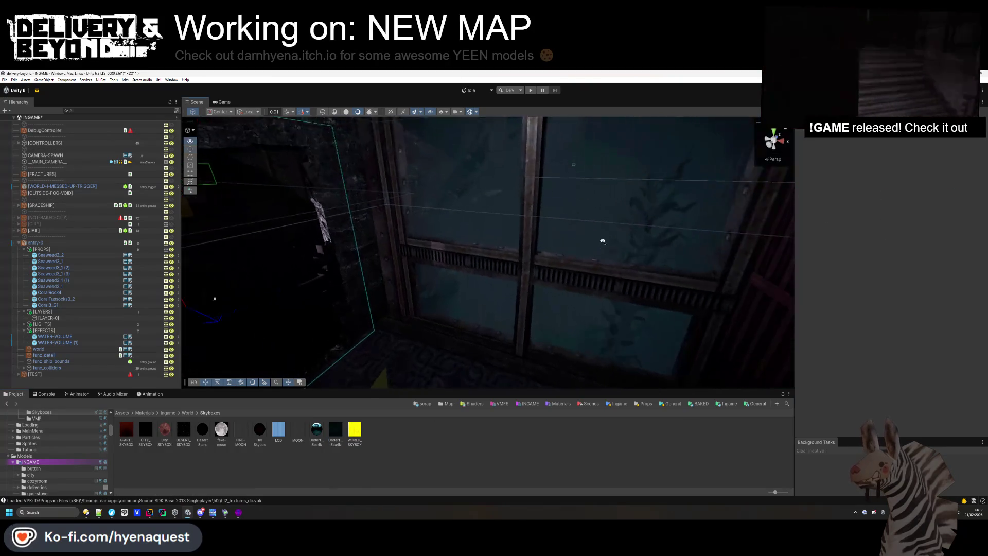
click(498, 456)
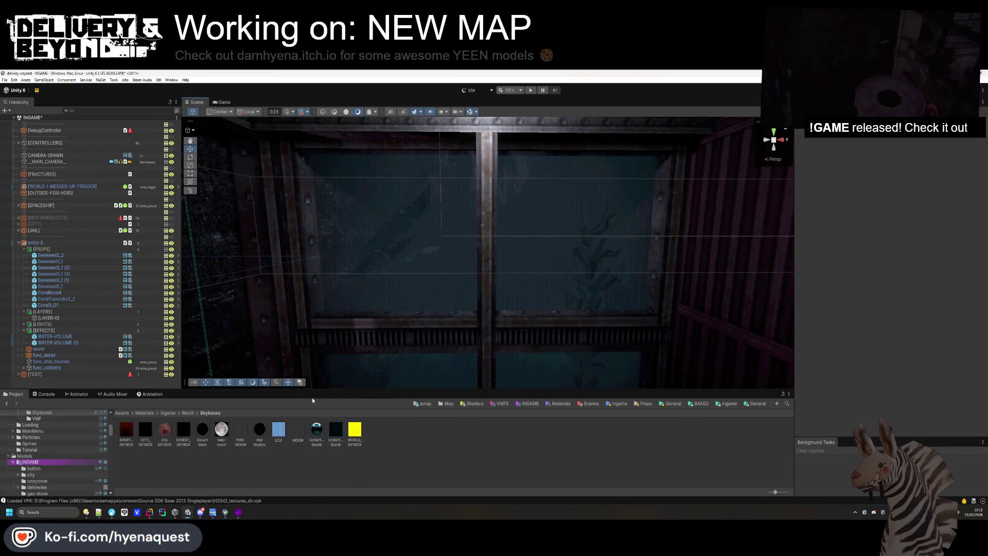
click(150, 434)
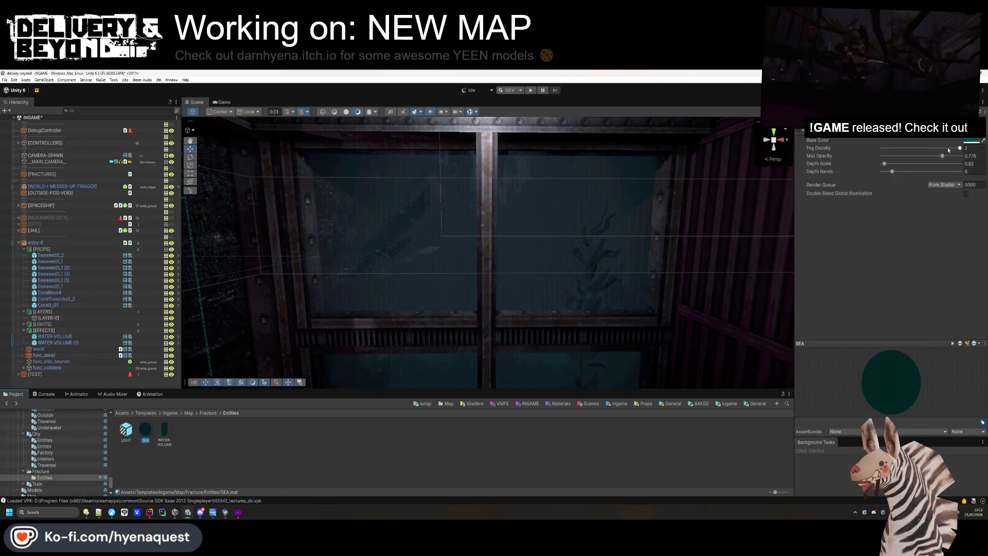
Lower SEA's Fog Density to 0.778 and Max Opacity to 0.519
drag(950, 150, 912, 148)
mouse_move(525, 319)
mouse_down()
mouse_move(553, 207)
mouse_move(503, 309)
mouse_move(419, 313)
mouse_move(431, 244)
mouse_up()
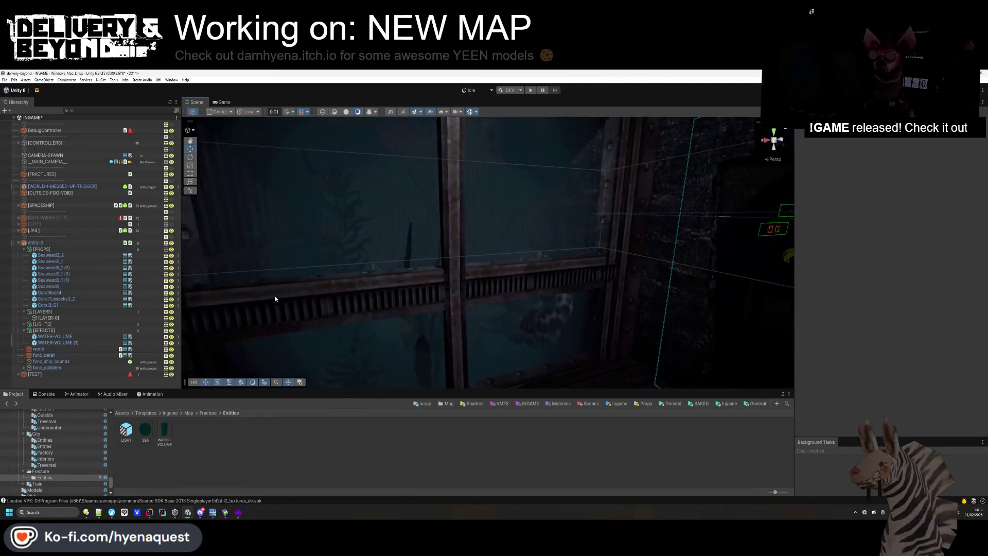
click(146, 430)
mouse_move(942, 156)
mouse_down()
mouse_move(862, 163)
mouse_move(915, 169)
mouse_up()
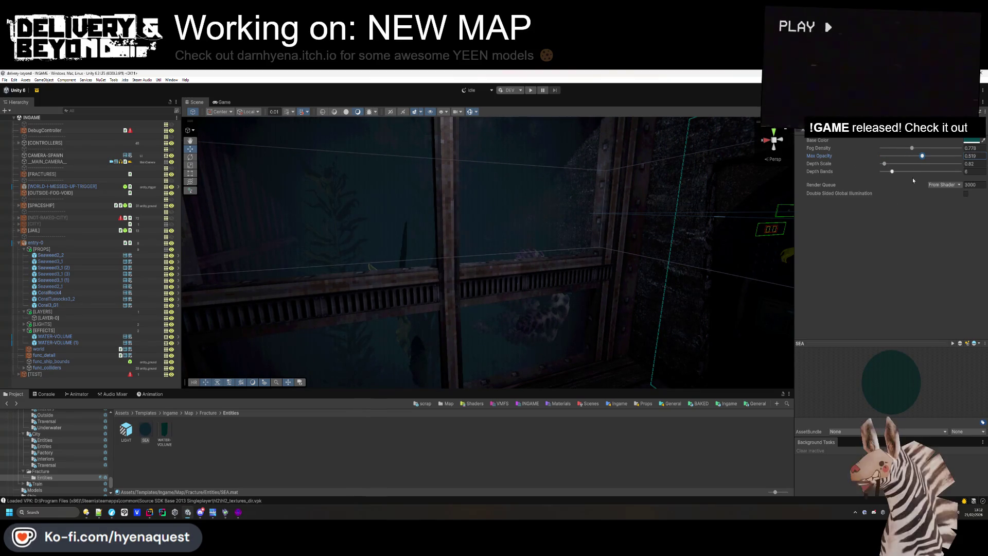
Set SEA's Depth Scale to 0.1 and reduce Depth Bands from 6 to 5
click(485, 252)
scroll(485, 253, down, 3)
key(ctrl+z)
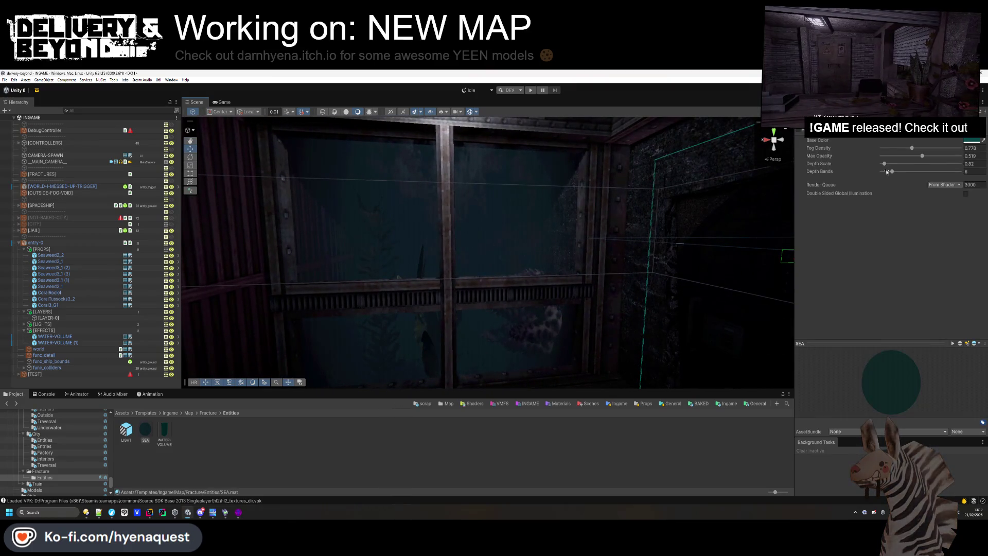
mouse_move(884, 164)
mouse_down()
mouse_move(918, 165)
mouse_move(882, 165)
mouse_up()
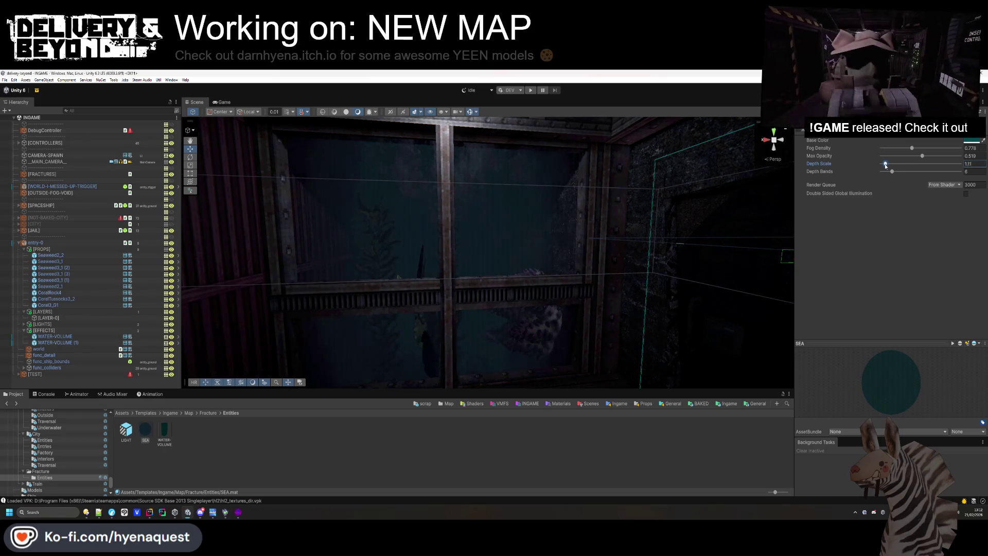
mouse_move(892, 172)
mouse_down()
mouse_move(885, 164)
mouse_move(943, 156)
mouse_up()
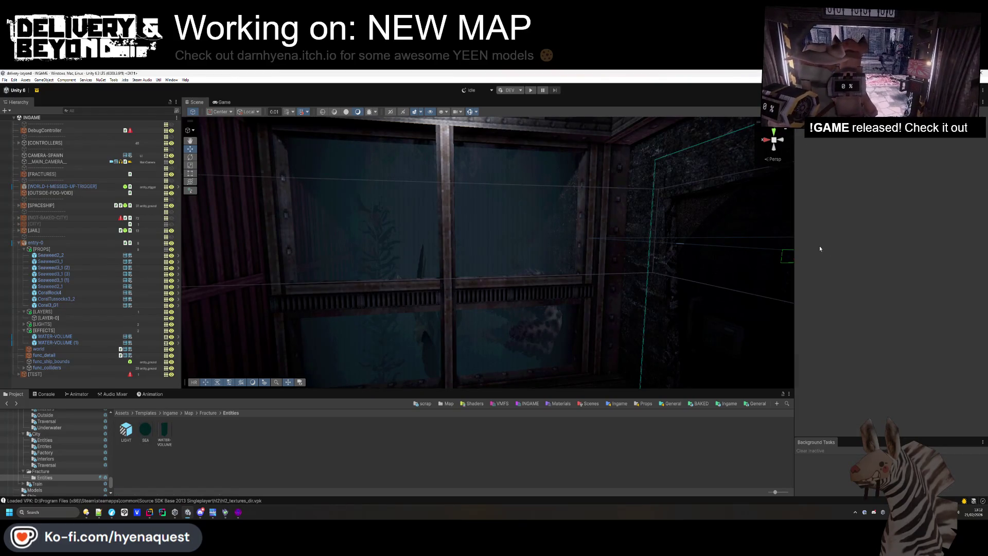
click(486, 265)
mouse_move(486, 264)
mouse_down()
mouse_move(816, 269)
mouse_move(651, 324)
mouse_move(622, 368)
mouse_up()
Search the project assets for 'bubbles' and 'underwater', then clear the search
click(6, 404)
click(7, 404)
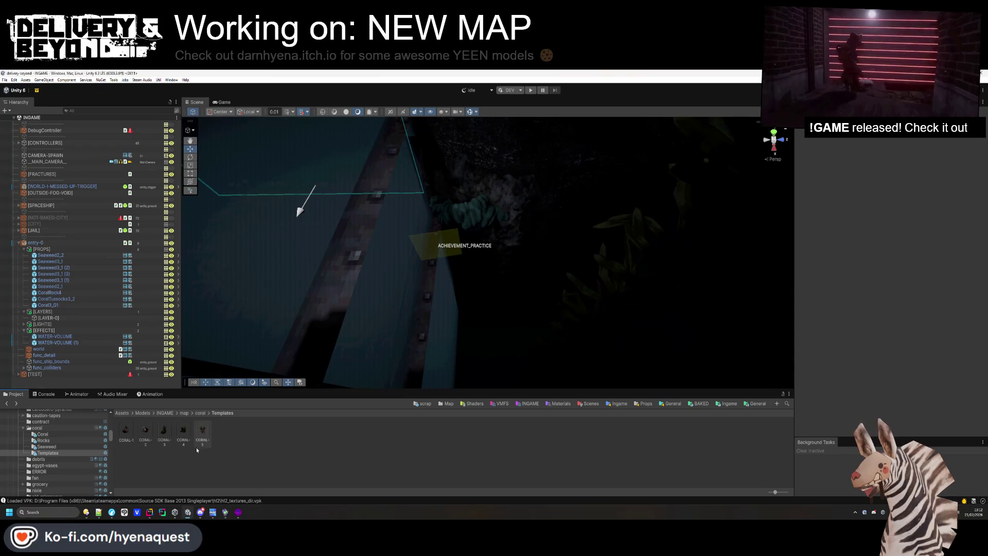
click(121, 413)
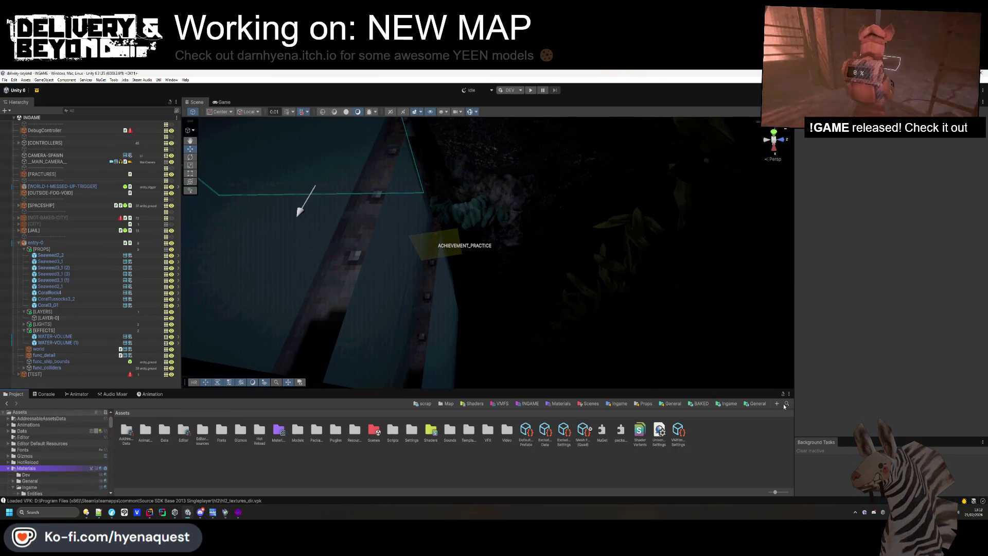
click(786, 404)
text(bubbles)
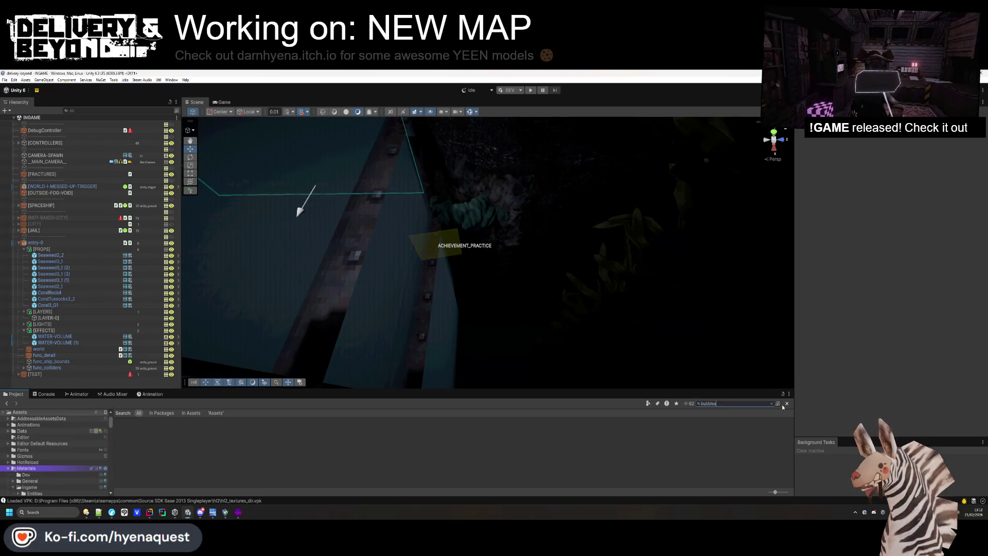
text(unde)
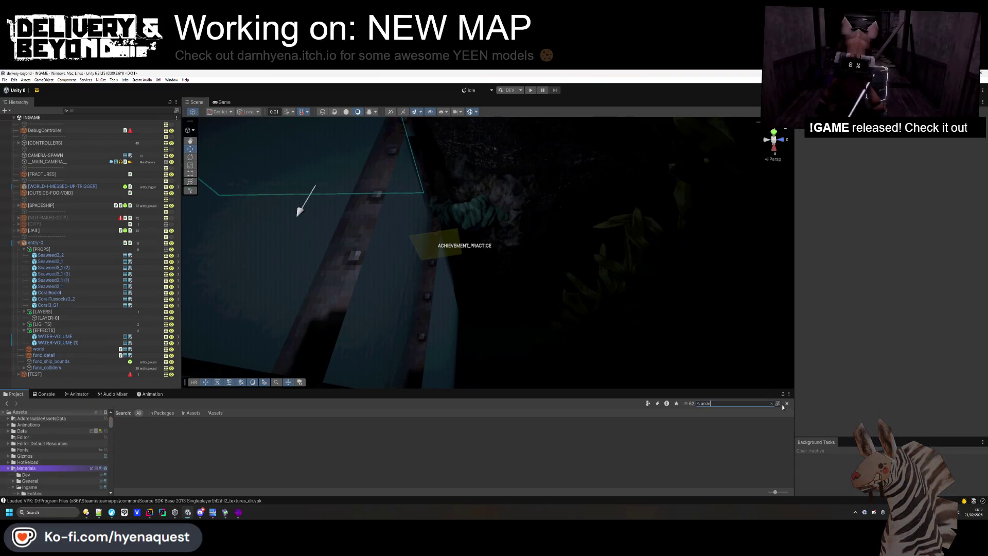
text(r)
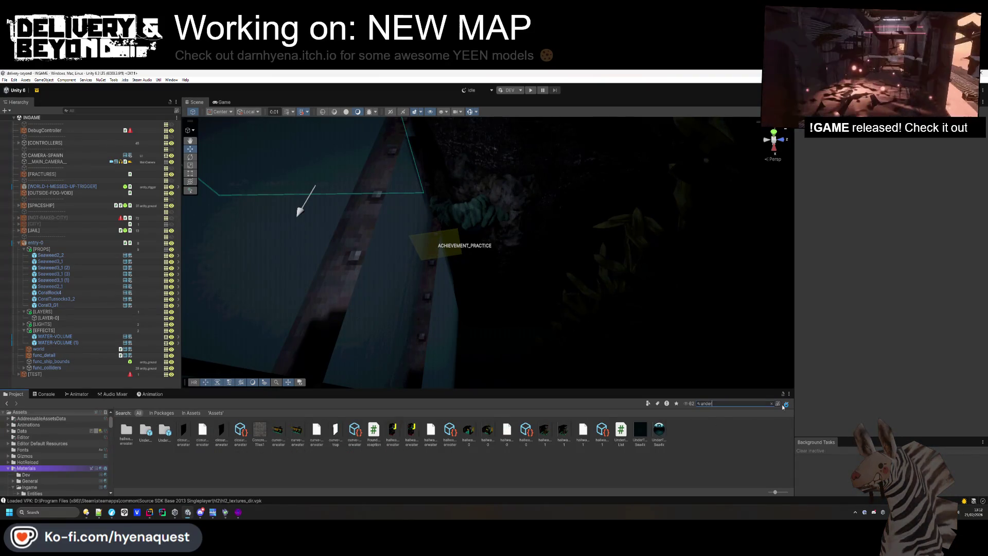
text(water)
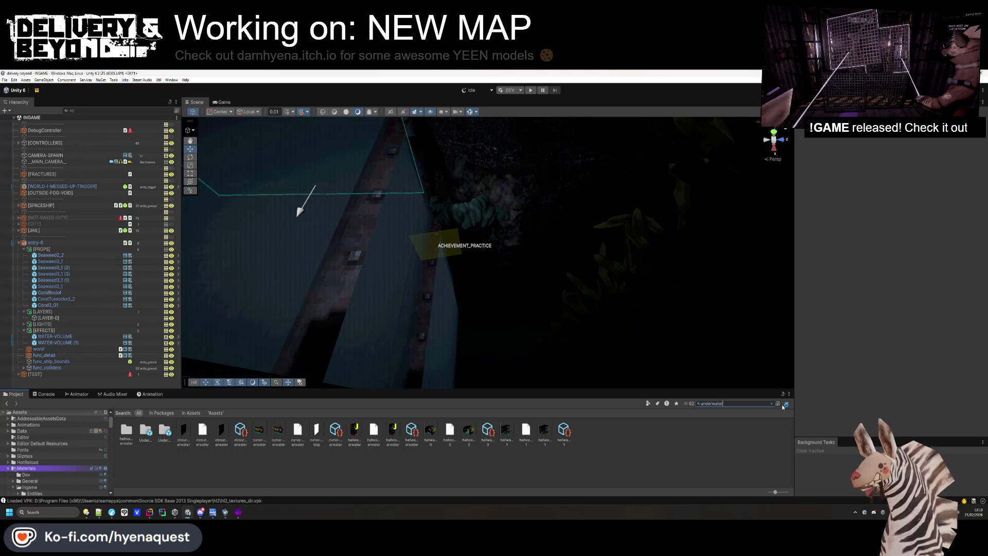
click(784, 405)
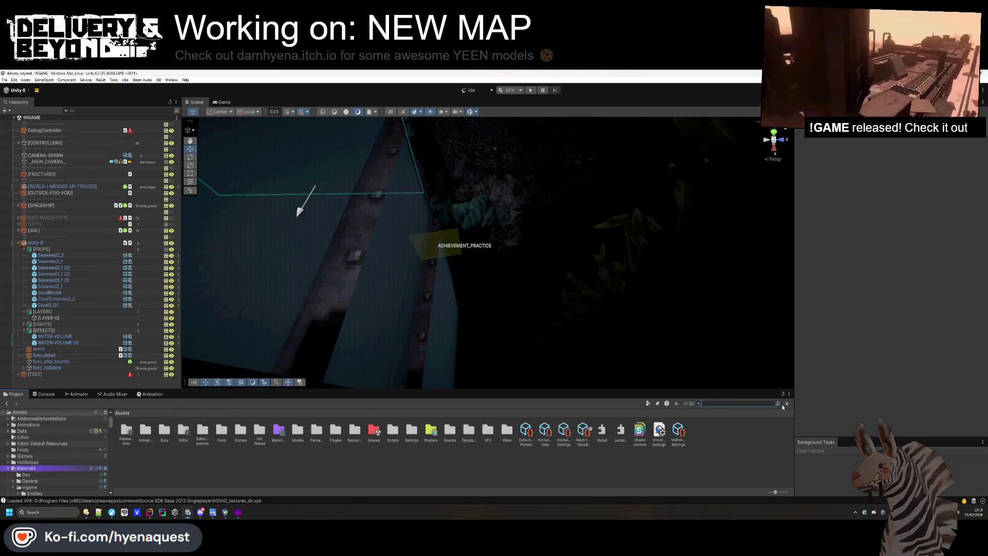
Collapse the Materials folder and open the Stylized Water 3 package folder
scroll(23, 449, up, 1)
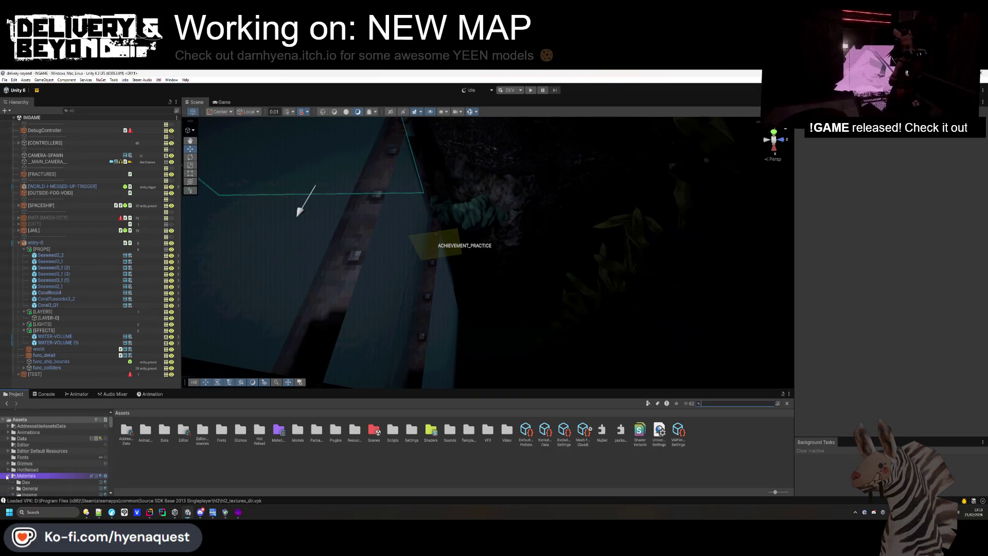
click(7, 477)
scroll(10, 478, down, 3)
scroll(10, 448, down, 8)
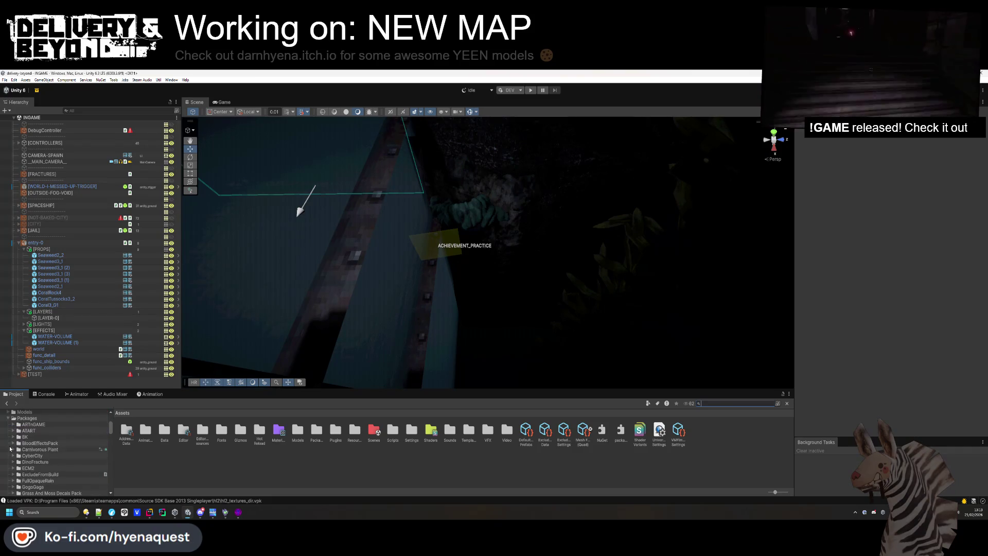
scroll(24, 466, down, 5)
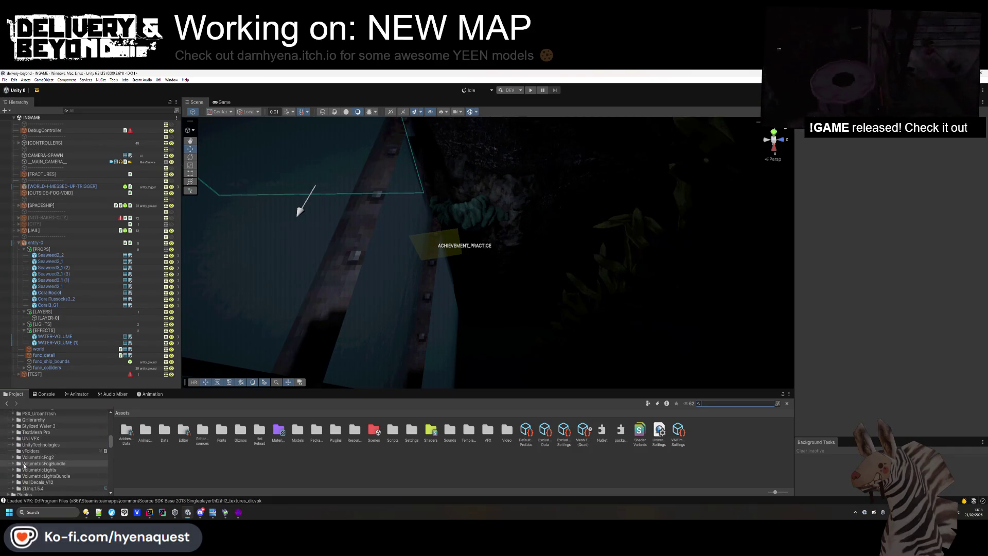
scroll(23, 458, up, 2)
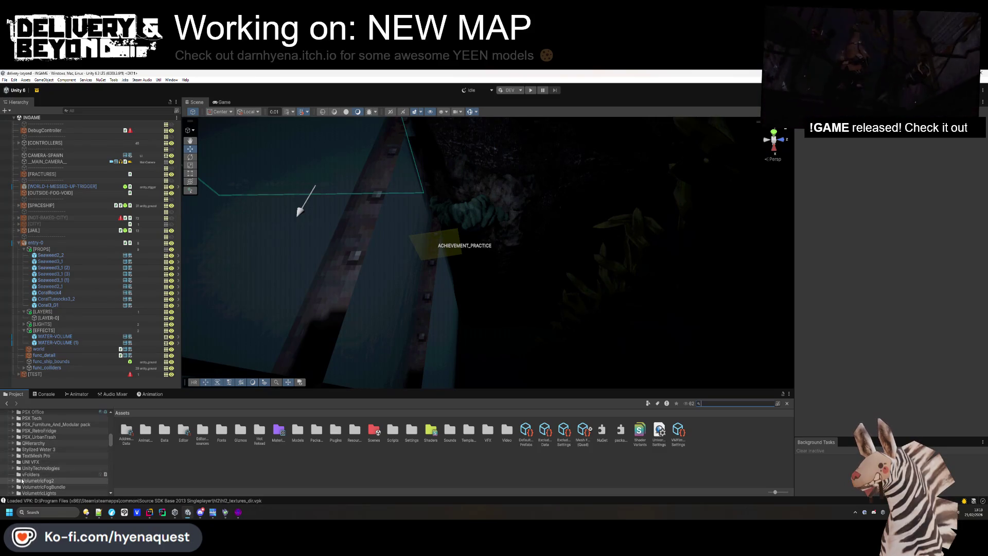
click(32, 450)
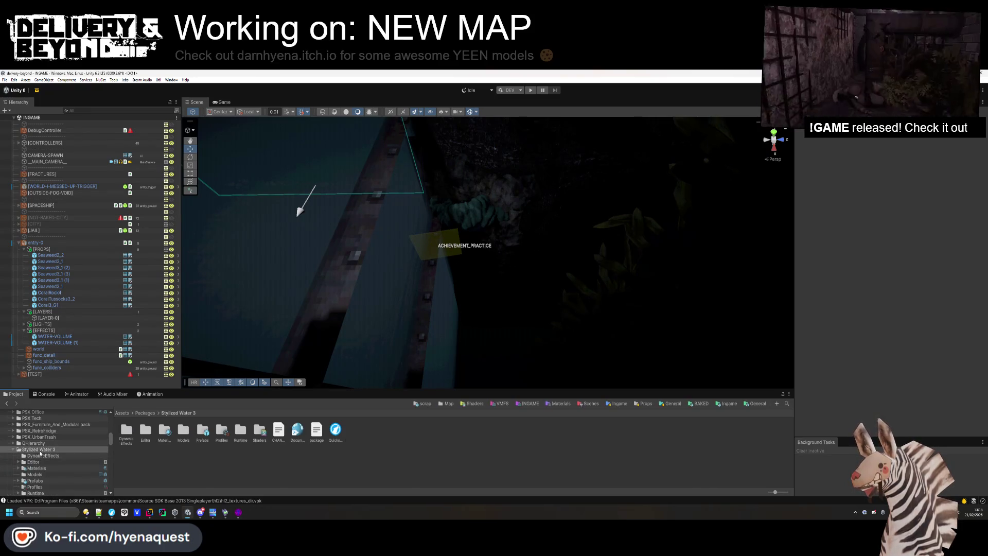
Check the Particles, DynamicEffects, Decals and Waterfalls prefab folders, returning to Stylized Water 3
double_click(205, 431)
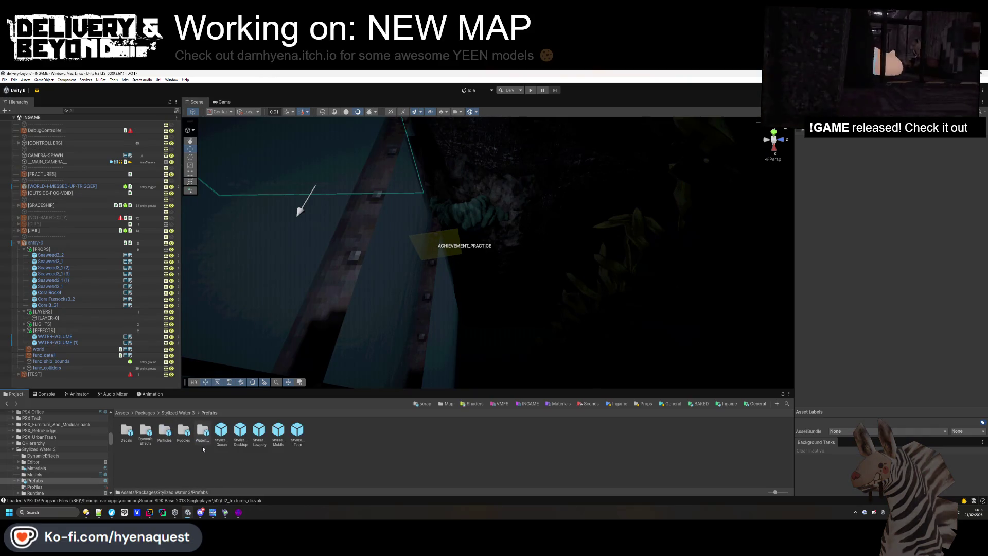
double_click(165, 433)
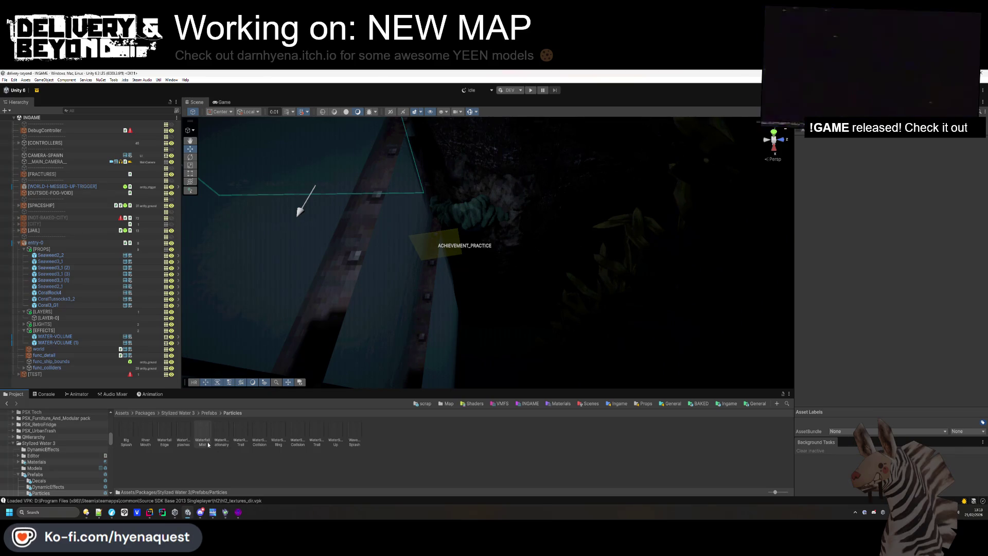
key(BackSpace)
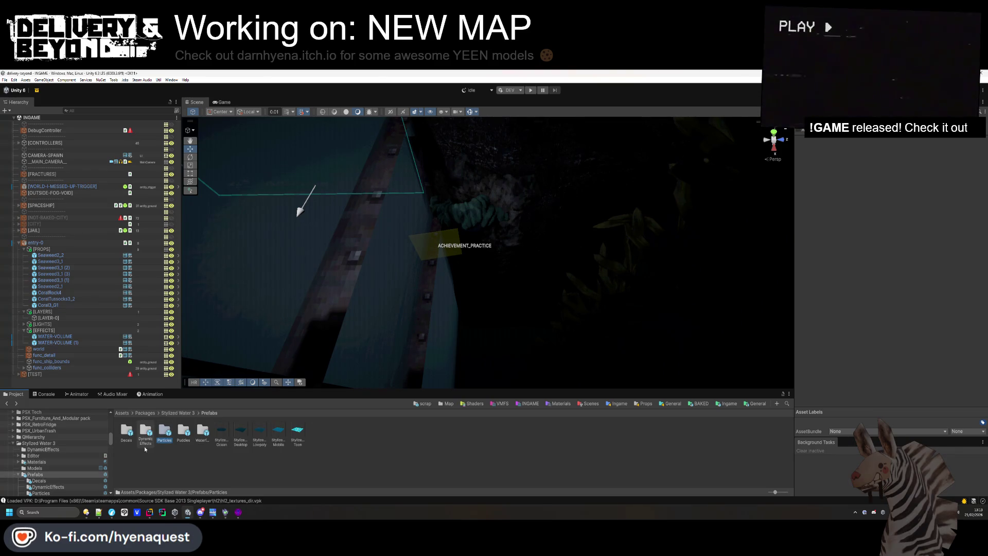
double_click(142, 443)
key(BackSpace)
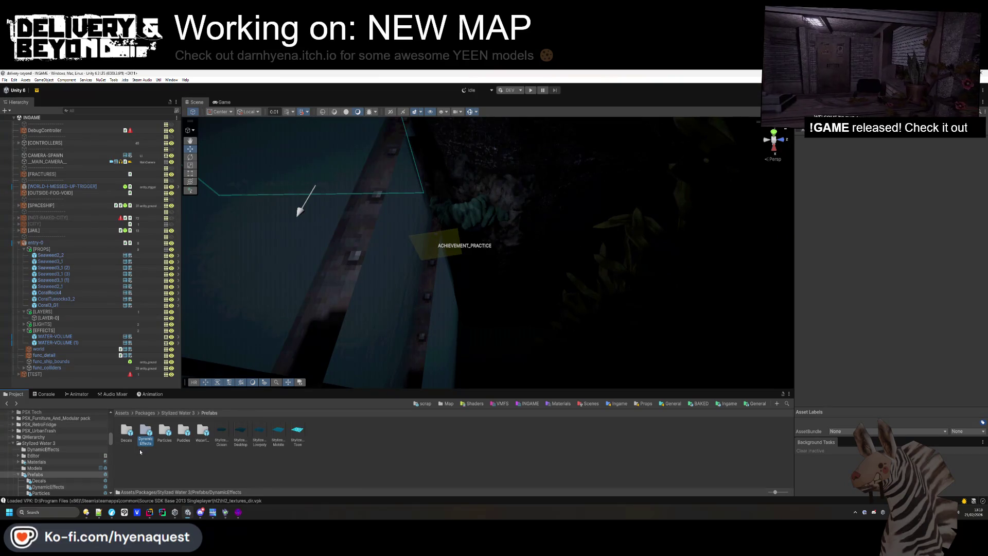
double_click(125, 439)
key(BackSpace)
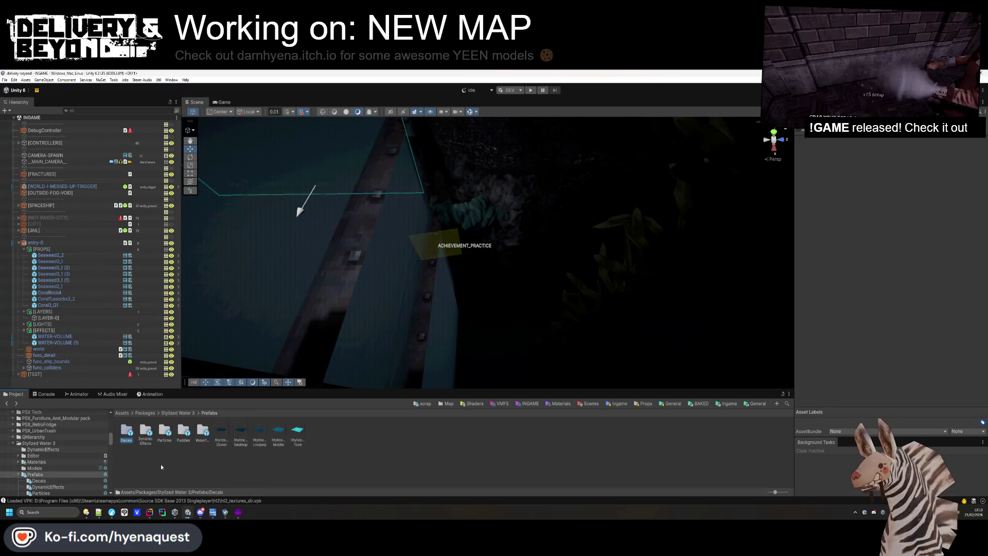
double_click(202, 433)
key(BackSpace)
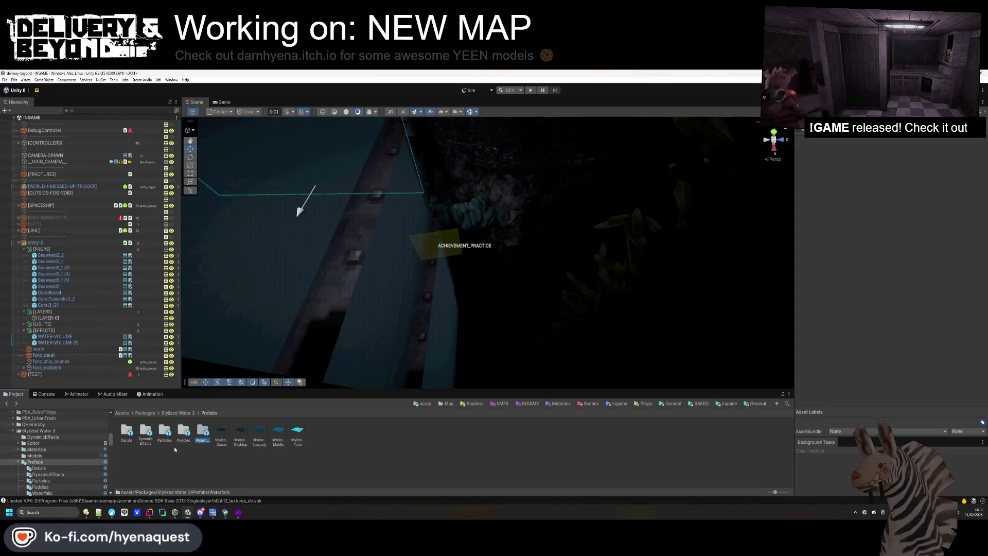
click(185, 414)
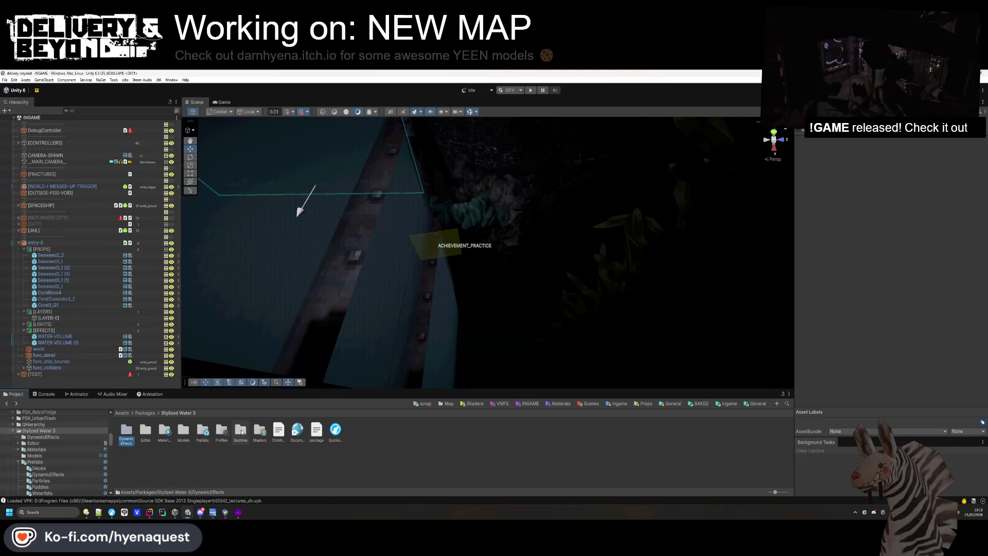
Collapse the Stylized Water 3 folder and fly the view above the tiled floor
click(329, 466)
click(13, 431)
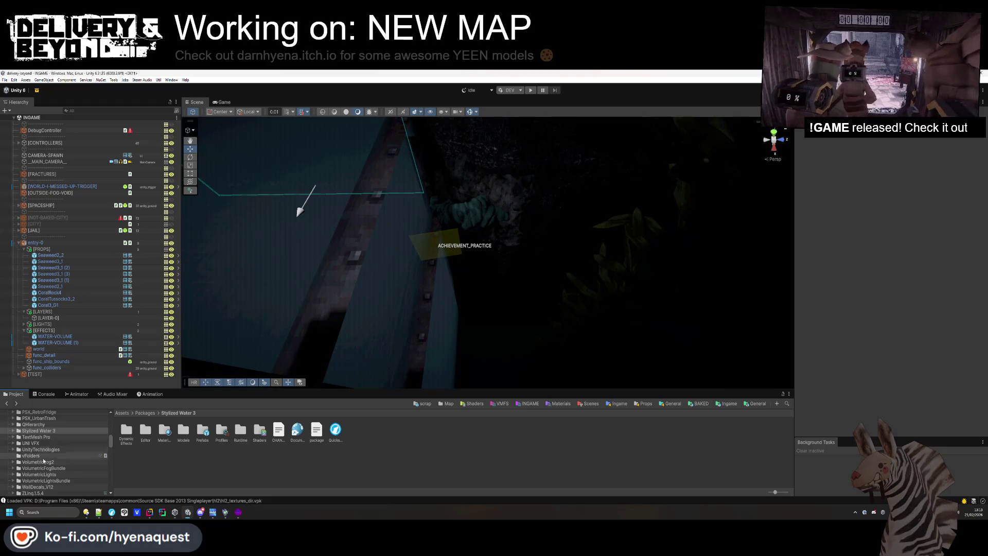
scroll(45, 460, down, 2)
mouse_move(326, 328)
mouse_down()
mouse_move(463, 257)
mouse_move(552, 318)
mouse_move(585, 282)
mouse_move(578, 214)
mouse_move(597, 297)
mouse_up()
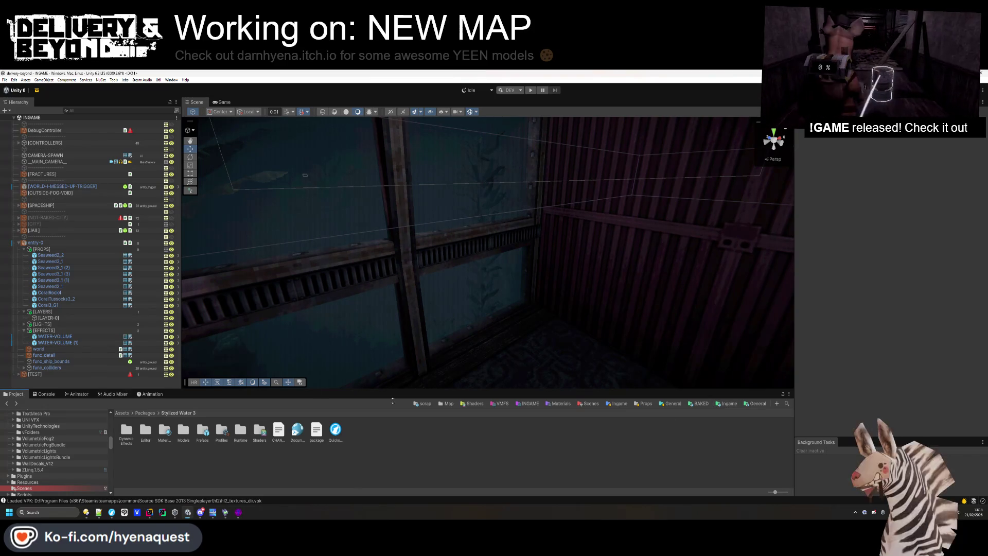
mouse_move(404, 300)
mouse_down()
mouse_move(421, 218)
mouse_move(411, 216)
mouse_move(487, 236)
mouse_move(690, 234)
mouse_move(717, 265)
mouse_move(607, 256)
mouse_up()
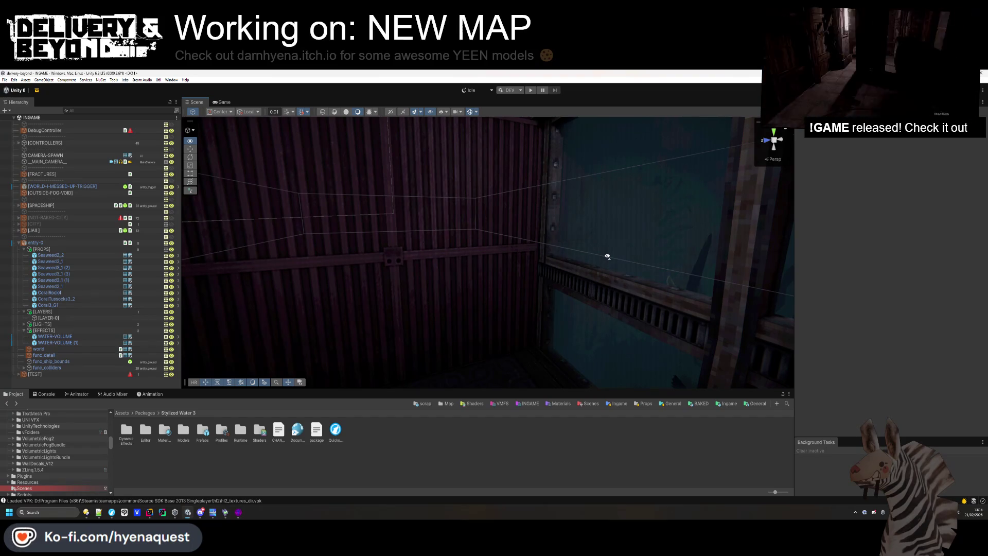
mouse_move(608, 256)
mouse_down()
mouse_move(598, 317)
mouse_move(421, 339)
mouse_move(409, 247)
mouse_move(427, 345)
mouse_move(529, 341)
mouse_move(560, 352)
mouse_up()
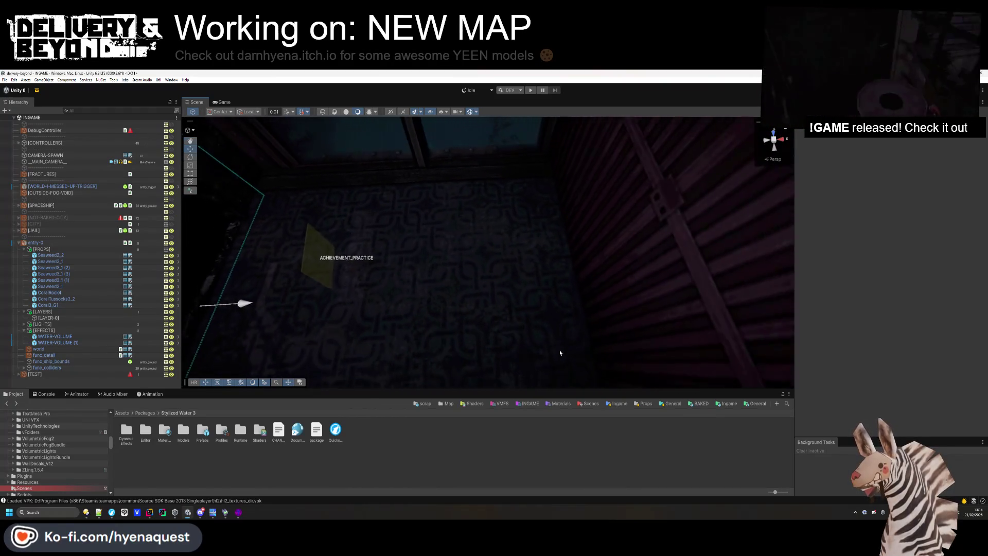
Run the game in Play mode and bring up the Scene view of the live level
click(530, 92)
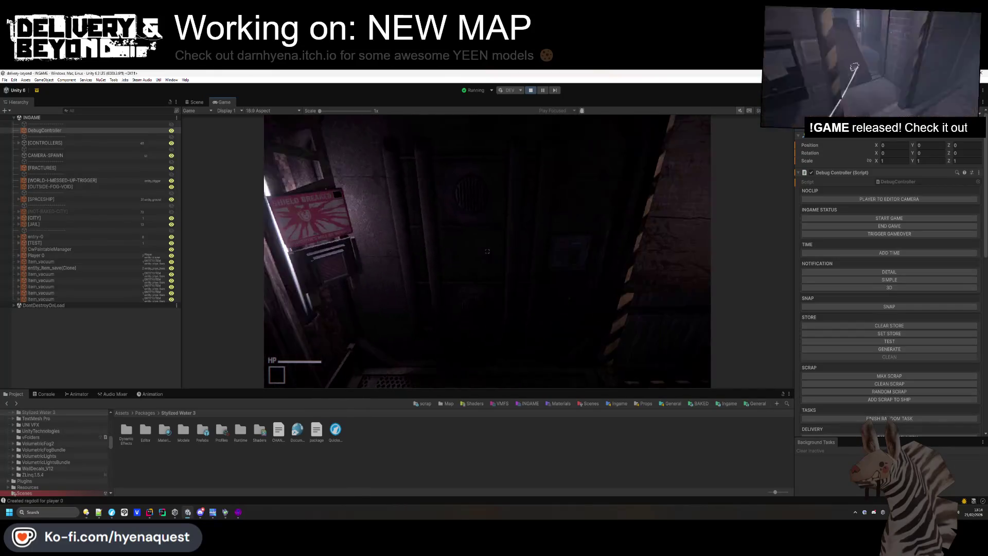
key(super)
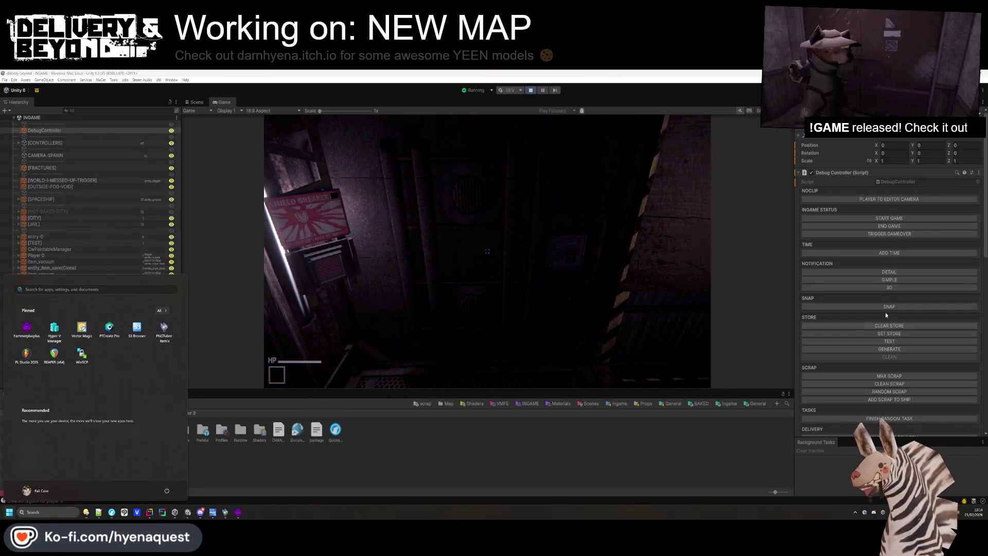
scroll(887, 310, down, 15)
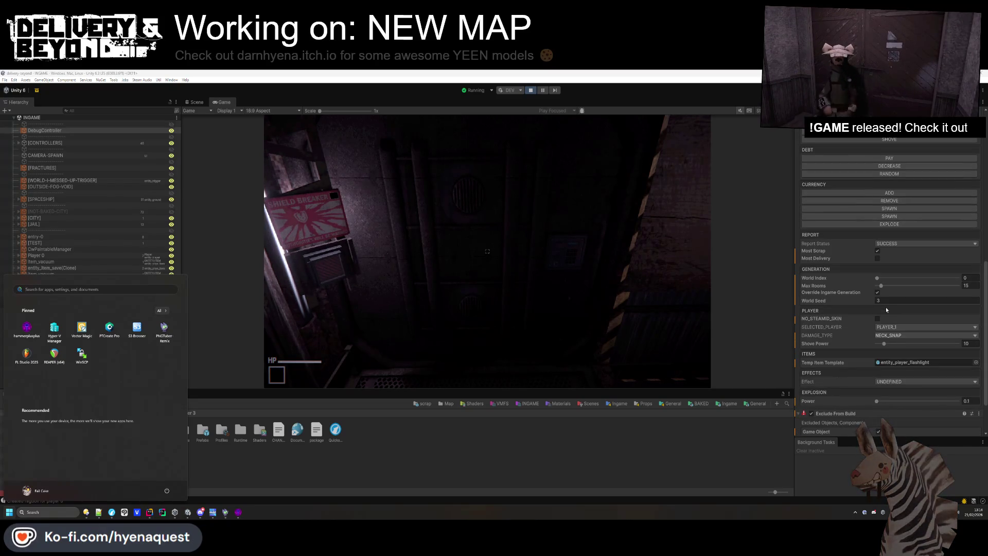
scroll(887, 309, down, 3)
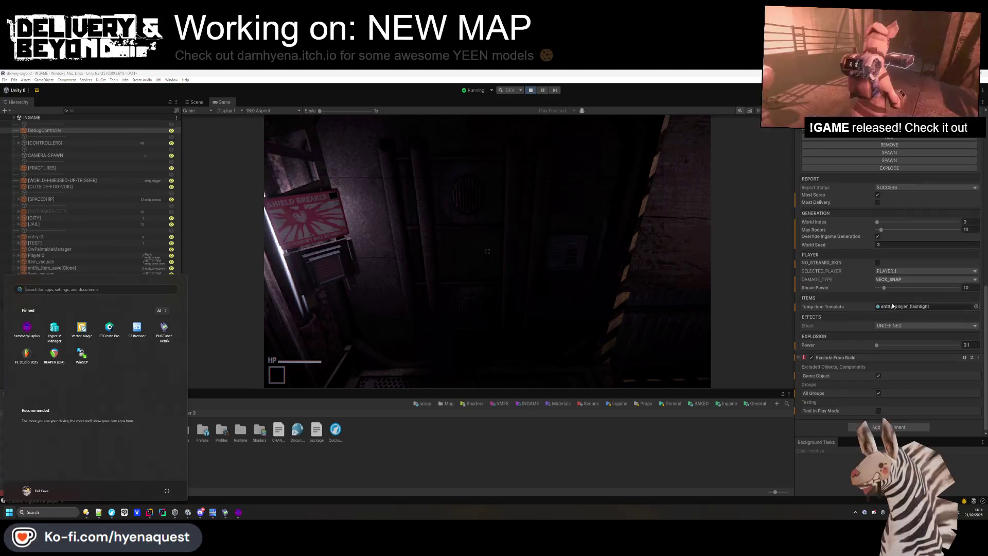
click(622, 440)
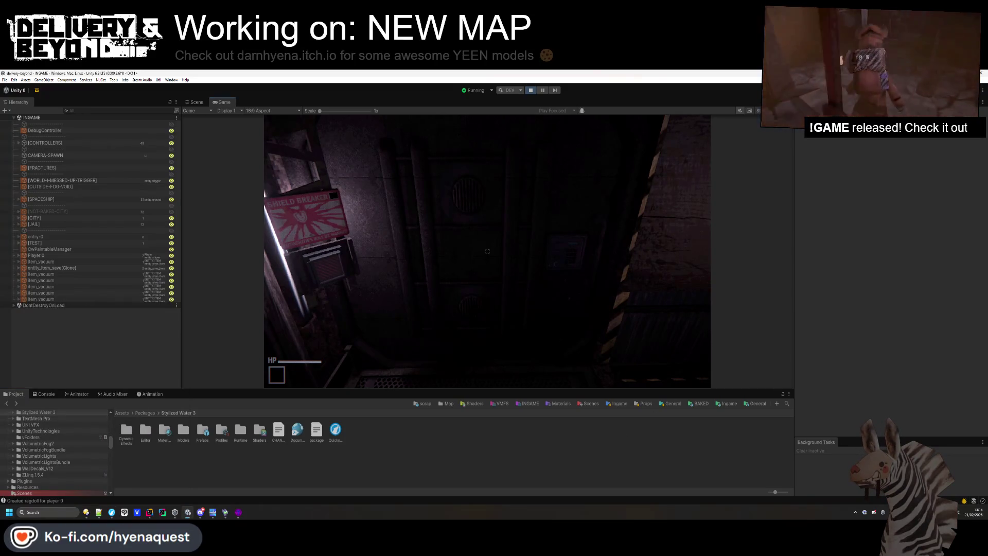
click(196, 102)
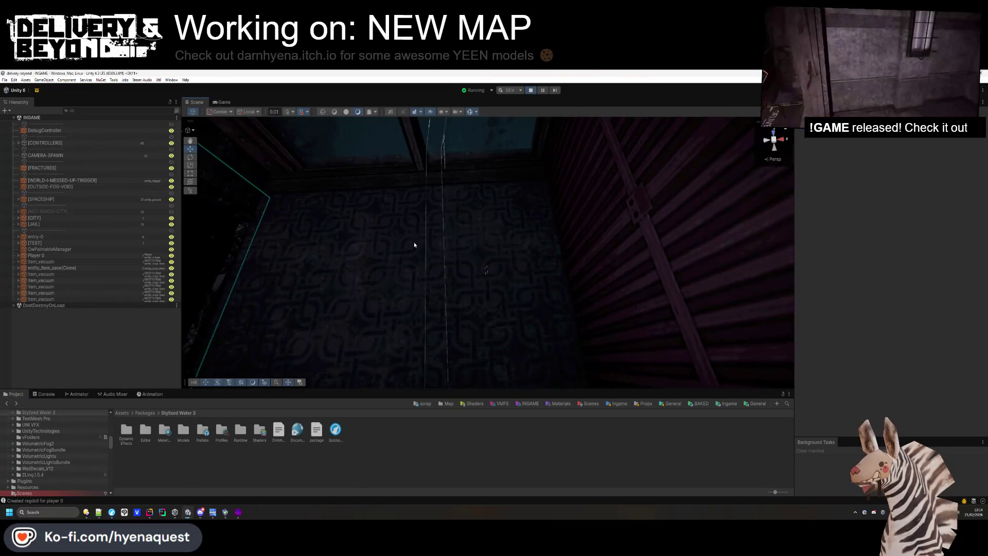
Deactivate the [EXIT-DOOR] object during play and view the room through the Game camera
click(426, 224)
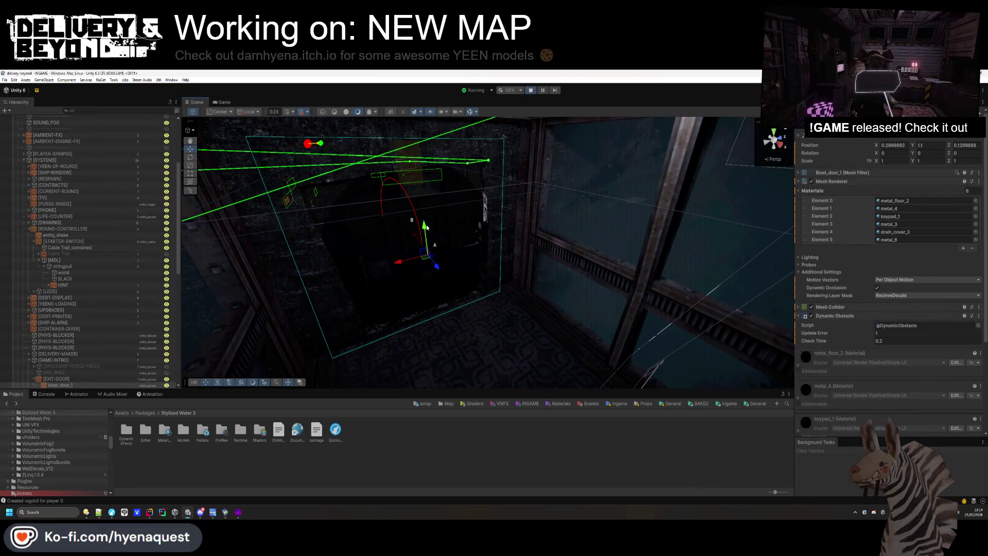
right_click(426, 226)
click(70, 380)
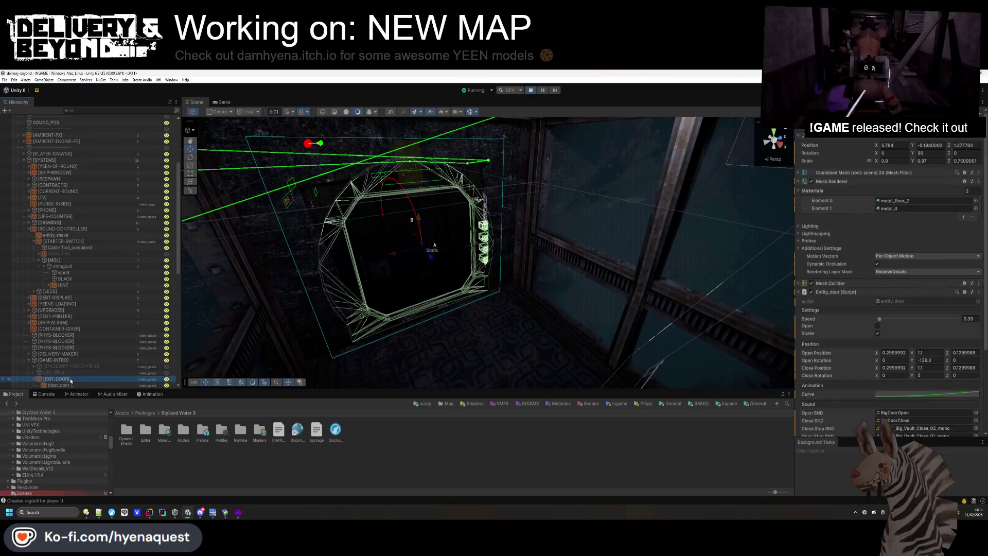
scroll(76, 357, down, 3)
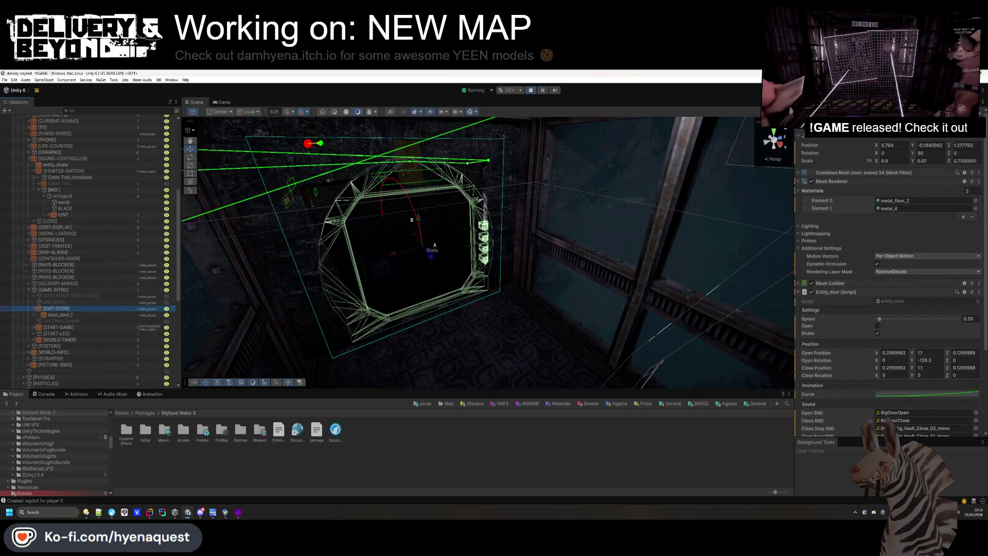
key(alt+shift+a)
click(220, 102)
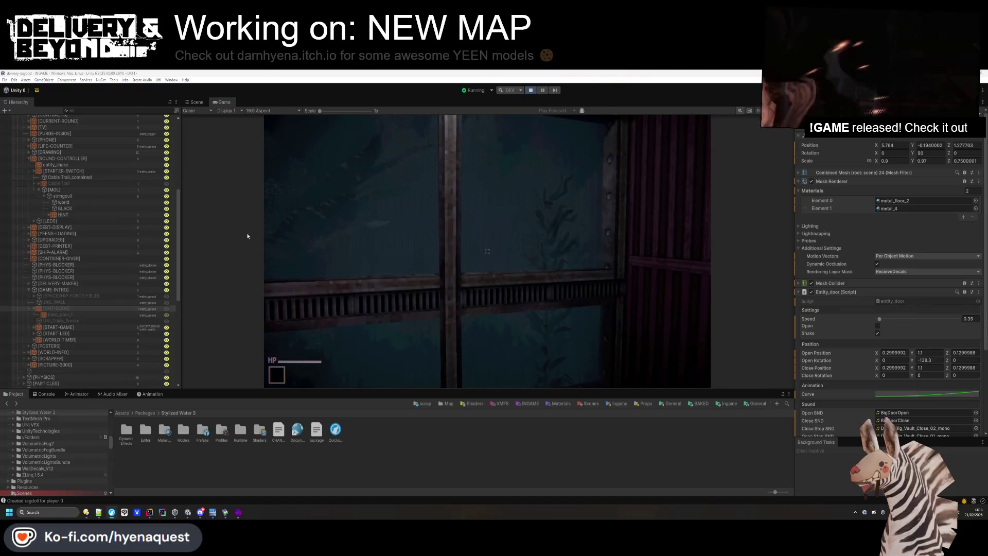
Collapse the SPACESHIP group and select [CITY] to check its door settings
scroll(89, 232, up, 10)
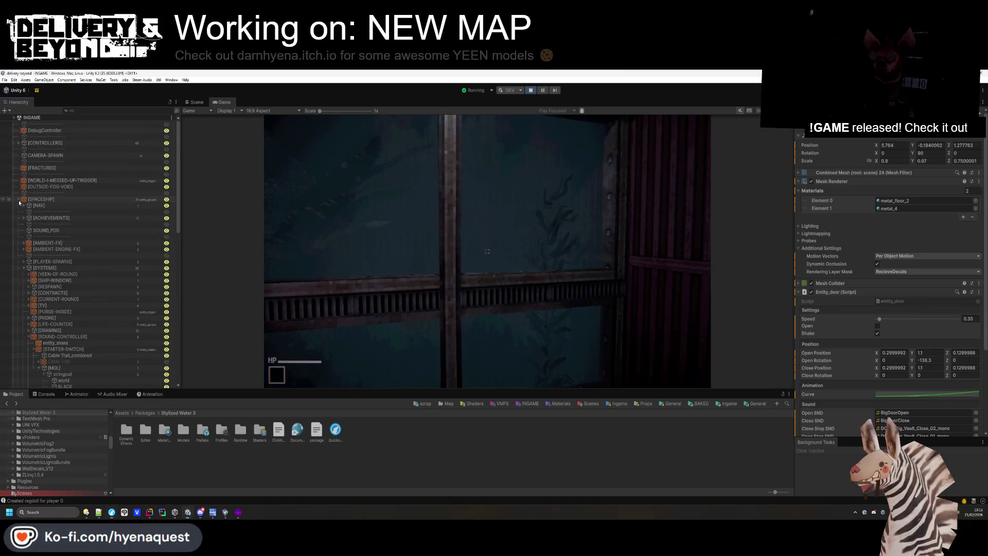
click(19, 200)
click(32, 218)
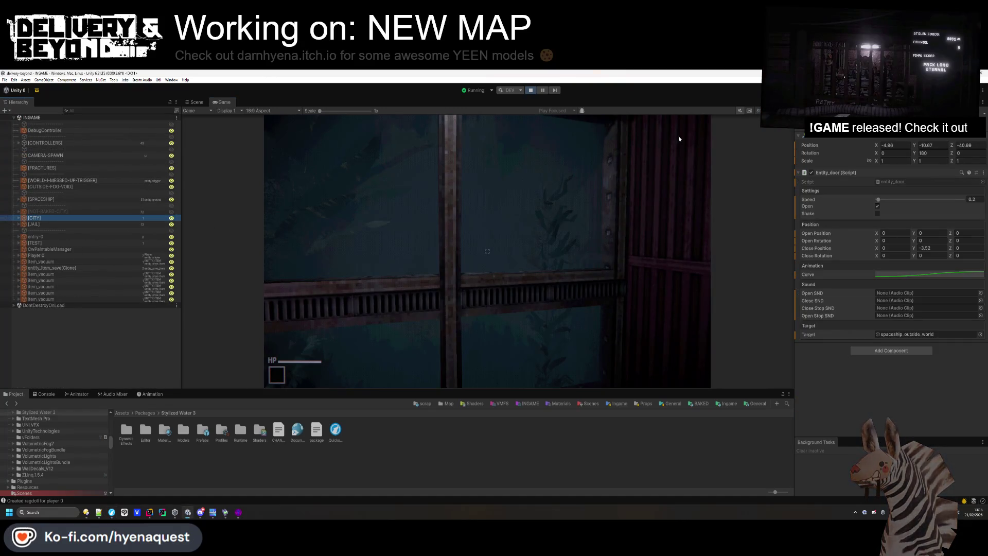
click(546, 268)
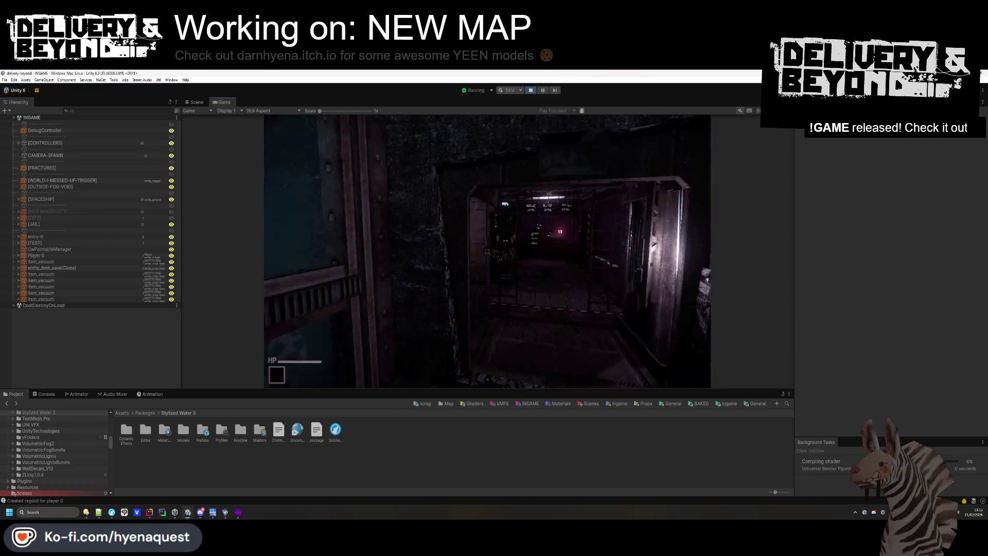
Cycle through the Project favourites toward the Ingame Map templates folder
key(Escape)
key(alt+Left)
key(alt+Left)
key(alt+Left)
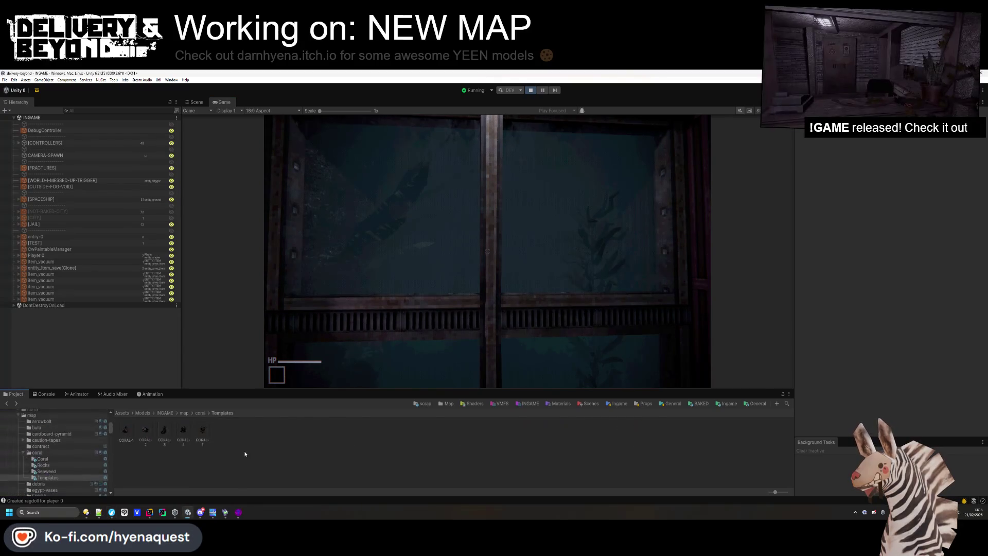
key(alt+Left)
key(alt+Left)
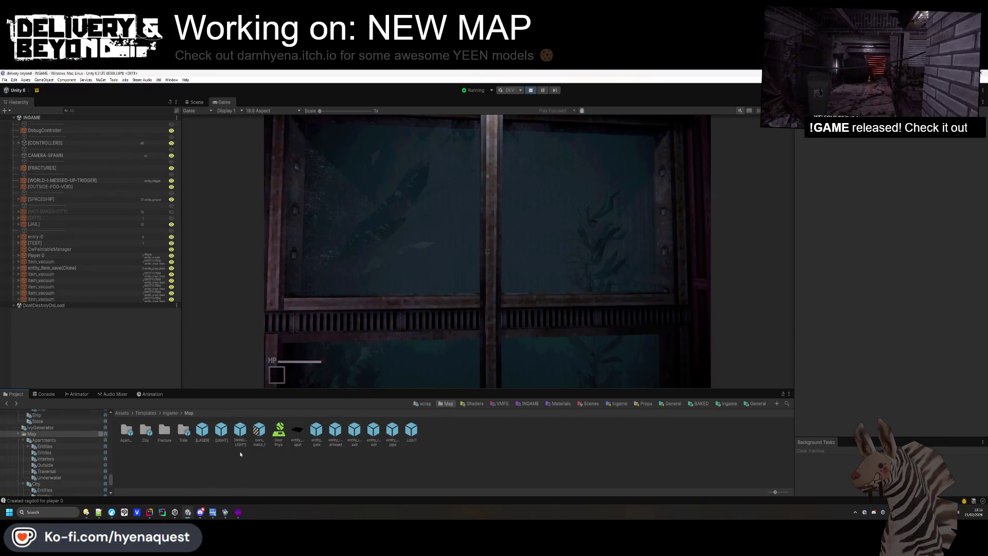
Open Templates/Ingame/Map/Fracture/Entities and select the SEA water material
key(alt+Left)
key(alt+Left)
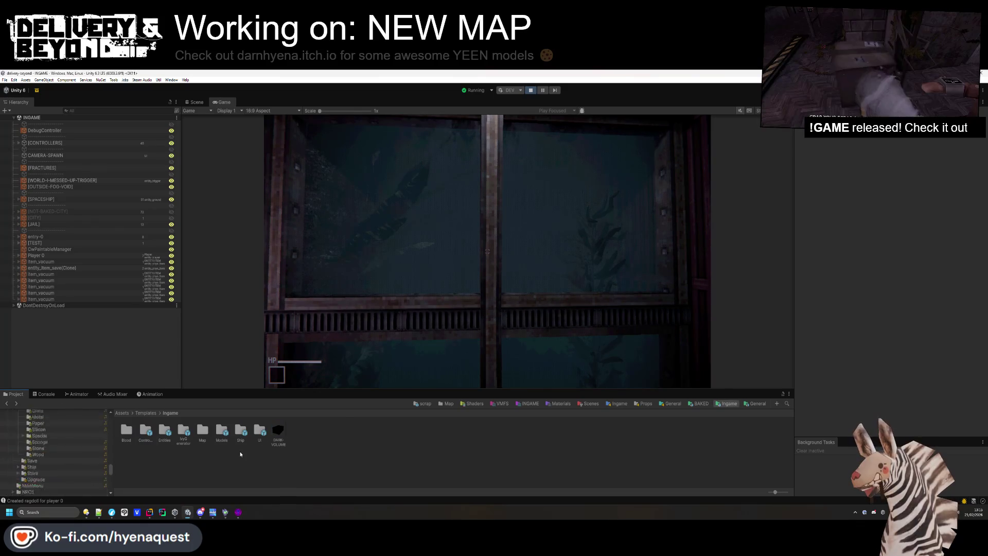
key(alt+Left)
key(alt+Left)
key(alt+Left)
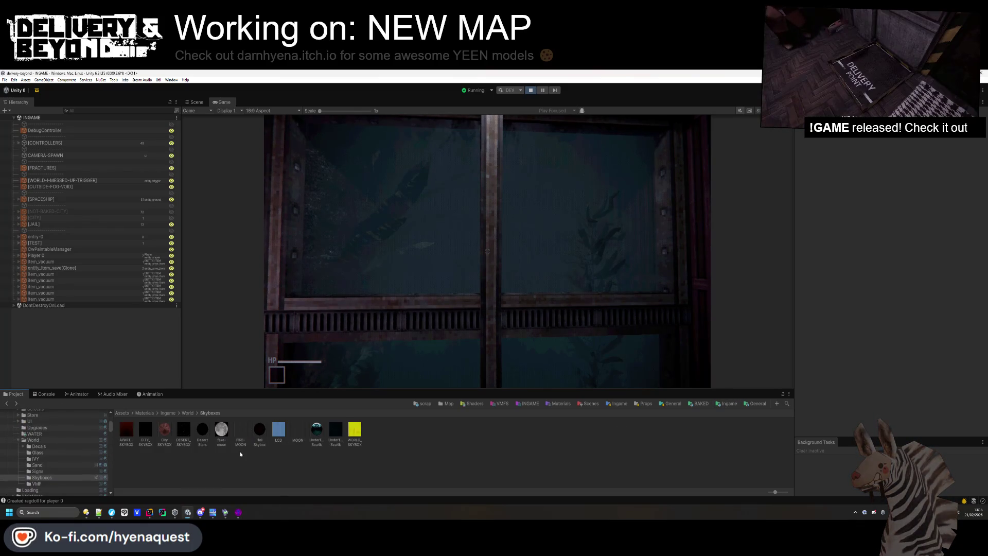
key(alt+Left)
key(alt+Left)
key(alt+Left)
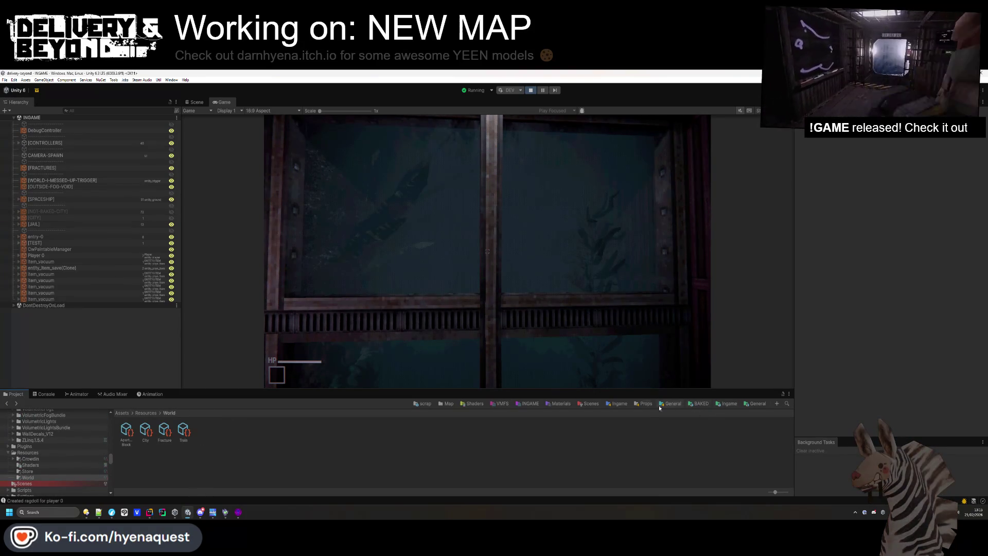
key(alt+Left)
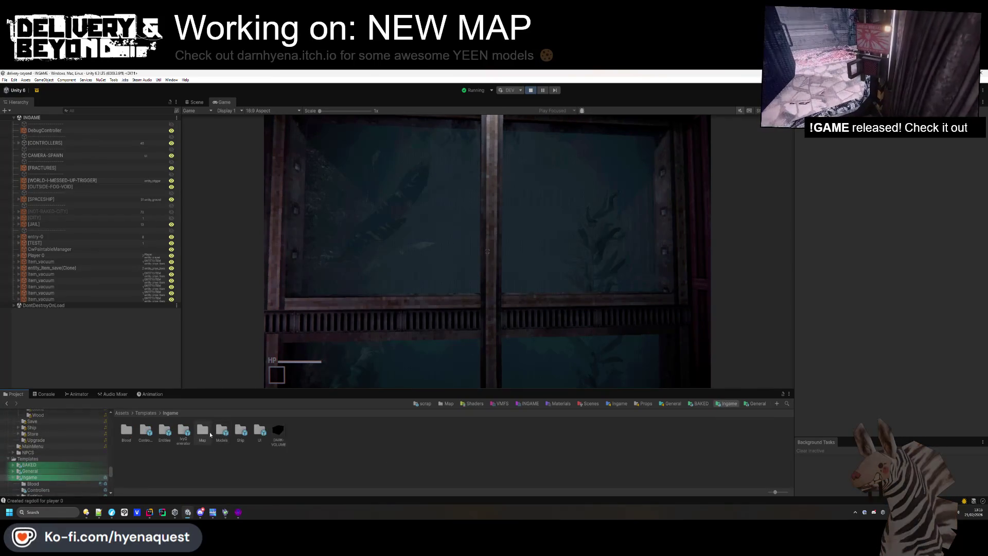
double_click(203, 434)
double_click(165, 432)
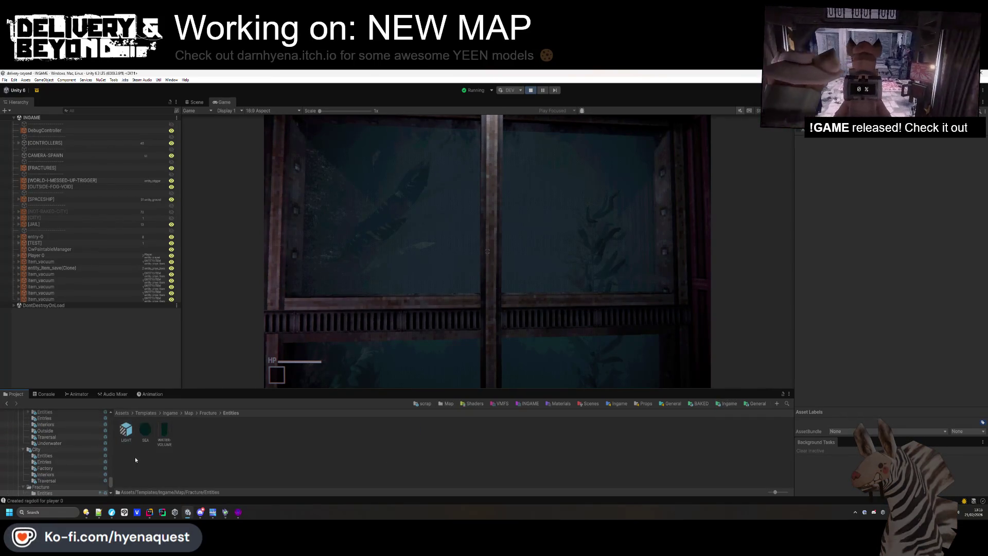
click(144, 430)
Darken SEA's Base Color and turn its Fog Density down to almost nothing
click(972, 140)
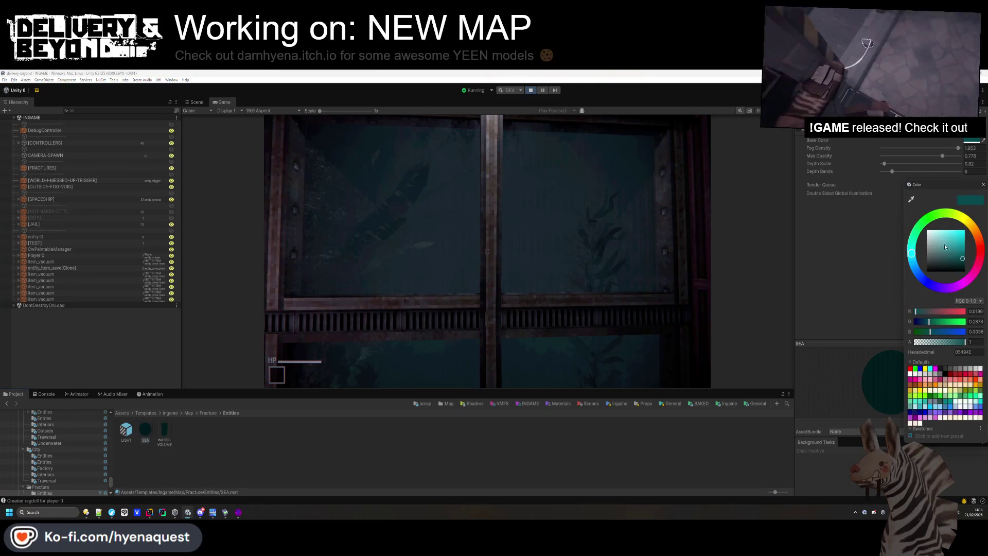
drag(963, 259, 964, 264)
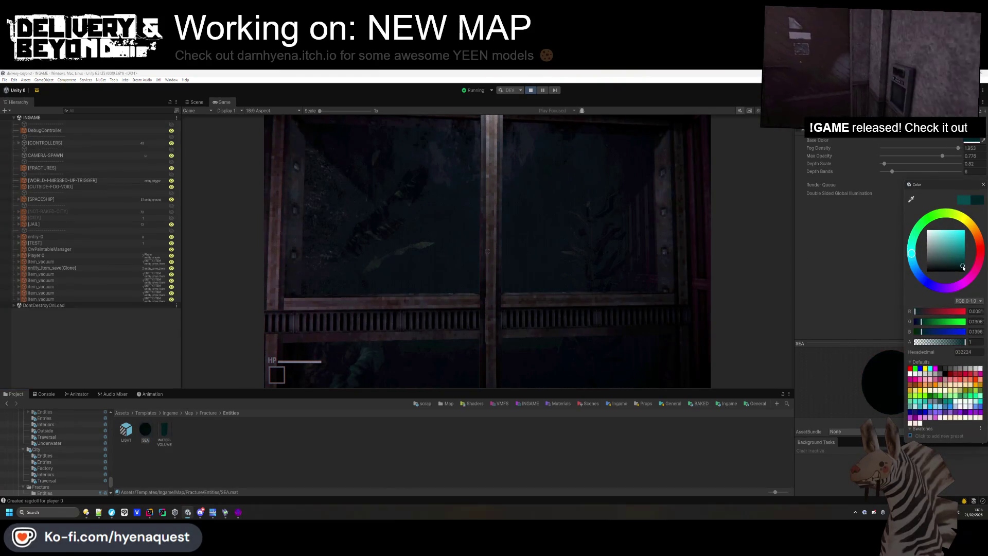
click(566, 258)
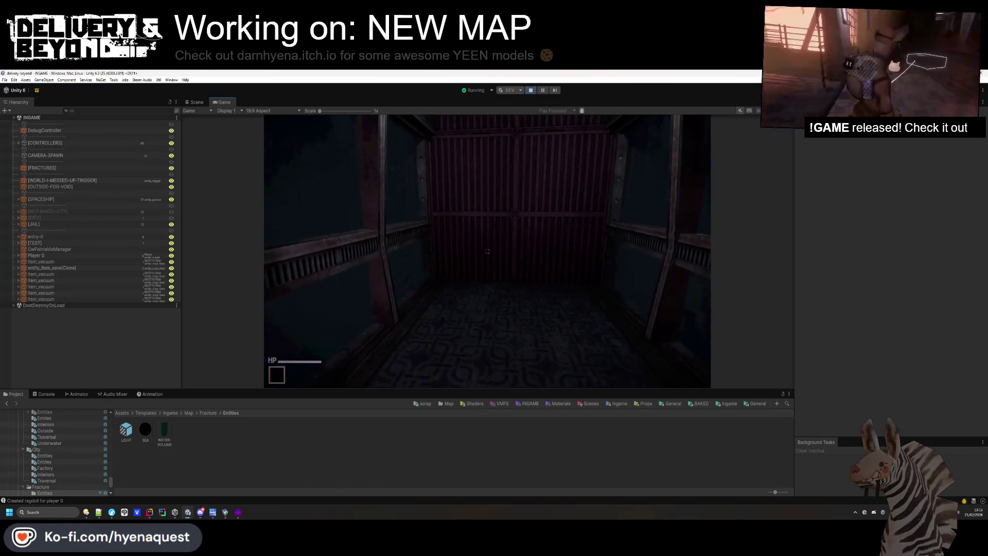
click(150, 435)
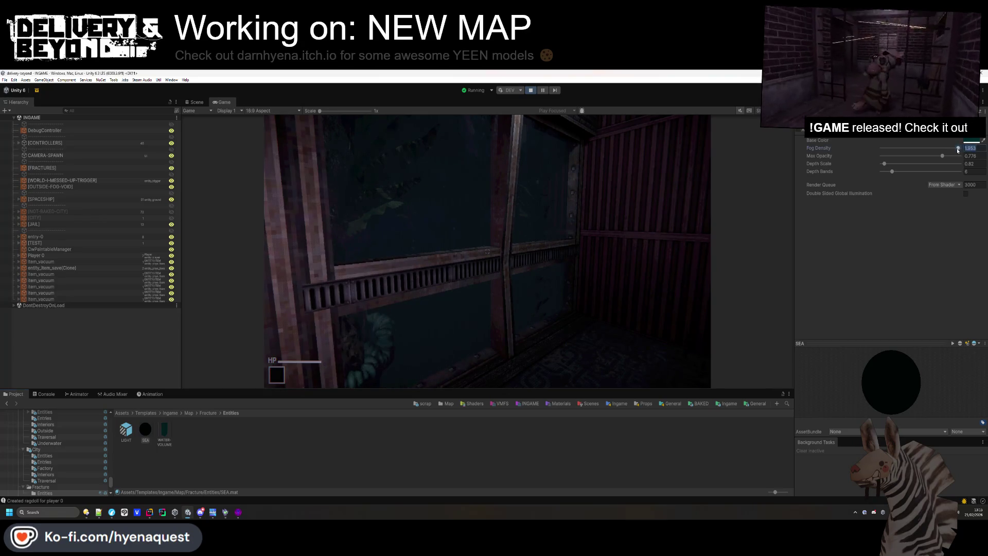
mouse_move(957, 148)
mouse_down()
mouse_move(875, 154)
mouse_move(897, 154)
mouse_up()
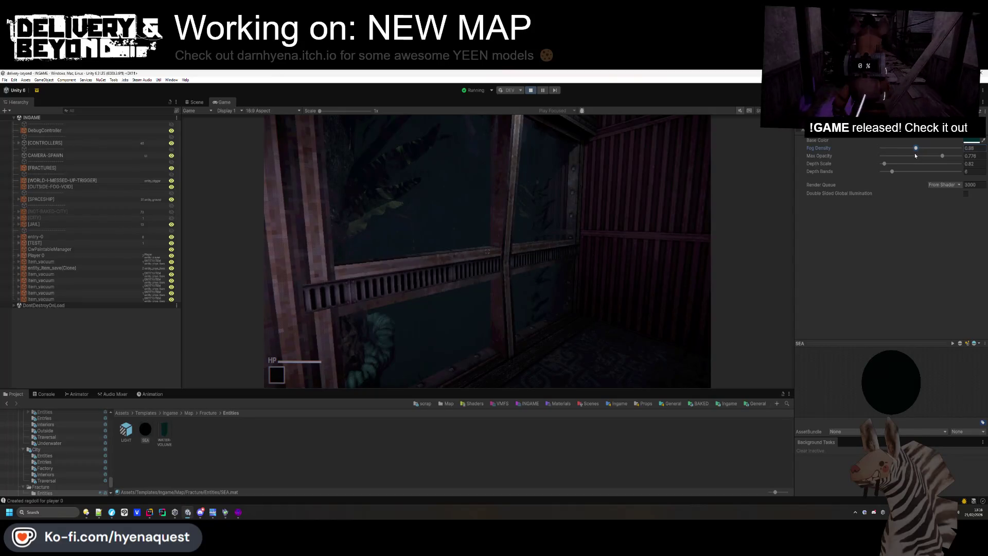
click(487, 251)
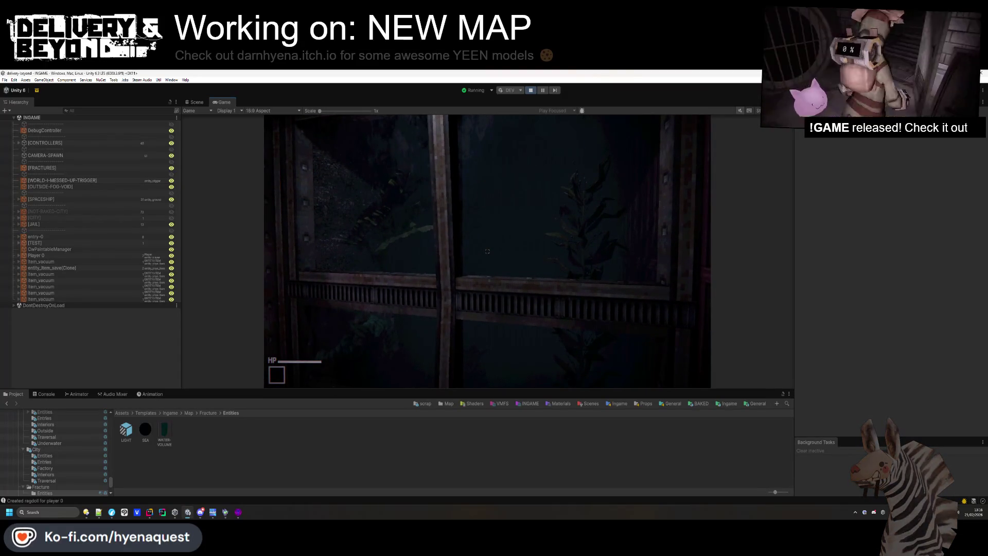
key(alt+Tab)
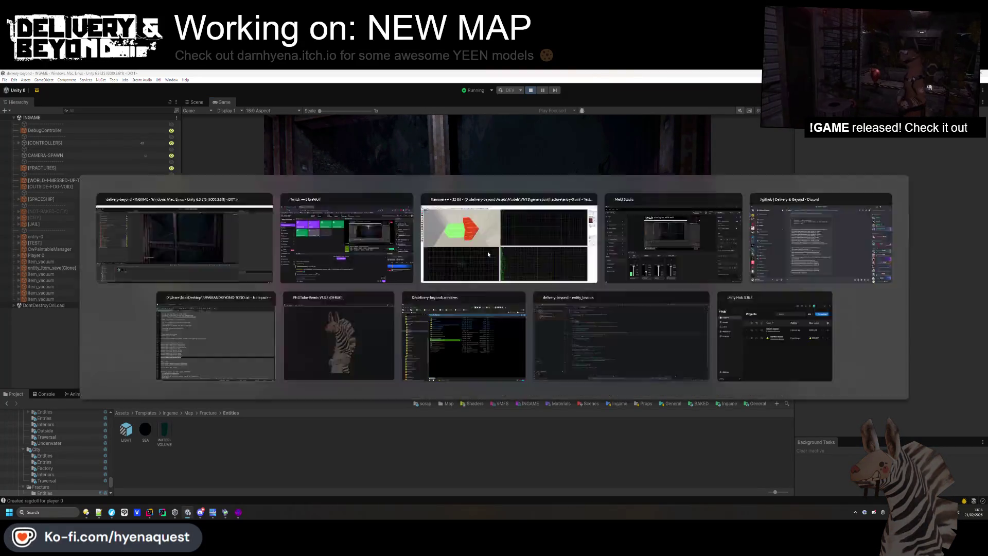
Retint SEA's Base Color to a deep teal and raise Fog Density to 0.531
click(146, 428)
click(966, 143)
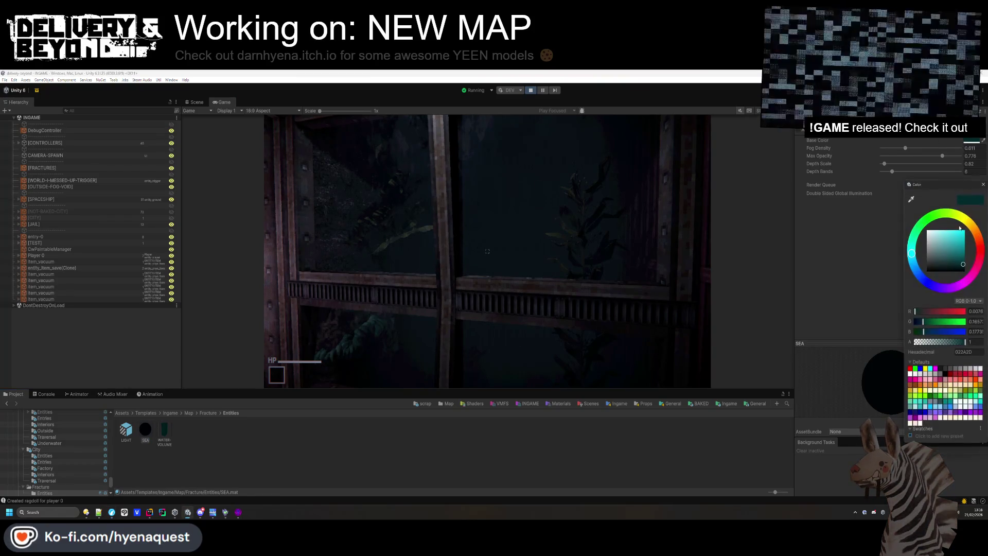
mouse_move(964, 265)
mouse_down()
mouse_move(972, 238)
mouse_move(982, 263)
mouse_up()
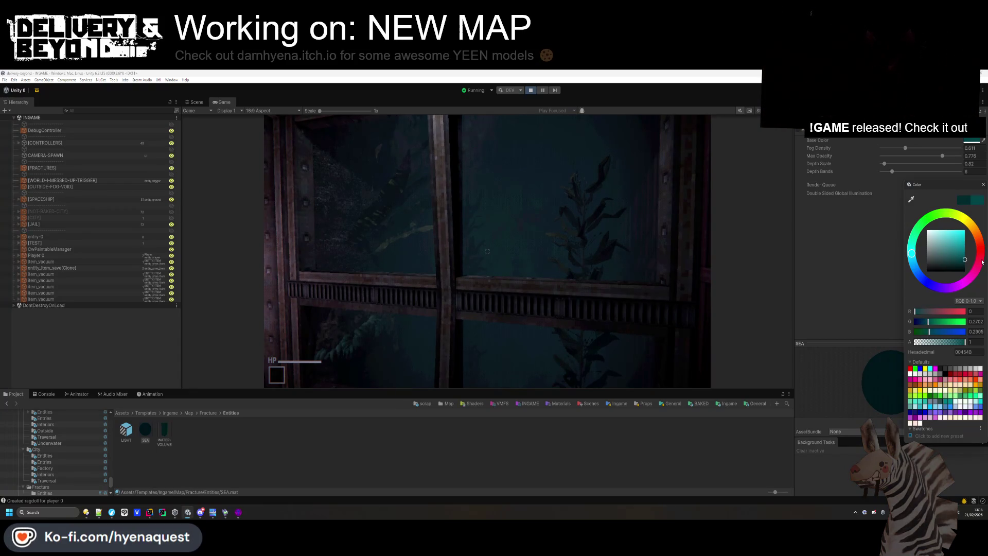
drag(983, 262, 984, 266)
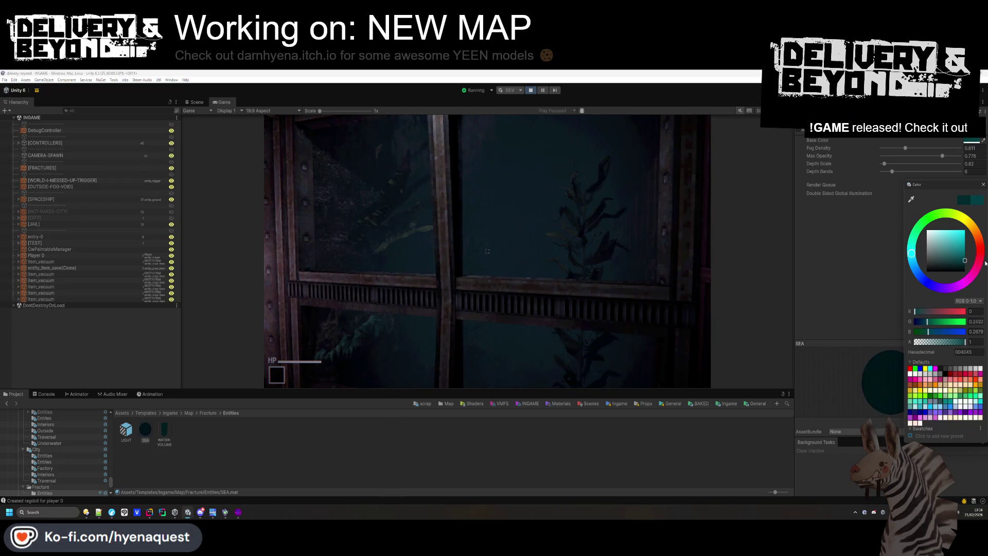
mouse_move(907, 148)
mouse_down()
mouse_move(925, 148)
mouse_move(896, 162)
mouse_move(904, 163)
mouse_up()
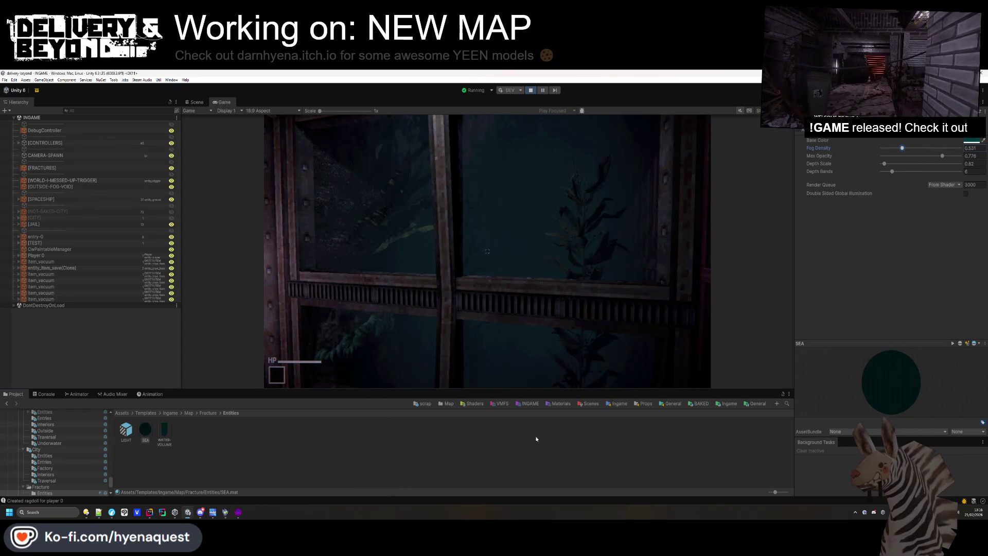
click(488, 251)
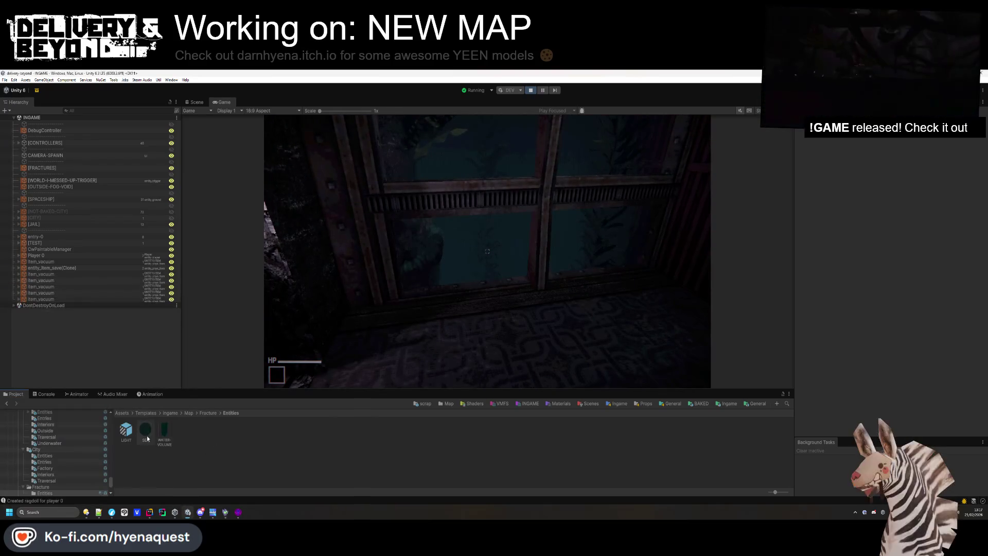
Bring up the SEA material's Base Color editor, showing teal 003C40
click(972, 140)
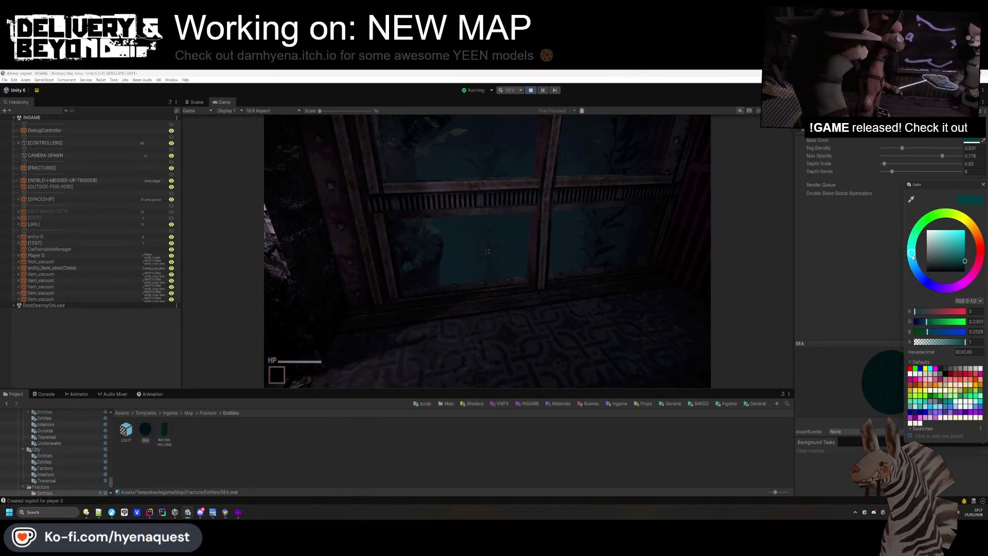
Shift SEA's Base Color to the bluer 002D40 and paste it into the material
mouse_move(910, 243)
mouse_down()
mouse_move(924, 273)
mouse_move(911, 263)
mouse_up()
click(487, 251)
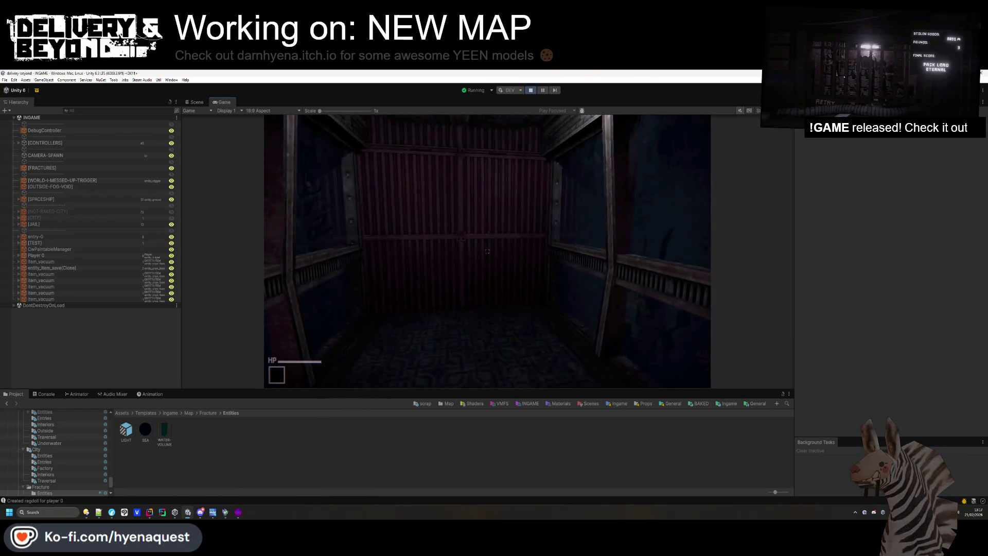
key(w)
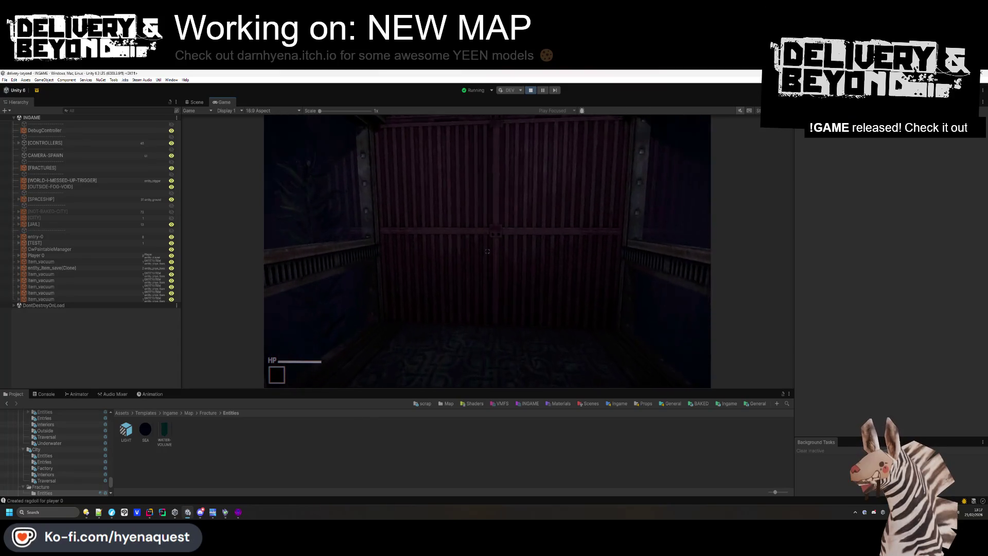
key(alt+Tab)
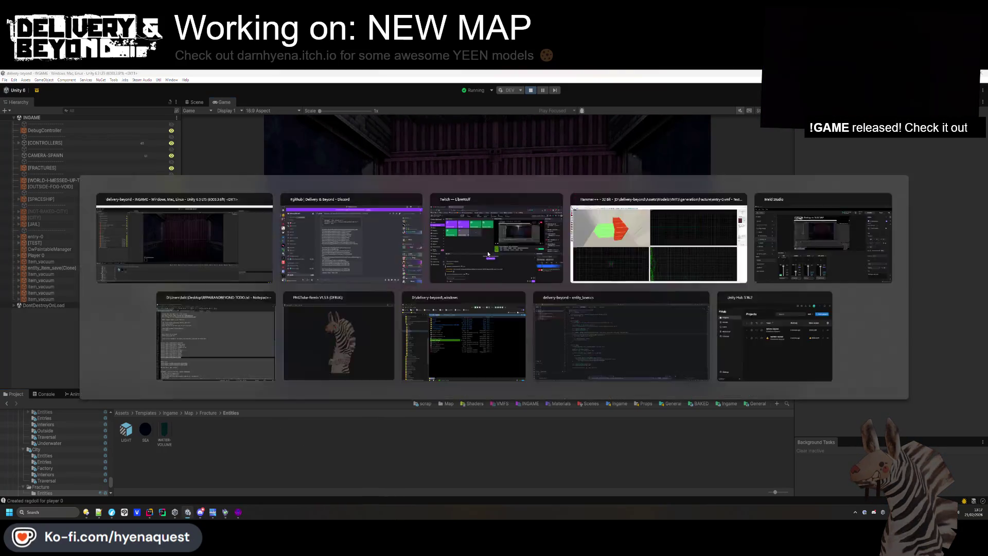
click(146, 429)
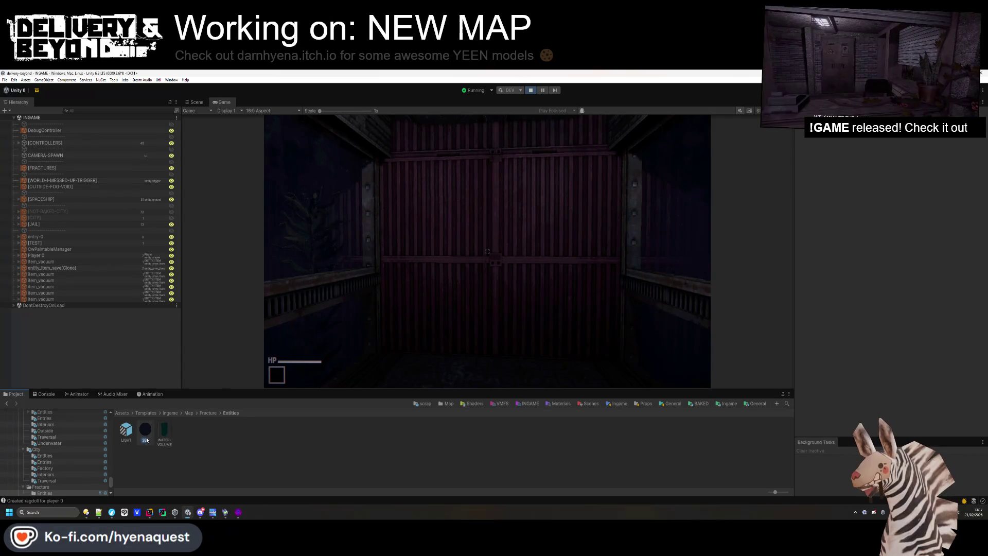
click(968, 149)
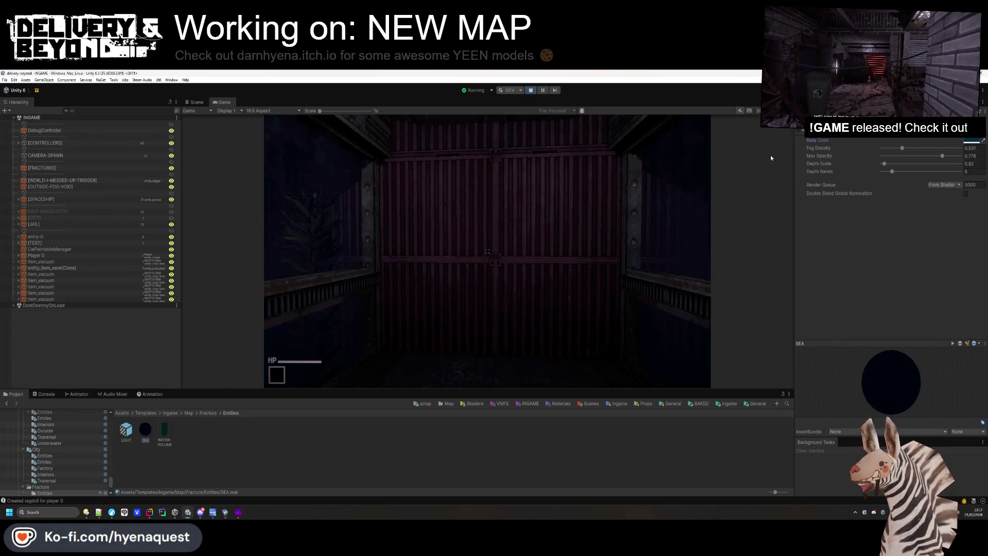
Stop Play mode and switch over to the Hammer++ map editor
click(532, 92)
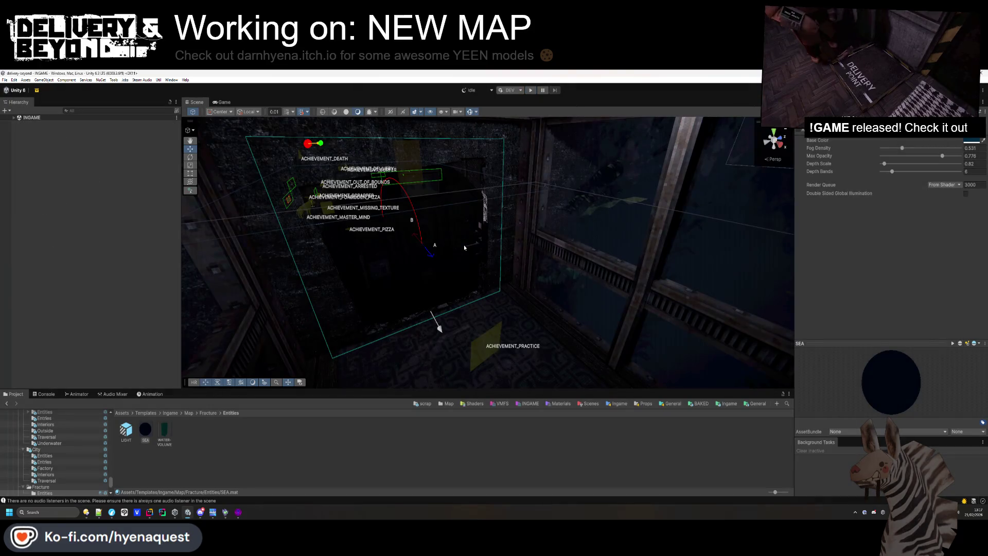
mouse_move(465, 244)
mouse_down()
mouse_move(551, 279)
mouse_move(590, 280)
mouse_move(415, 362)
mouse_up()
key(alt+Tab)
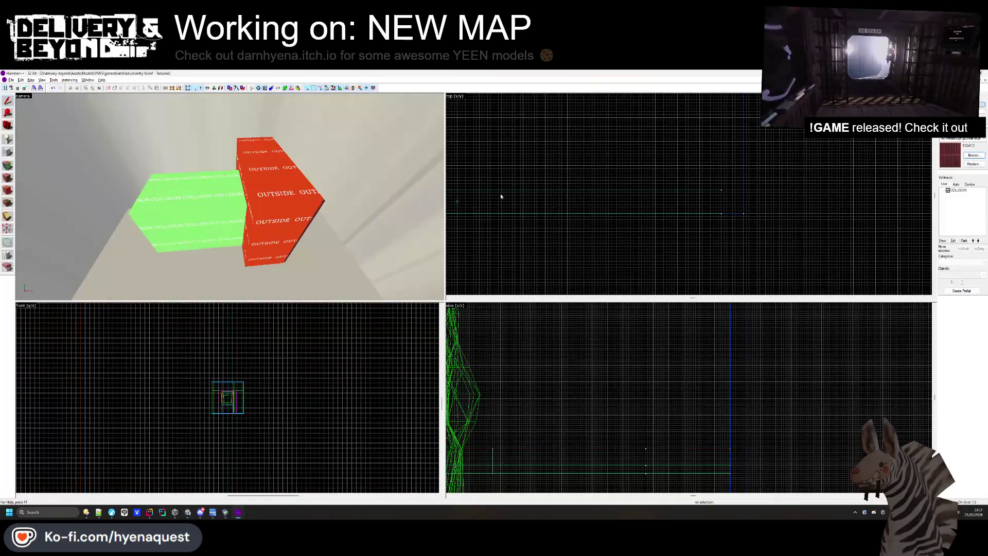
Select the rock displacement wall together with its group in the 3D view
key(w)
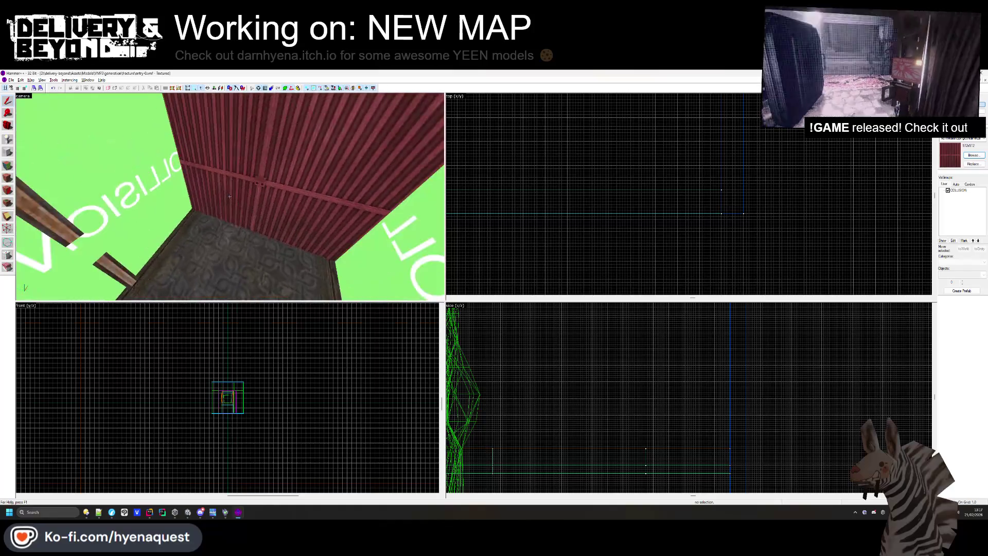
click(230, 199)
drag(230, 199, 304, 226)
click(286, 227)
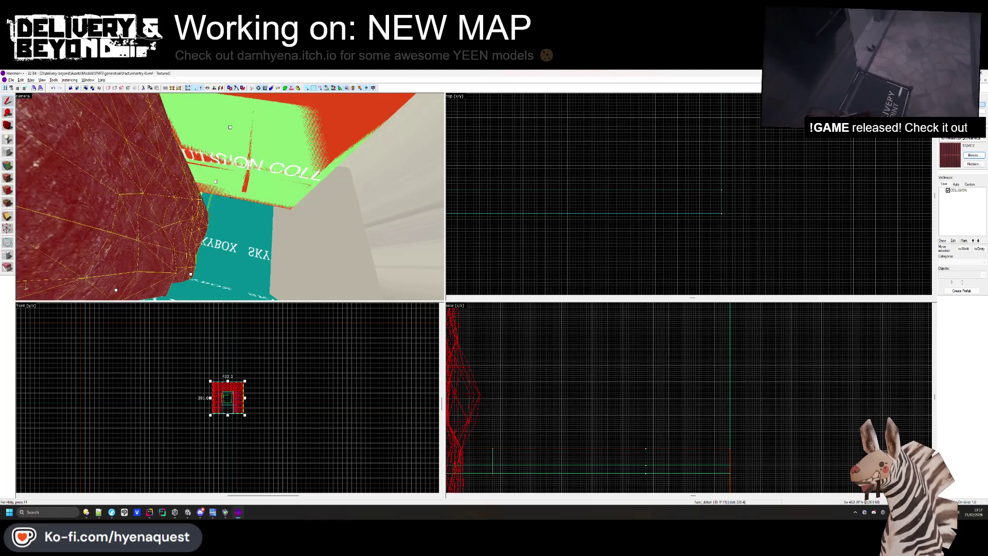
click(457, 201)
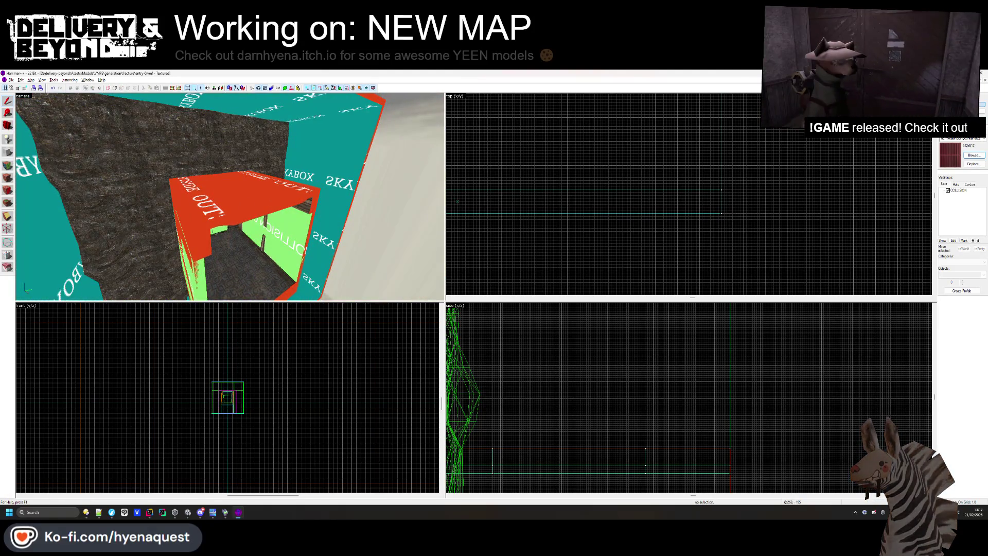
click(280, 152)
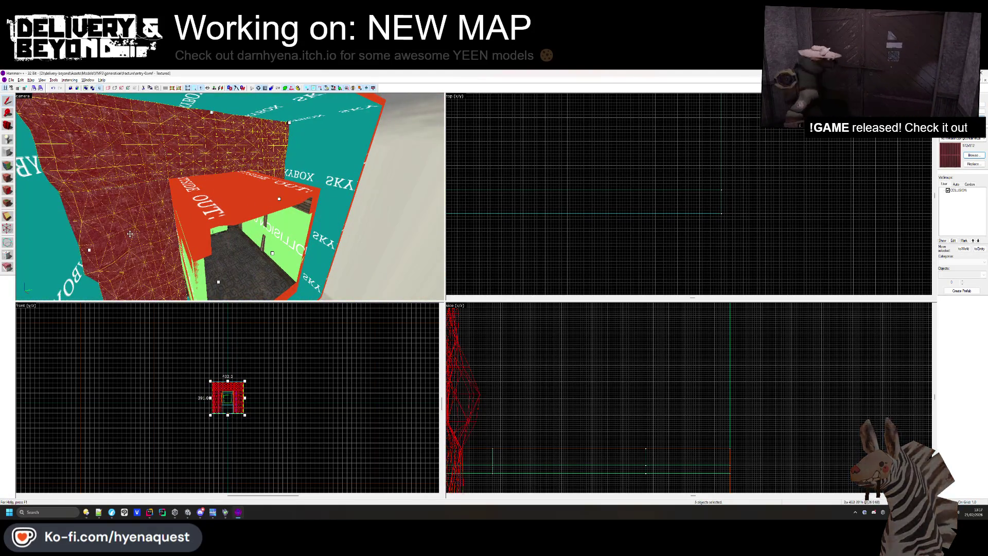
Shift-drag a copy of the rock wall further right in the Top view
key(z)
scroll(586, 135, up, 3)
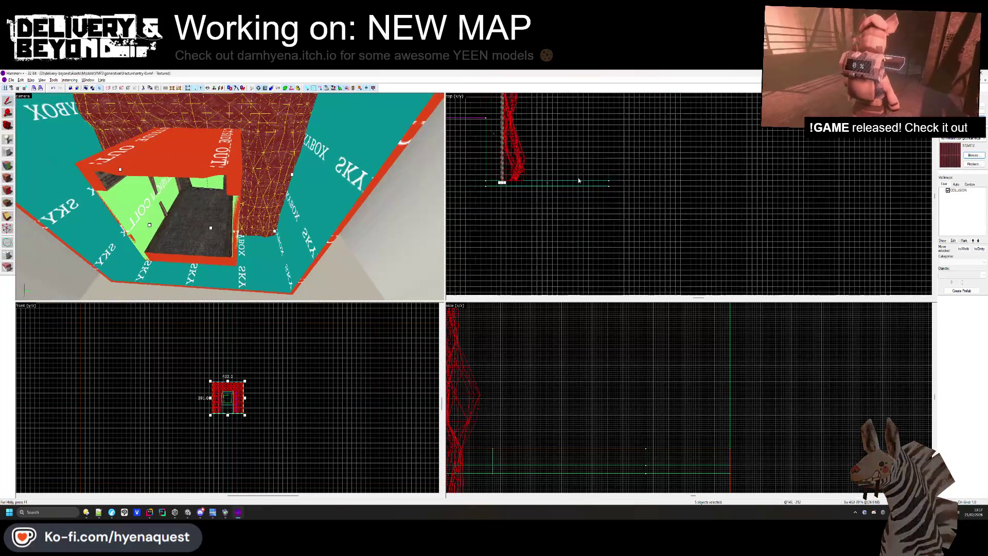
scroll(587, 135, up, 2)
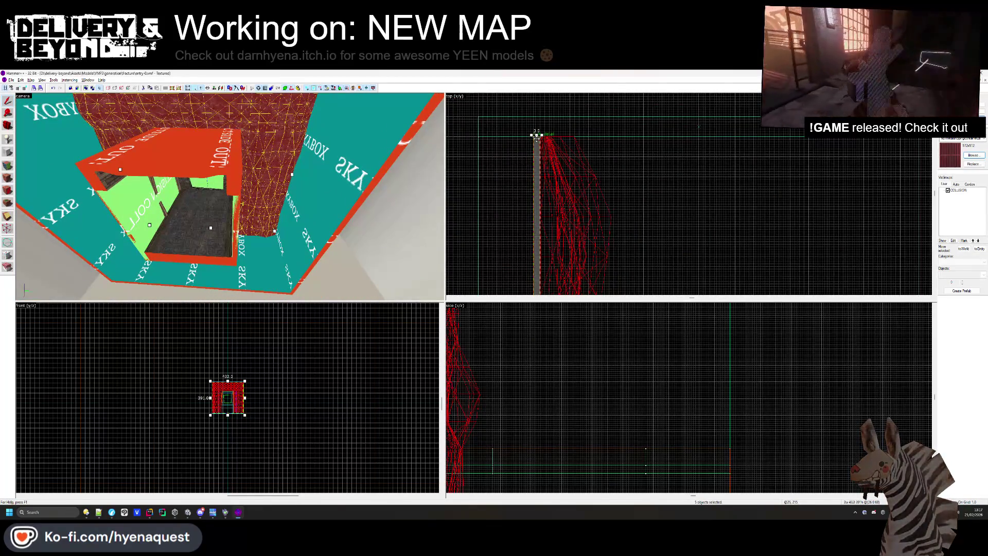
scroll(606, 142, up, 2)
drag(607, 142, 761, 146)
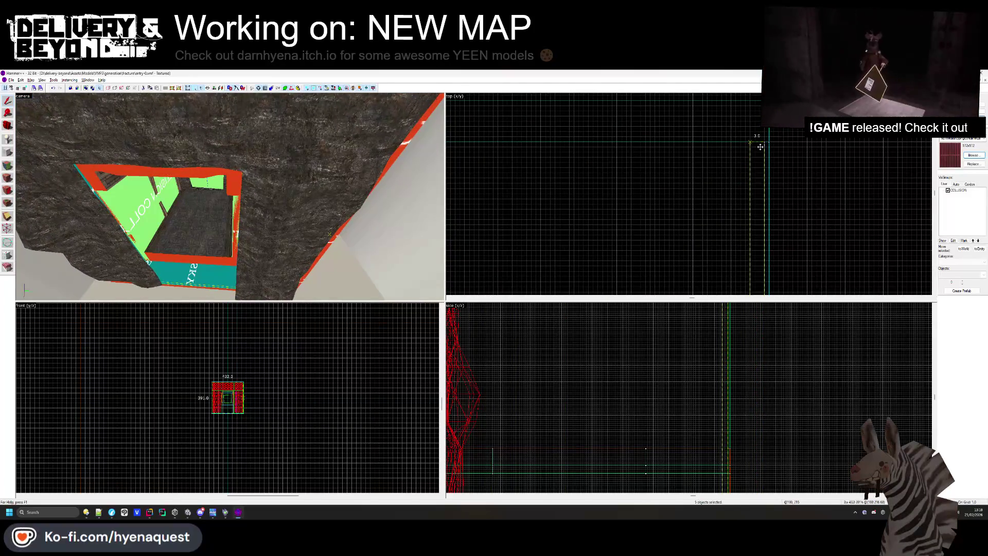
right_click(761, 146)
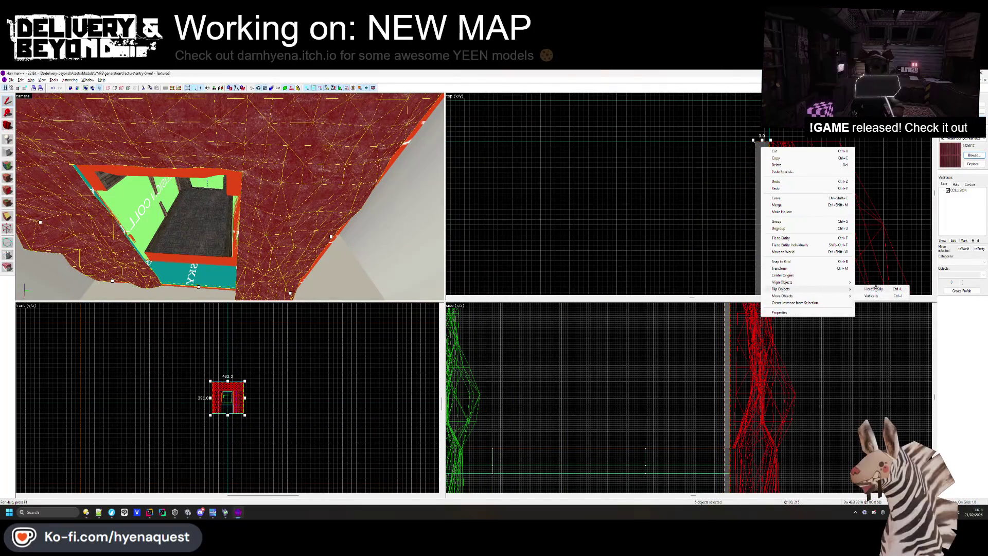
Flip the copied rock wall horizontally, deselect it, and fly around to check both rock walls
click(826, 187)
click(826, 187)
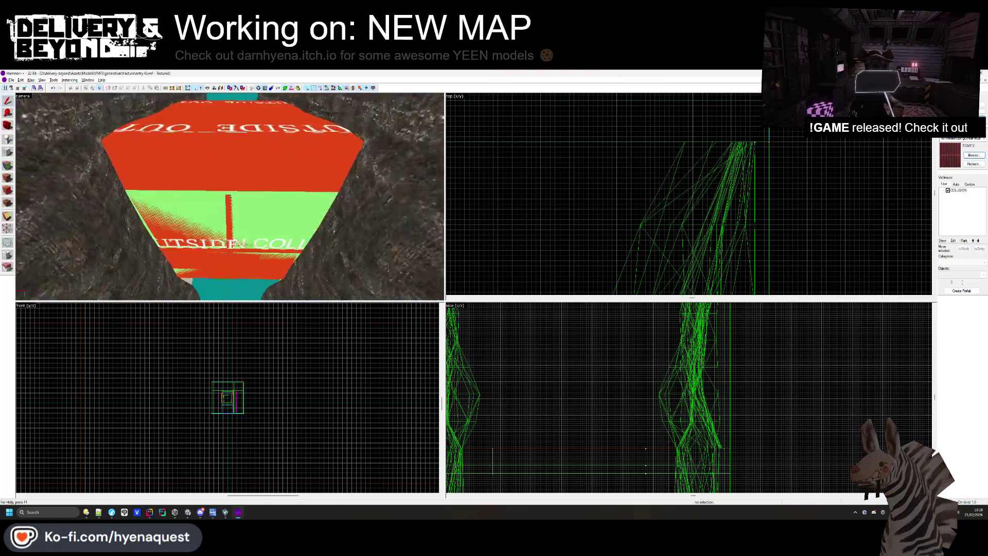
key(w)
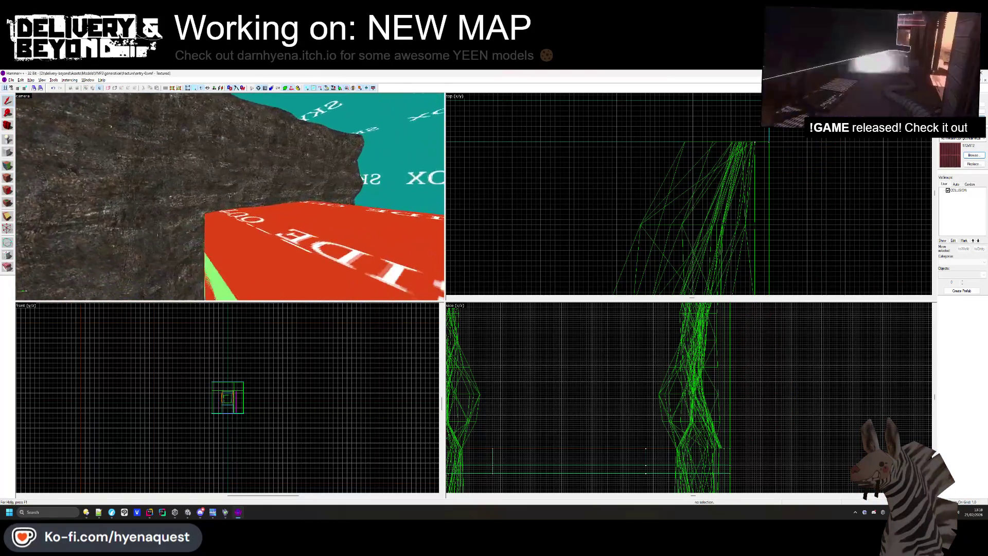
key(w)
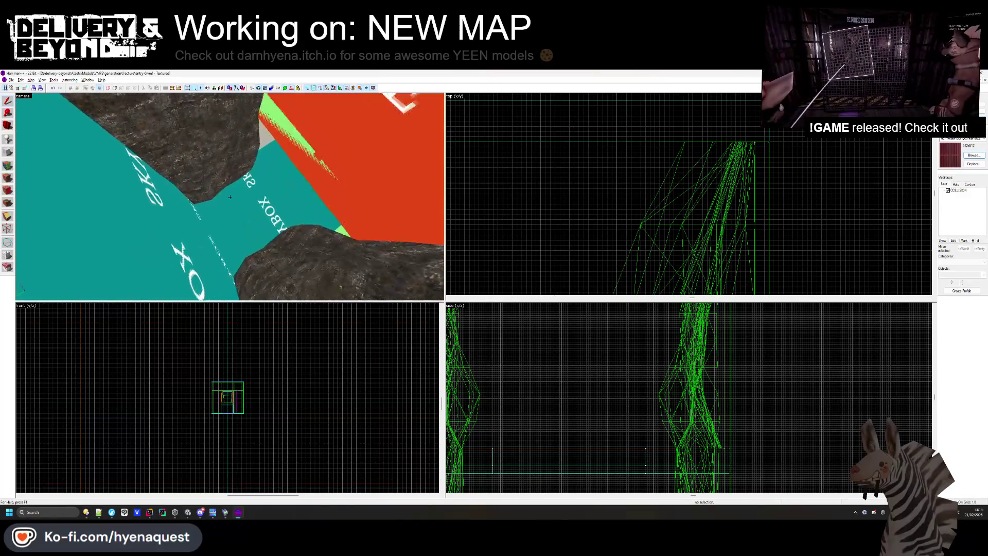
key(w)
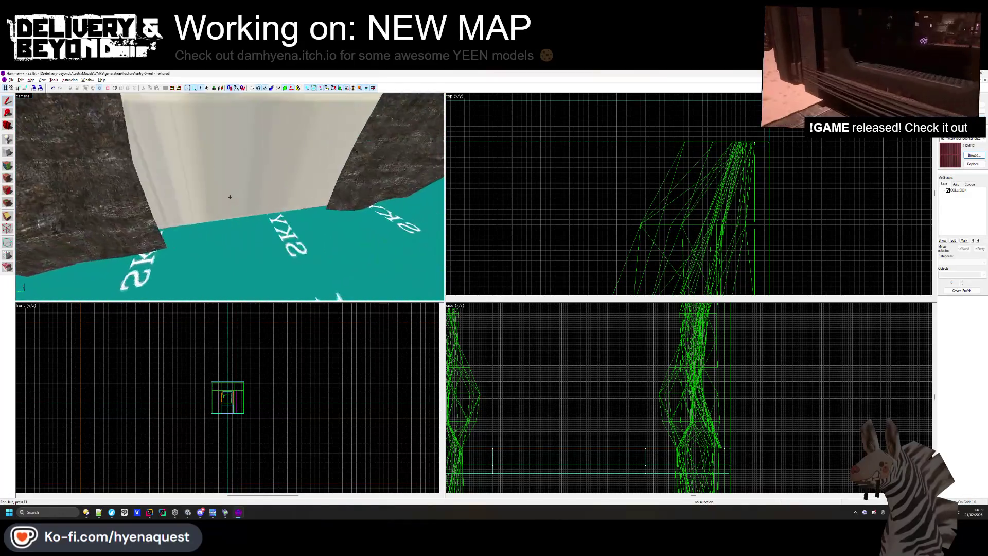
key(s)
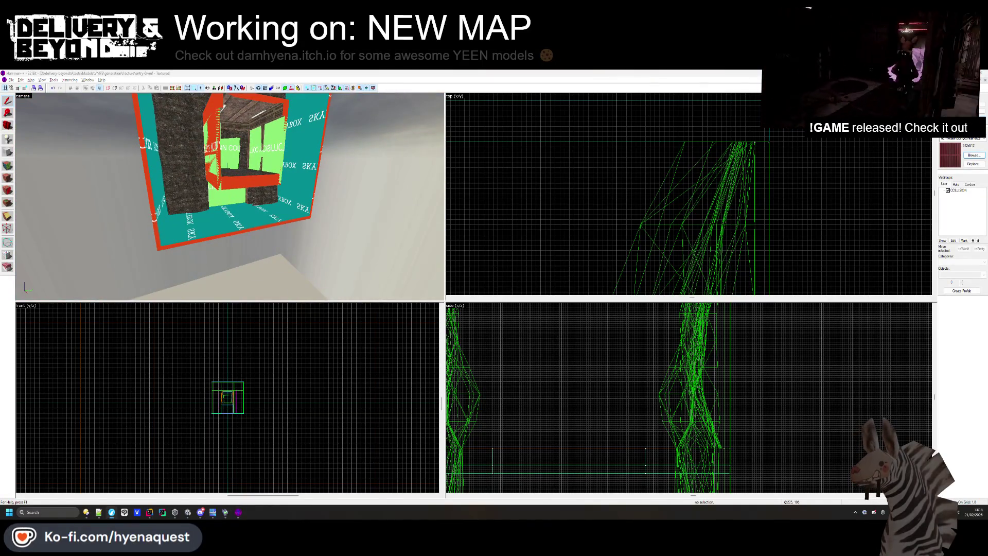
Move the 3D view up to the COLLISION and OUTSIDE walls and select the green COLLISION wall
key(z)
key(w)
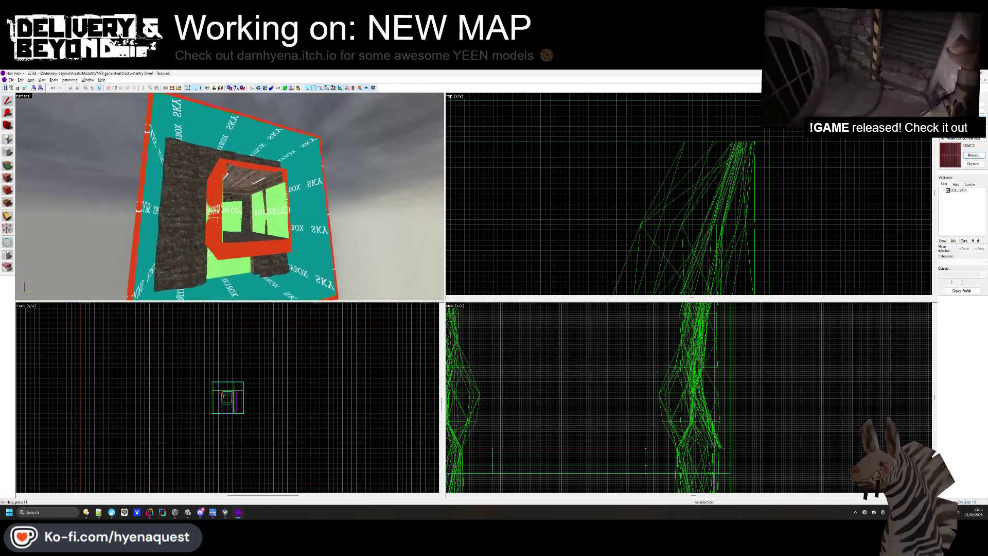
key(w)
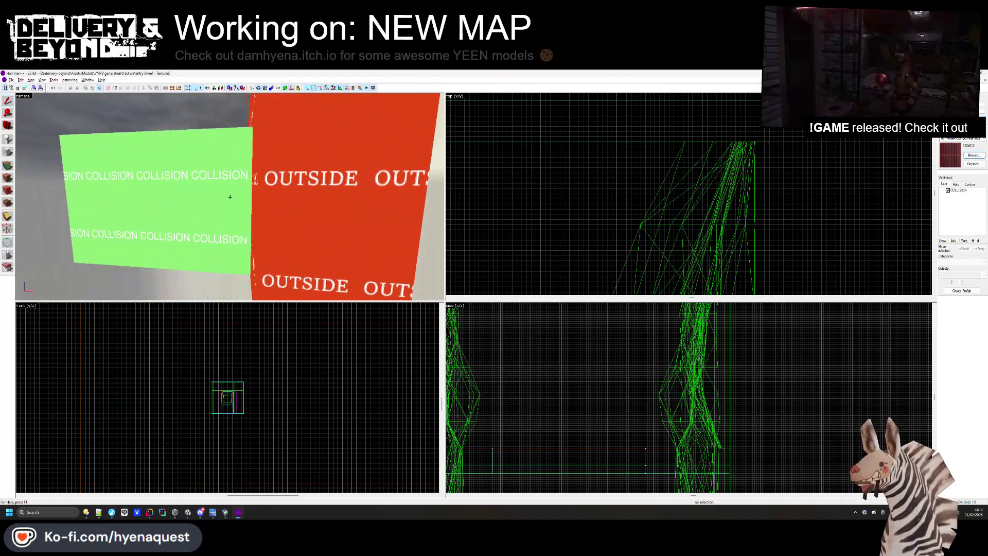
click(231, 197)
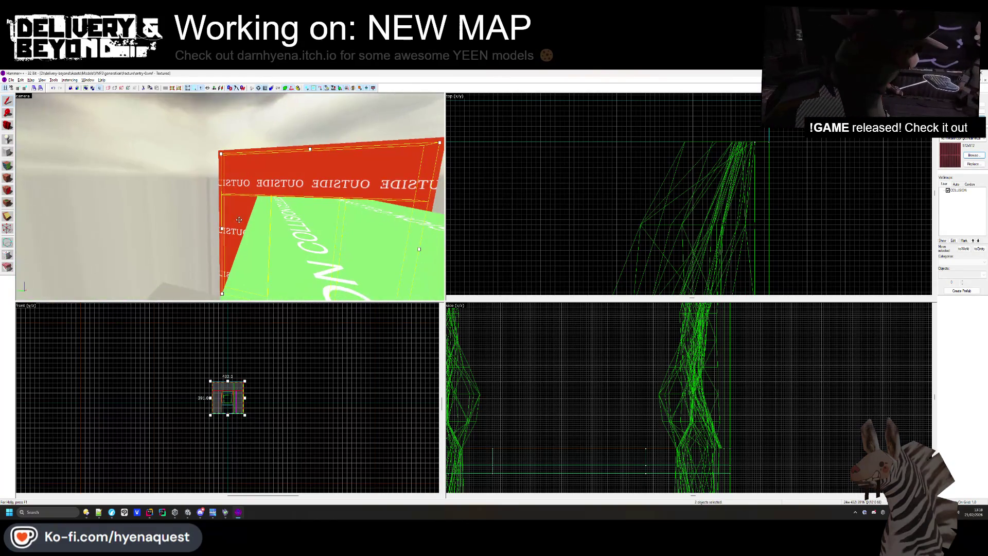
Add the red OUTSIDE wall to the selection, stretch both walls across, and flip them horizontally
key(z)
scroll(657, 216, down, 2)
scroll(657, 216, down, 3)
scroll(721, 206, up, 3)
drag(818, 188, 846, 189)
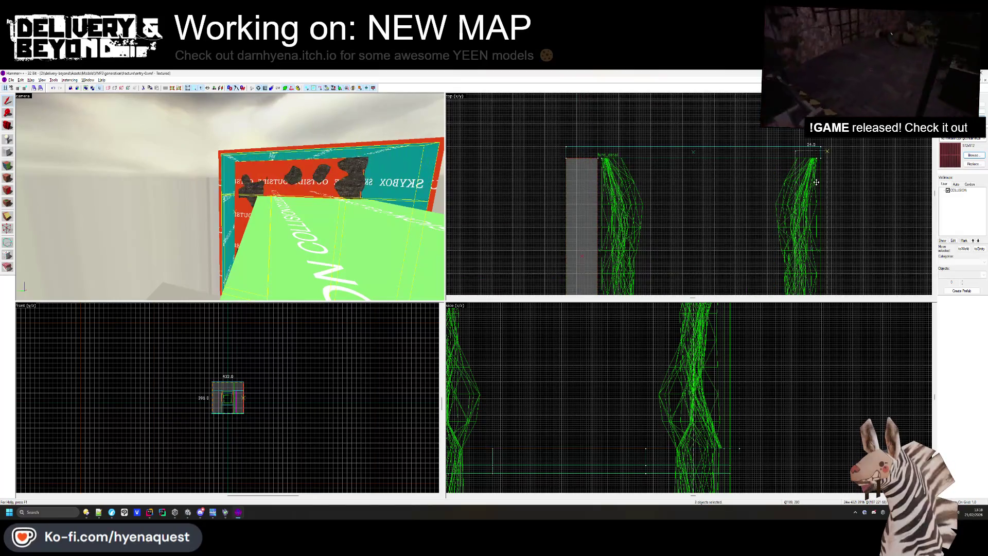
key(ctrl+l)
Narrow the mirrored walls back to a 3-unit slab, deselect, and inspect the opening
scroll(848, 157, up, 3)
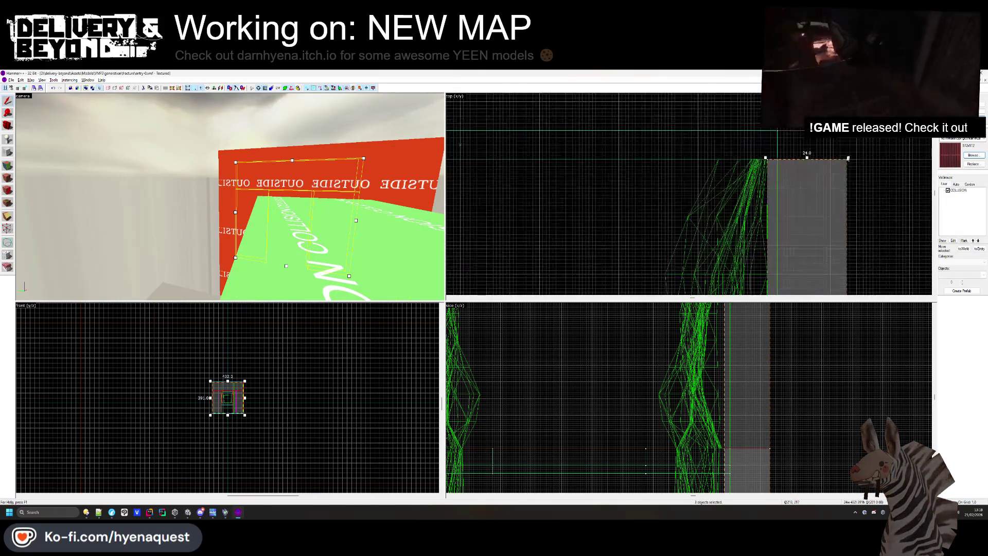
drag(782, 160, 778, 158)
right_click(775, 161)
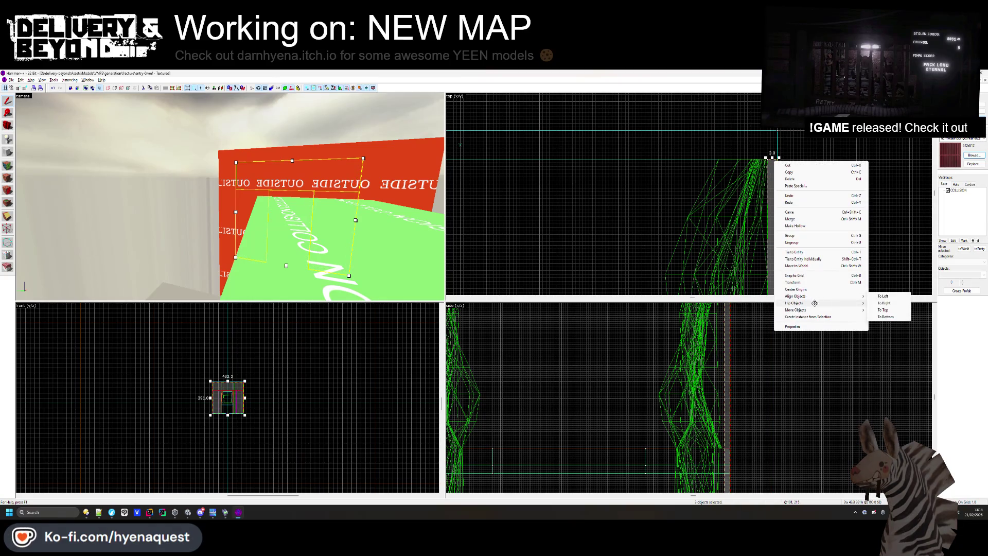
click(866, 230)
key(w)
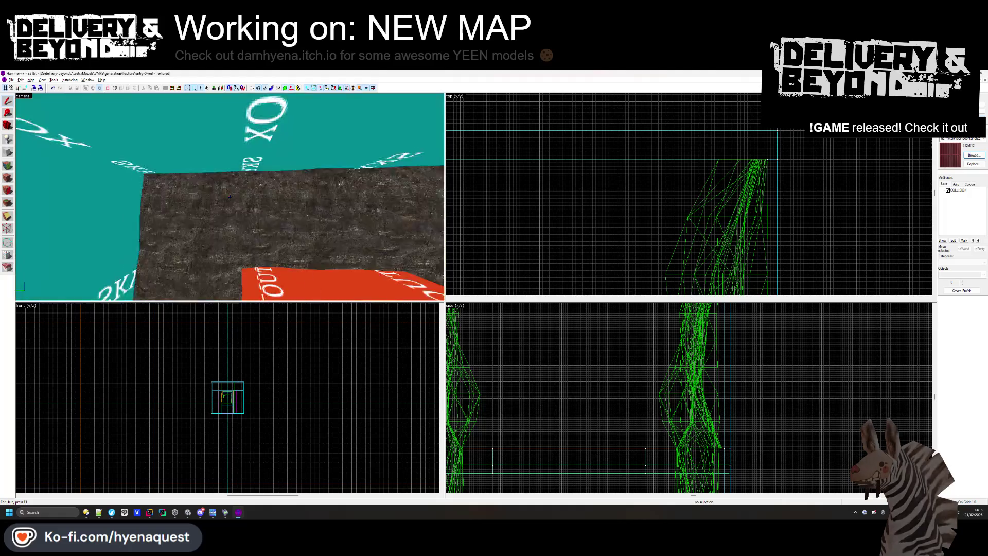
key(s)
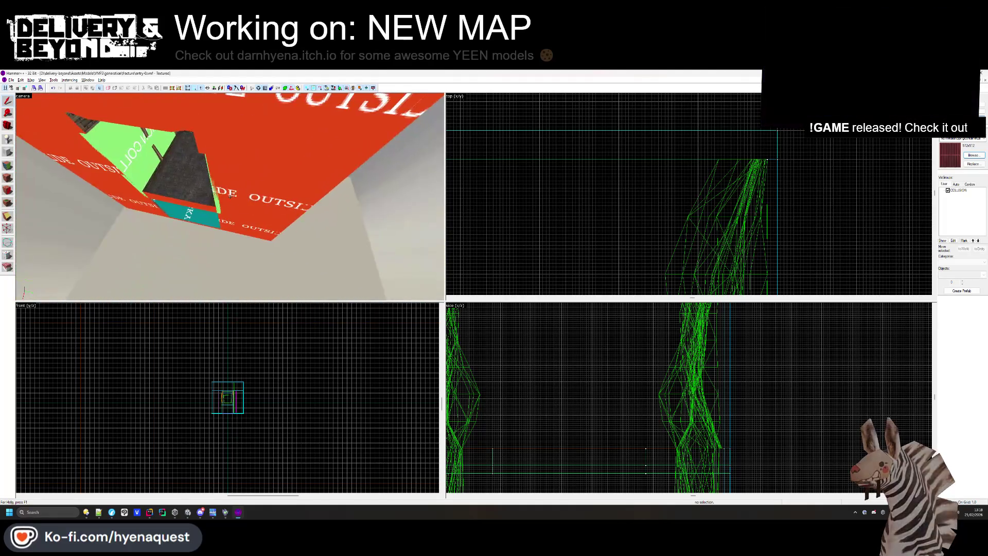
key(w)
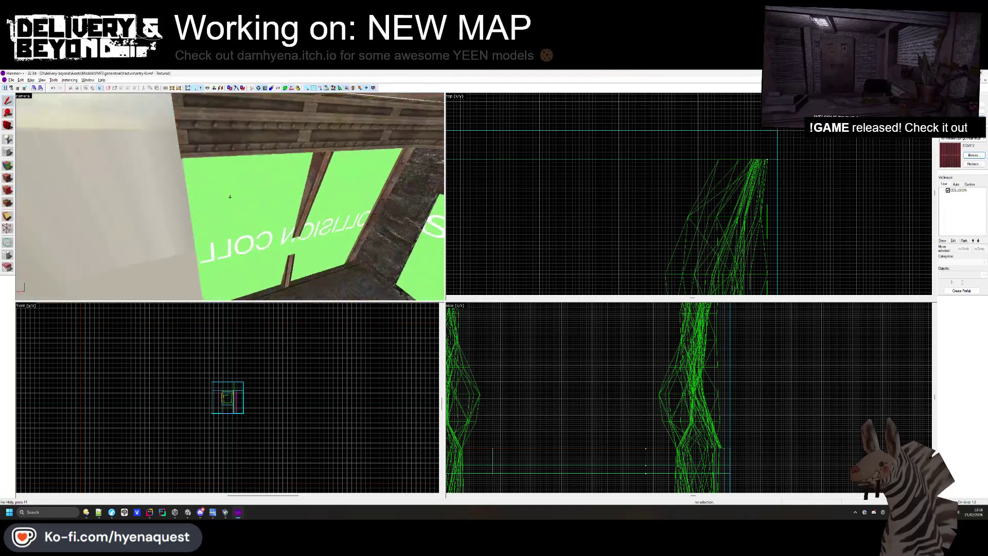
key(w)
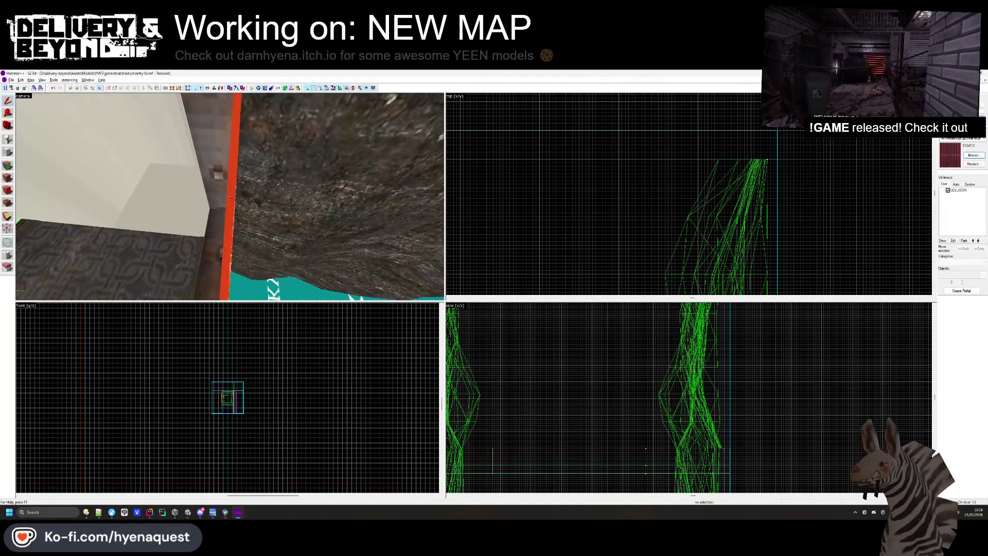
key(s)
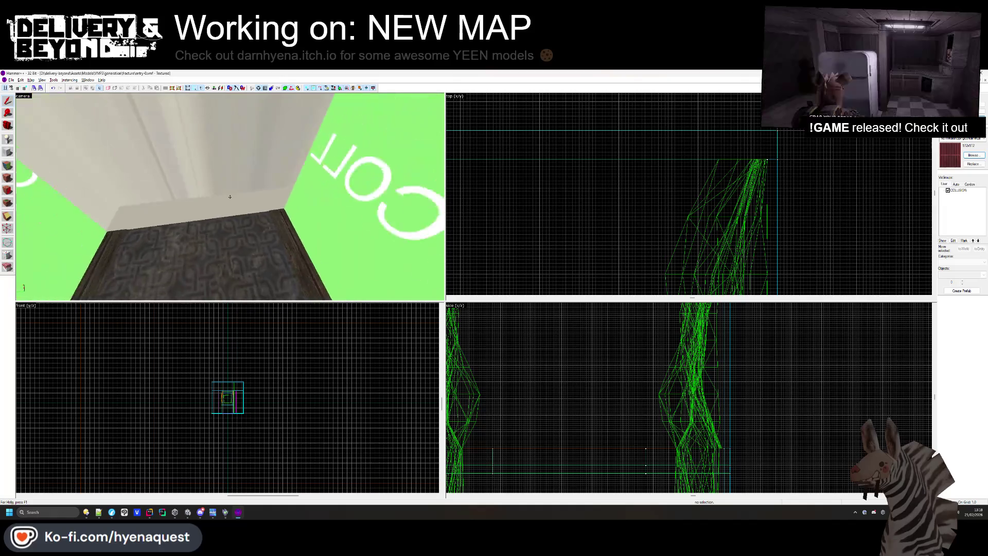
key(w)
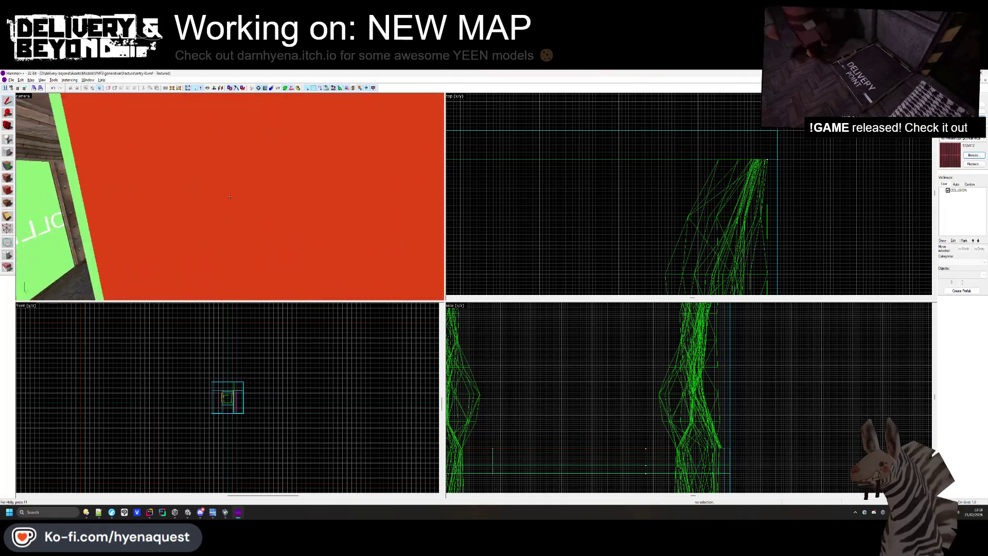
click(150, 224)
key(ctrl+t)
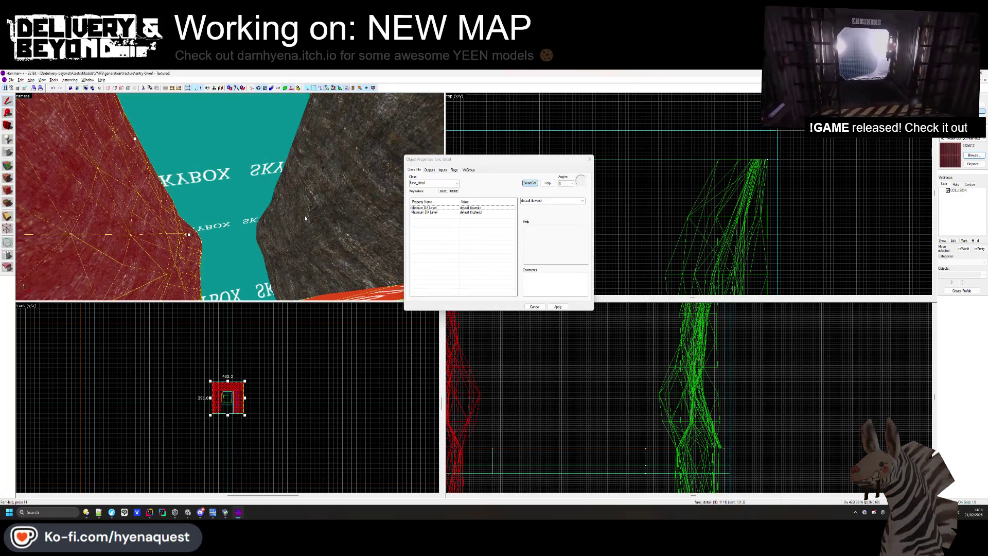
ctrl+click(150, 224)
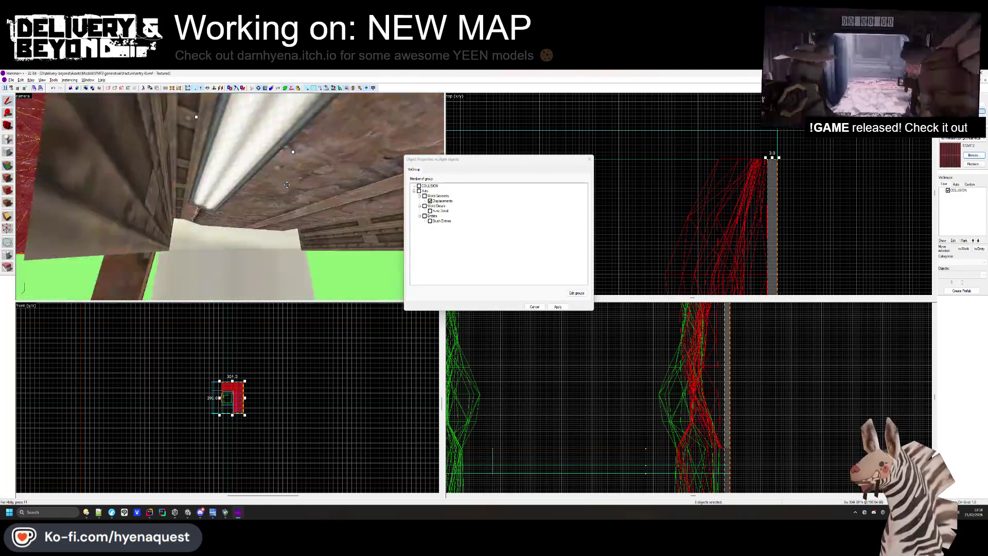
ctrl+click(226, 190)
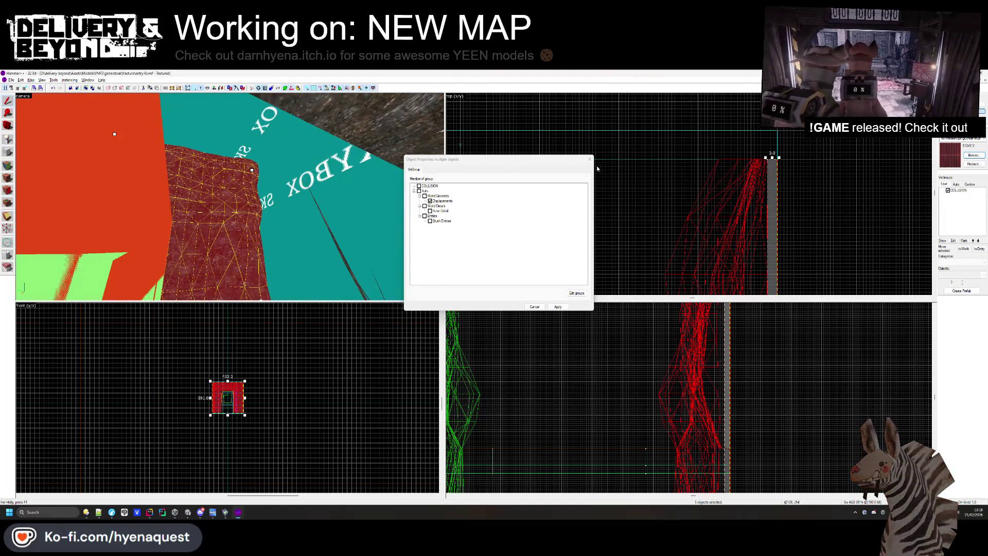
click(401, 281)
click(589, 160)
key(Escape)
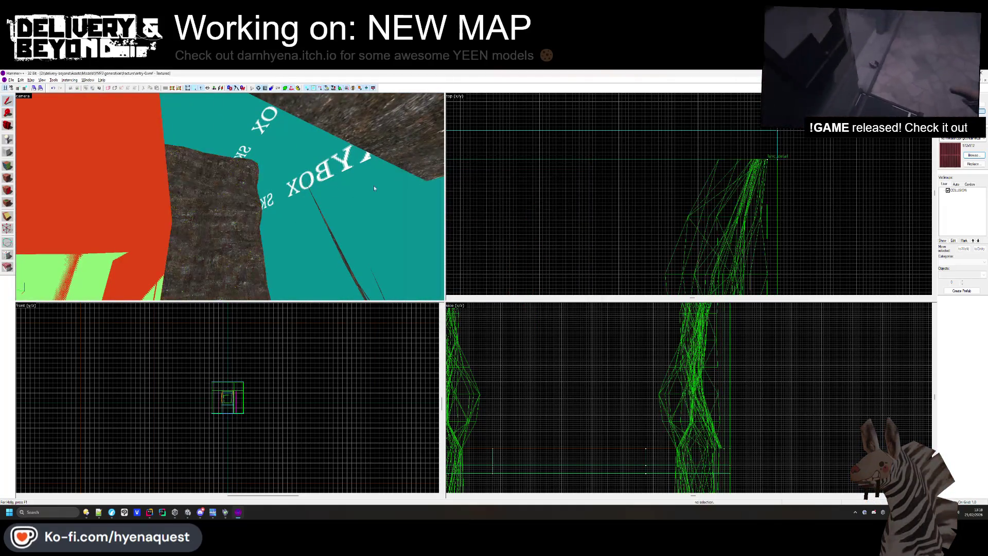
key(alt+Tab)
mouse_move(431, 266)
mouse_down()
mouse_move(408, 254)
mouse_move(354, 252)
mouse_move(329, 188)
mouse_move(561, 188)
mouse_move(711, 210)
mouse_move(458, 201)
mouse_move(446, 167)
mouse_move(452, 194)
mouse_move(378, 215)
mouse_move(247, 201)
mouse_up()
key(alt+Tab)
click(248, 200)
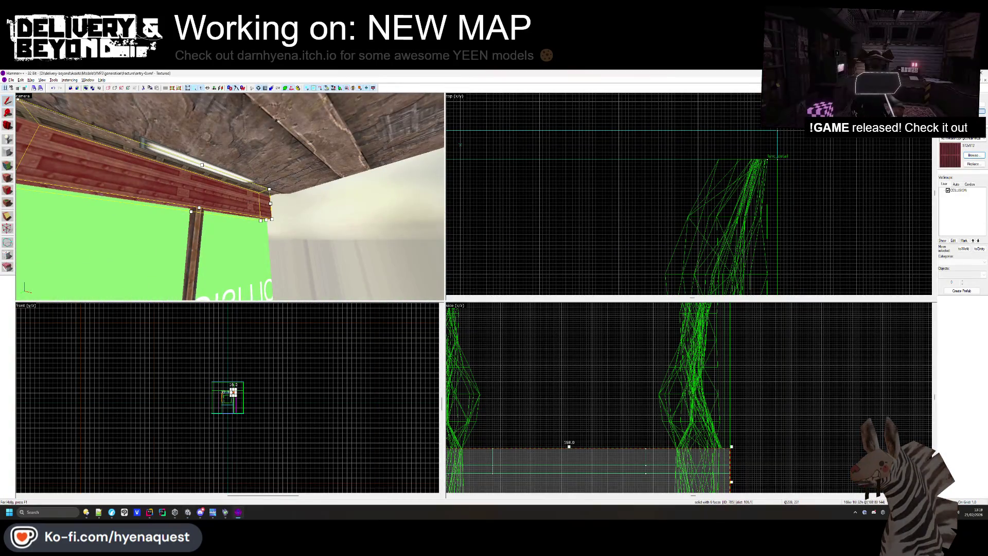
Make OUTSIDE the current texture by choosing it in the texture browser
click(974, 155)
scroll(476, 230, down, 10)
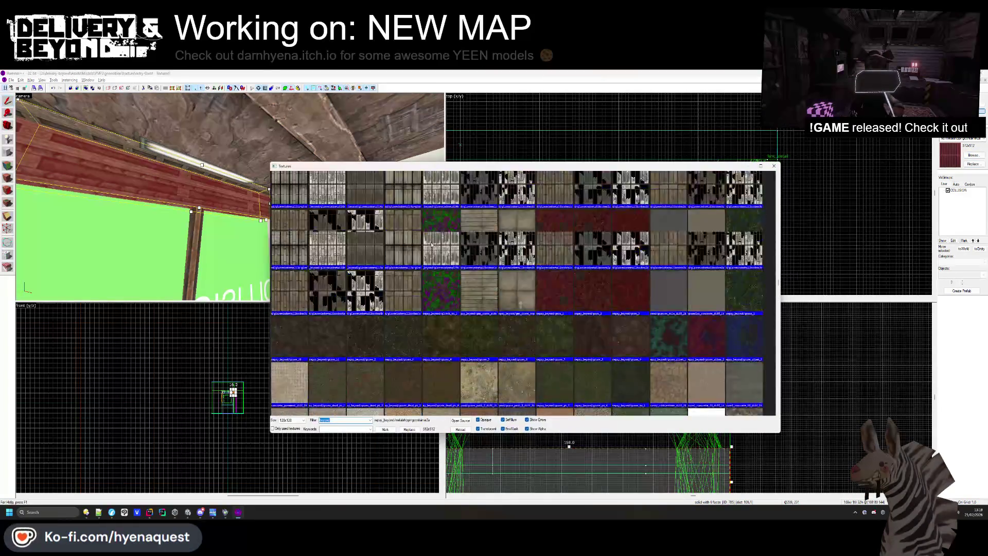
scroll(709, 246, up, 5)
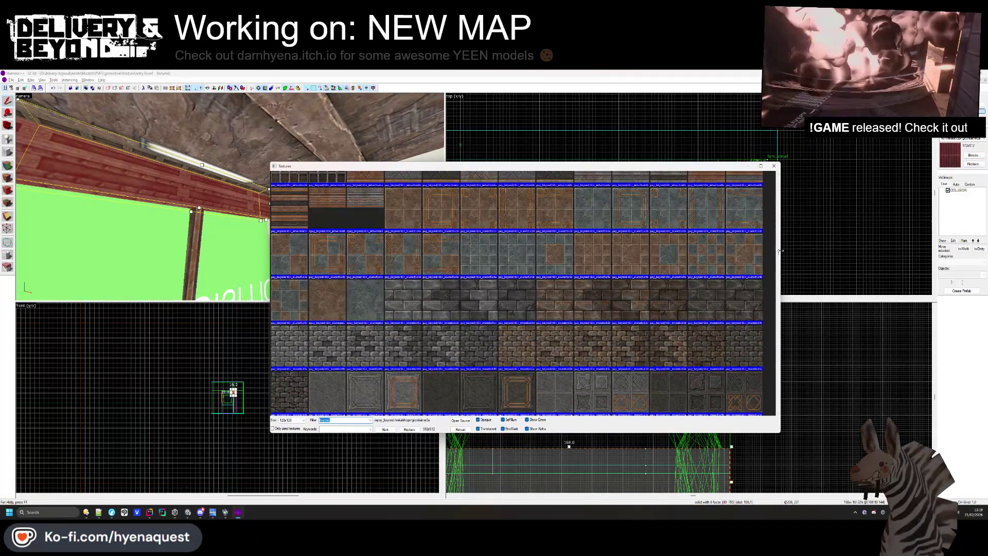
scroll(701, 184, up, 10)
double_click(537, 200)
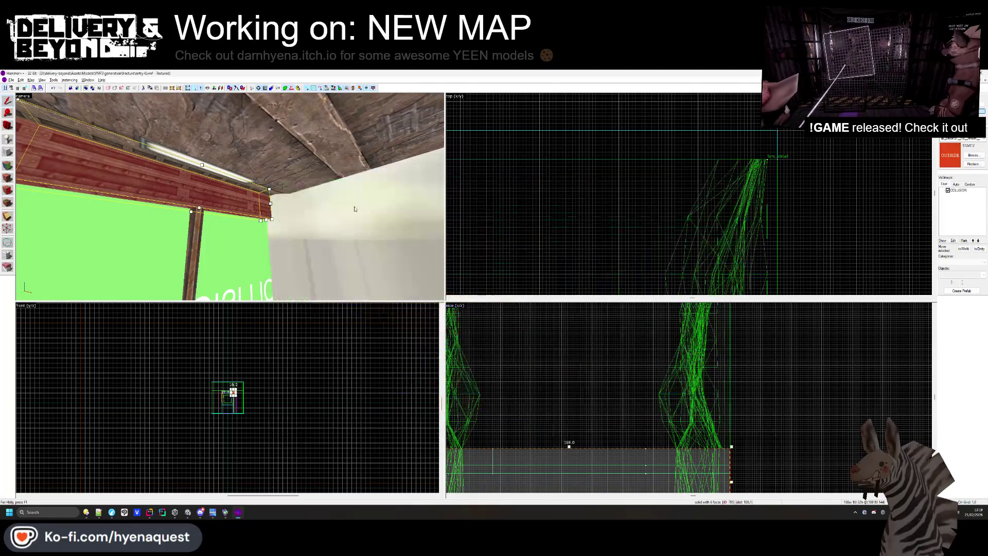
scroll(801, 151, down, 2)
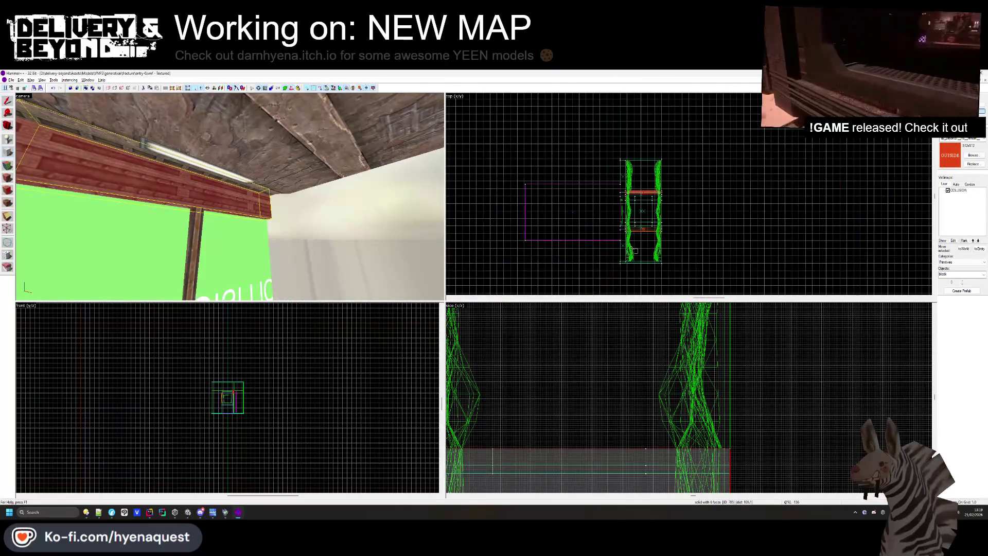
scroll(801, 151, up, 2)
scroll(801, 150, down, 2)
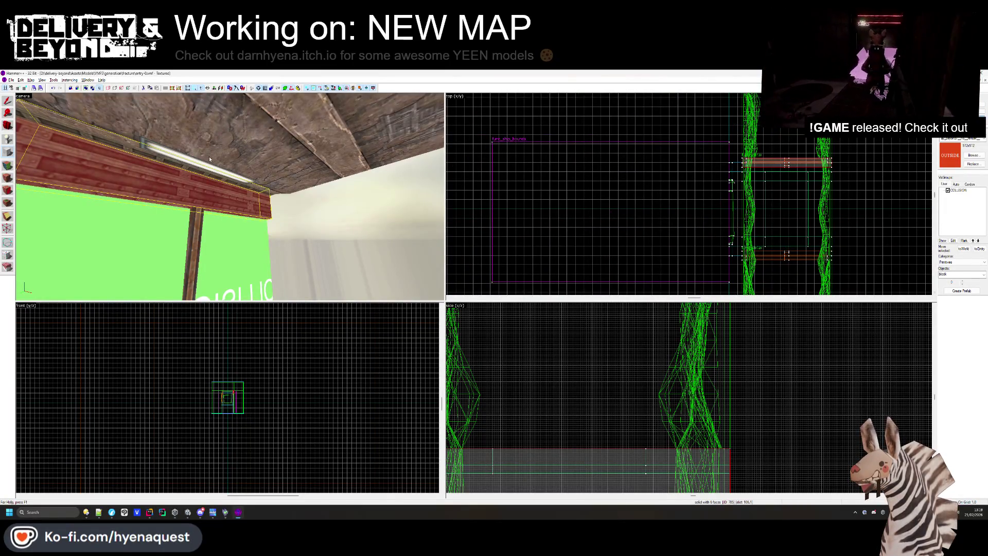
key(Escape)
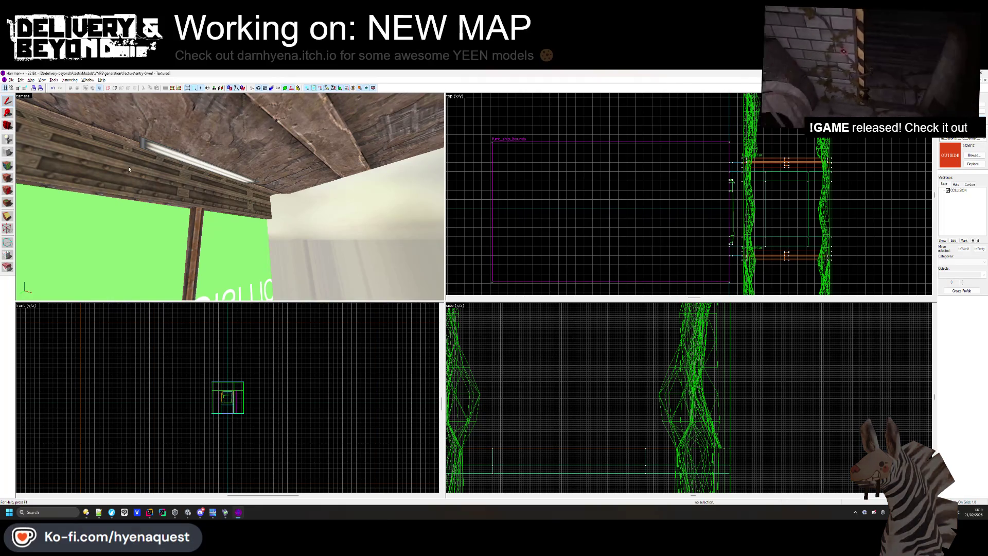
Select the right-hand ceiling beam, then pick a single face of the wall for texturing
click(129, 169)
scroll(837, 155, up, 3)
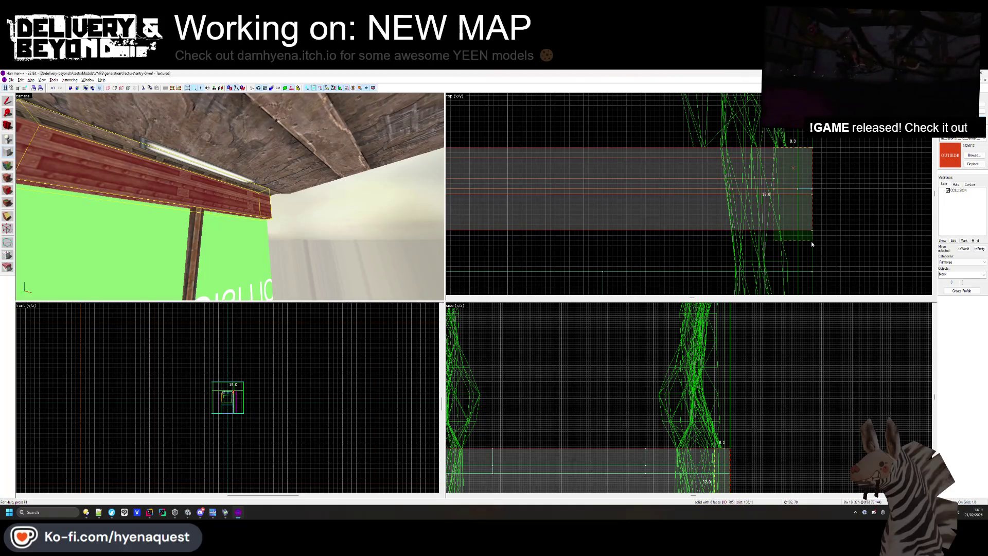
scroll(812, 244, down, 5)
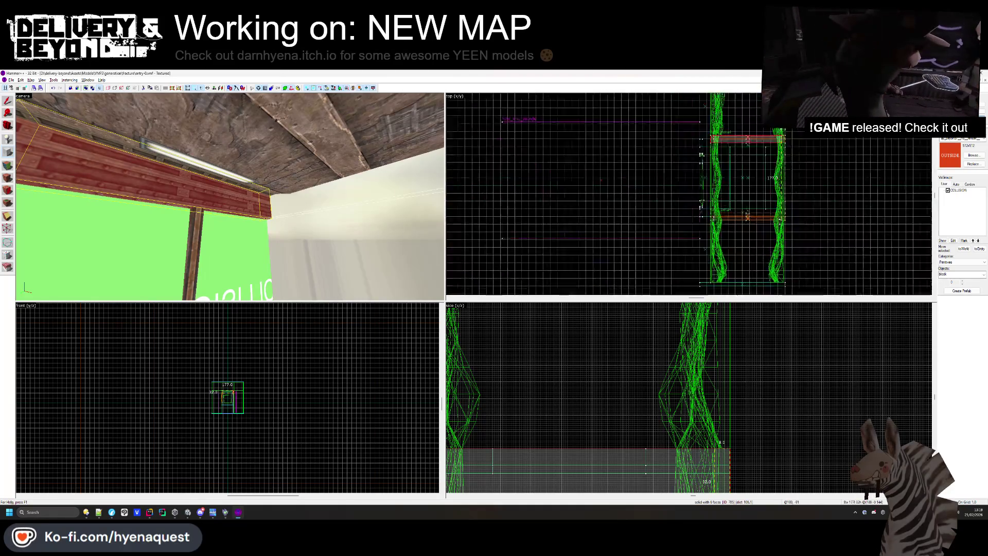
scroll(746, 196, down, 2)
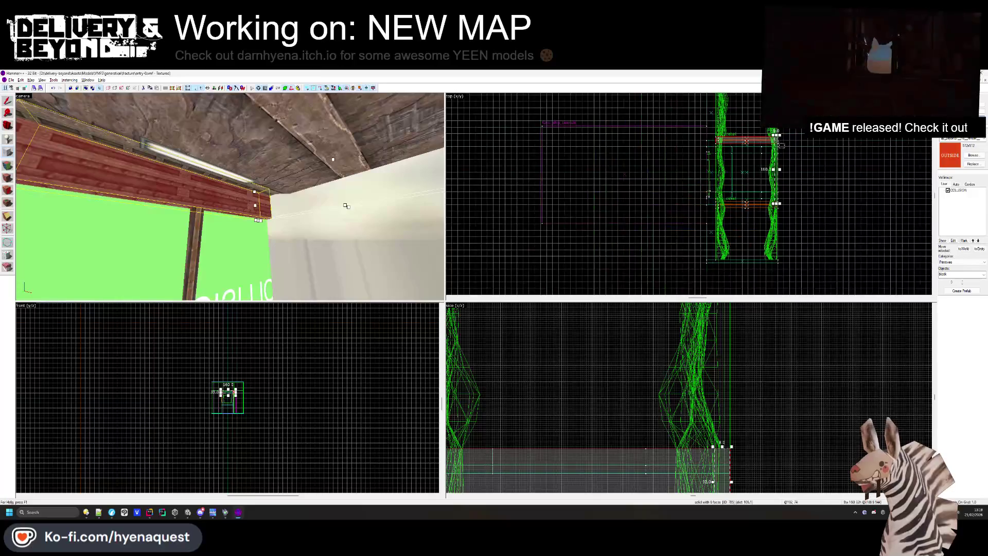
scroll(781, 146, up, 3)
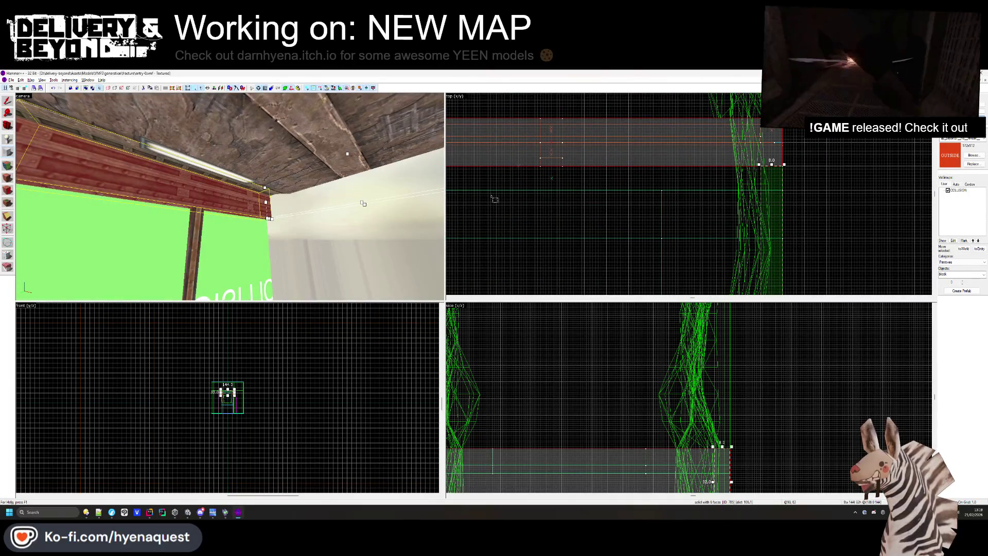
click(326, 207)
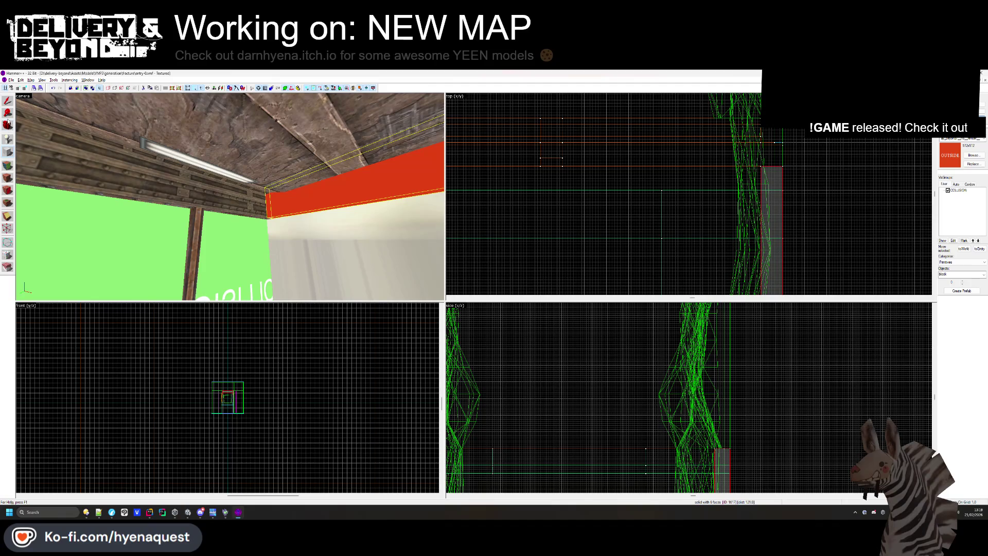
key(Escape)
drag(379, 272, 227, 197)
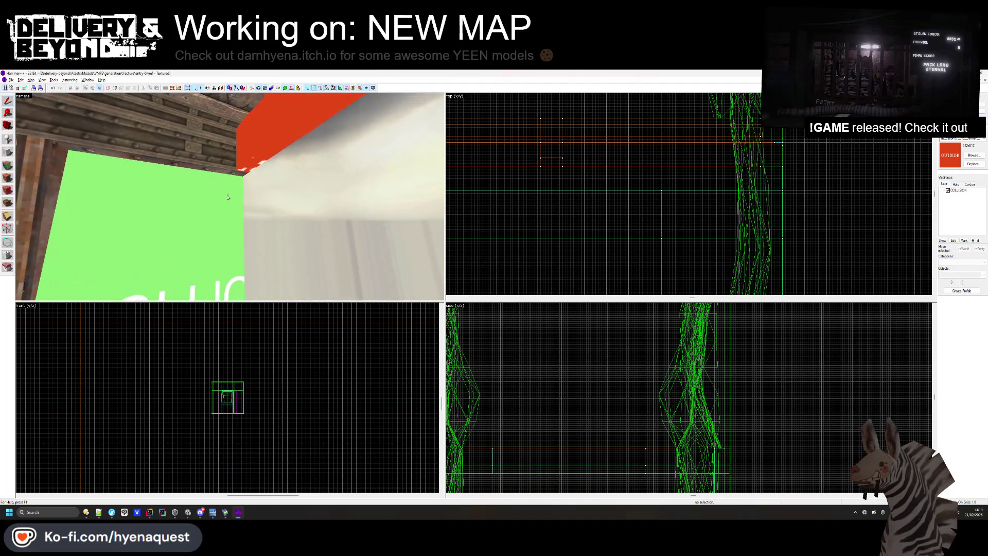
mouse_move(17, 164)
mouse_down()
mouse_move(235, 200)
mouse_move(286, 189)
mouse_move(230, 197)
mouse_move(237, 203)
mouse_up()
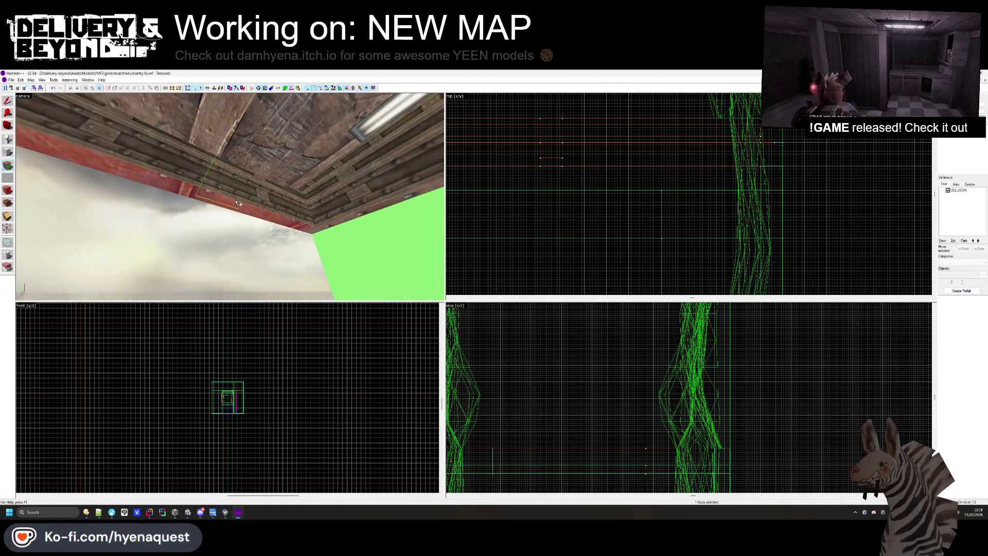
Set the beam face's texture Rotation to 90 in the Face Edit Sheet and hide the COLLISION visgroup
key(shift+a)
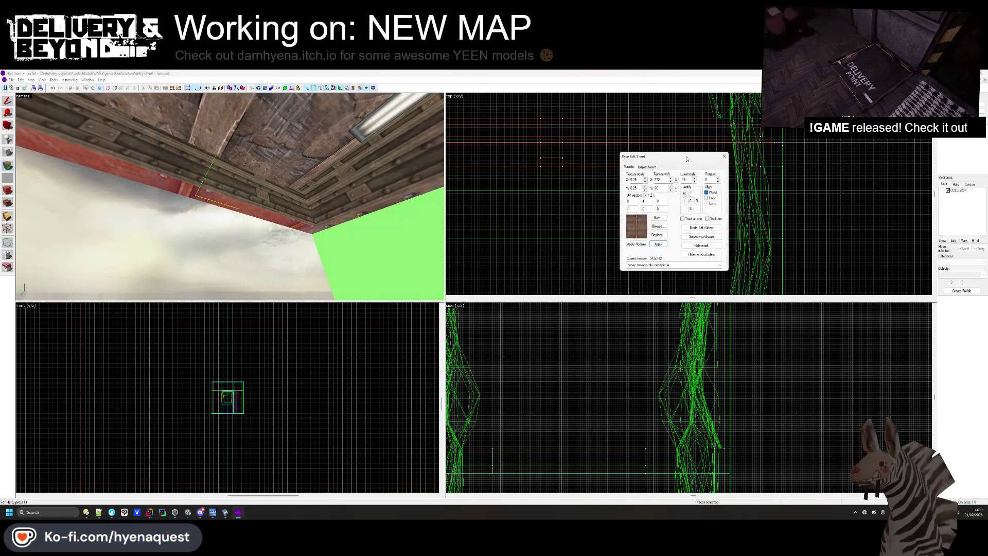
text(90)
key(Return)
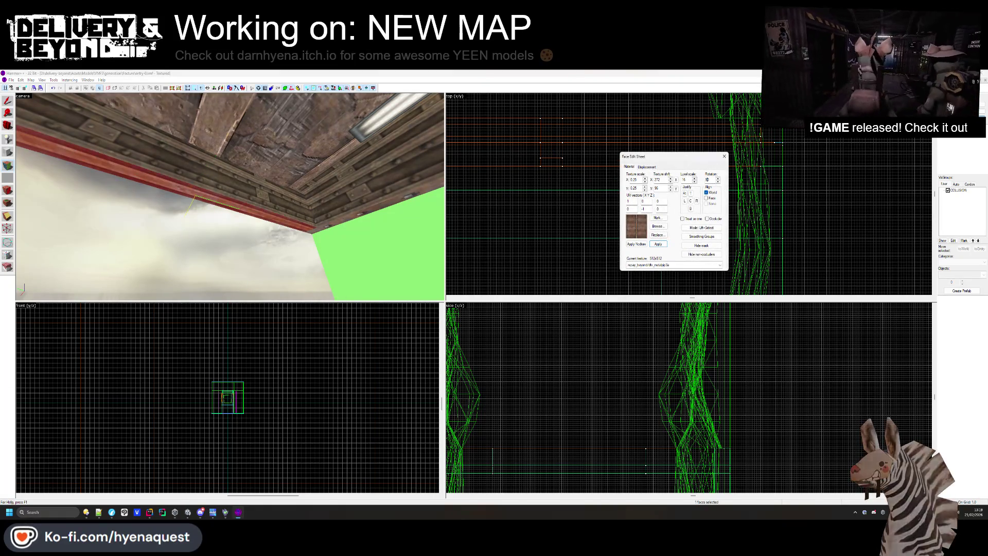
click(723, 157)
drag(230, 200, 230, 199)
click(948, 190)
key(z)
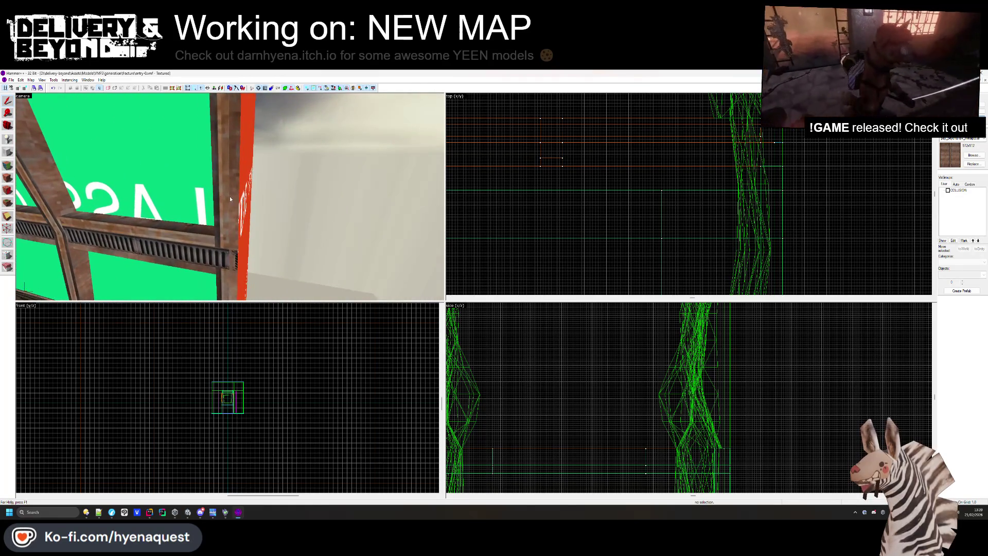
click(232, 199)
scroll(767, 149, up, 2)
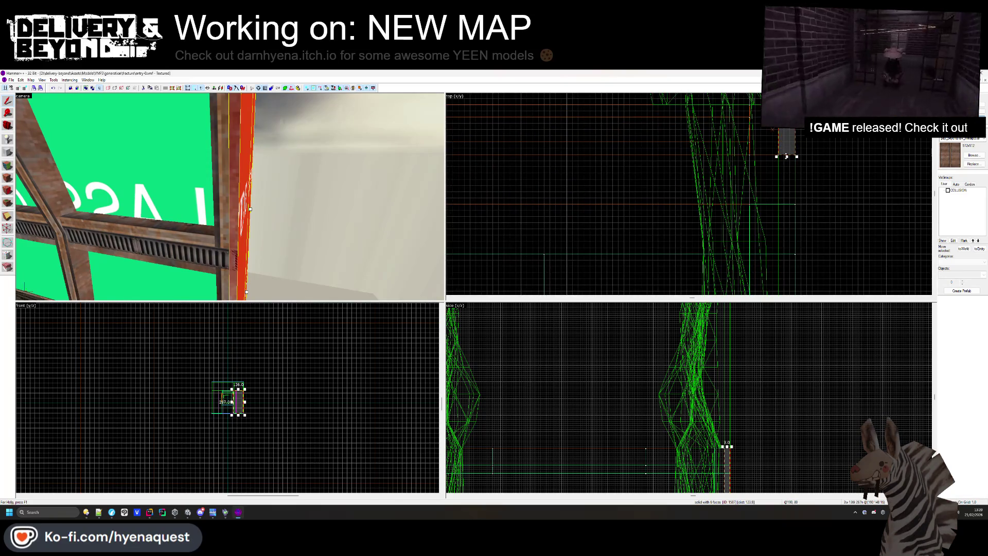
key(Escape)
drag(230, 197, 230, 196)
drag(644, 206, 713, 172)
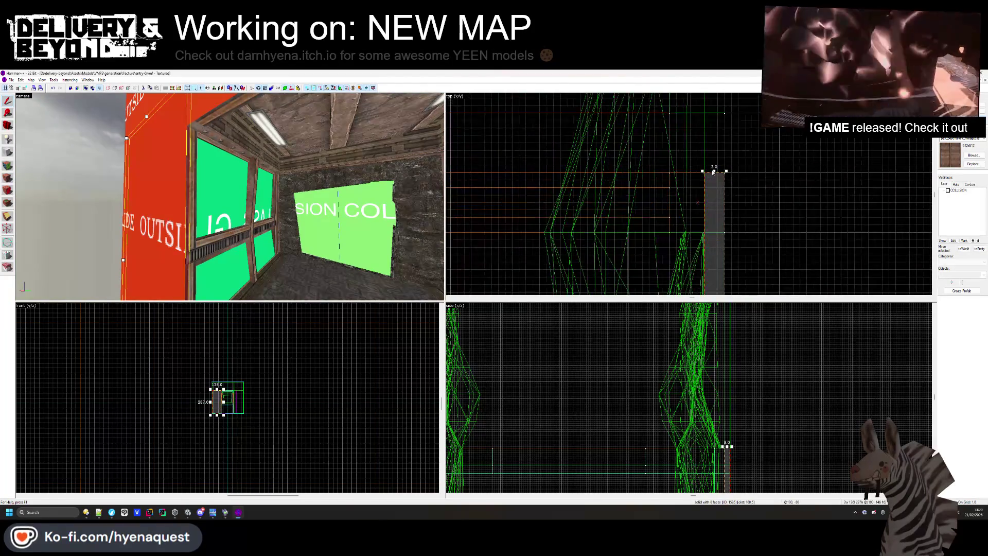
mouse_move(370, 212)
mouse_down()
mouse_move(277, 185)
mouse_move(230, 197)
mouse_up()
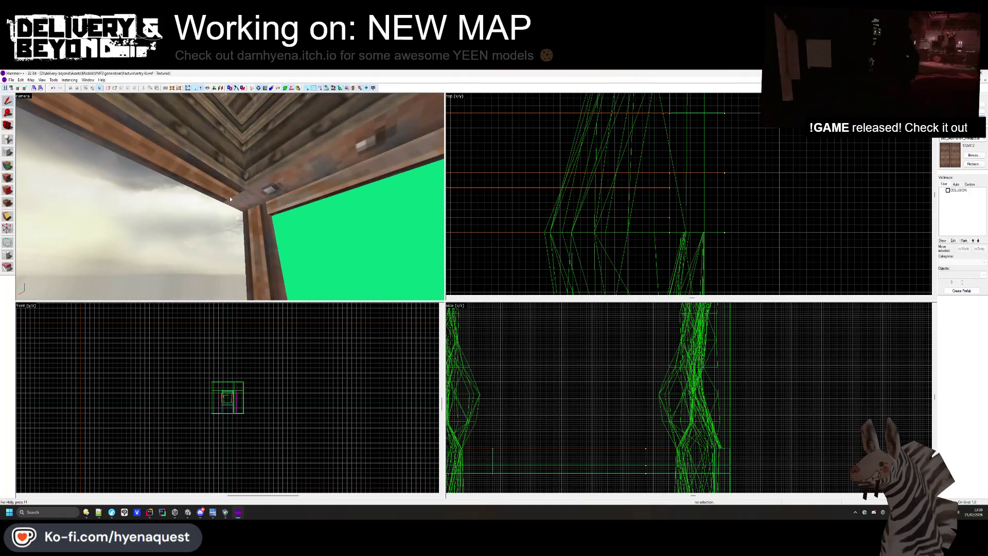
click(230, 196)
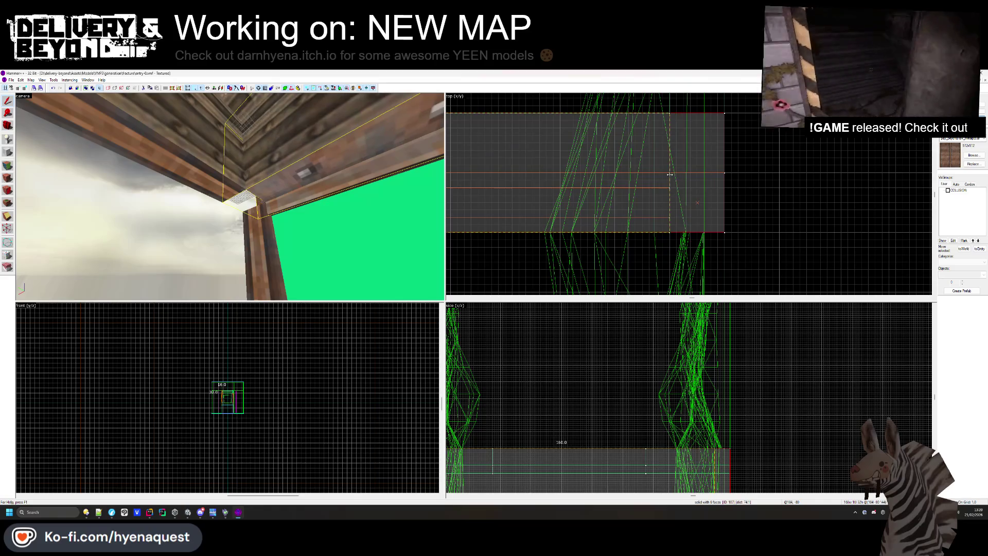
click(189, 172)
drag(697, 114, 692, 144)
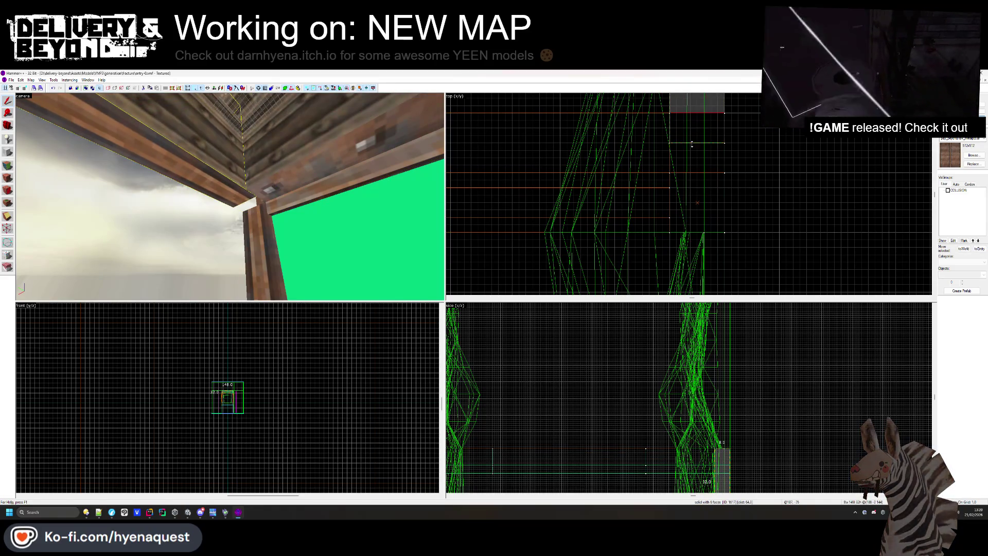
click(690, 231)
key(z)
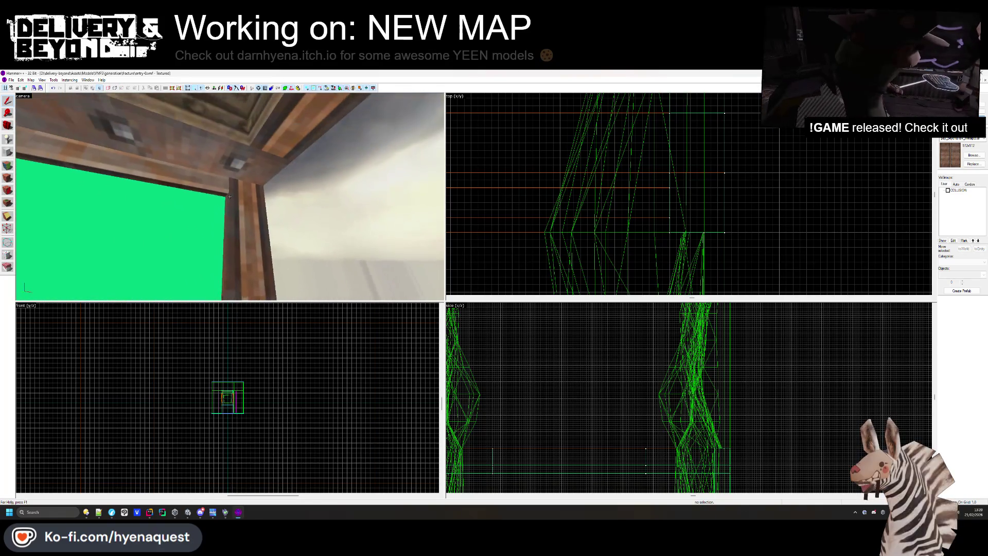
click(230, 195)
scroll(685, 140, up, 5)
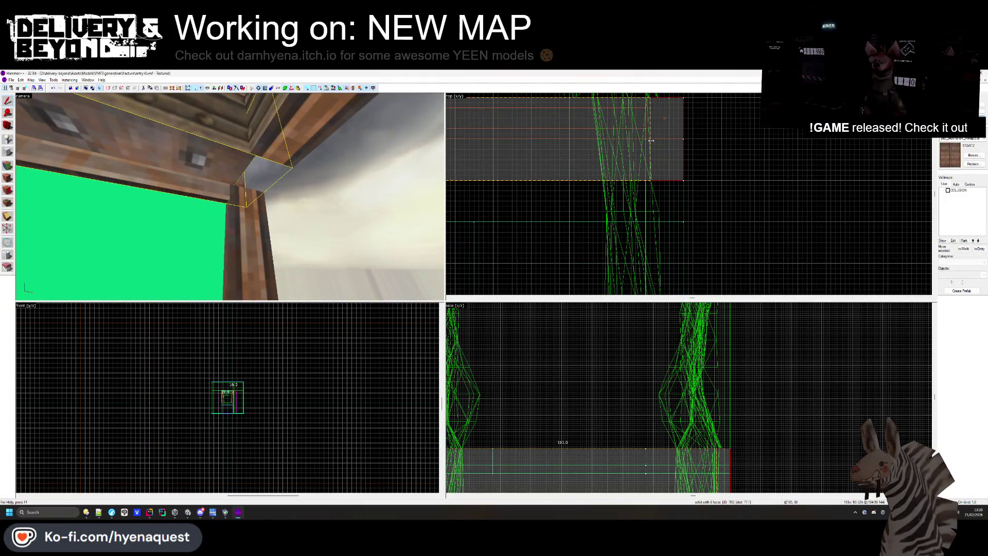
click(296, 167)
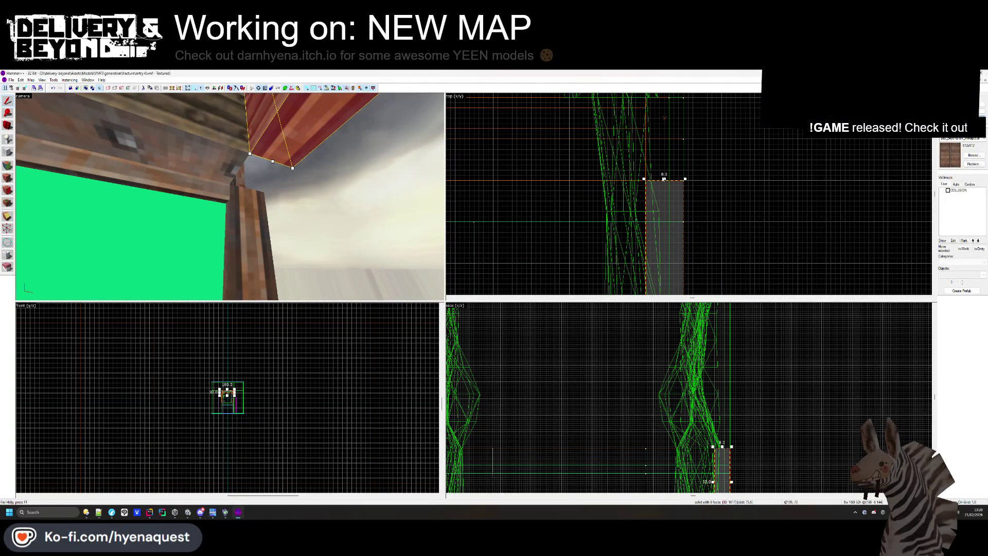
click(716, 129)
key(z)
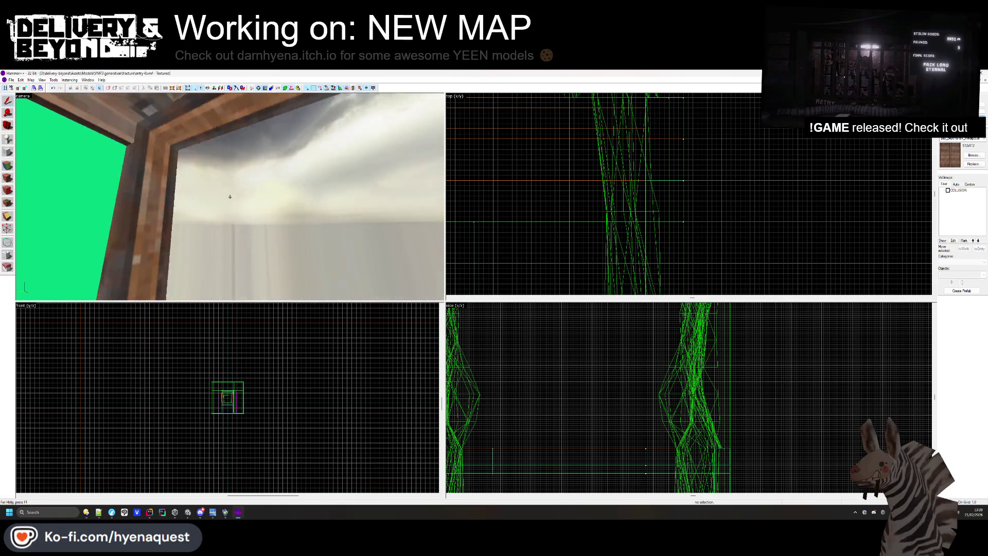
key(z)
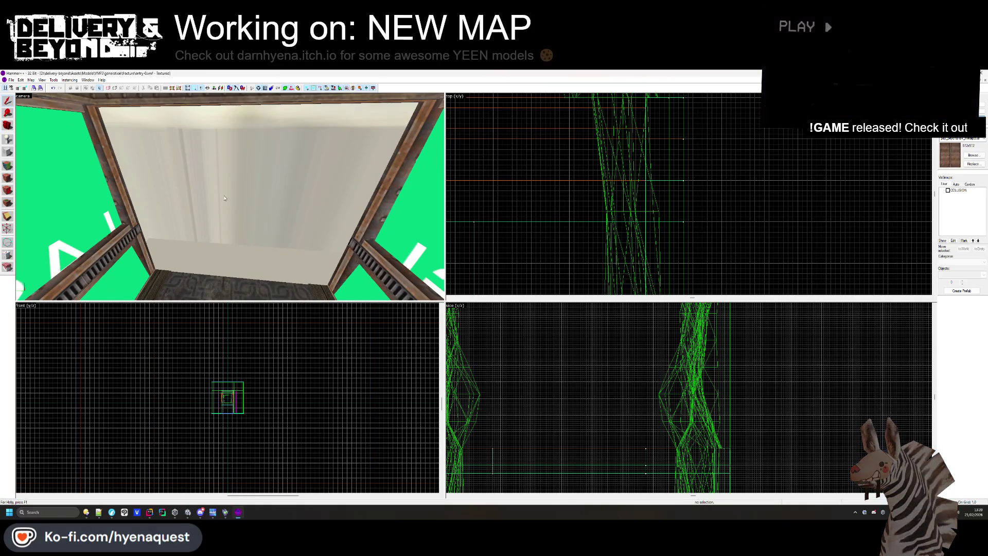
click(118, 178)
Lengthen the beam from 12 to 32 units in vertex editing mode
drag(649, 155, 584, 173)
key(shift+v)
scroll(617, 219, down, 3)
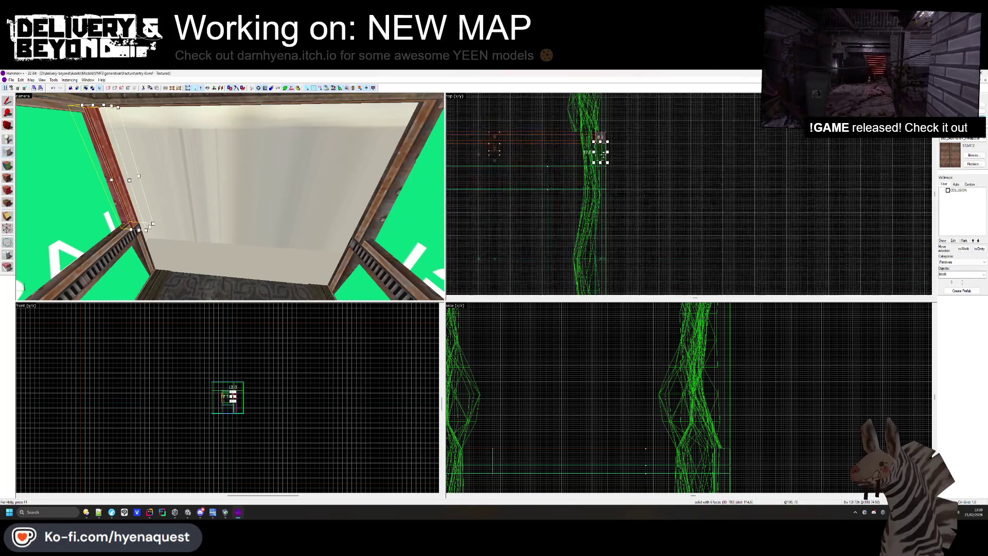
mouse_move(600, 162)
mouse_down()
mouse_move(608, 191)
mouse_move(596, 188)
mouse_move(594, 235)
mouse_up()
scroll(607, 191, up, 3)
key(shift+v)
scroll(232, 400, up, 5)
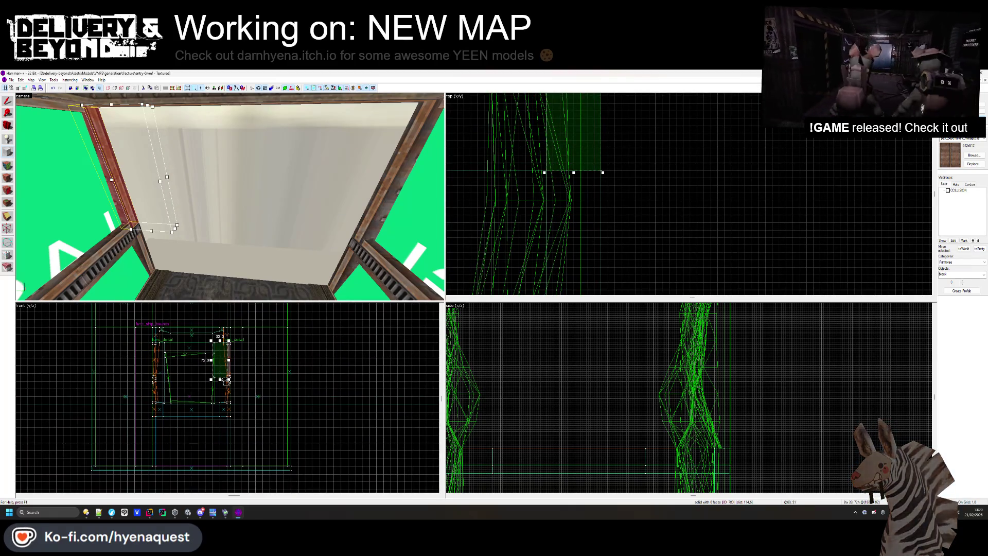
scroll(222, 404, up, 5)
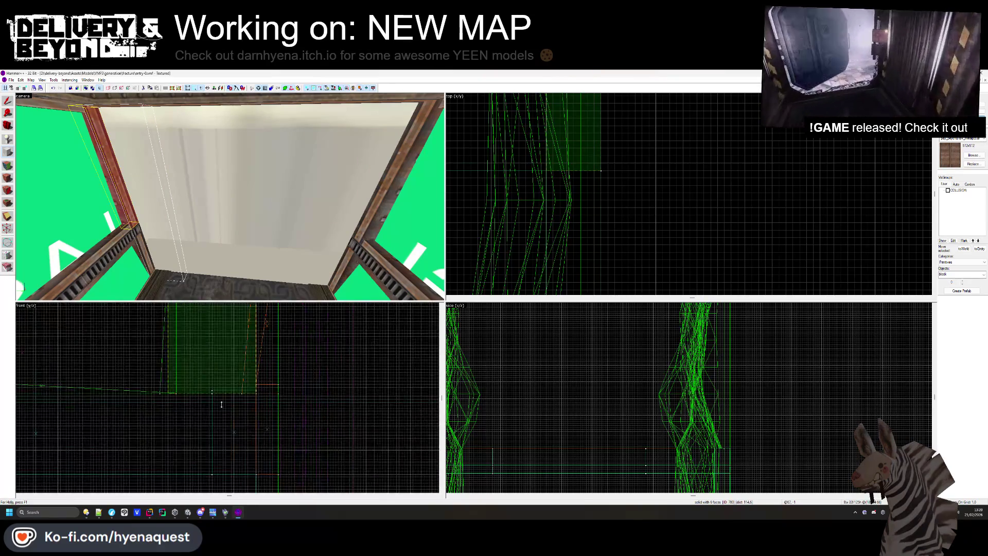
key(shift+v)
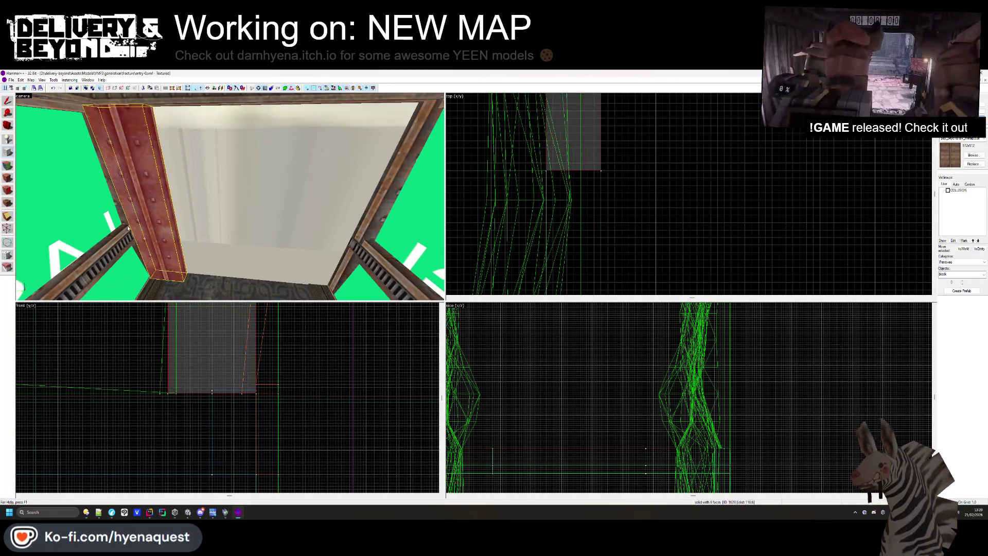
Apply the red OUTSIDE texture to the beam through the Face Edit Sheet's Browse
click(9, 166)
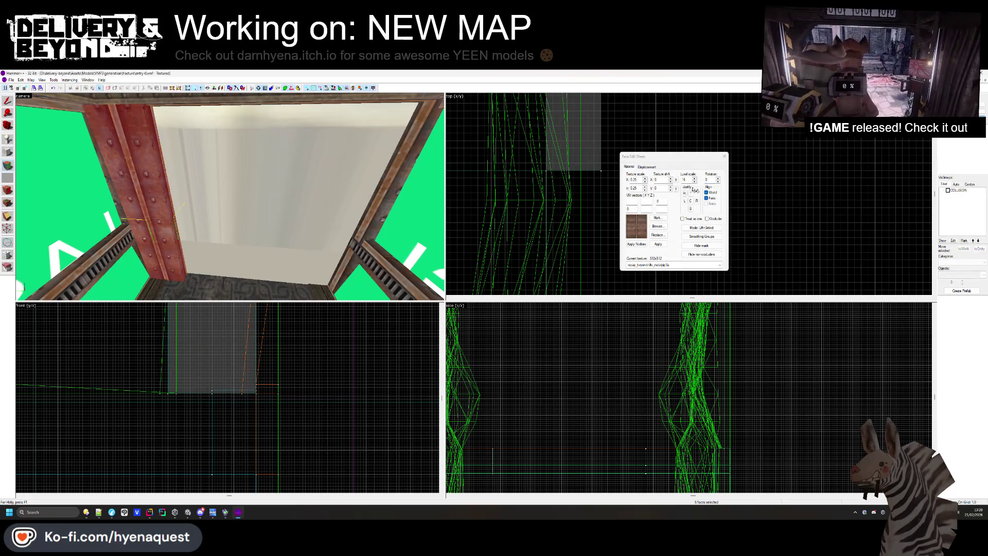
click(664, 229)
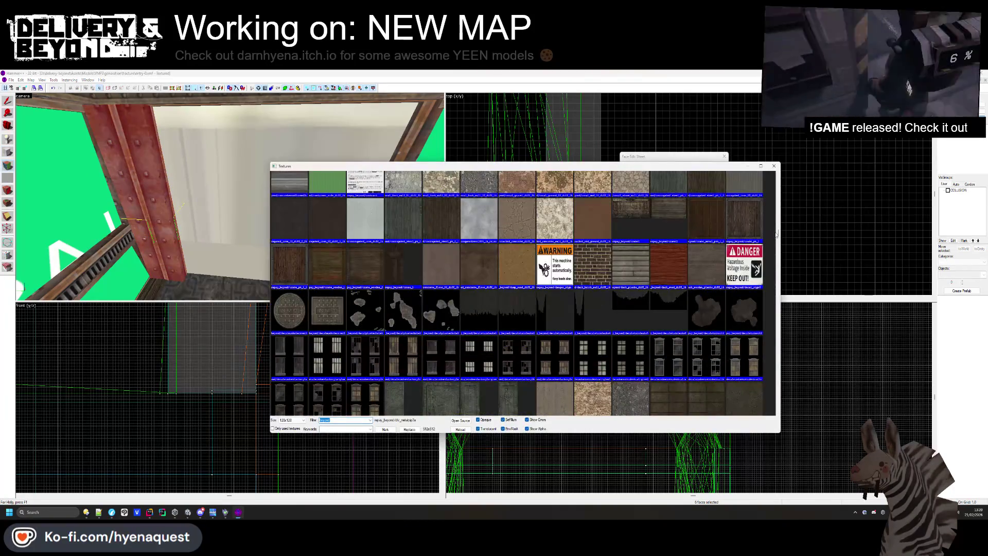
scroll(493, 189, up, 10)
double_click(573, 193)
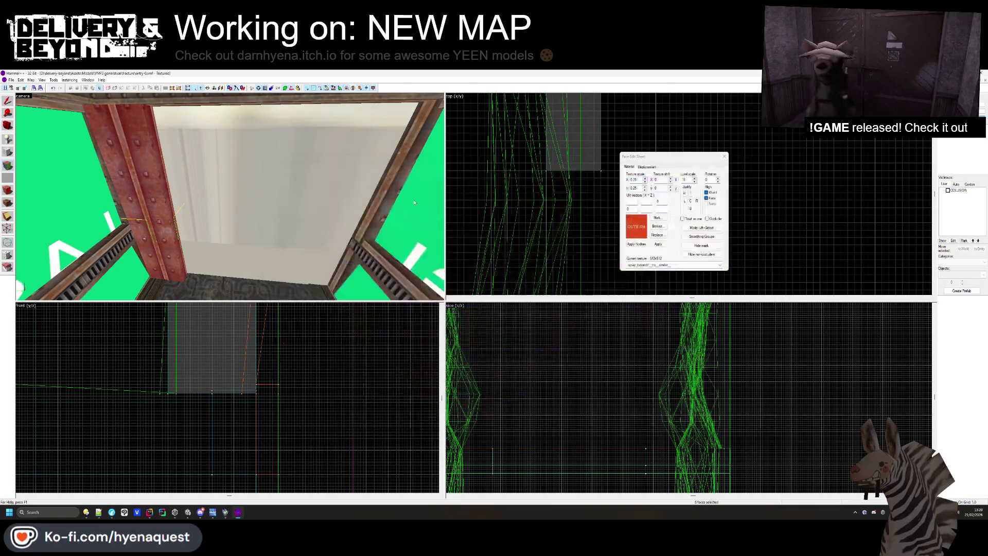
click(724, 157)
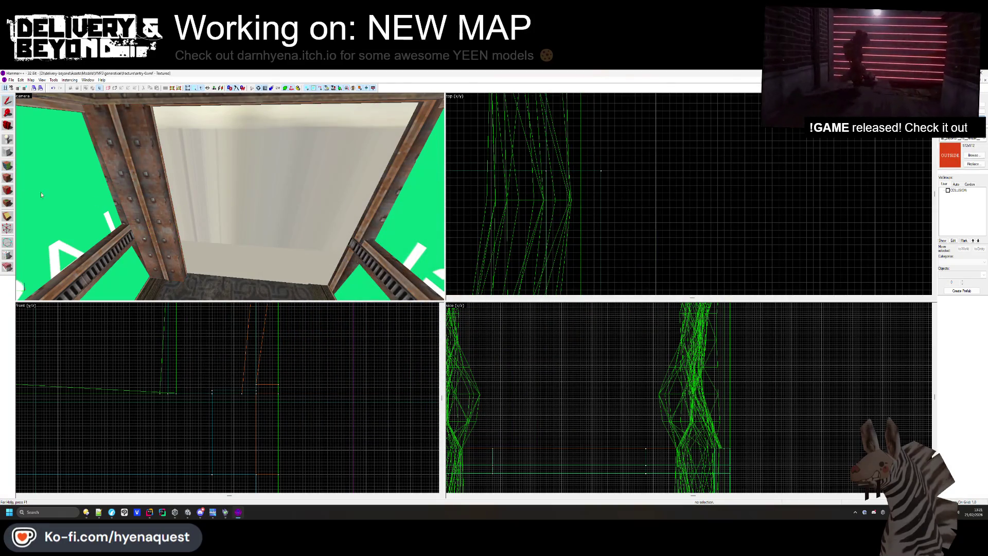
click(8, 166)
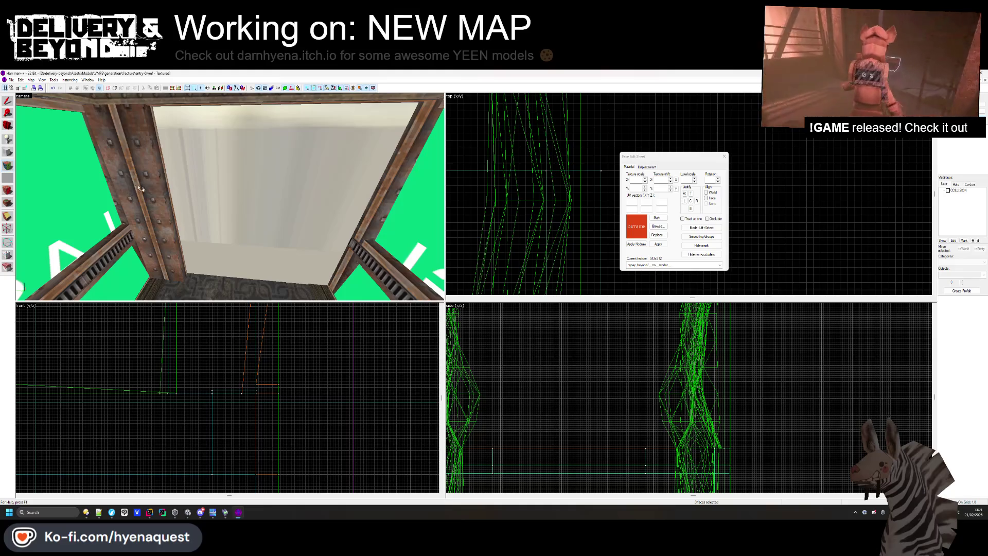
click(724, 156)
Select the red pillar brush beside the doorway
click(232, 215)
key(Escape)
key(z)
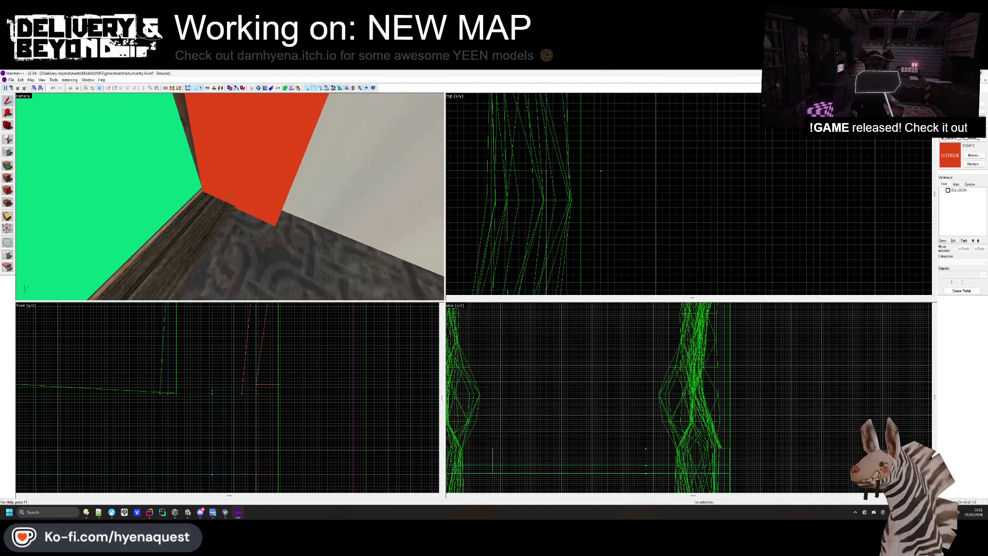
click(230, 196)
scroll(623, 190, down, 2)
click(639, 172)
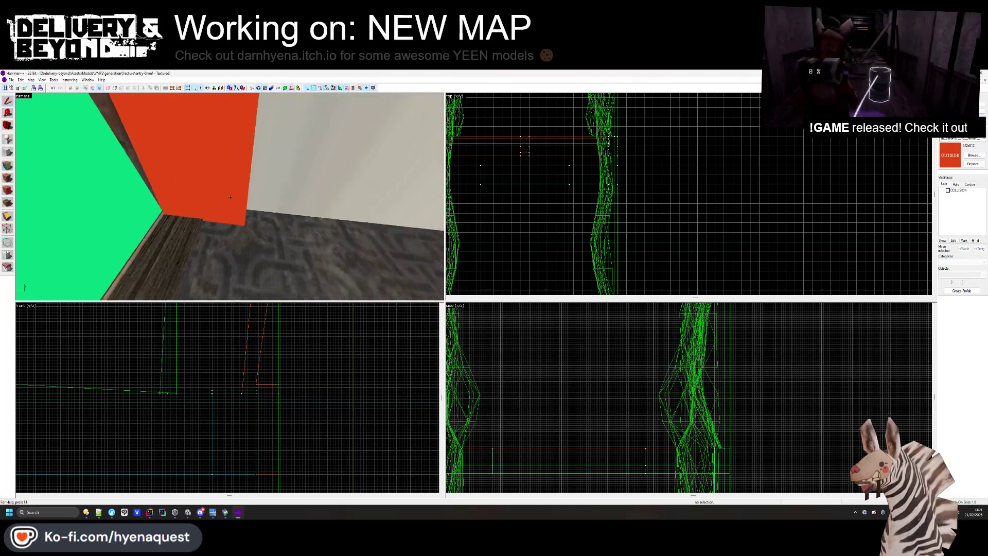
key(z)
click(190, 188)
scroll(727, 212, up, 2)
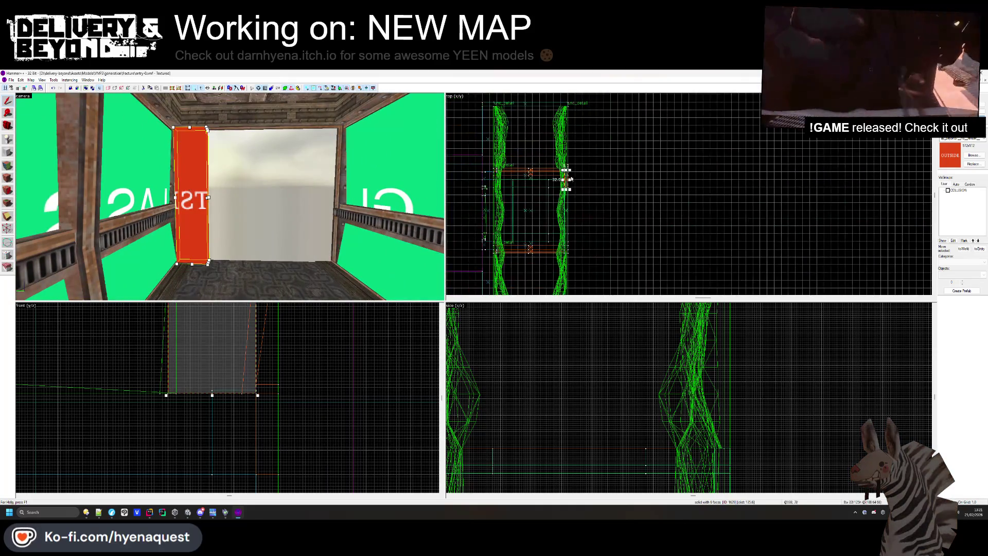
scroll(230, 196, up, 4)
scroll(230, 197, up, 3)
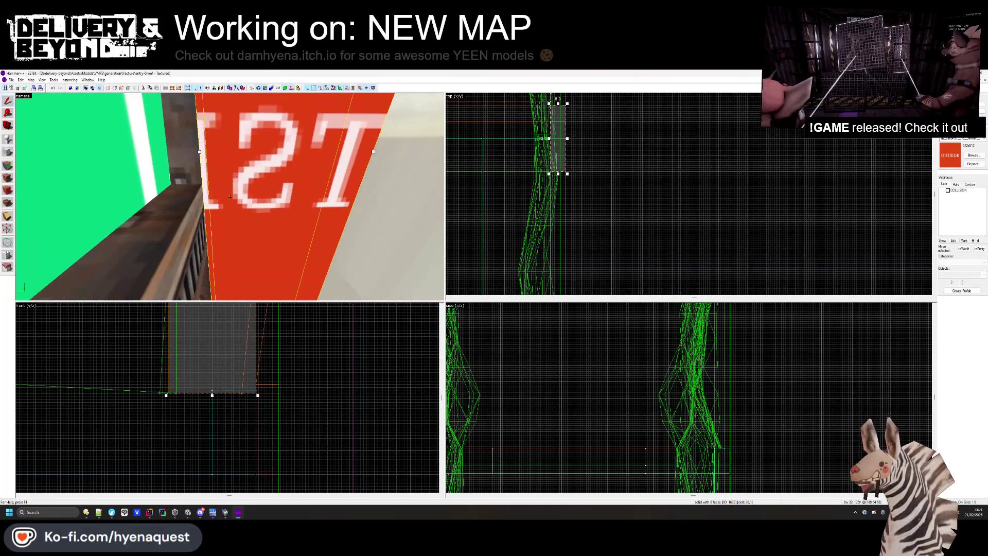
scroll(540, 128, up, 2)
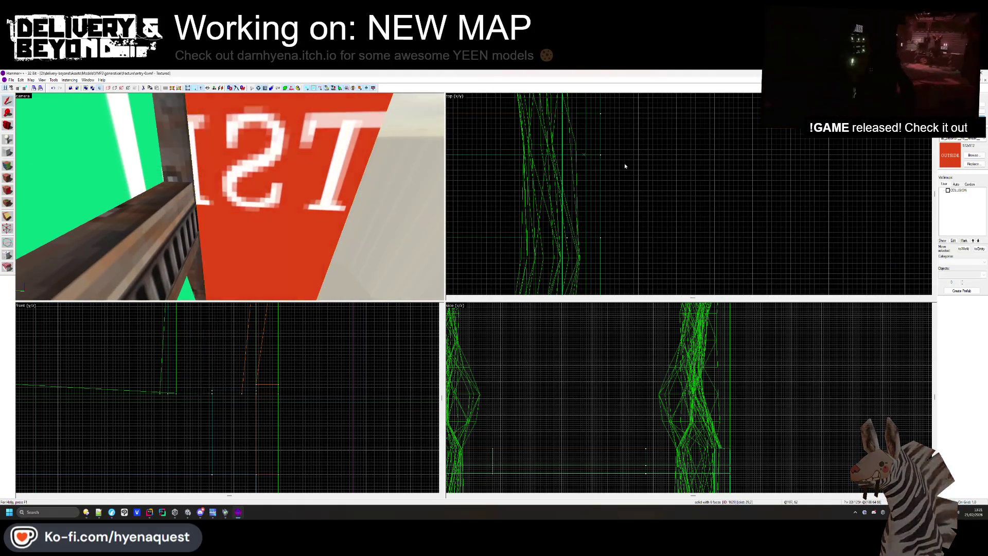
Clone the red pillar onto the doorway's right side, then select the left pillar
key(s)
scroll(618, 150, down, 3)
drag(605, 154, 631, 224)
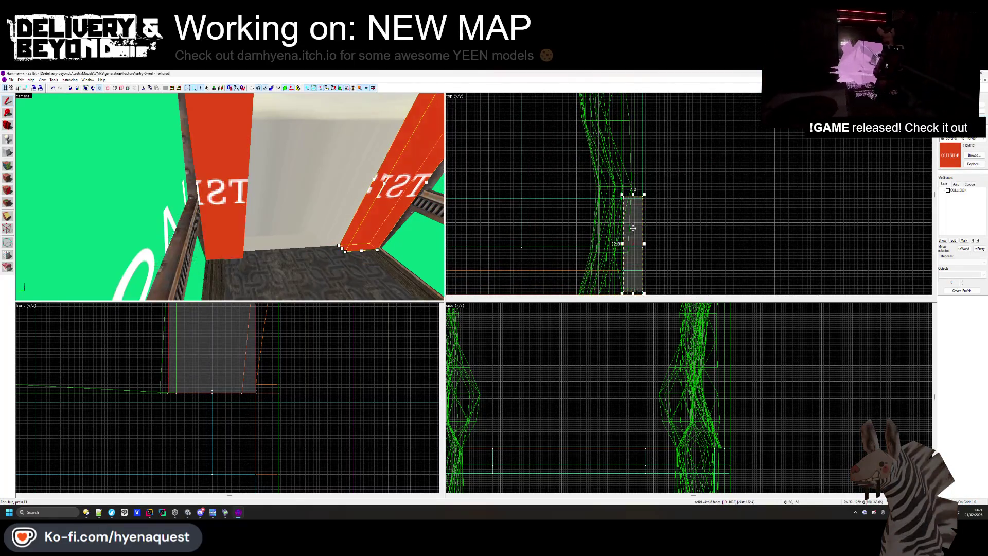
scroll(646, 220, up, 1)
key(Escape)
key(z)
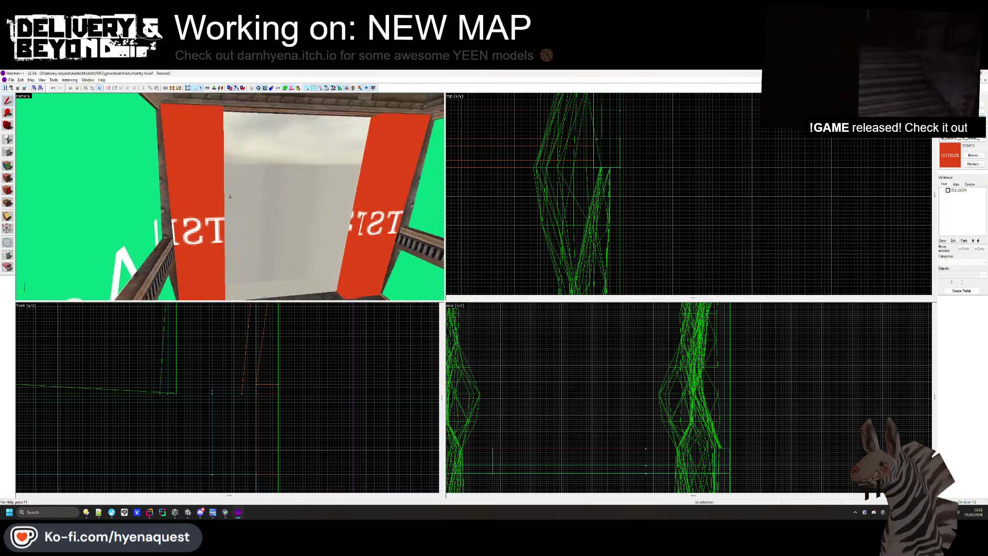
key(z)
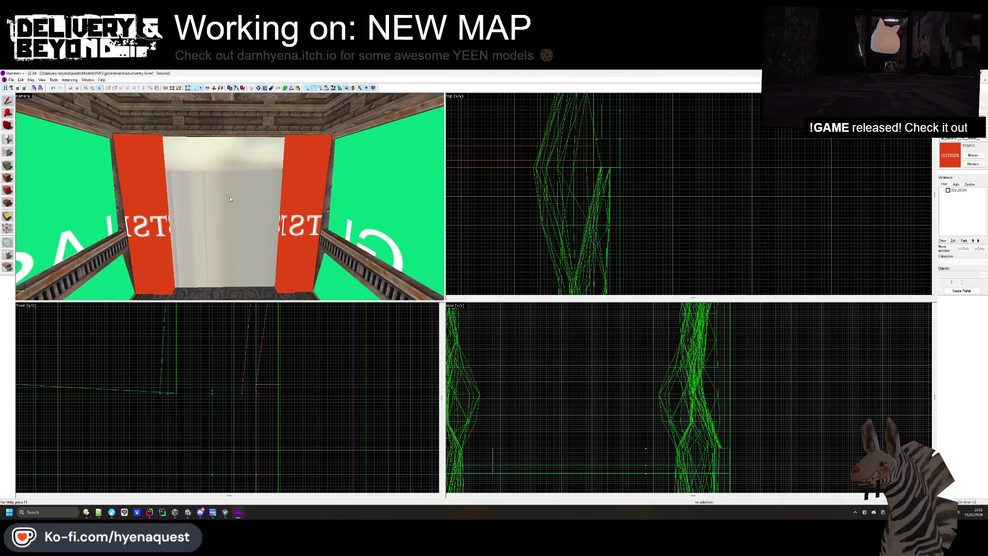
click(145, 206)
scroll(644, 248, up, 3)
scroll(644, 247, up, 5)
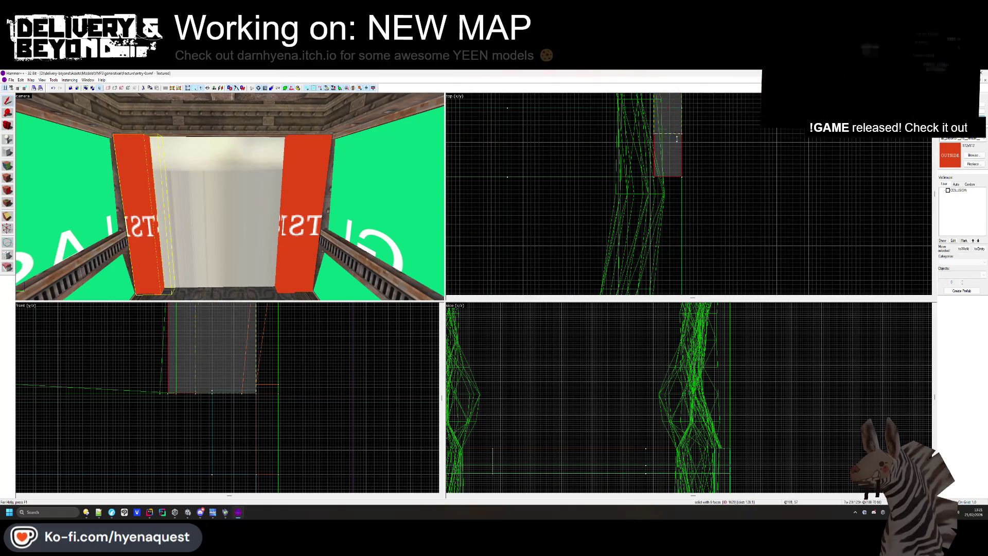
Select the right red pillar beside the doorway
click(466, 202)
scroll(692, 187, down, 2)
click(692, 187)
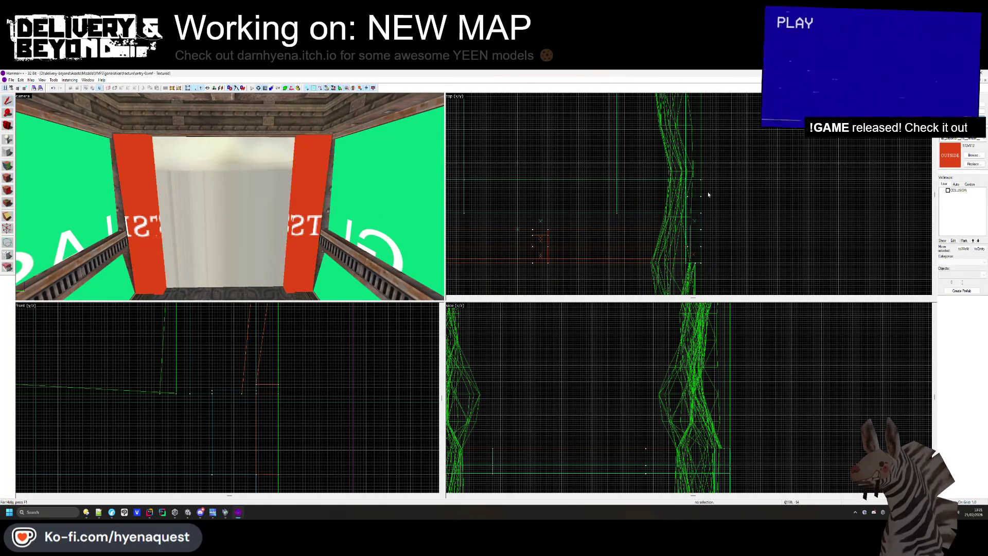
click(288, 278)
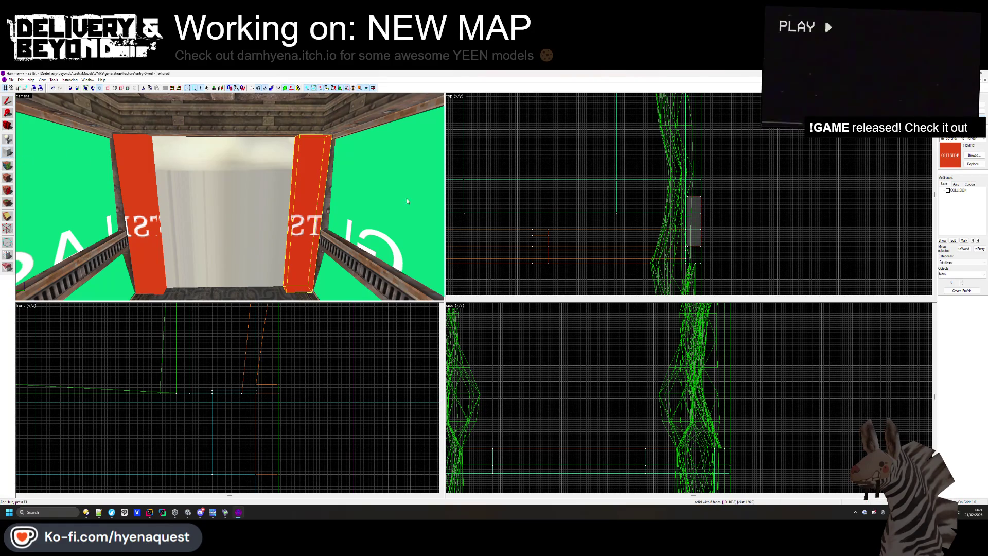
Draw a new block in the Top view stretching across the doorway between the pillars
key(shift+b)
scroll(689, 195, up, 3)
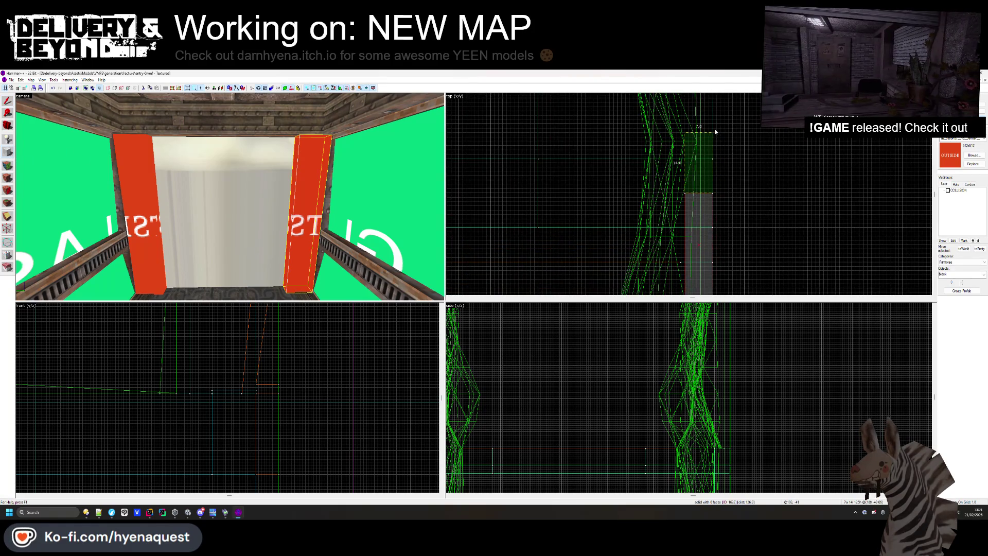
drag(715, 132, 713, 132)
scroll(714, 133, down, 3)
drag(663, 209, 676, 182)
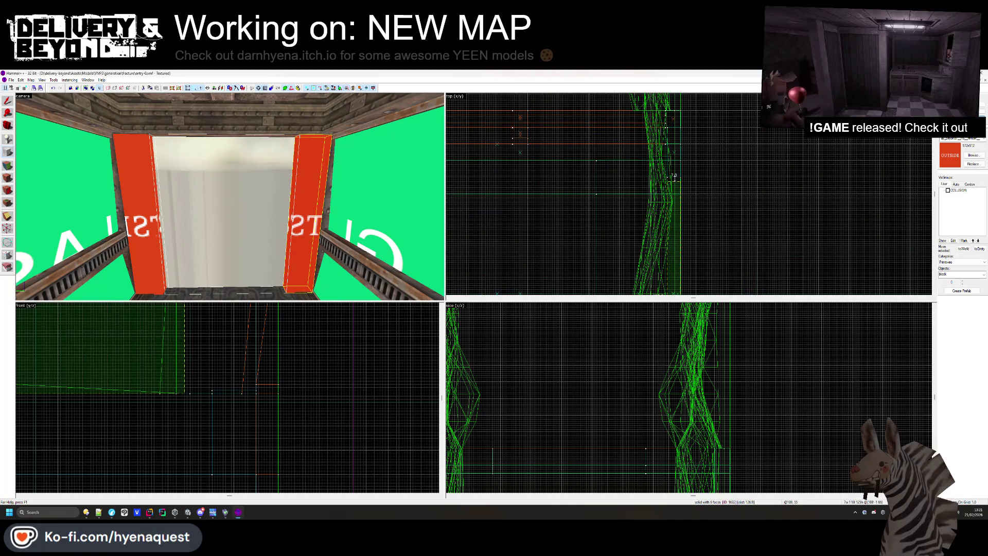
scroll(561, 422, up, 3)
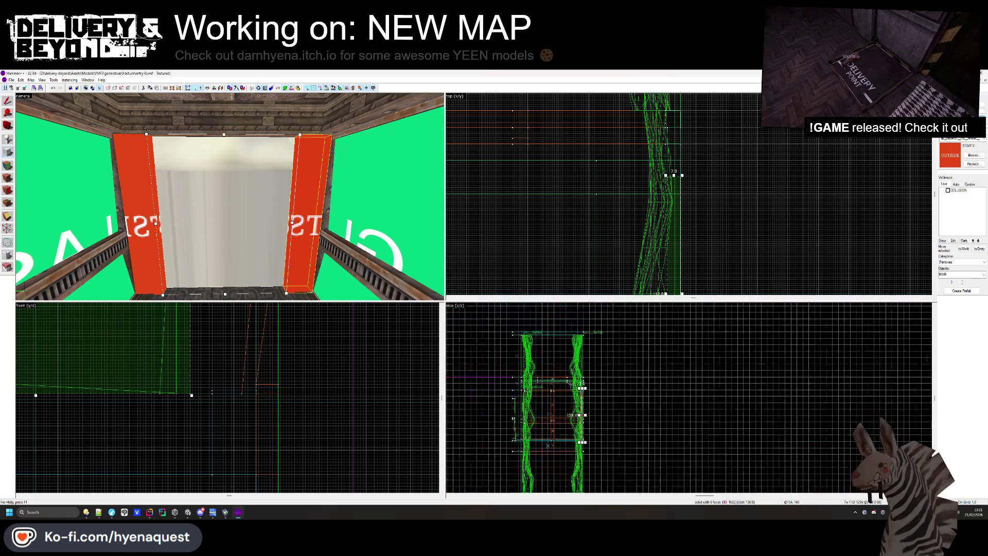
Cut the new block's height from 125 to 32 in the Side view and select it
drag(587, 445, 587, 367)
scroll(583, 360, up, 1)
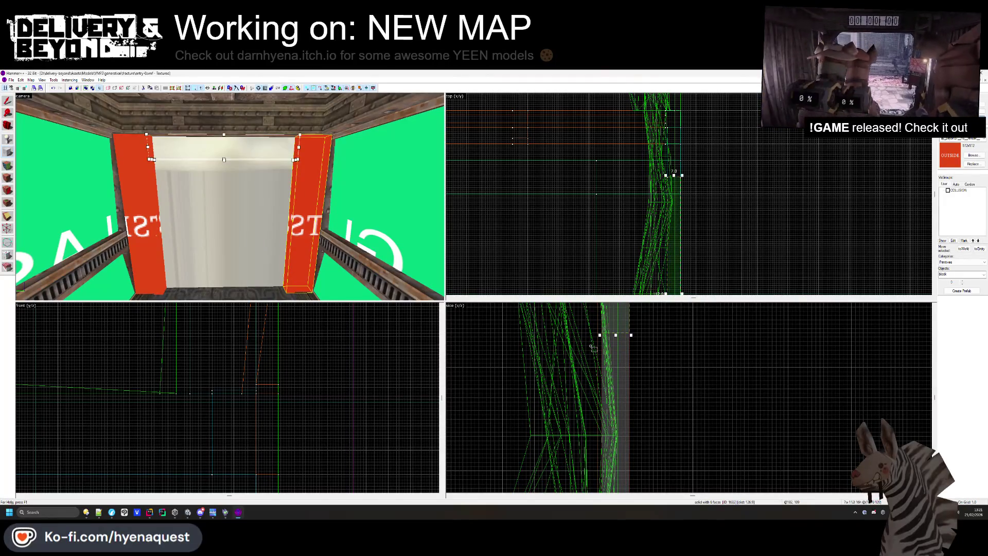
click(593, 349)
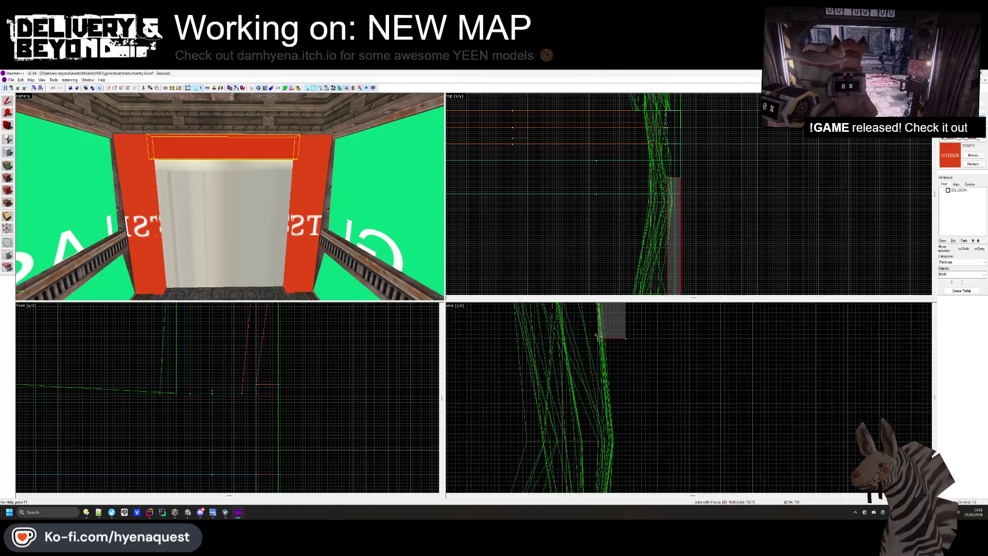
scroll(672, 201, up, 2)
scroll(672, 201, up, 1)
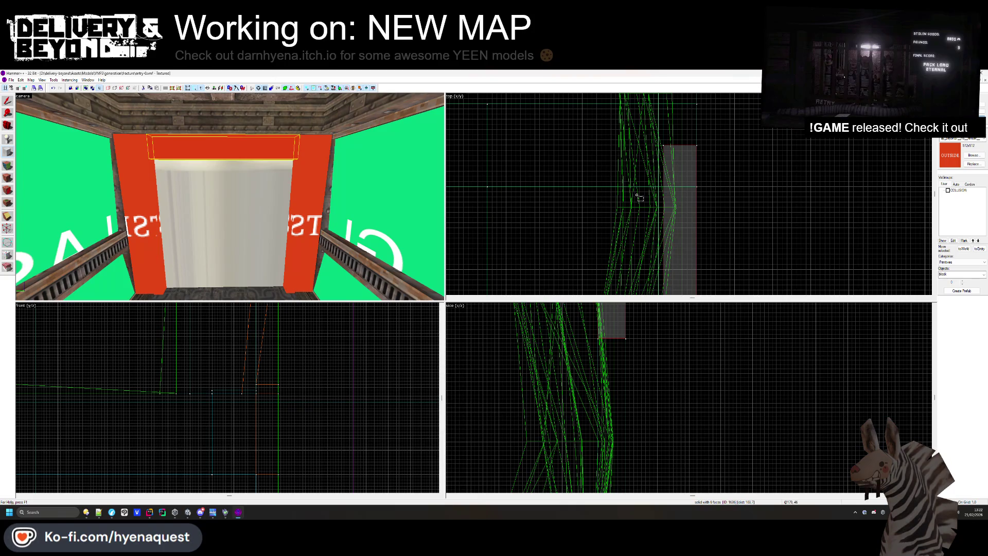
scroll(639, 196, down, 2)
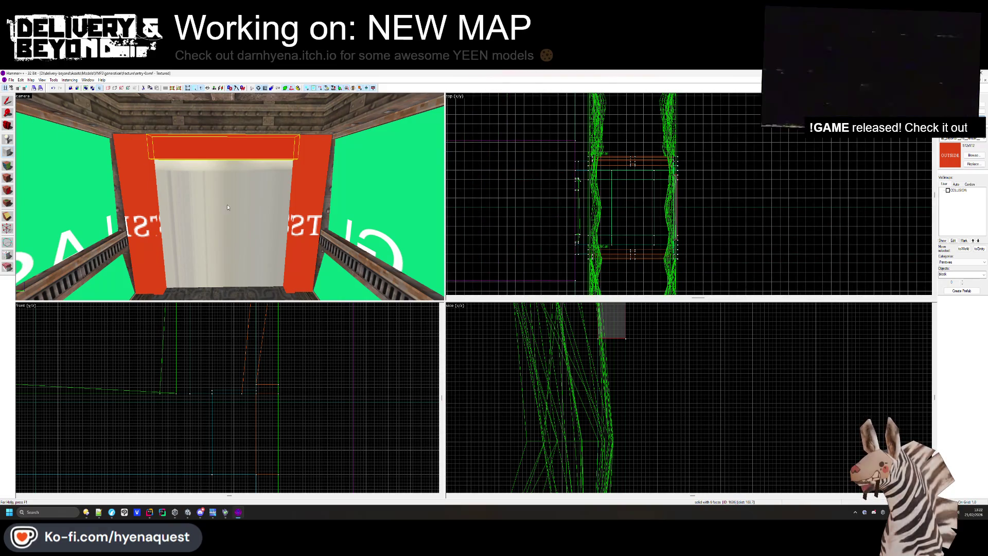
Draw a new block beside the left red pillar
click(13, 101)
click(138, 216)
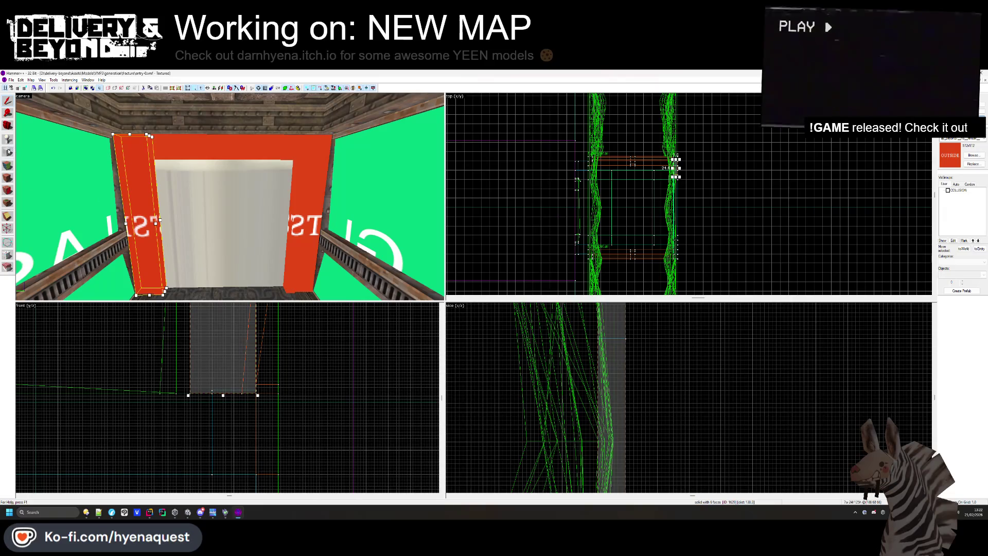
scroll(610, 230, up, 5)
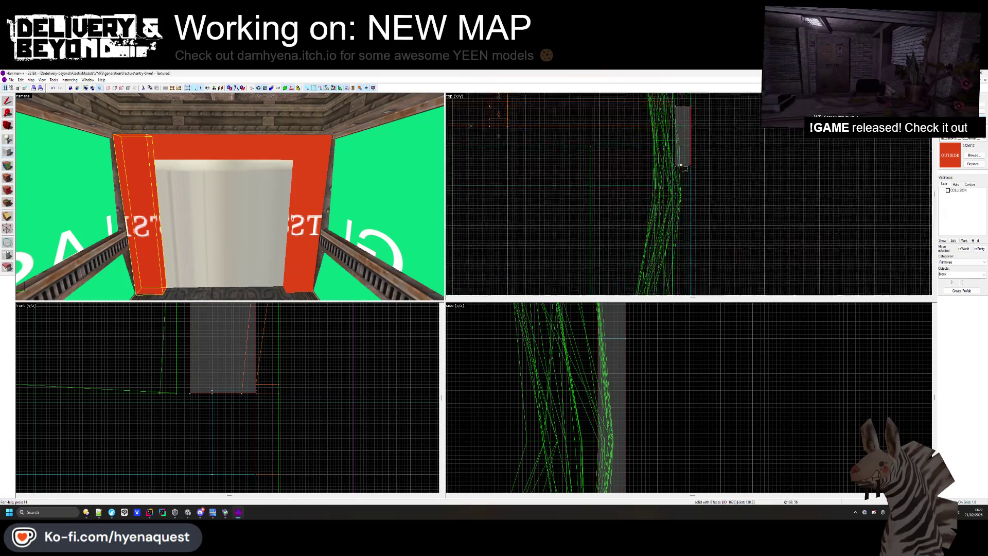
drag(672, 166, 709, 243)
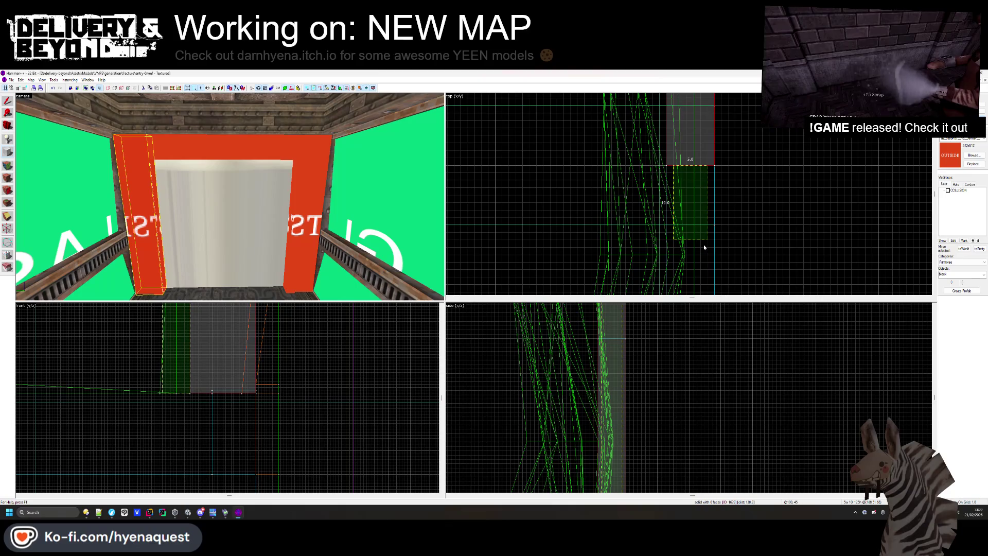
scroll(208, 427, down, 3)
scroll(209, 427, up, 5)
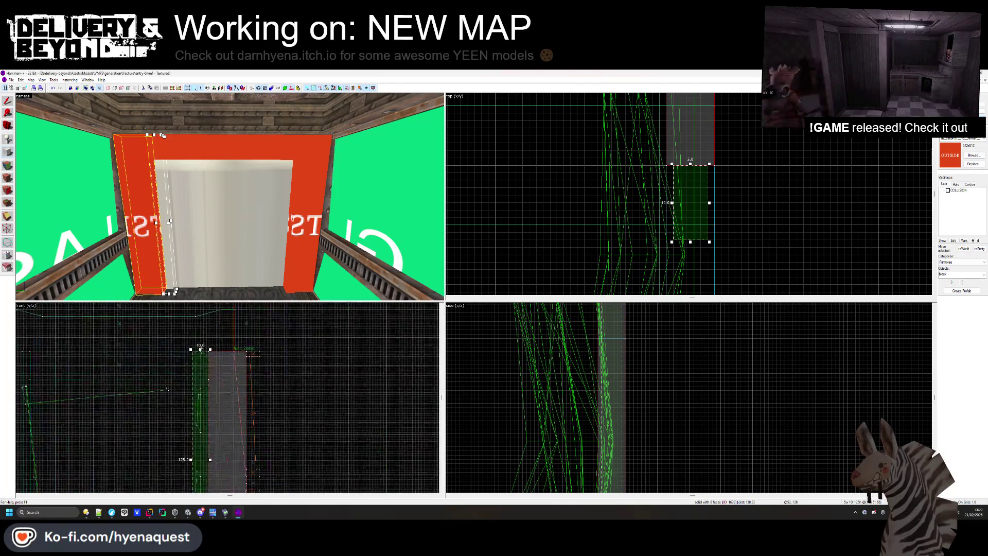
Lower the block's top one grid step and stretch it across the doorway opening
drag(191, 404, 191, 406)
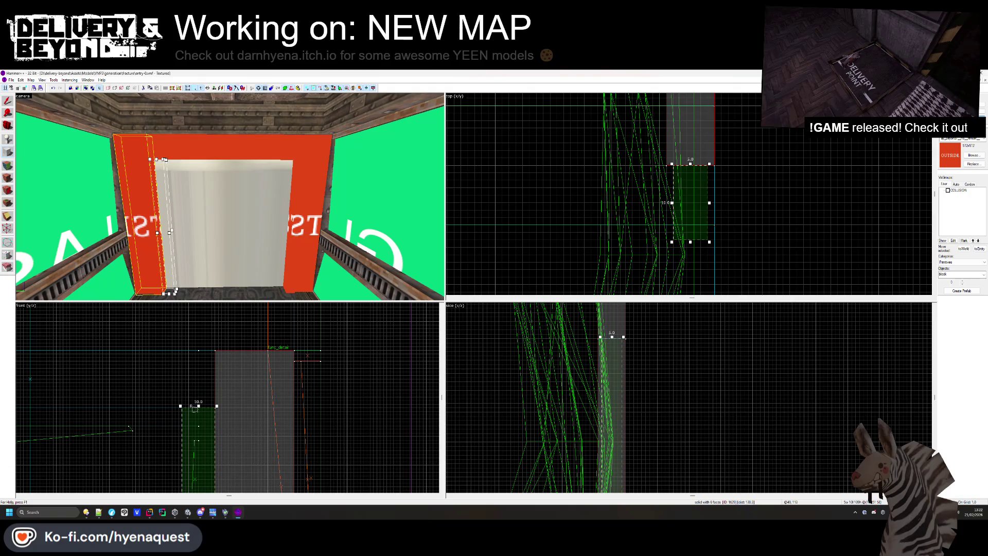
scroll(661, 188, down, 5)
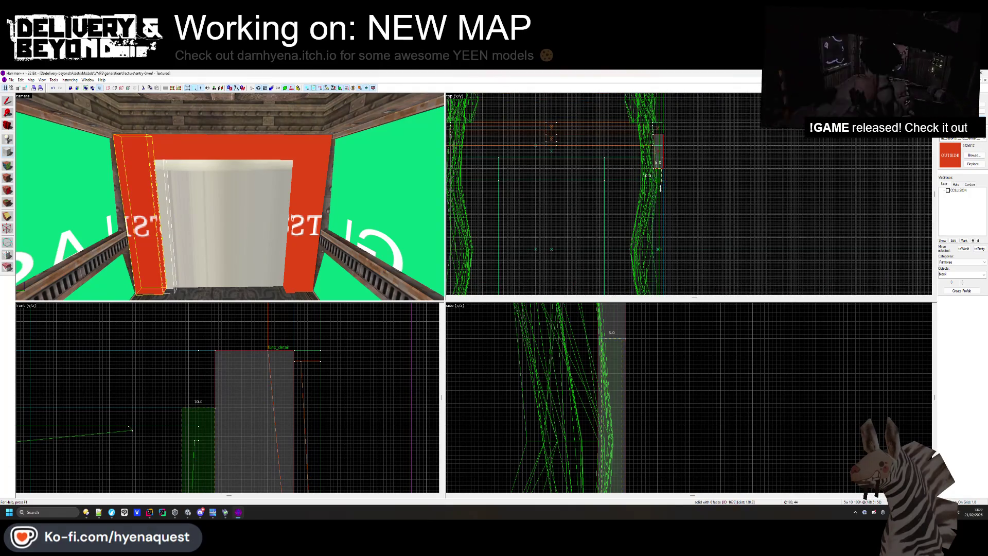
drag(660, 188, 654, 247)
scroll(653, 250, up, 2)
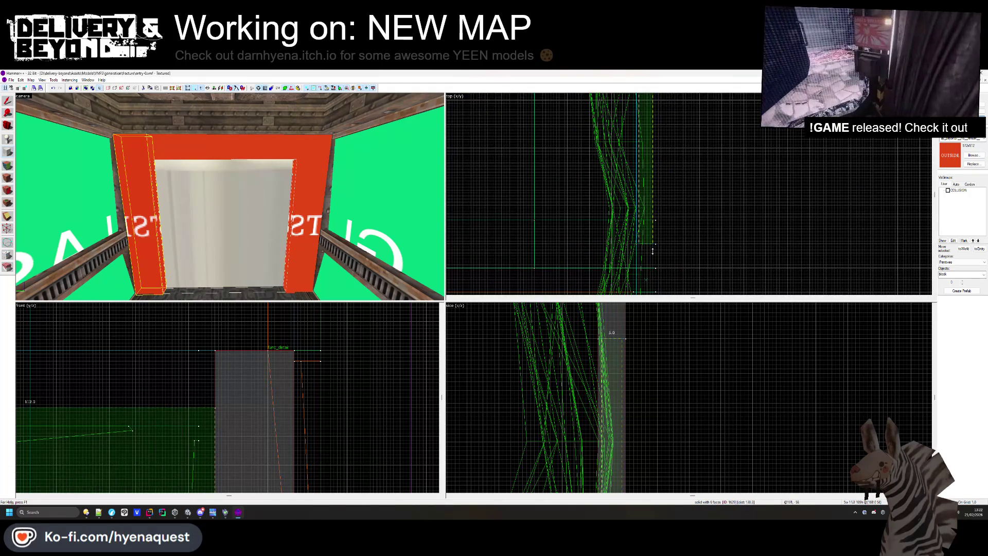
click(7, 166)
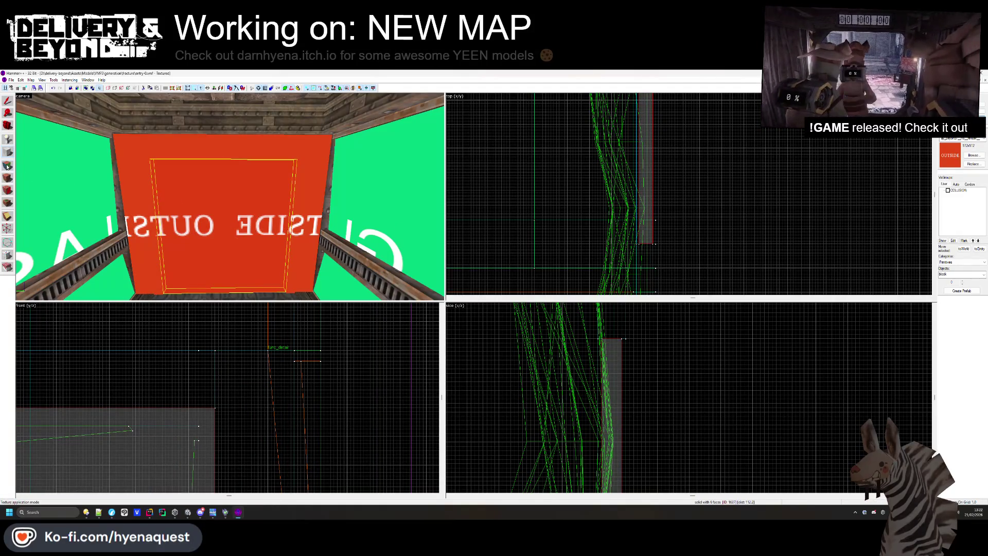
click(972, 156)
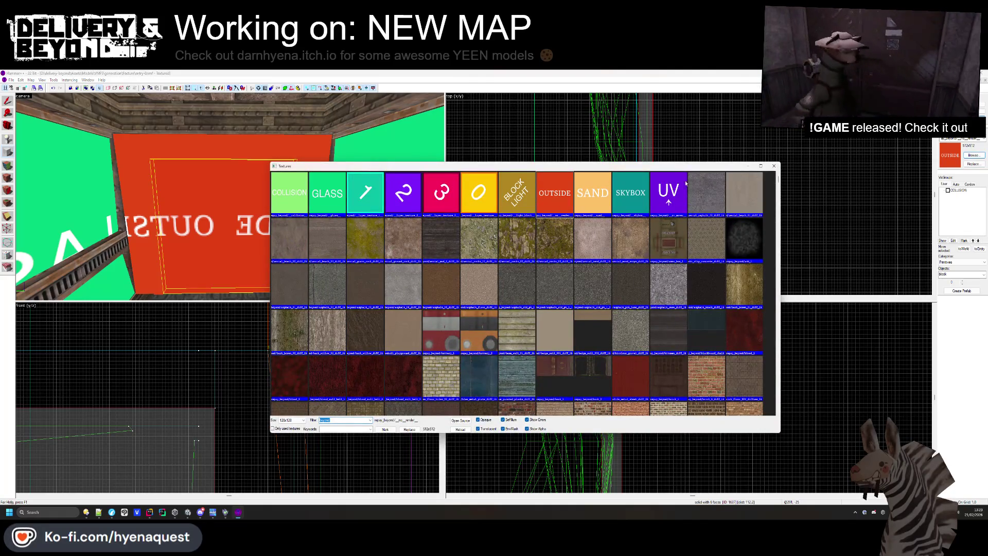
Apply the grey asphalt texture to the doorway block's face via the Face Edit Sheet
key(Escape)
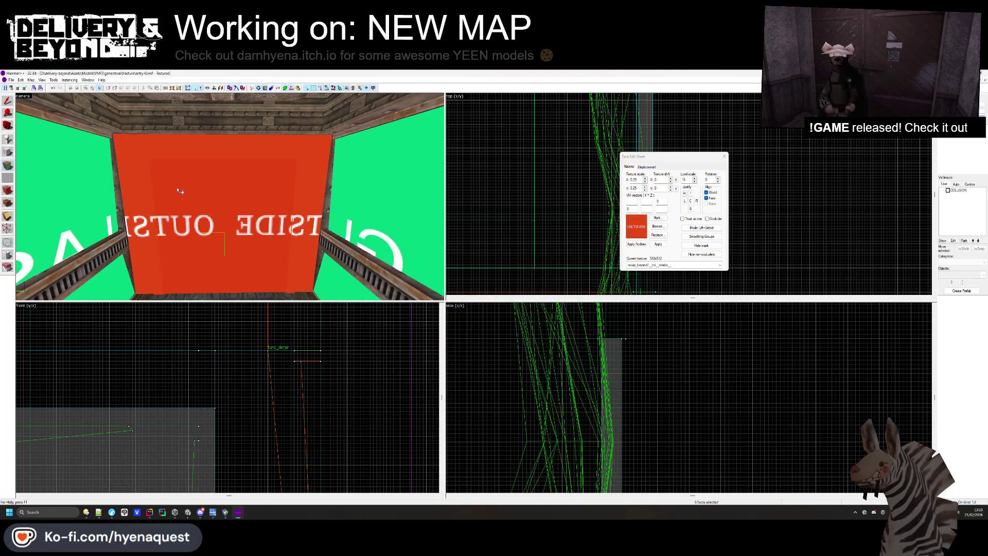
click(658, 226)
double_click(484, 195)
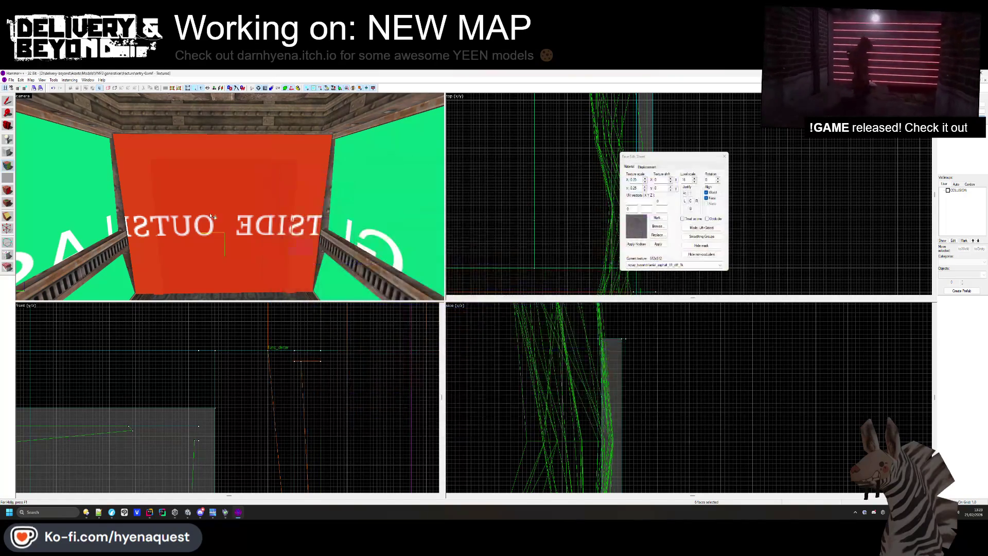
click(724, 156)
drag(249, 181, 229, 196)
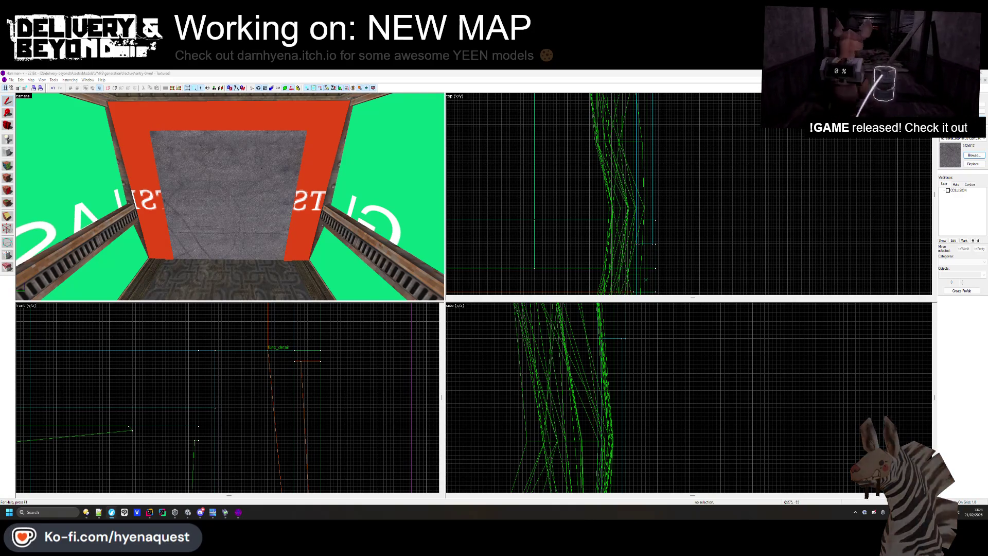
key(alt+Tab)
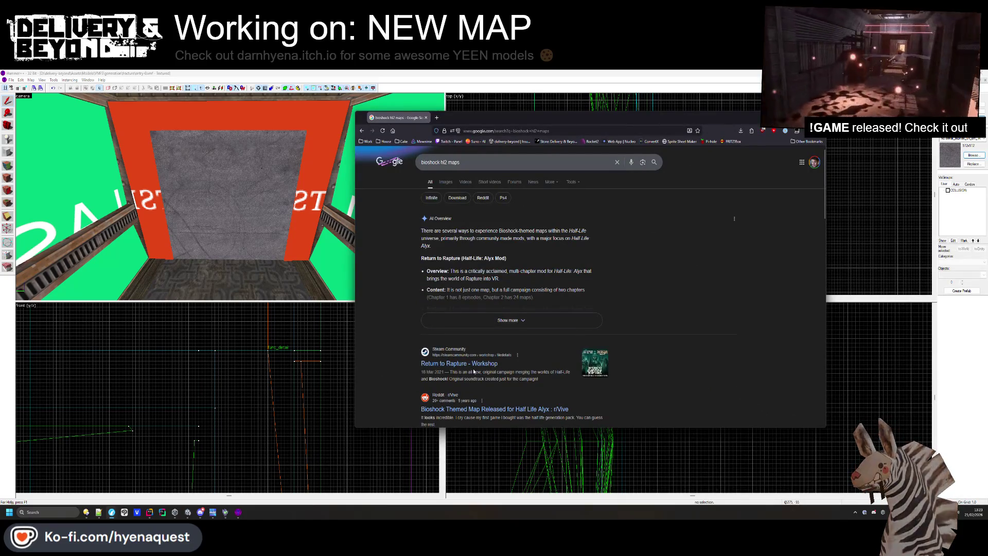
View the Return to Rapture Workshop result, then preview the BioShock 2 Multiplayer Locations image
scroll(474, 371, down, 2)
click(493, 266)
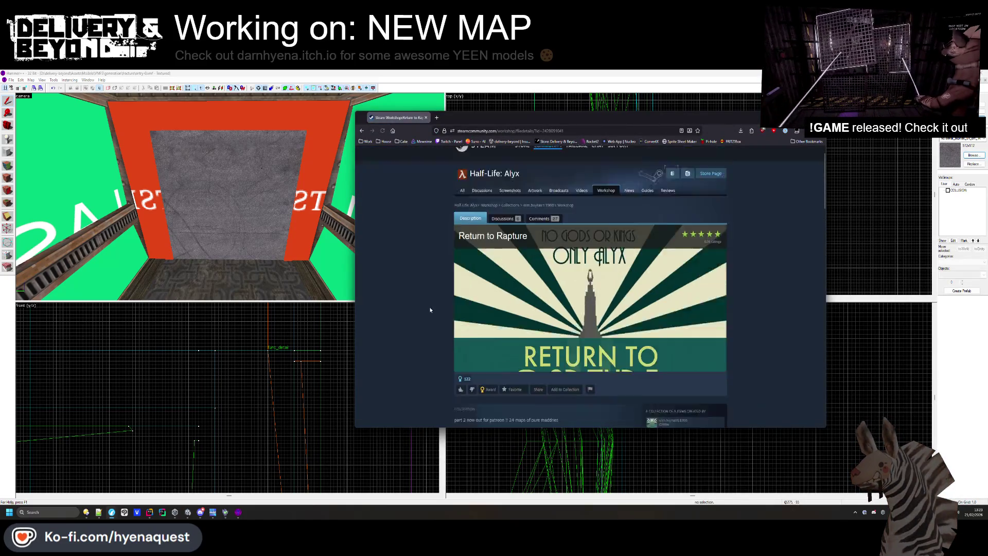
scroll(435, 304, down, 3)
scroll(443, 295, up, 3)
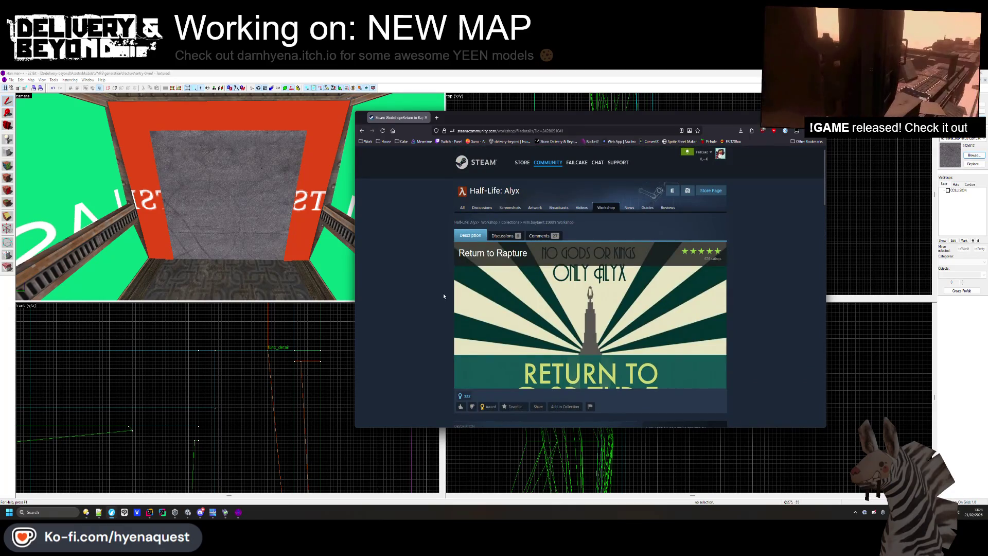
key(alt+Left)
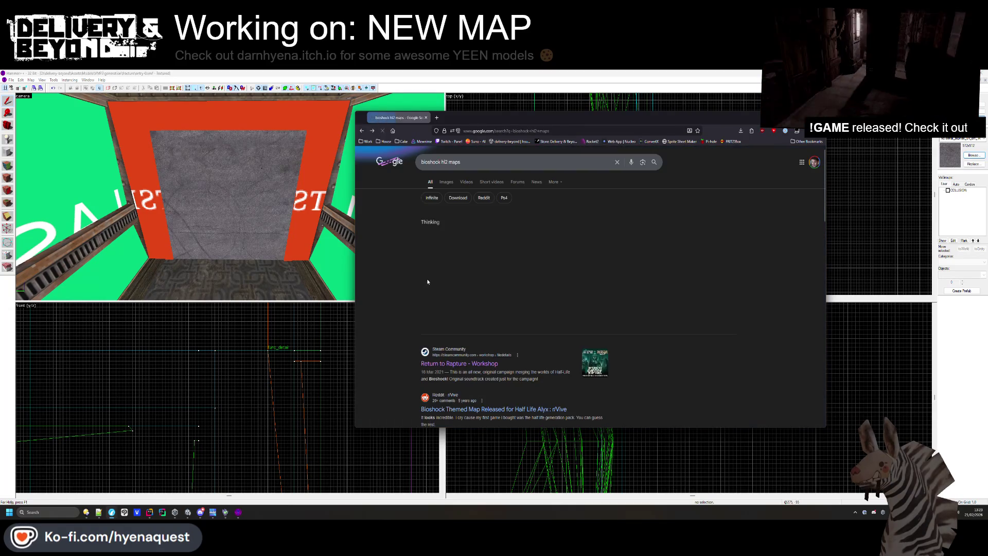
click(446, 183)
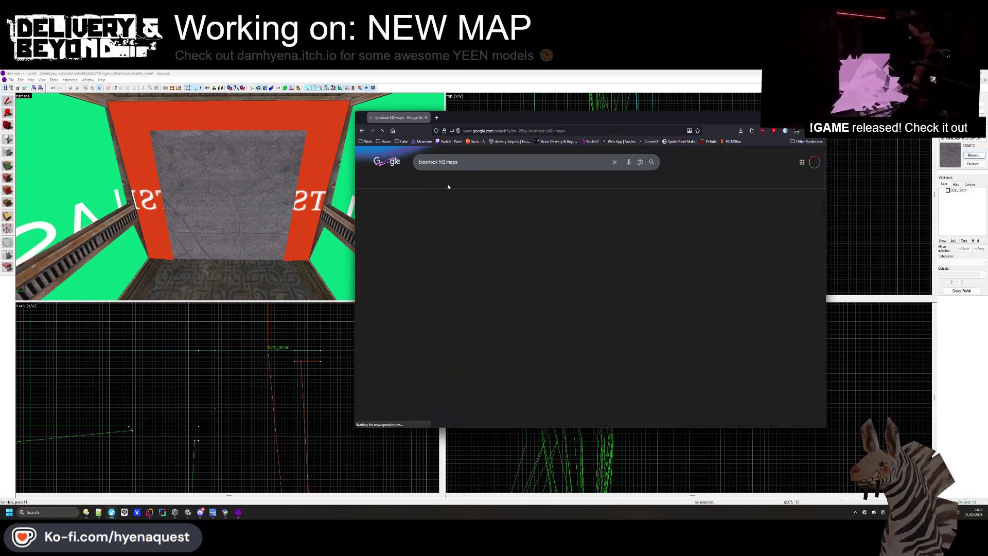
click(709, 259)
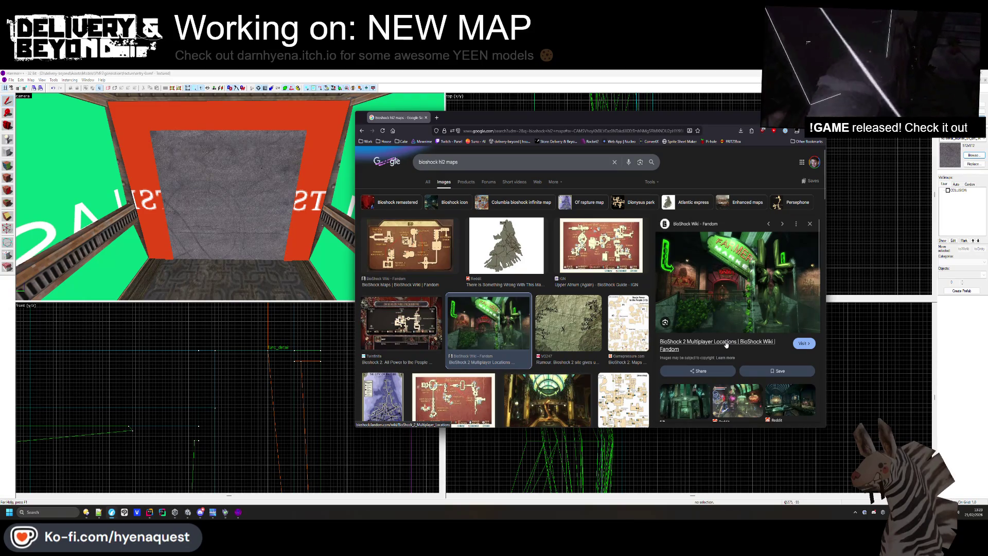
Preview BioShock map images and open the Multiplayer Apartment source page in a new tab
click(738, 401)
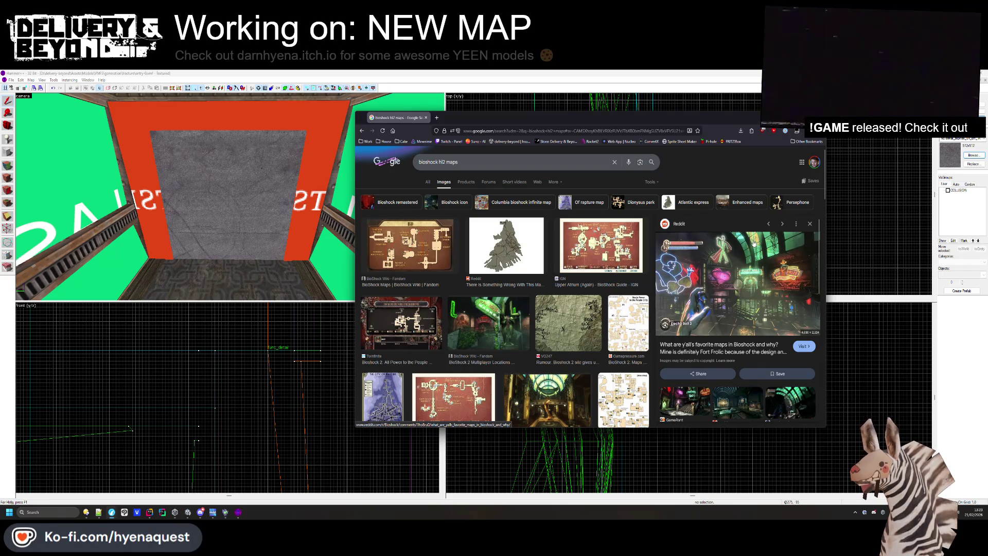
scroll(540, 298, down, 2)
click(545, 306)
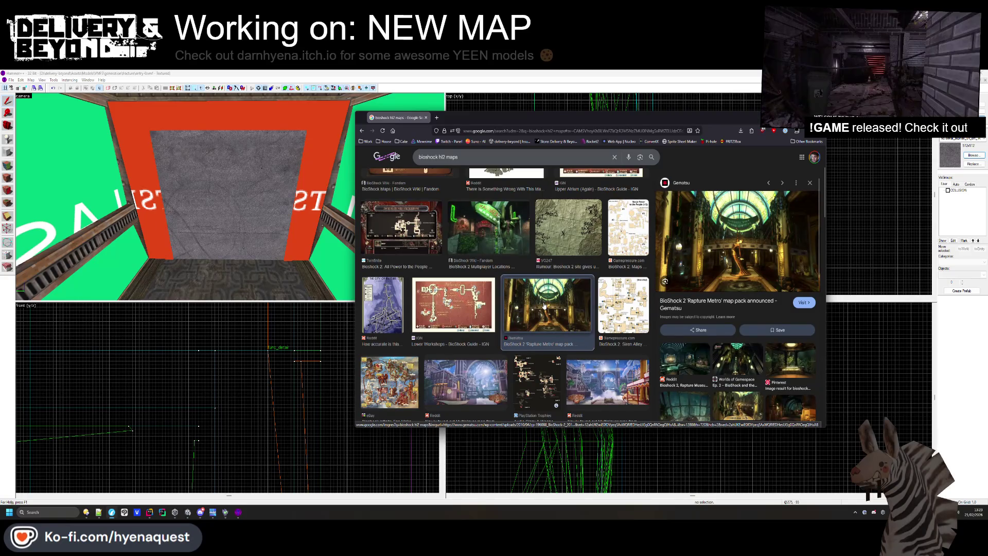
scroll(524, 343, down, 2)
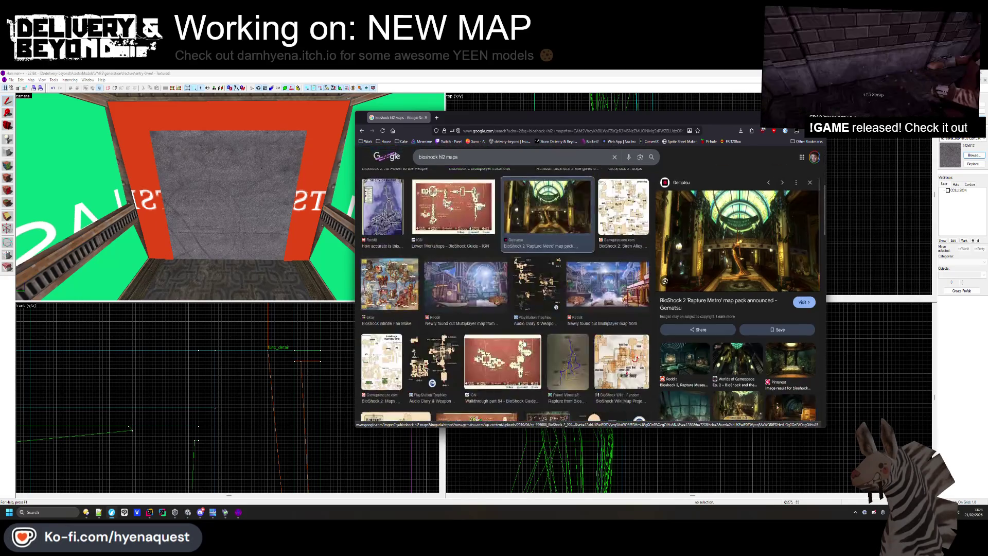
scroll(524, 343, down, 3)
click(603, 340)
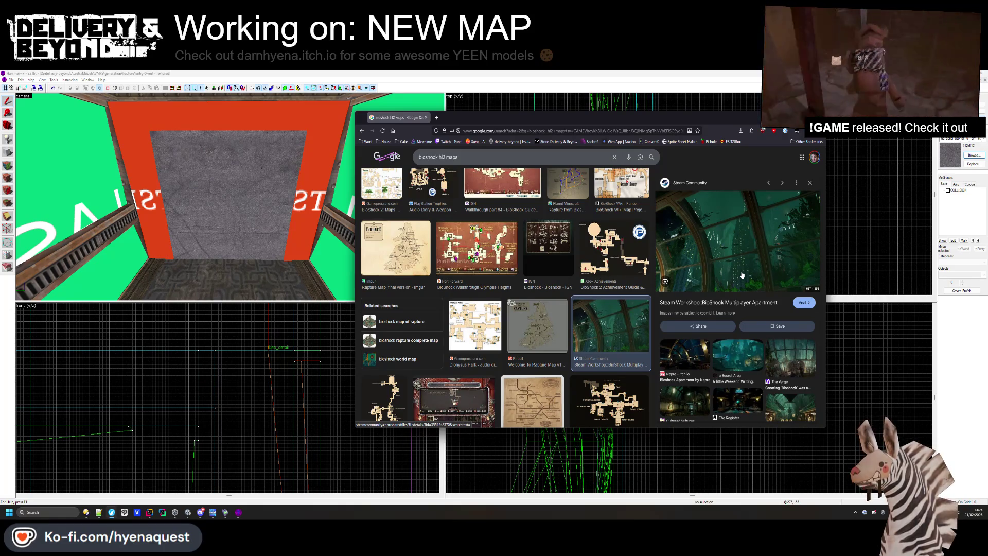
click(733, 273)
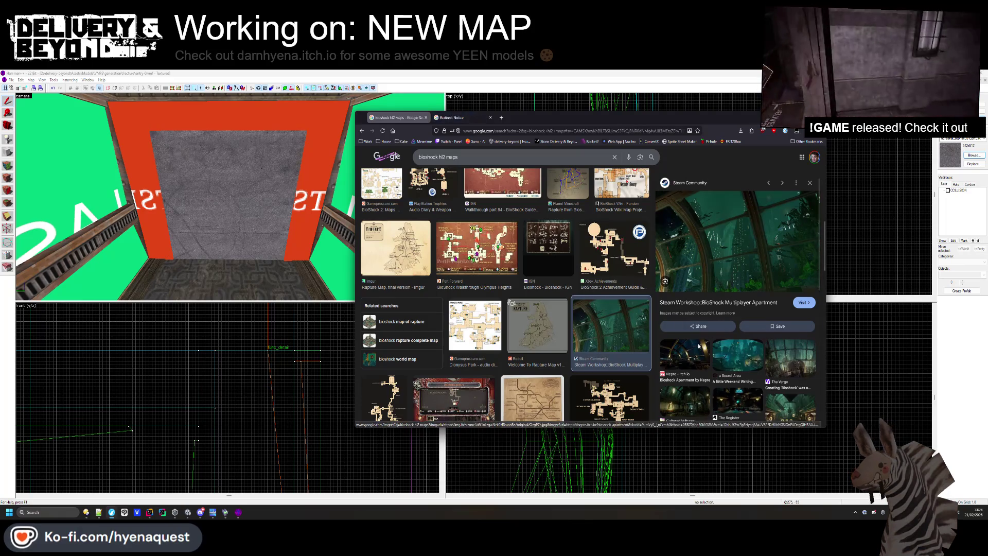
Preview the Nepre apartment, Pinterest wallpaper and Multiplayer Apartment images, checking the image options
click(703, 347)
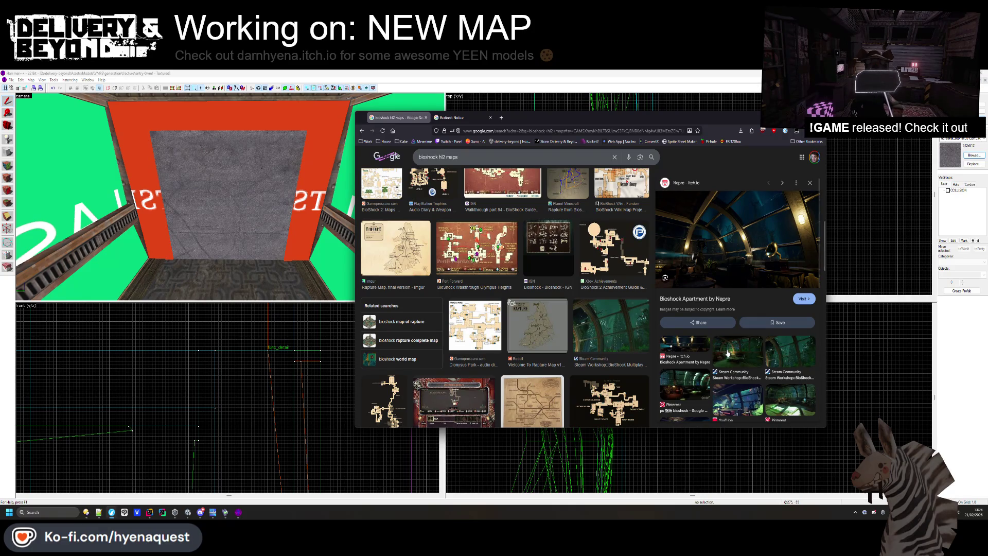
scroll(751, 360, down, 1)
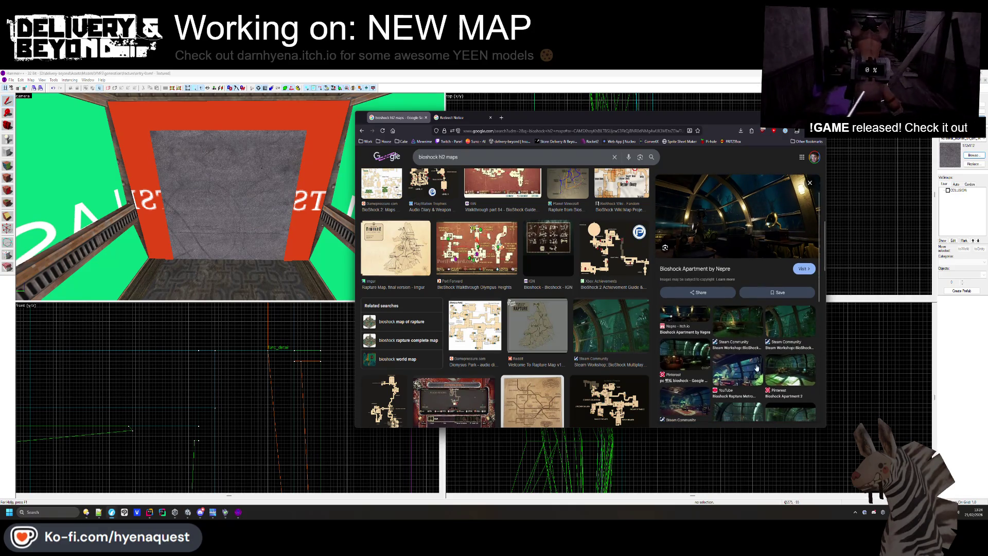
click(685, 354)
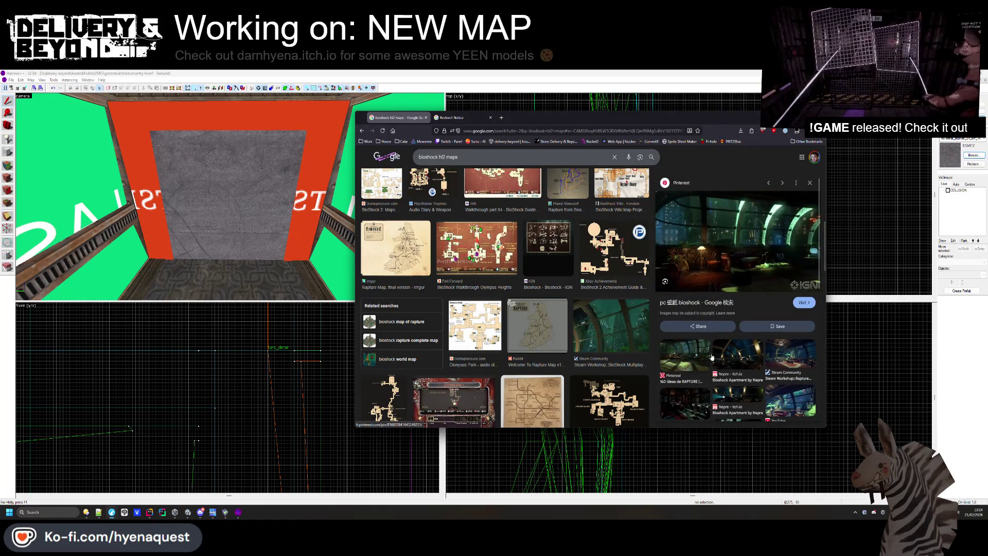
scroll(731, 356, down, 5)
scroll(633, 356, down, 4)
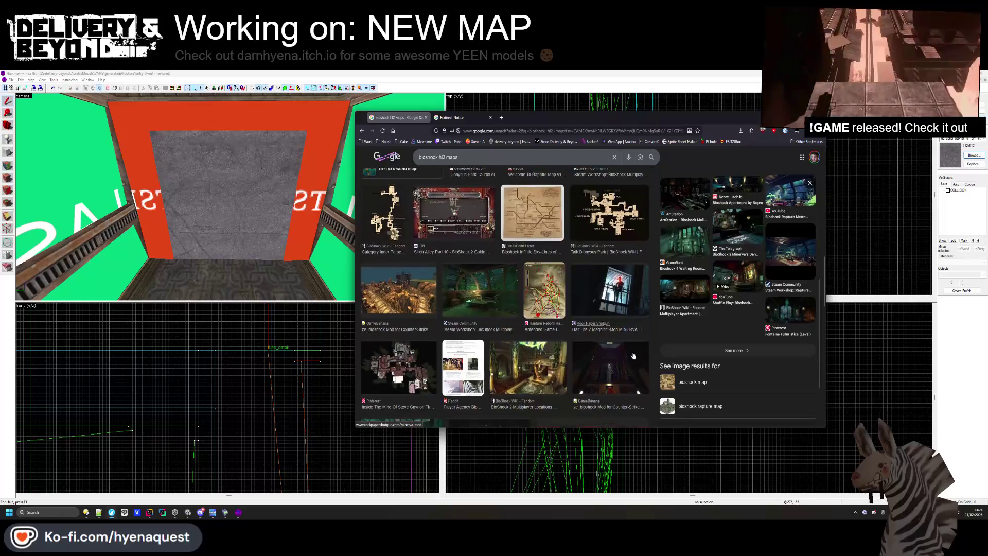
click(511, 307)
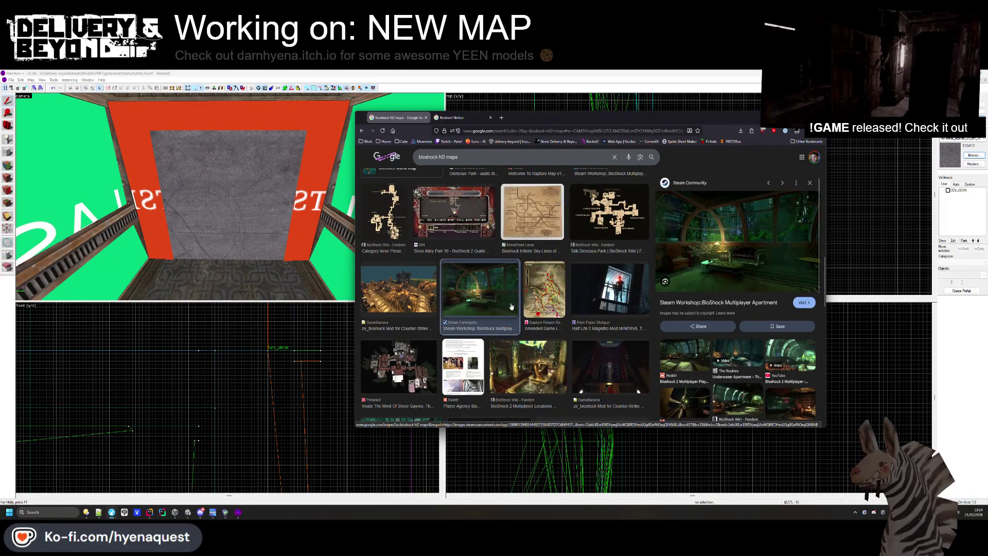
right_click(511, 306)
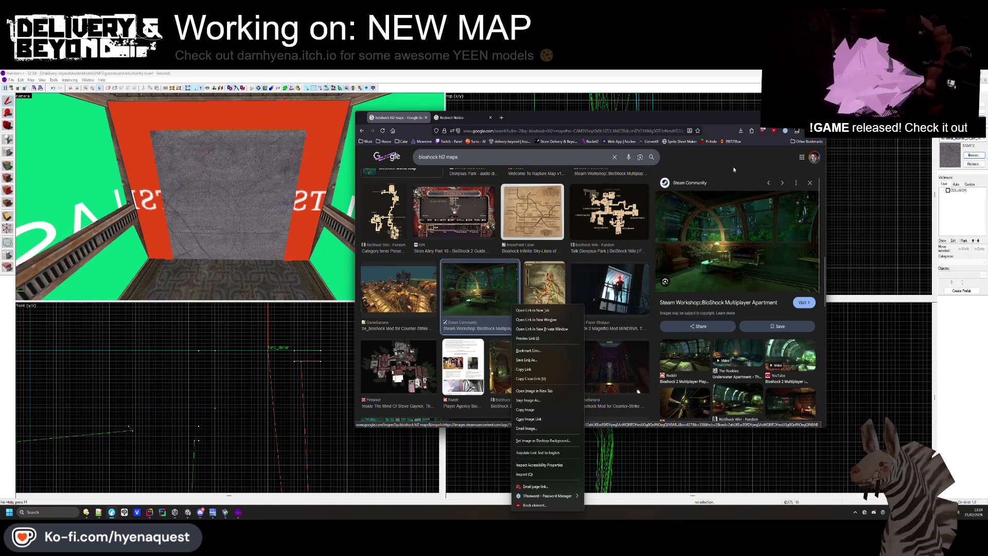
click(732, 350)
Preview the ze_bioshock, Steve Gaynor, Rapture Metro and Reddit map design images
scroll(733, 350, down, 1)
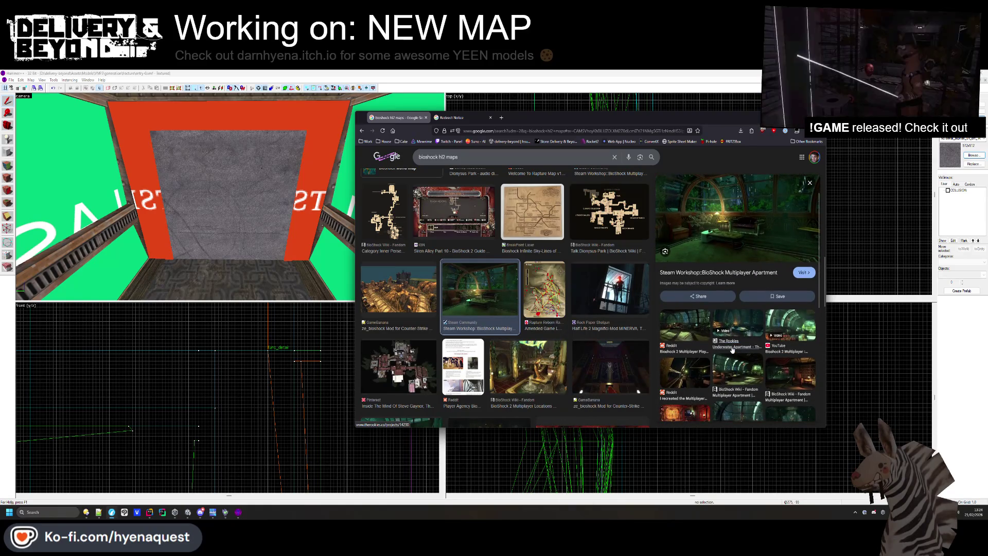
click(426, 286)
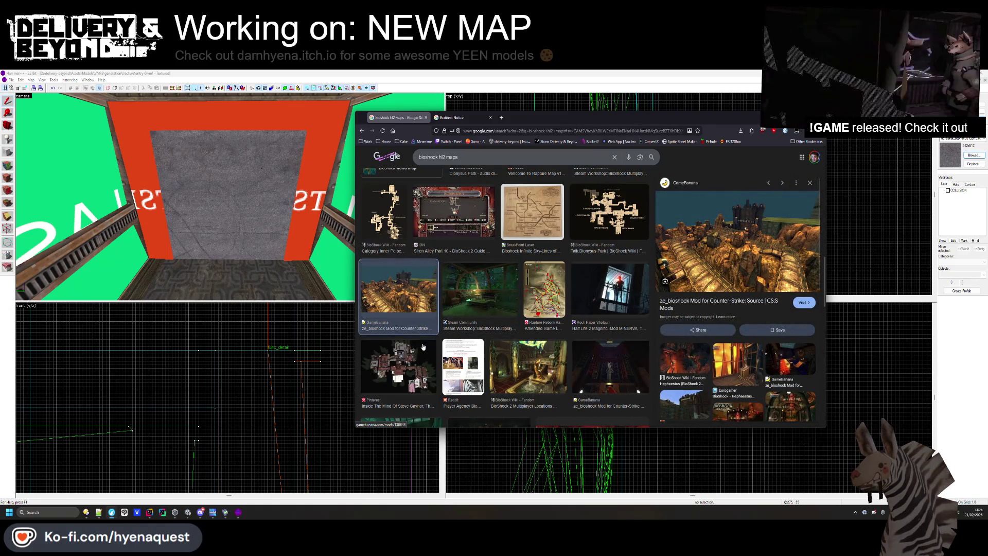
click(413, 367)
scroll(422, 361, down, 4)
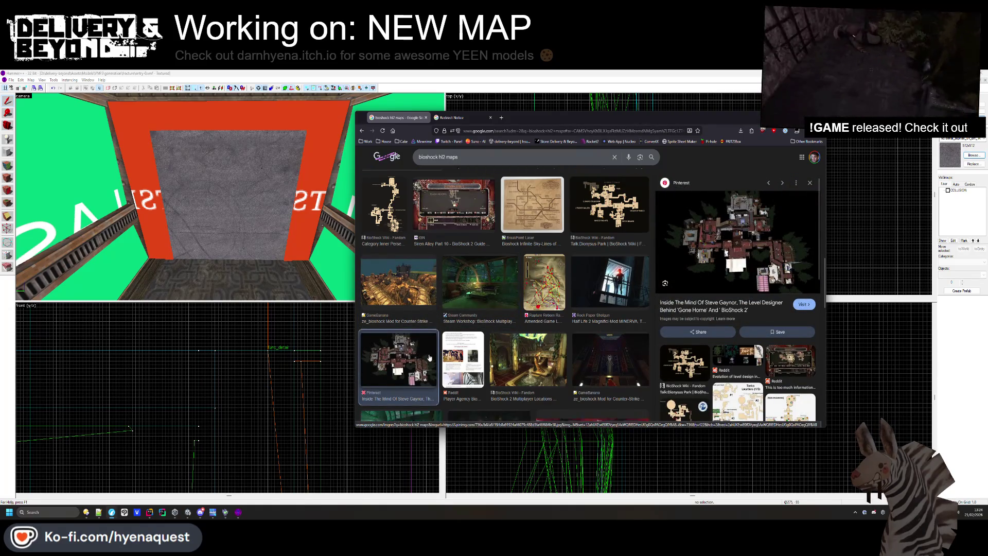
click(415, 322)
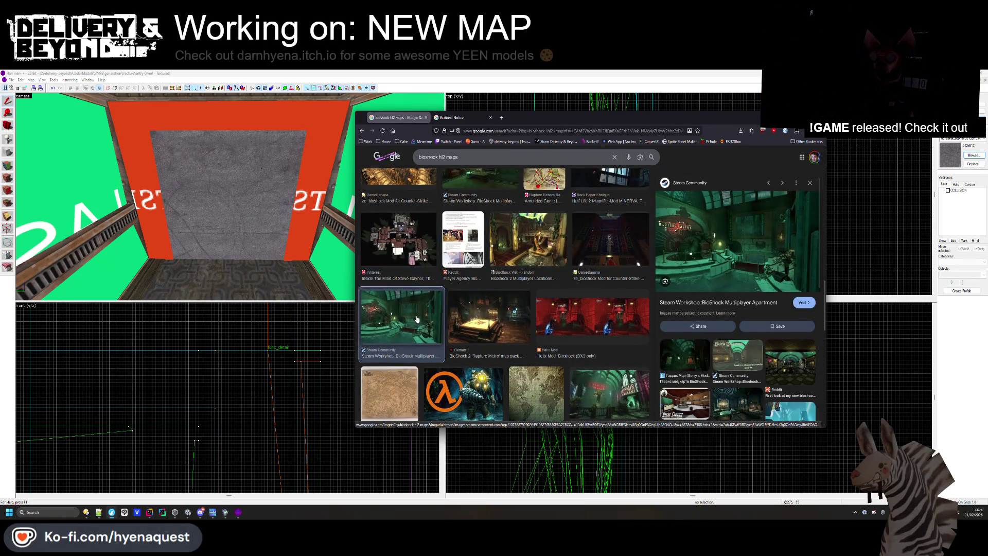
scroll(420, 321, down, 3)
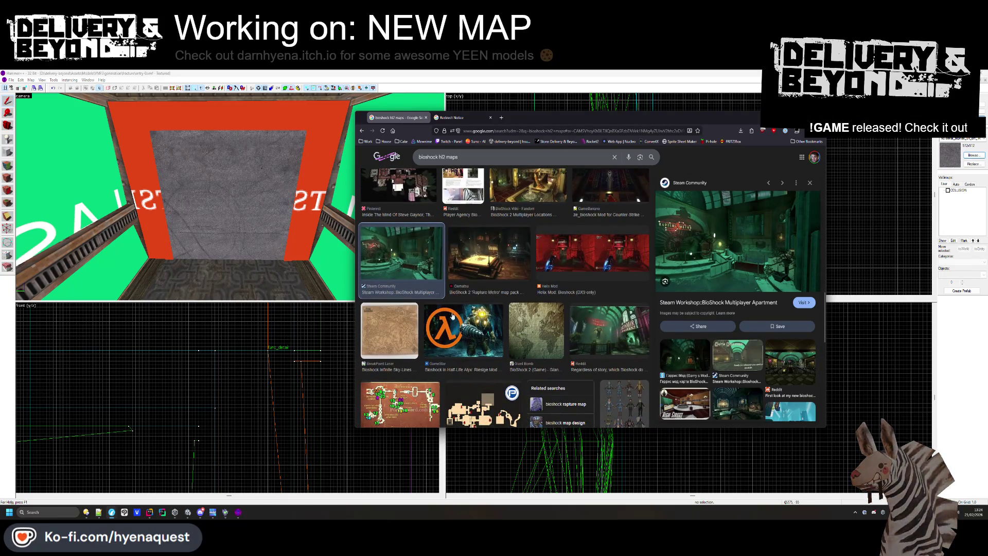
click(510, 266)
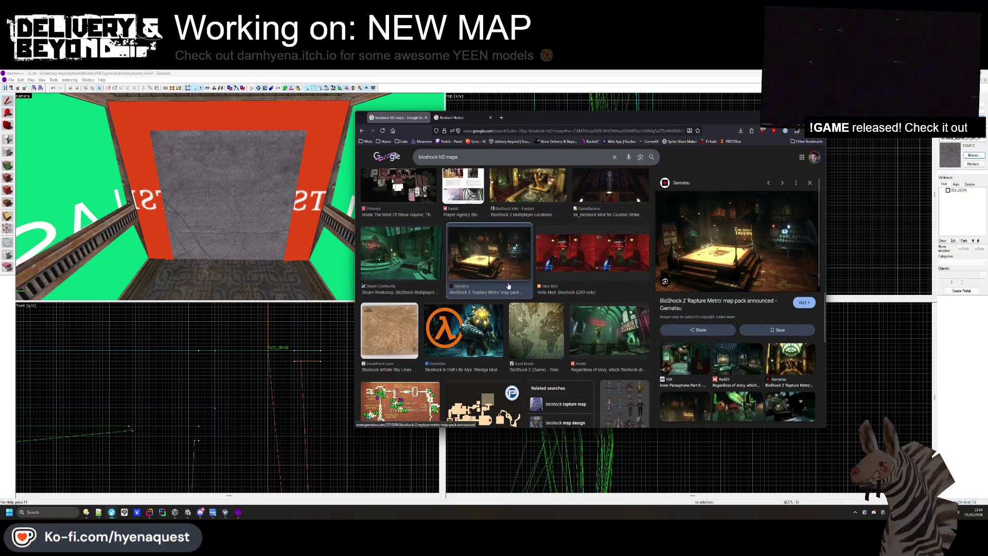
scroll(592, 304, down, 2)
click(746, 357)
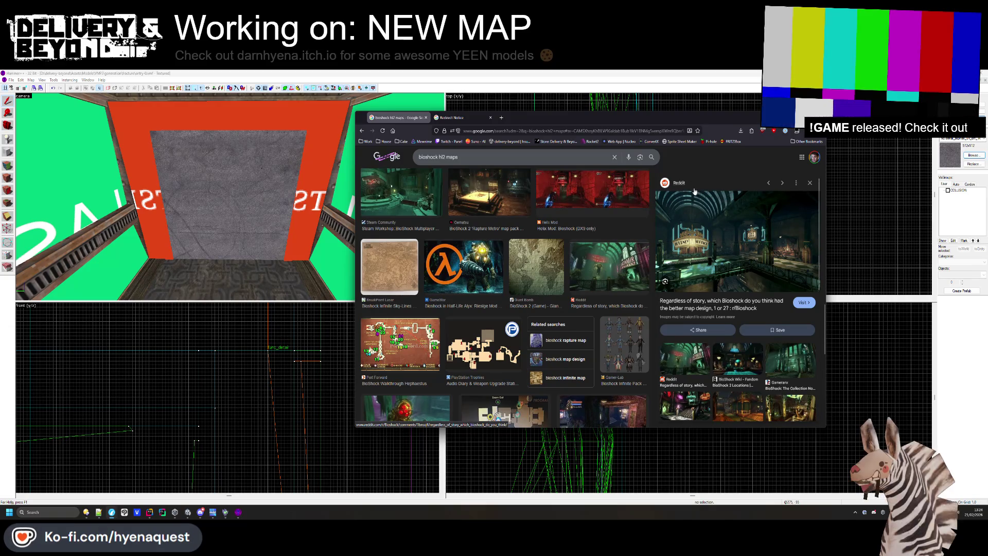
Preview the BioShock 2 Maps wiki image and open its wiki page
scroll(754, 371, down, 2)
click(738, 298)
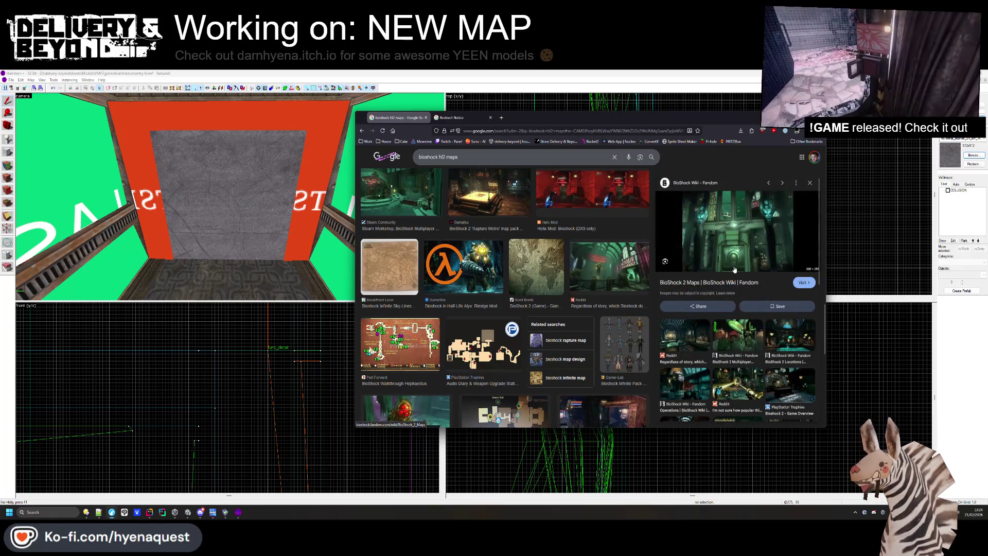
click(726, 218)
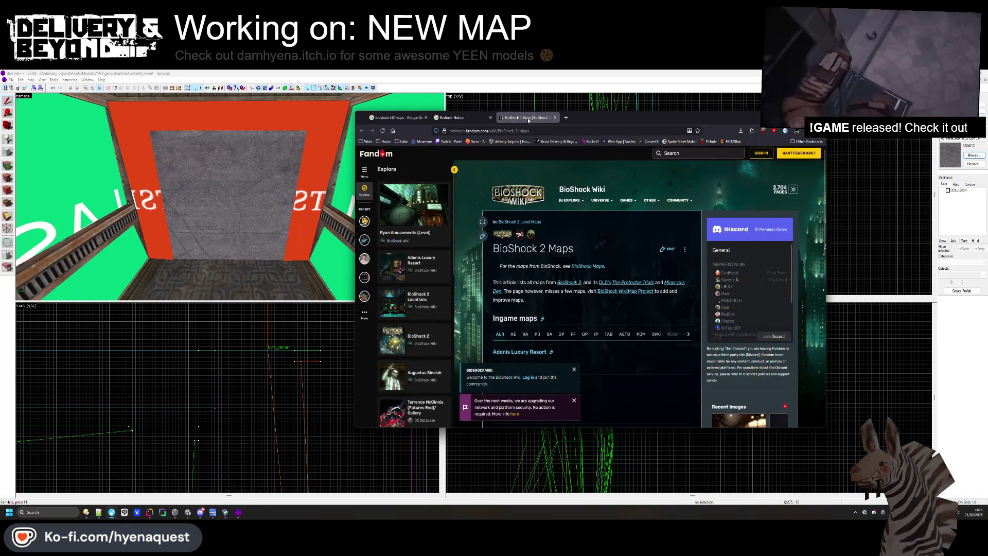
Close the BioShock 2 Maps tab and view the armchair screenshot on the Multiplayer Apartment workshop page
click(556, 117)
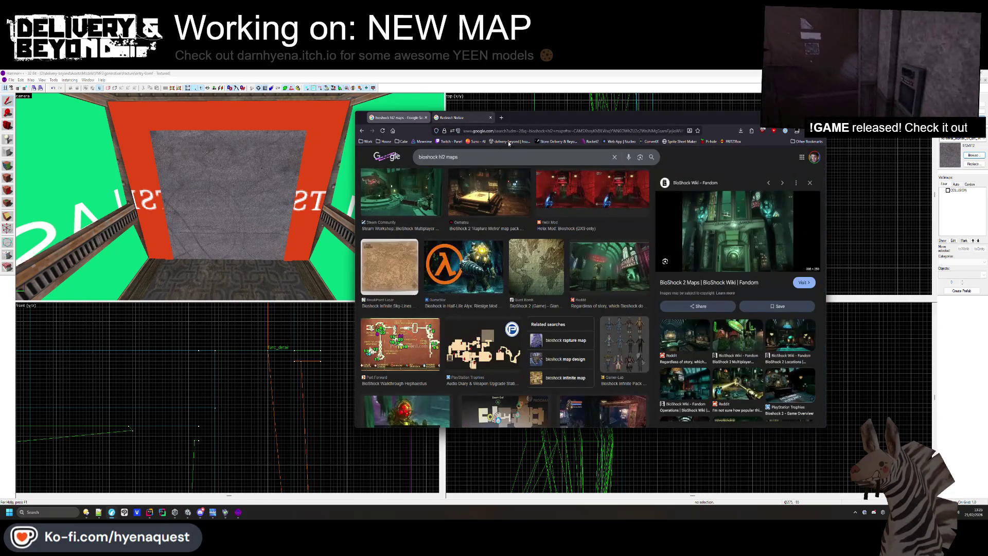
click(458, 118)
click(536, 177)
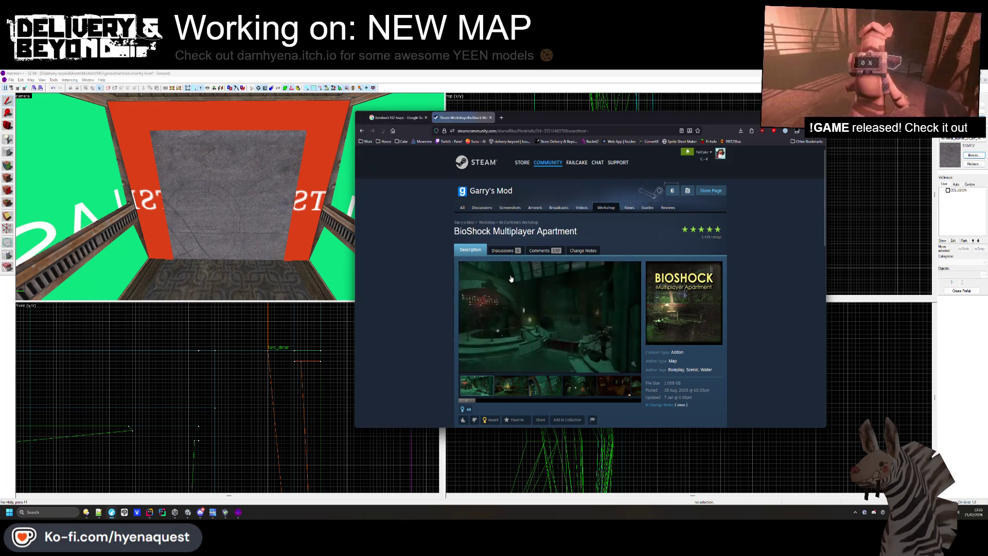
scroll(520, 332, down, 1)
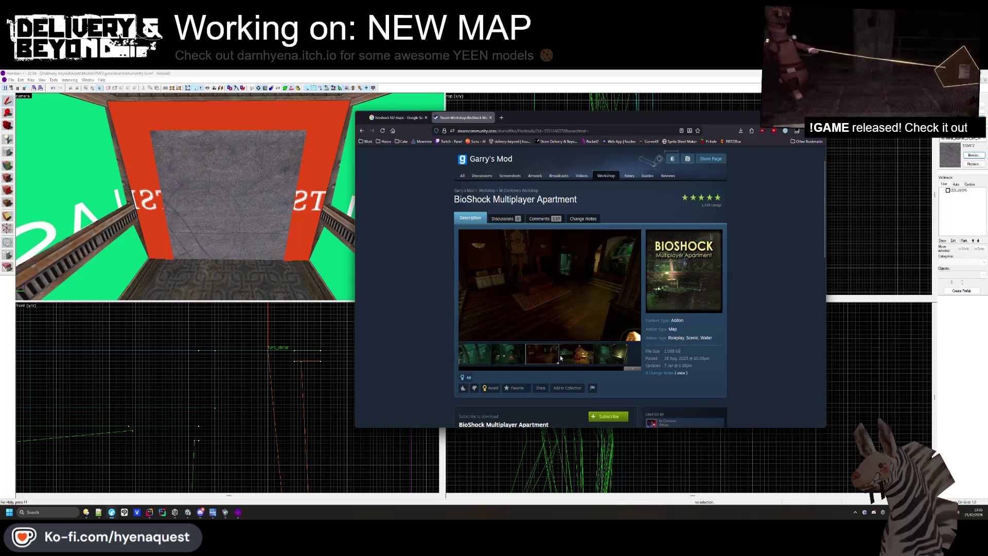
click(574, 357)
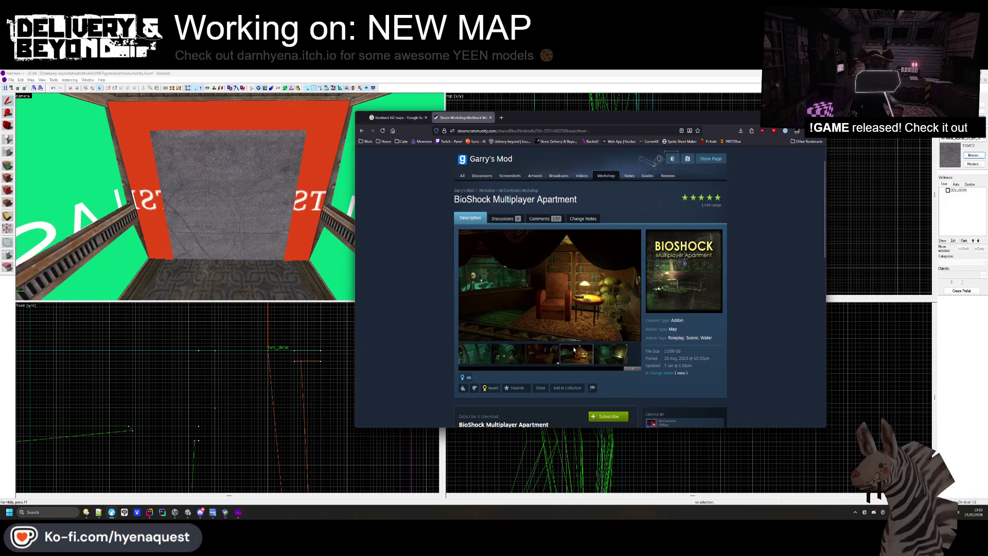
scroll(531, 345, down, 5)
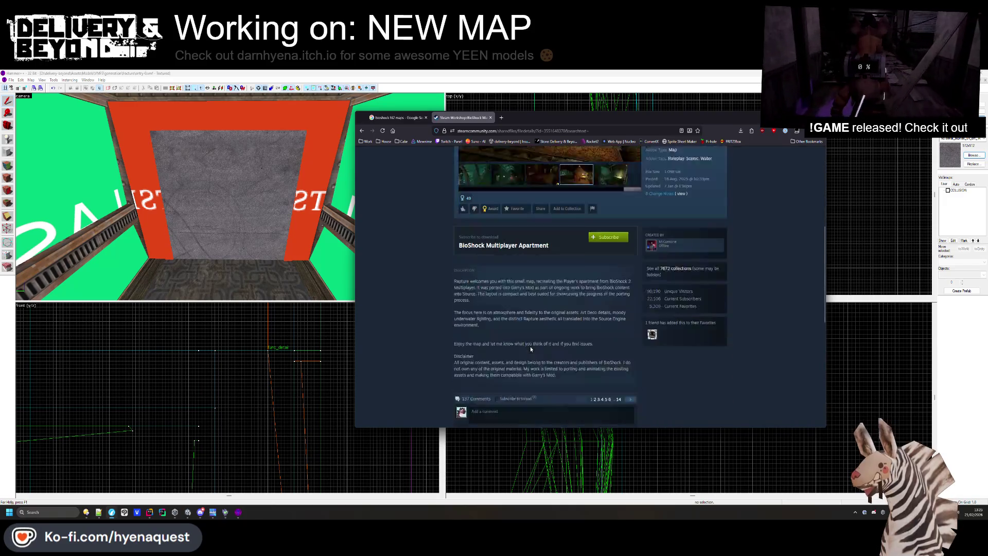
scroll(530, 341, up, 6)
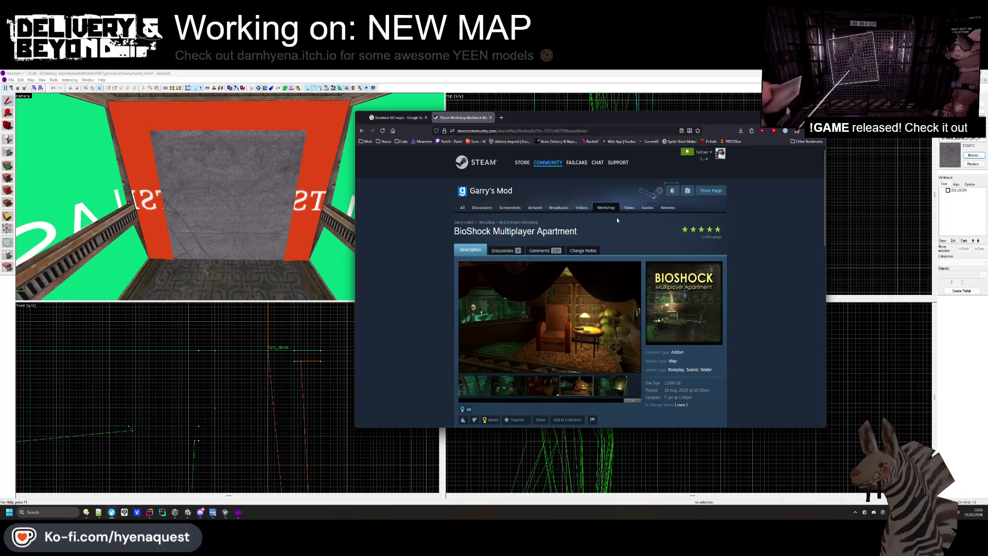
Return to the bioshock hl2 maps results and reopen the BioShock 2 Maps wiki page
click(399, 117)
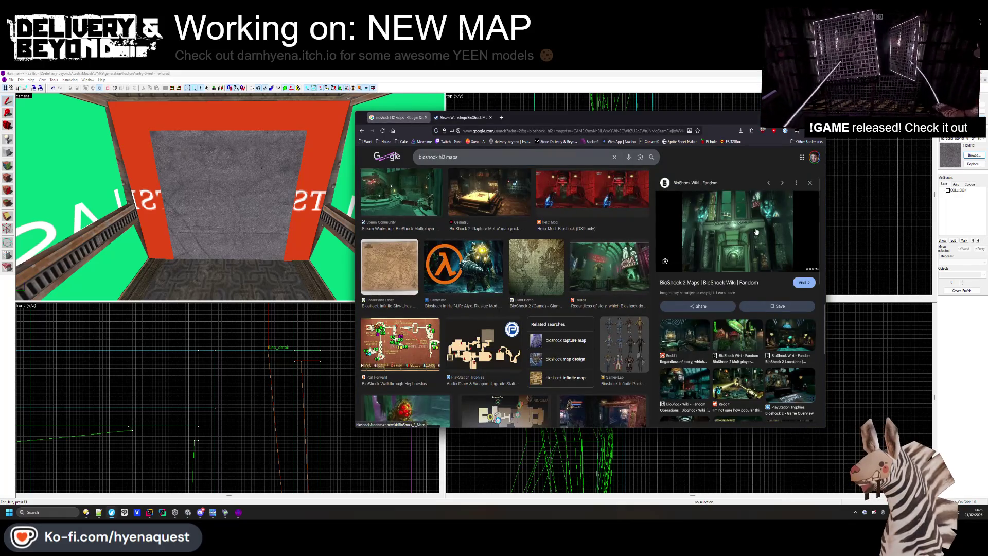
click(727, 283)
scroll(545, 244, down, 15)
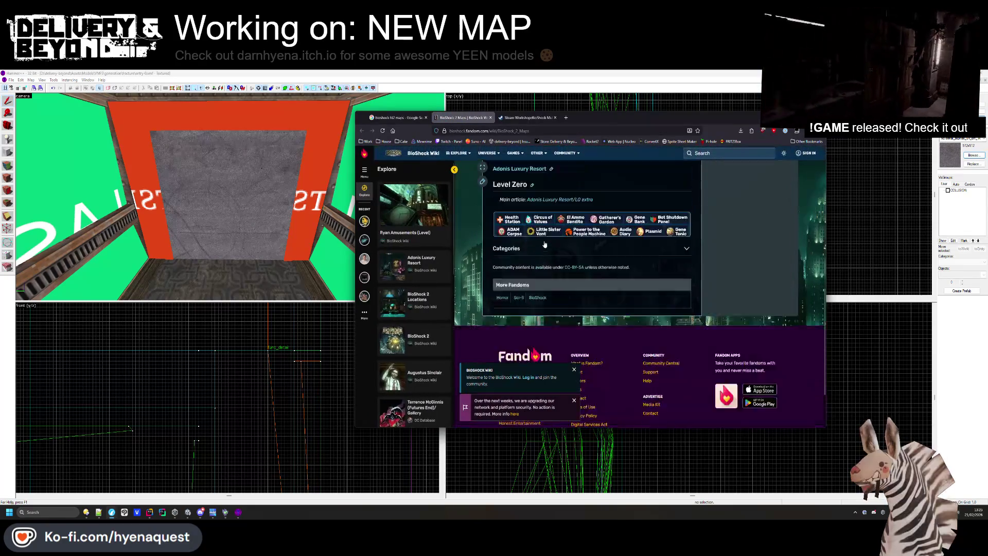
scroll(554, 229, up, 15)
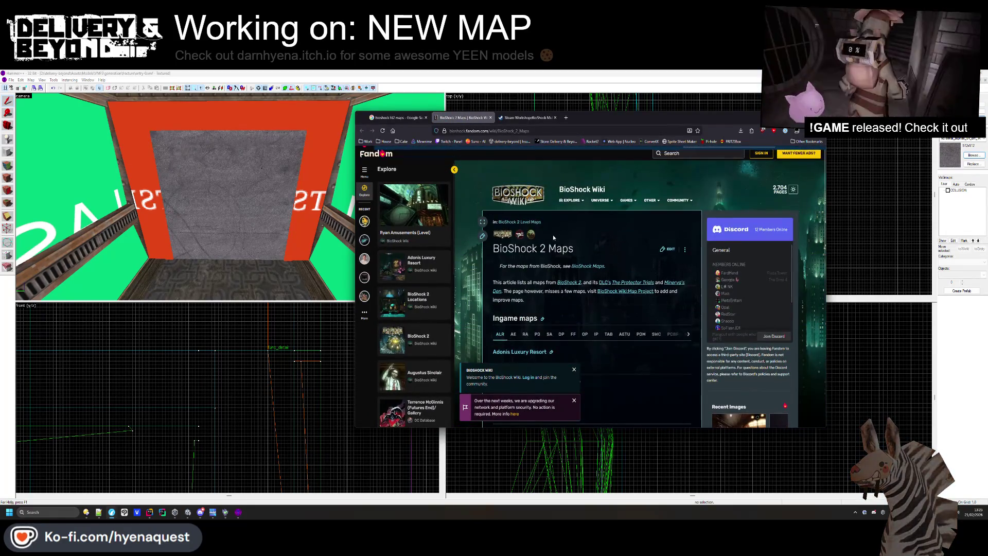
scroll(559, 235, down, 15)
scroll(563, 237, up, 4)
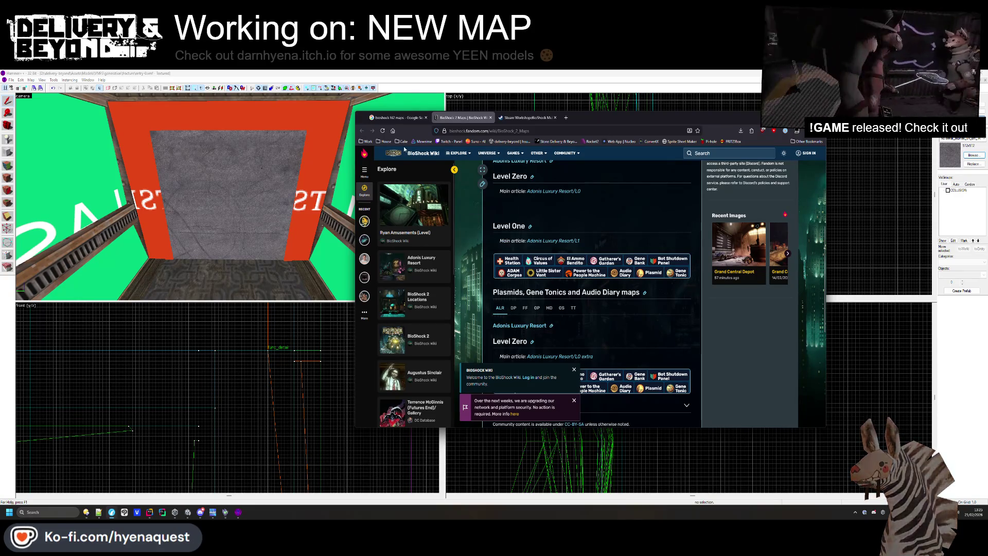
Open the Rapture door image in its own tab and move the browser off-screen
middle_click(442, 117)
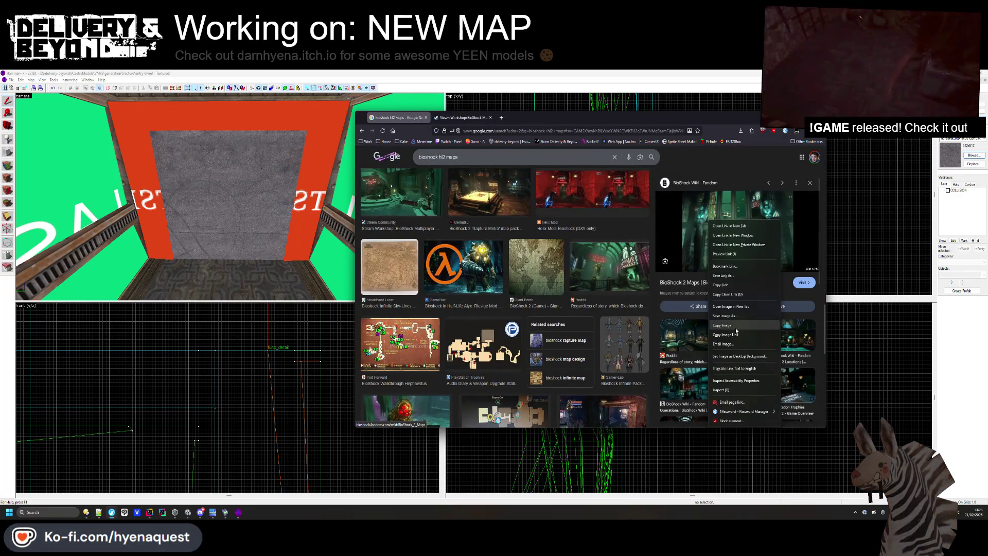
middle_click(739, 231)
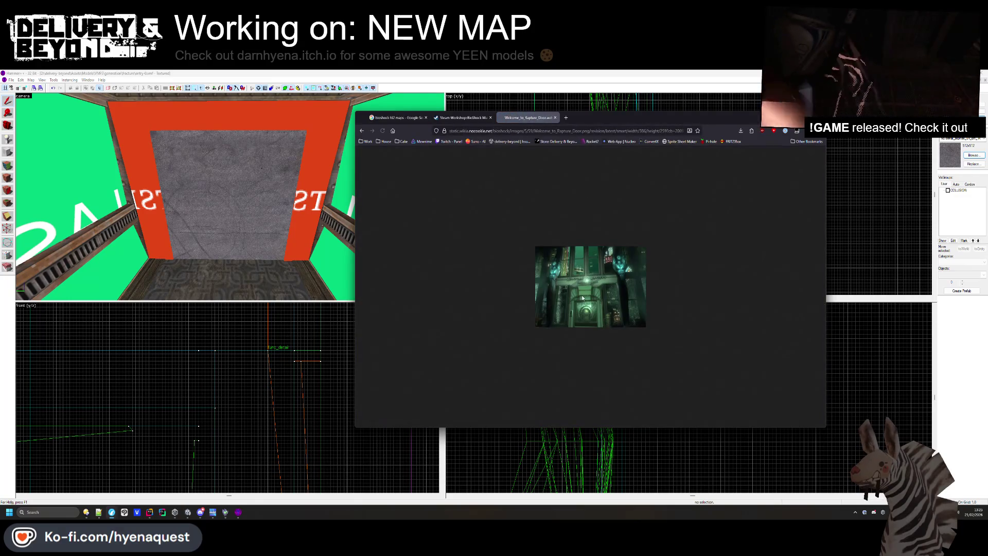
scroll(585, 294, up, 4)
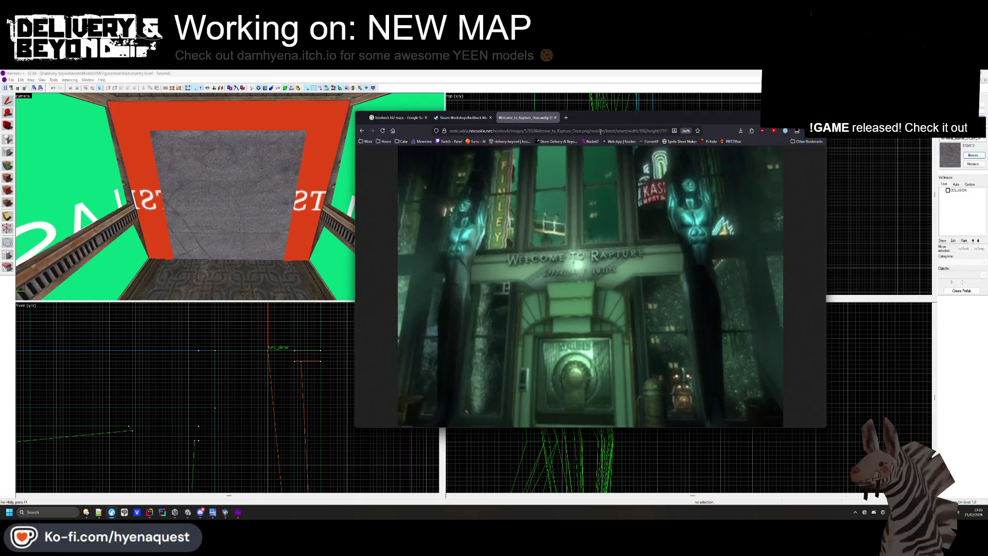
drag(618, 118, 987, 236)
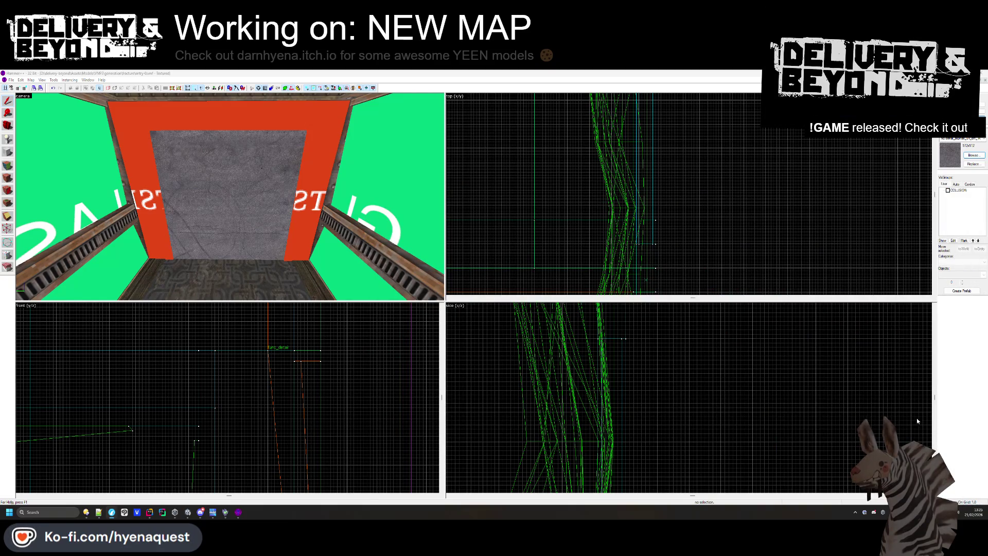
Select the ceiling brush above the doorway and draw a thin strip brush beneath it
drag(220, 226, 221, 220)
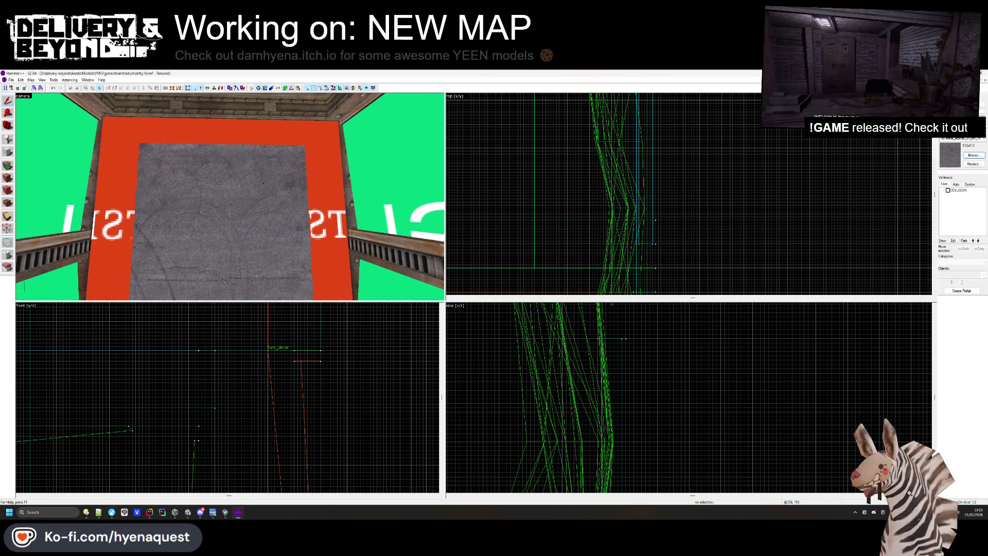
click(283, 249)
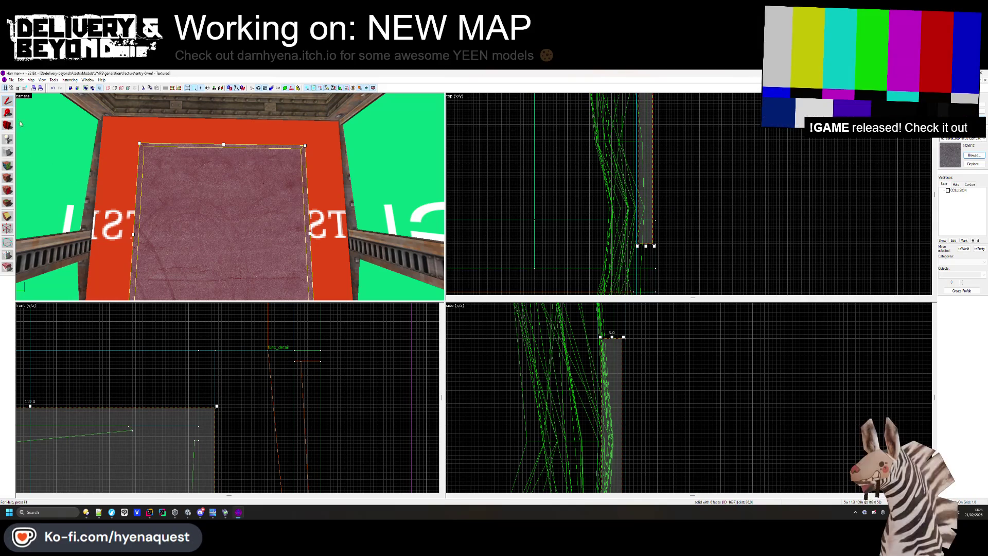
key(ctrl+shift+e)
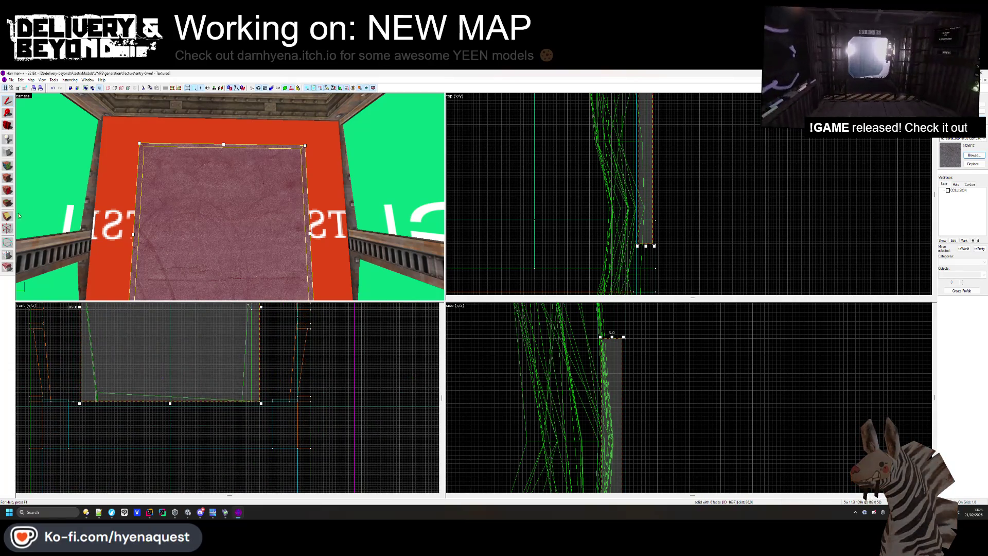
scroll(85, 375, up, 3)
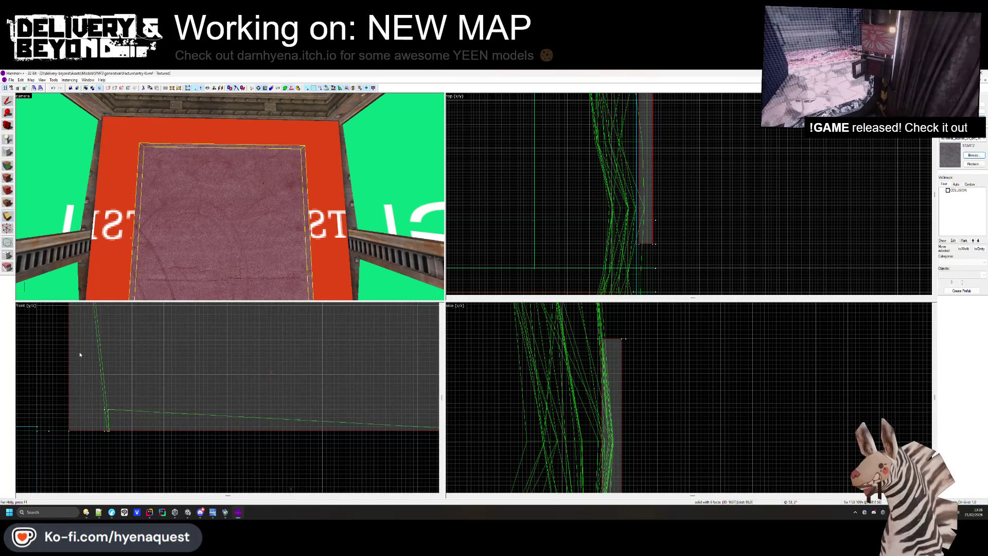
click(93, 341)
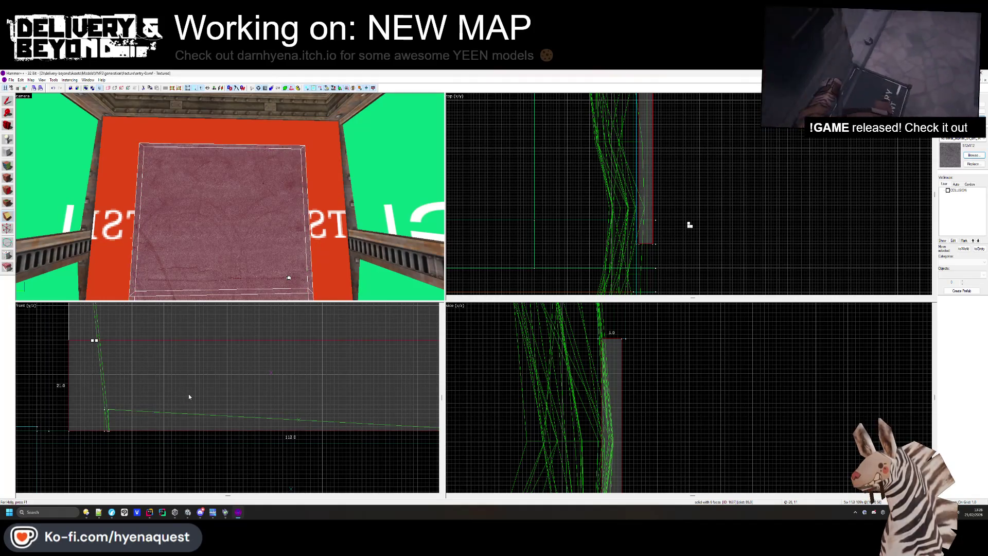
key(Return)
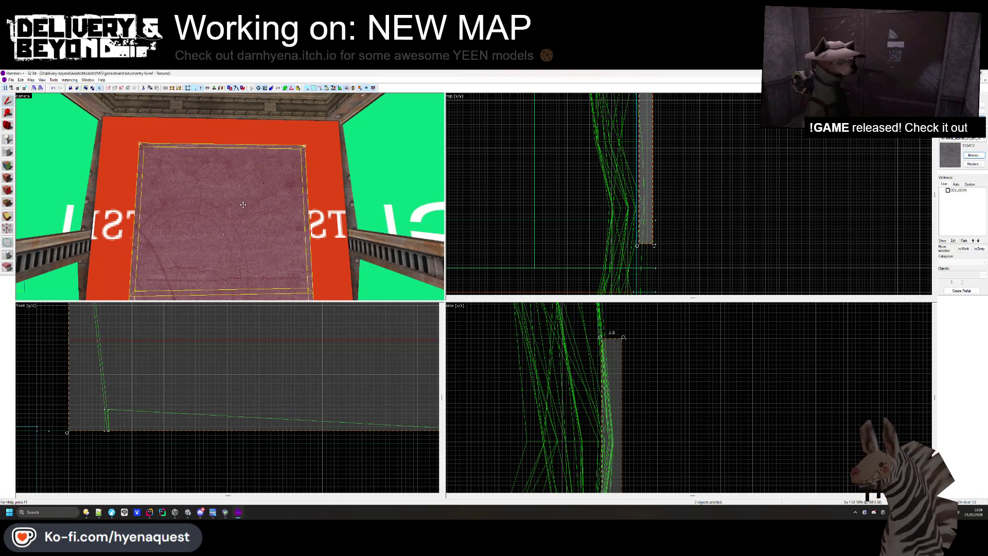
Select only the lower strip brush and delete it
drag(233, 247, 231, 369)
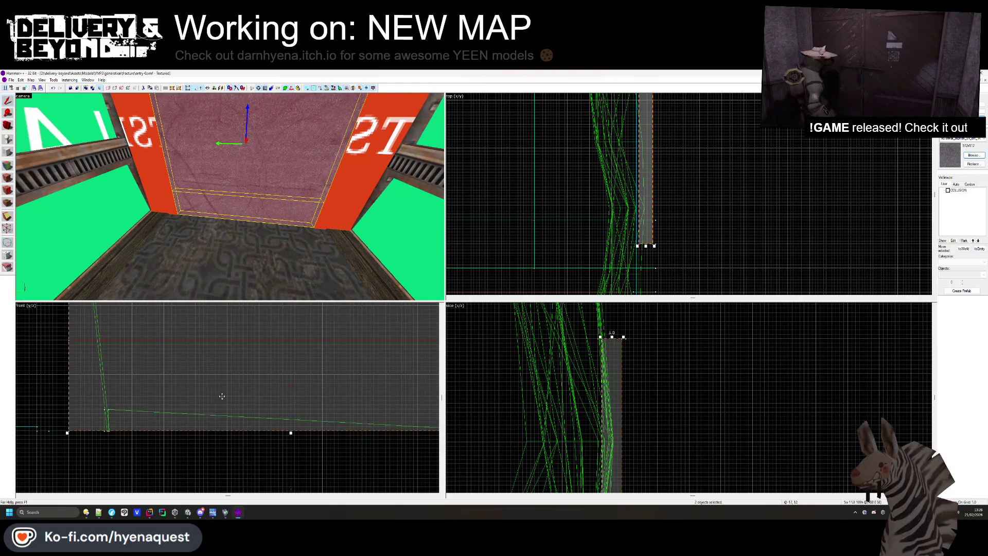
key(Escape)
click(243, 206)
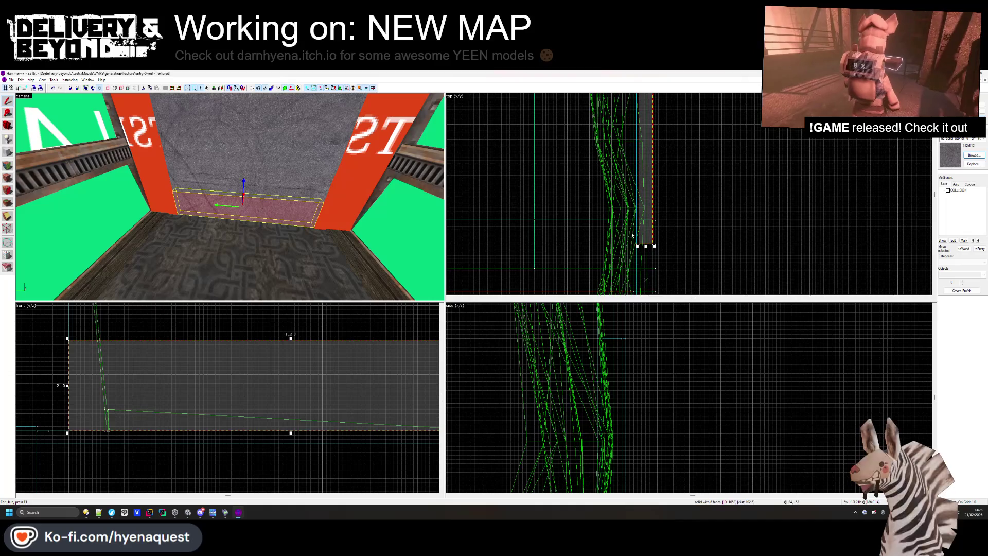
scroll(633, 235, up, 2)
key(Delete)
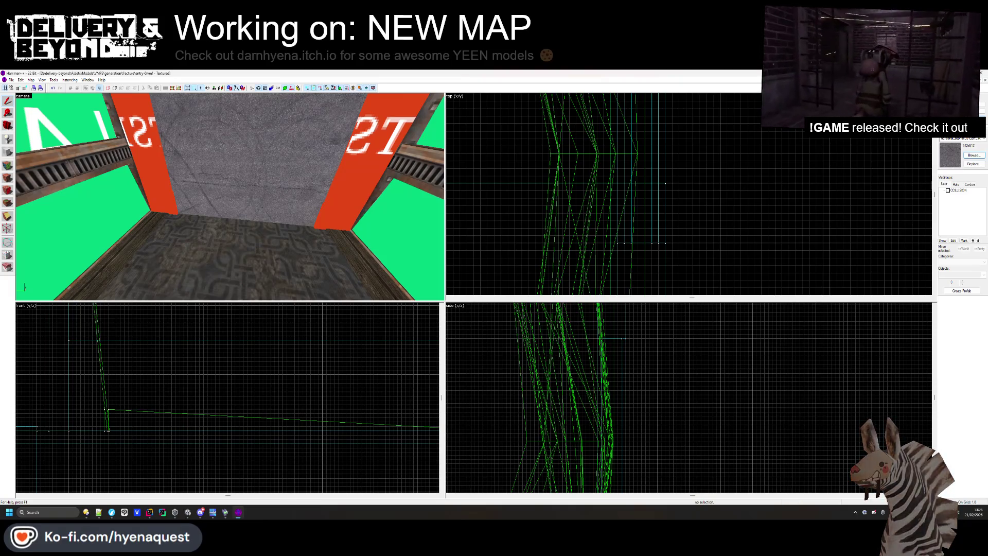
Apply the ammo_box_1 texture to the back-wall strip face
click(7, 177)
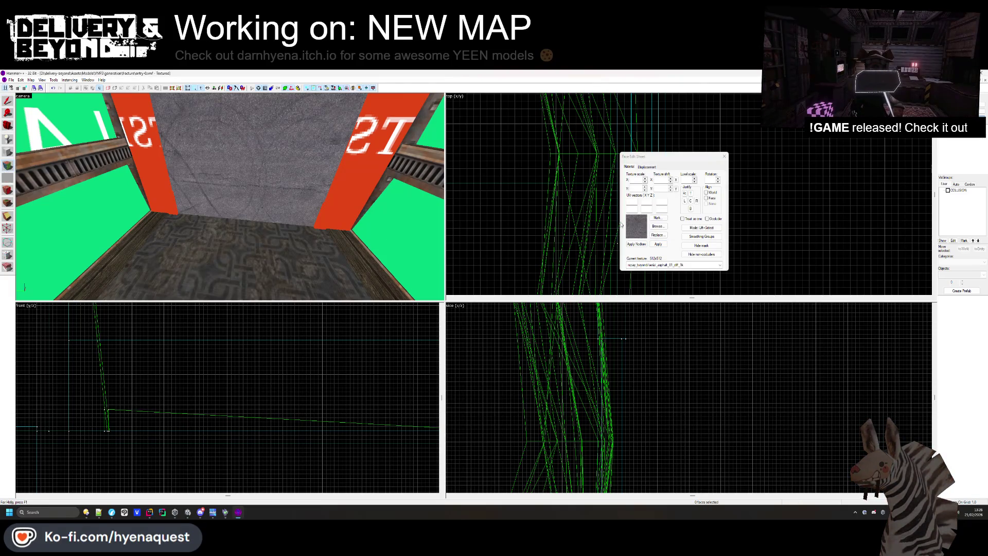
click(658, 226)
double_click(688, 216)
right_click(286, 204)
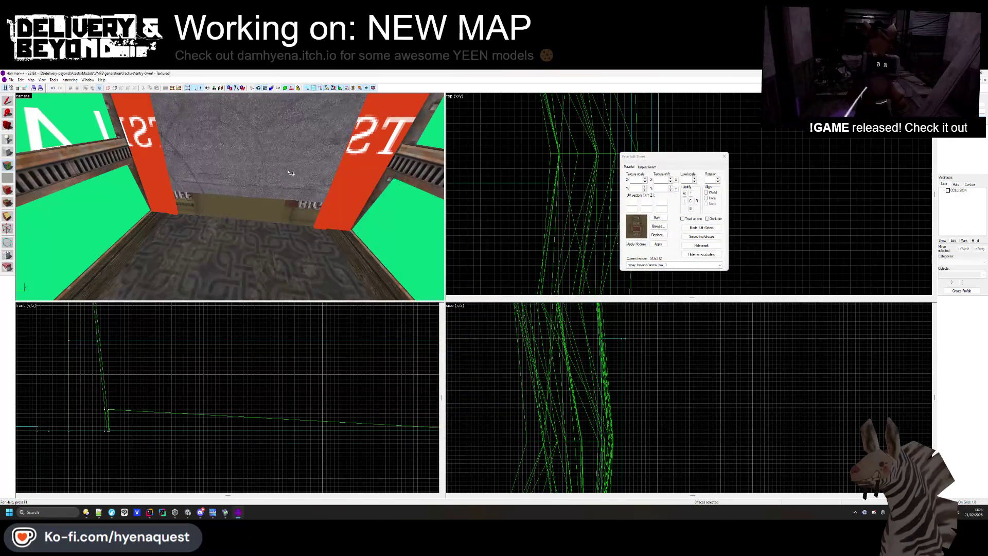
Select the ceiling brush and add more brushes to the selection
click(726, 155)
click(241, 170)
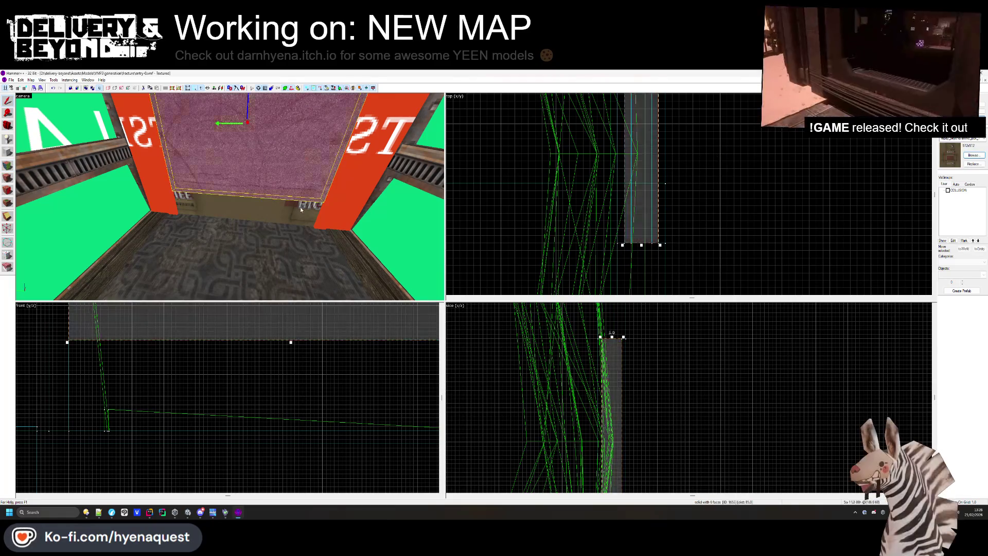
scroll(606, 228, up, 3)
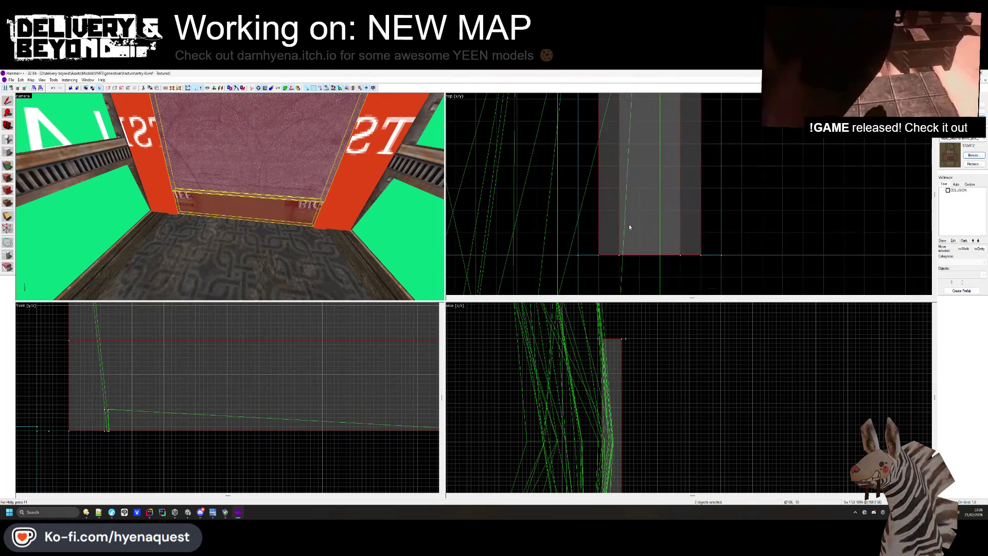
click(620, 215)
scroll(628, 201, down, 5)
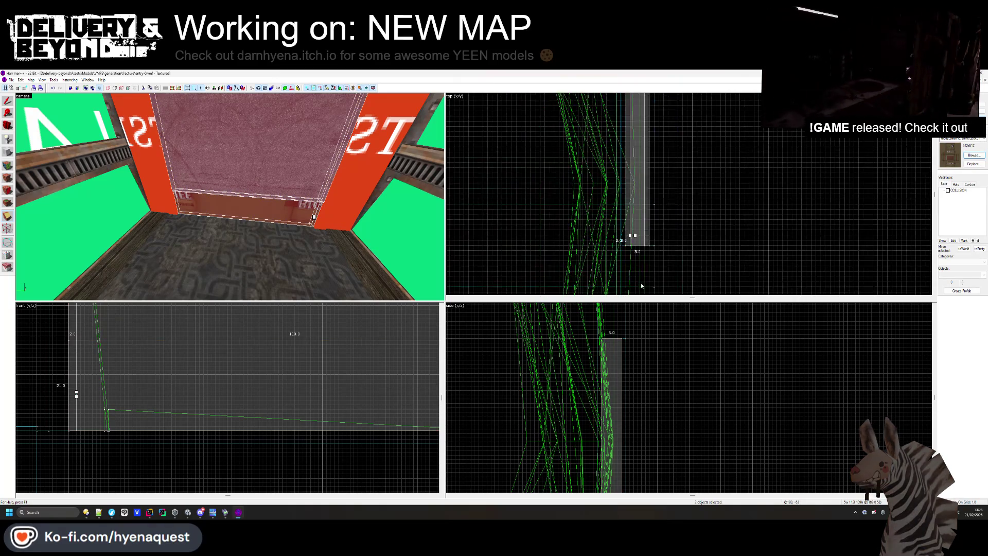
scroll(634, 119, up, 4)
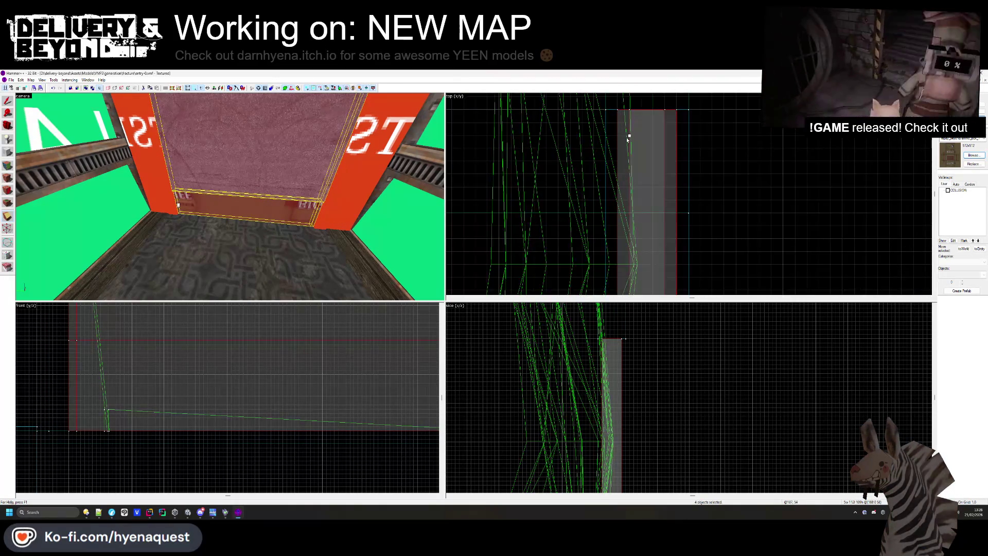
ctrl+click(628, 138)
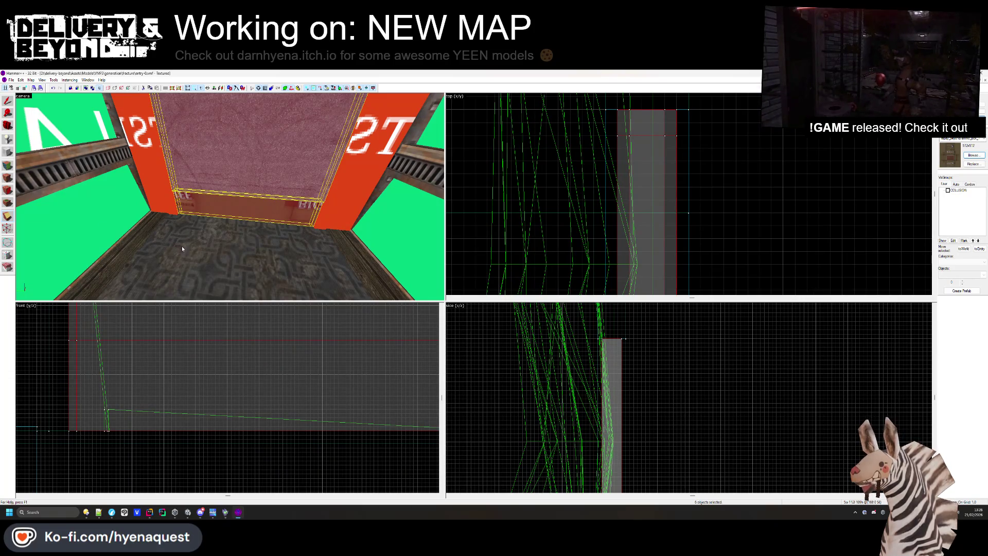
Select the upper wall brush plus a second brush and open their face texture settings
click(154, 362)
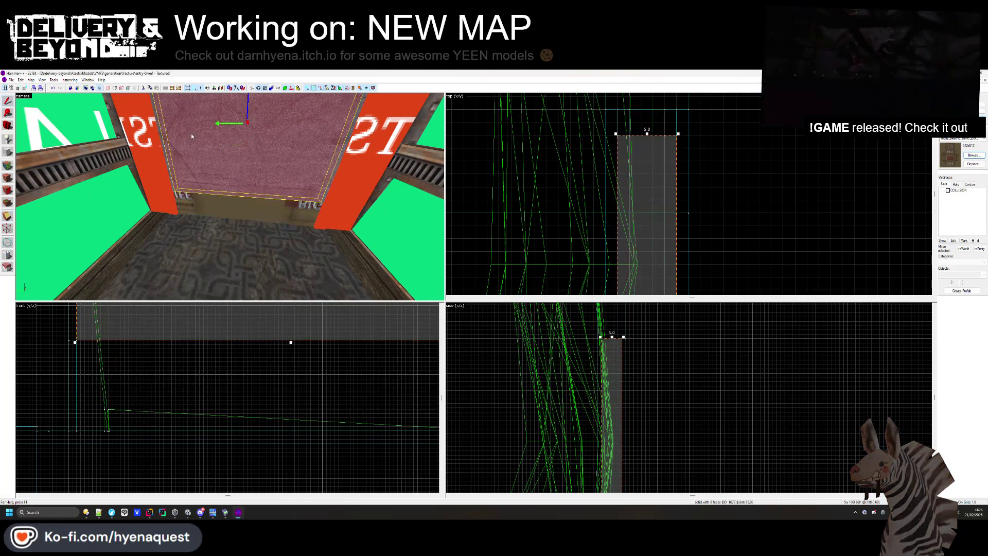
scroll(133, 475, down, 5)
scroll(102, 359, up, 6)
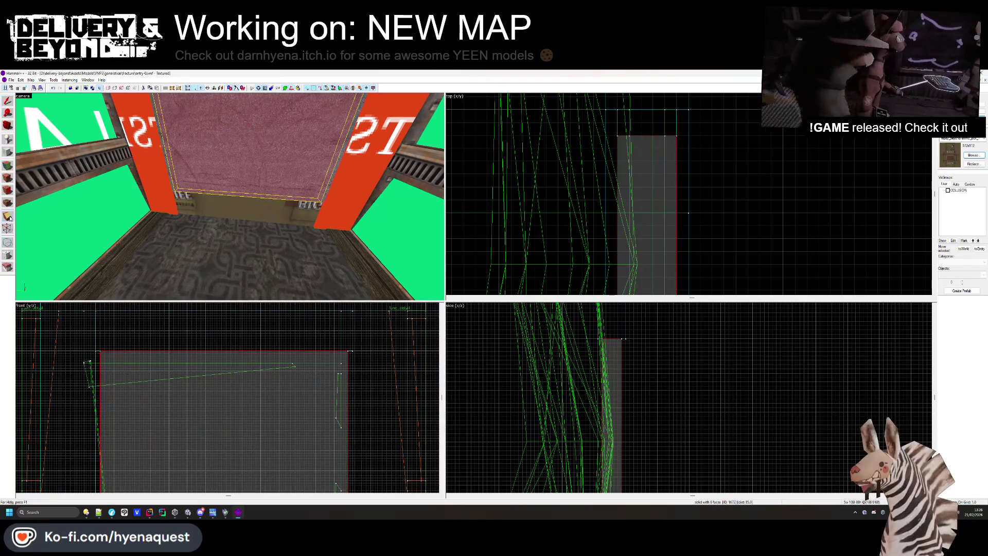
ctrl+click(104, 363)
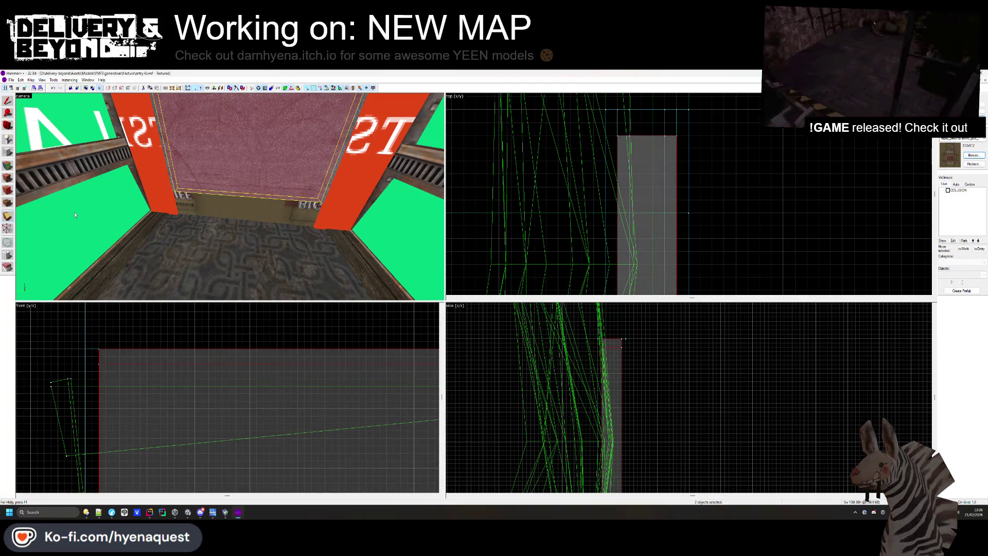
click(7, 178)
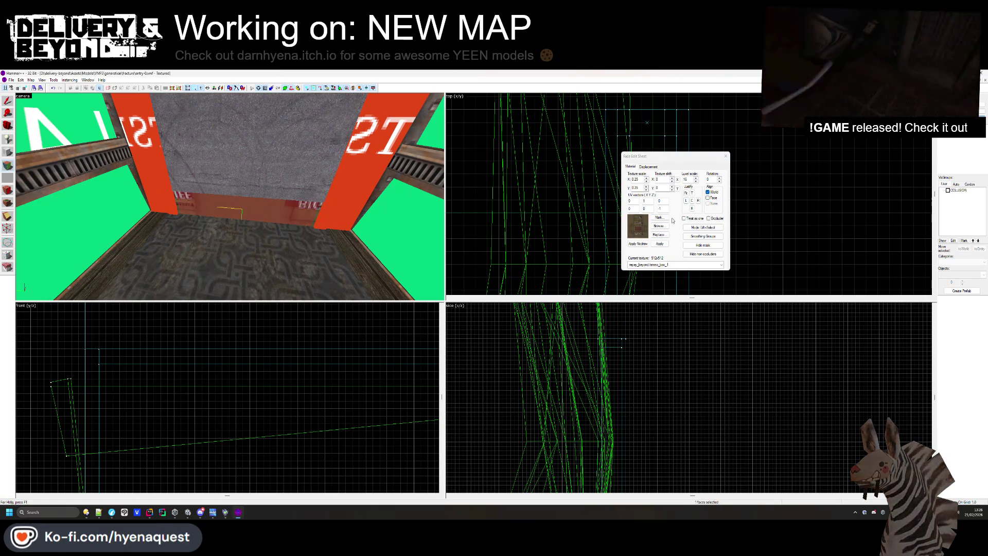
Apply the asphalt_track texture to the selected faces and close the face settings
click(659, 227)
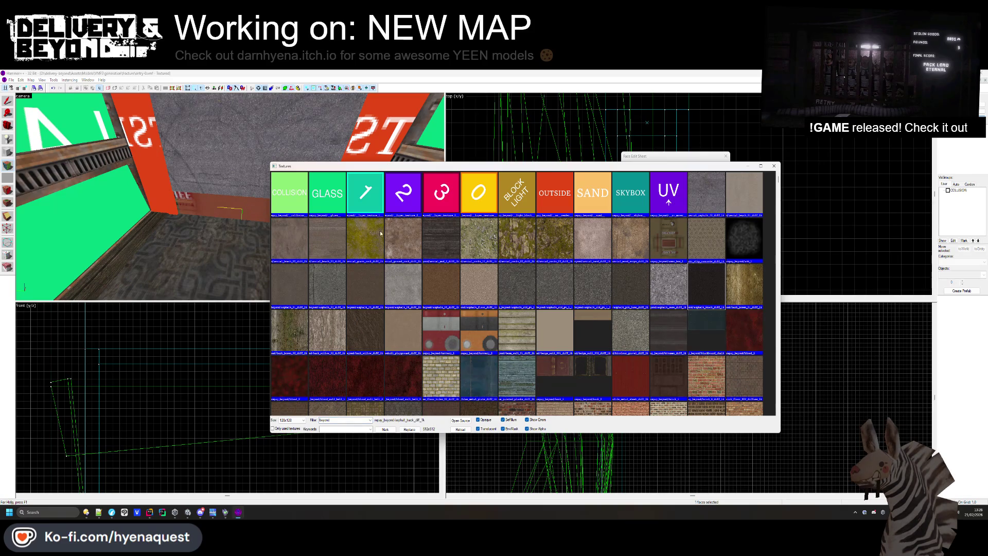
double_click(692, 285)
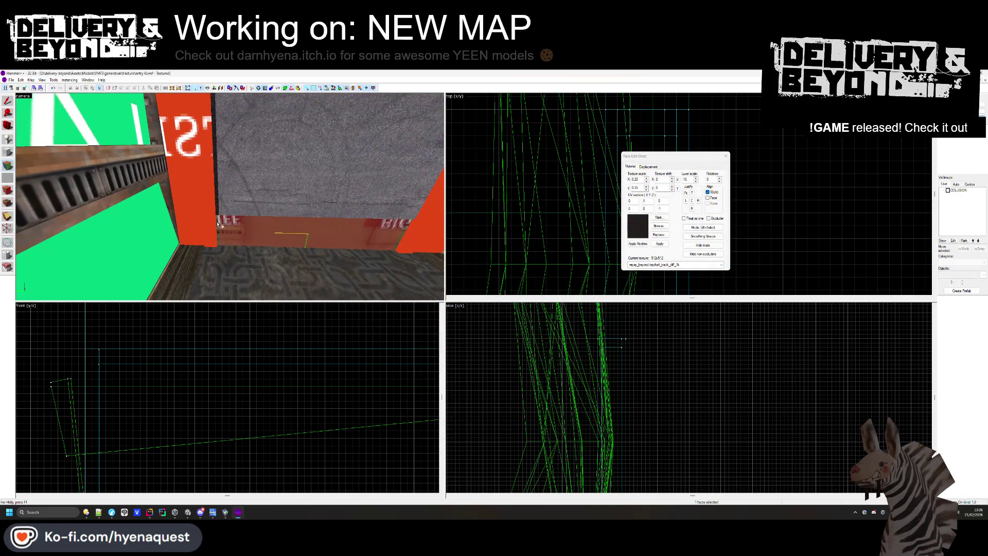
mouse_move(235, 227)
mouse_down()
mouse_move(302, 211)
mouse_move(269, 202)
mouse_move(235, 211)
mouse_move(260, 162)
mouse_up()
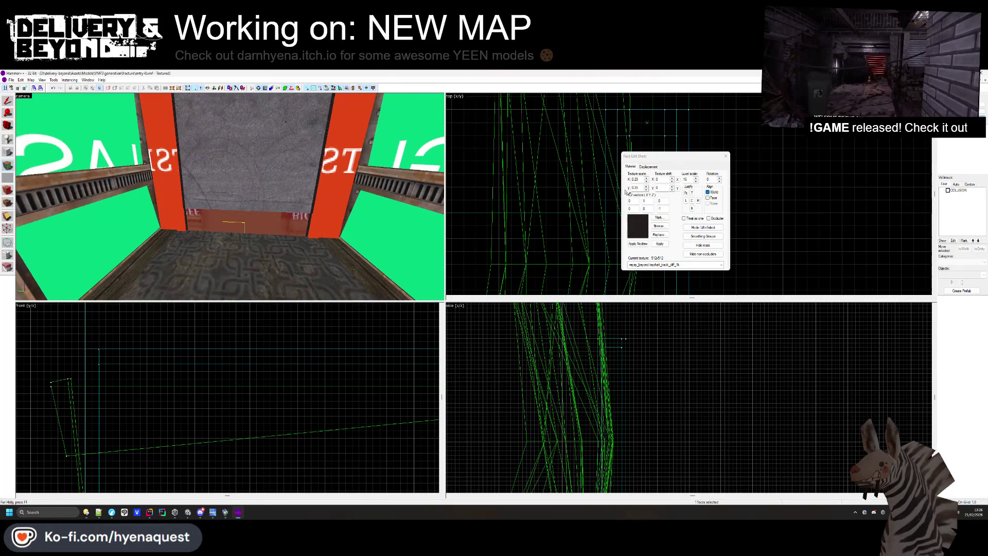
click(723, 156)
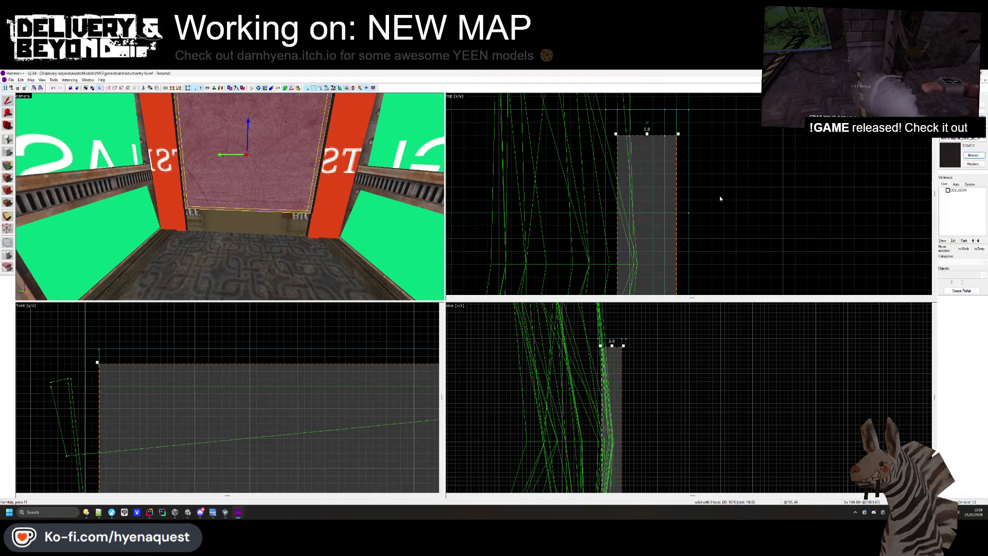
Select the wall brush and outline a new 24-by-24-unit block in the top view
click(719, 196)
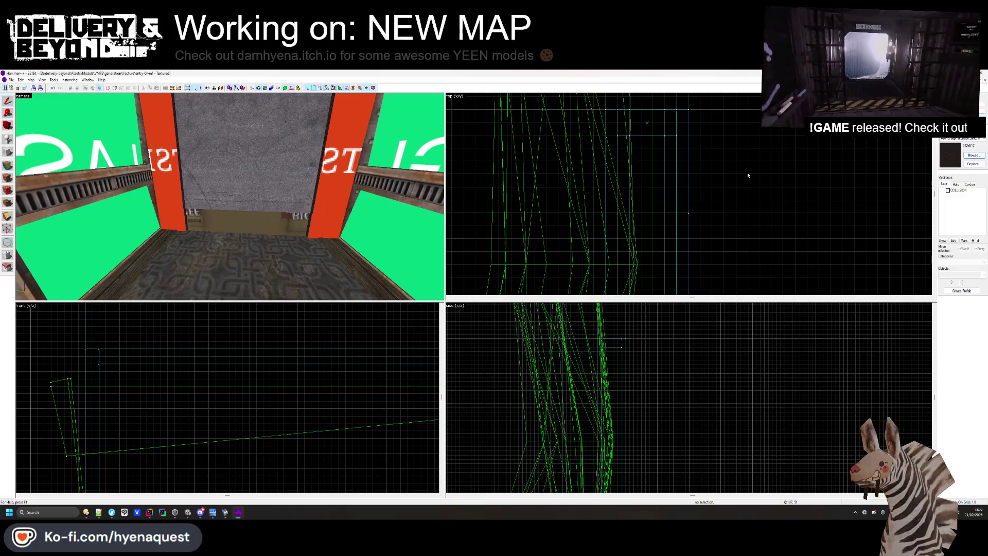
click(262, 158)
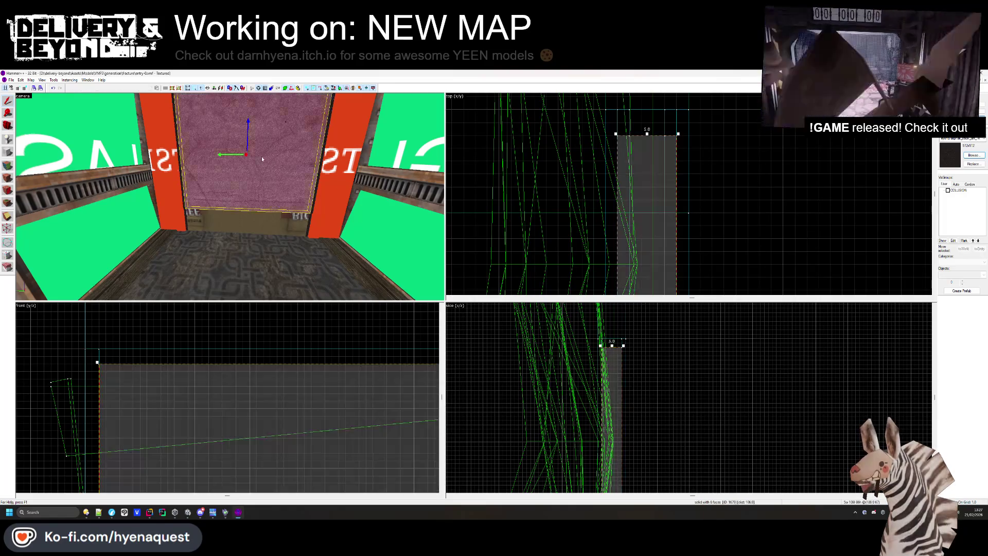
key(shift+b)
scroll(662, 221, down, 5)
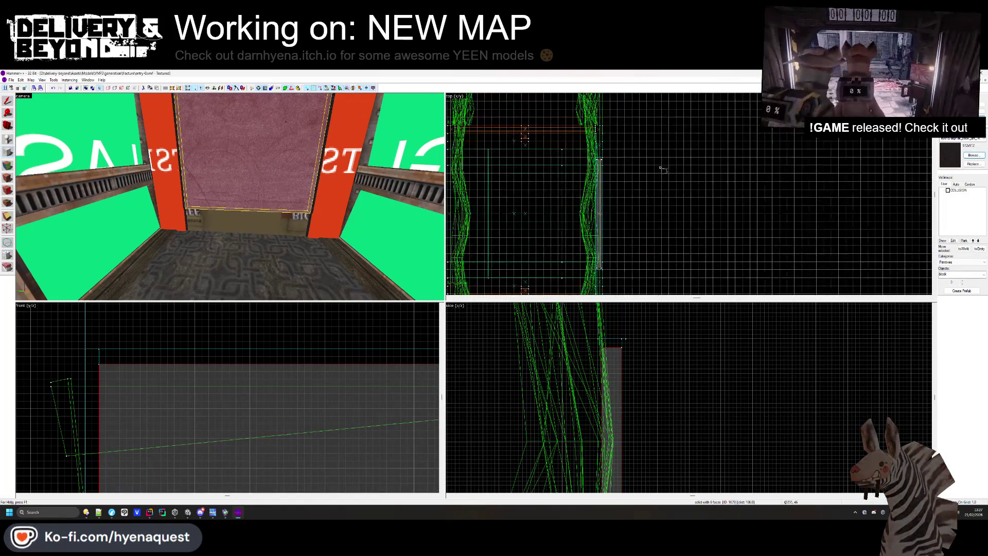
scroll(662, 221, up, 2)
mouse_move(636, 151)
mouse_down()
mouse_move(717, 232)
mouse_move(664, 200)
mouse_move(676, 202)
mouse_up()
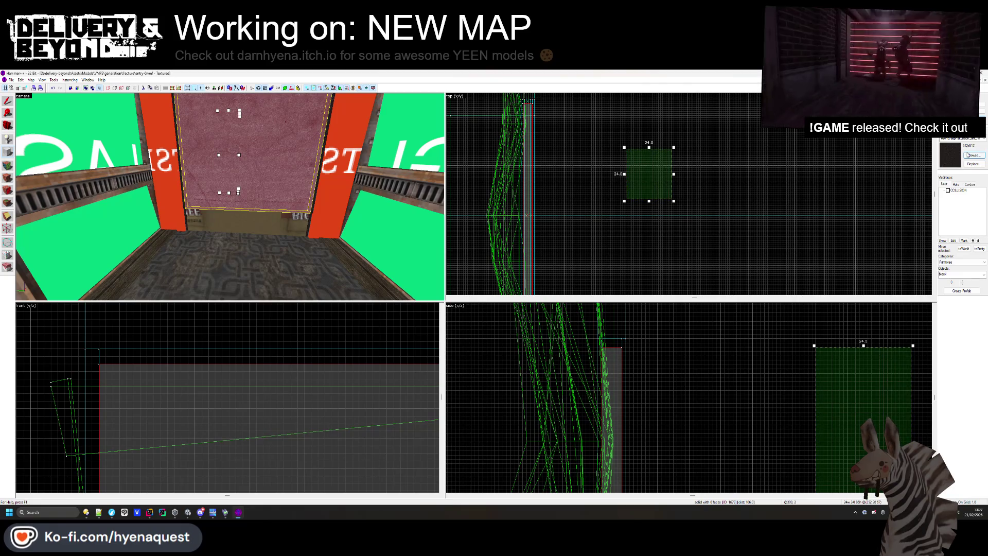
Lower the block's height and create it as an 8-sided cylinder brush
scroll(783, 340, down, 4)
scroll(783, 340, up, 2)
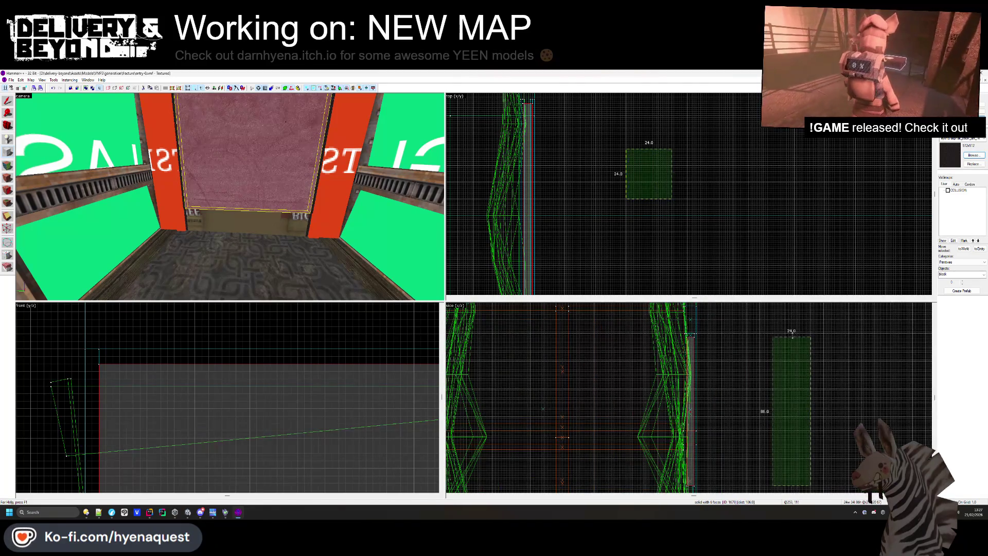
drag(792, 337, 802, 451)
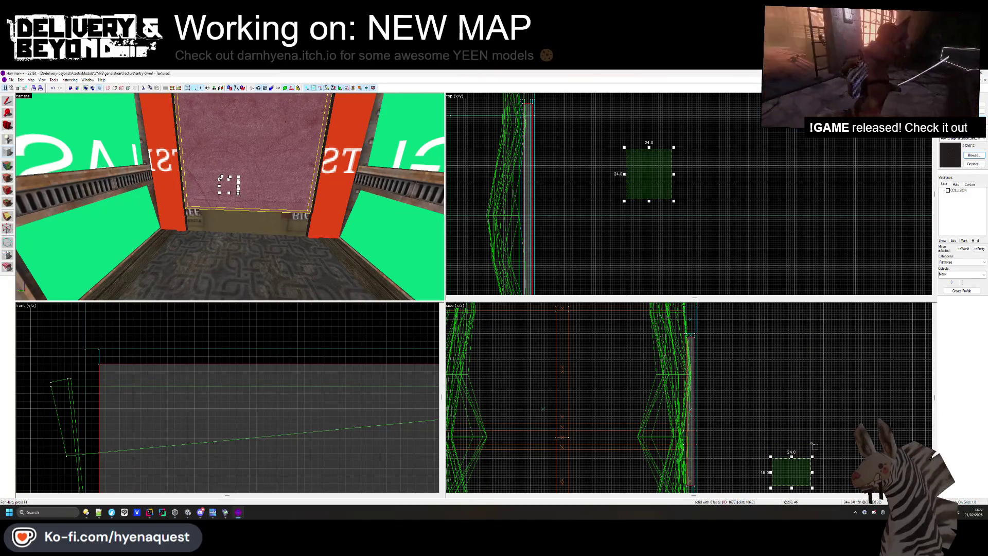
click(979, 274)
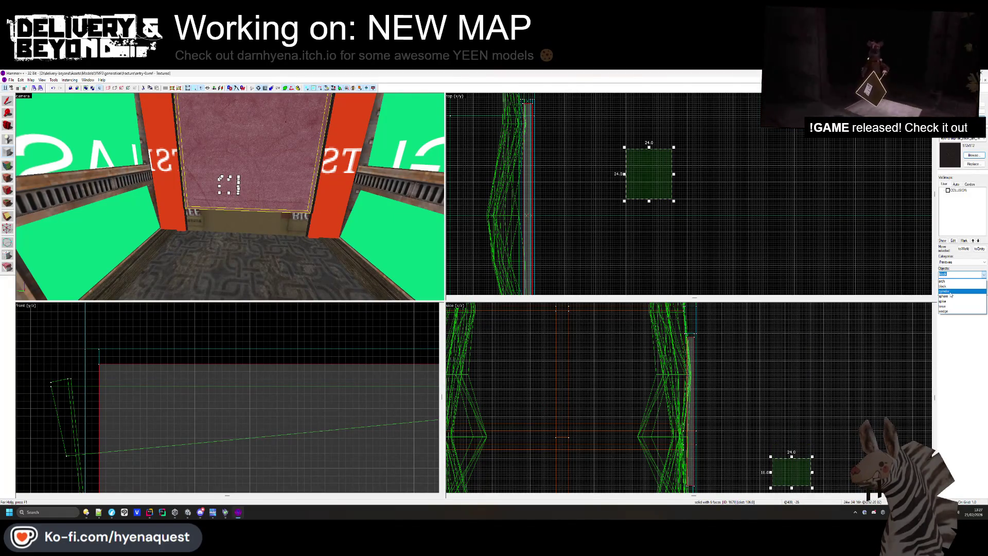
click(959, 288)
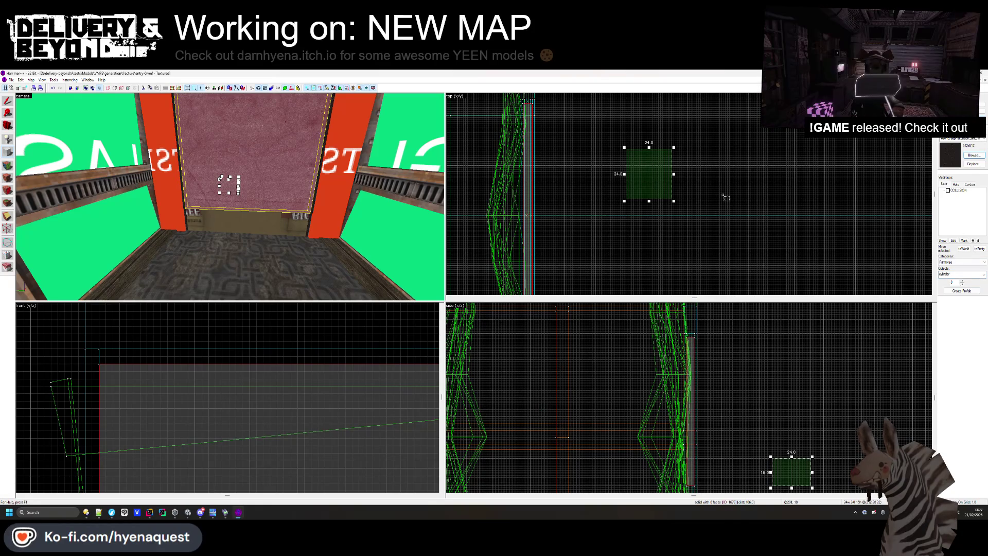
key(Return)
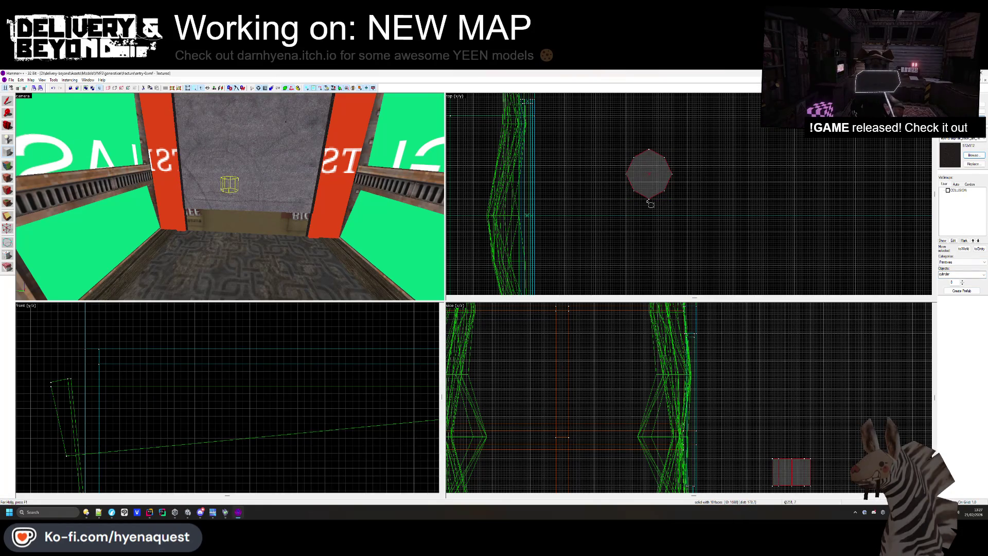
Rotate the cylinder 90° onto its side so it faces the wall
key(shift+s)
scroll(746, 412, down, 1)
click(776, 458)
drag(787, 438, 798, 458)
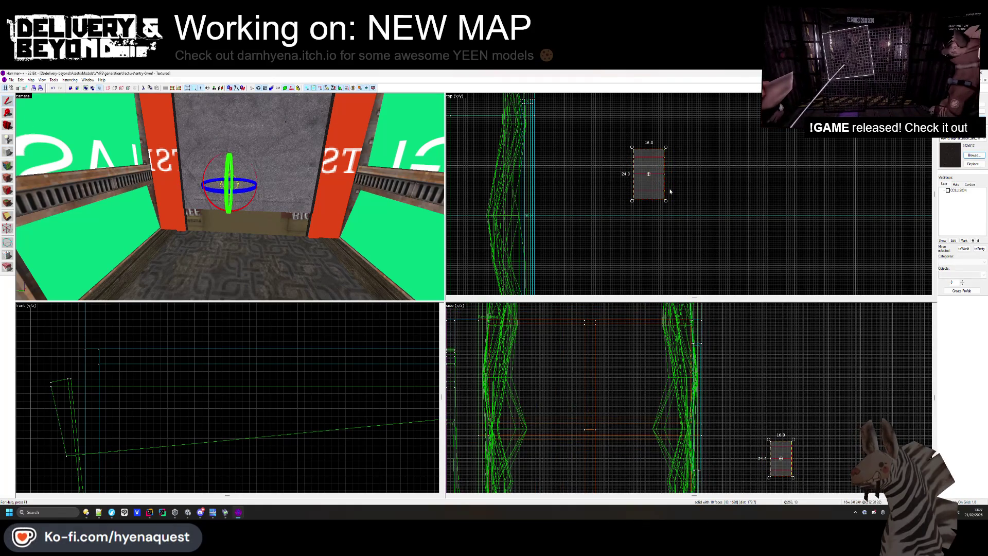
drag(517, 184, 550, 234)
scroll(539, 210, up, 3)
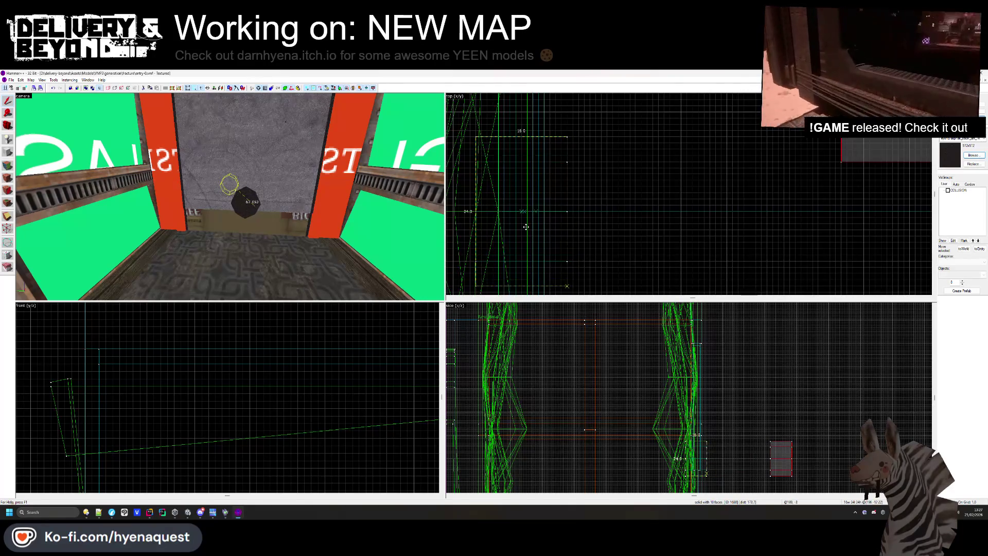
key(Return)
Raise the octagon into the wall and scale it to 42 units, centred
scroll(602, 387, down, 3)
scroll(602, 389, down, 2)
drag(630, 407, 632, 355)
click(252, 157)
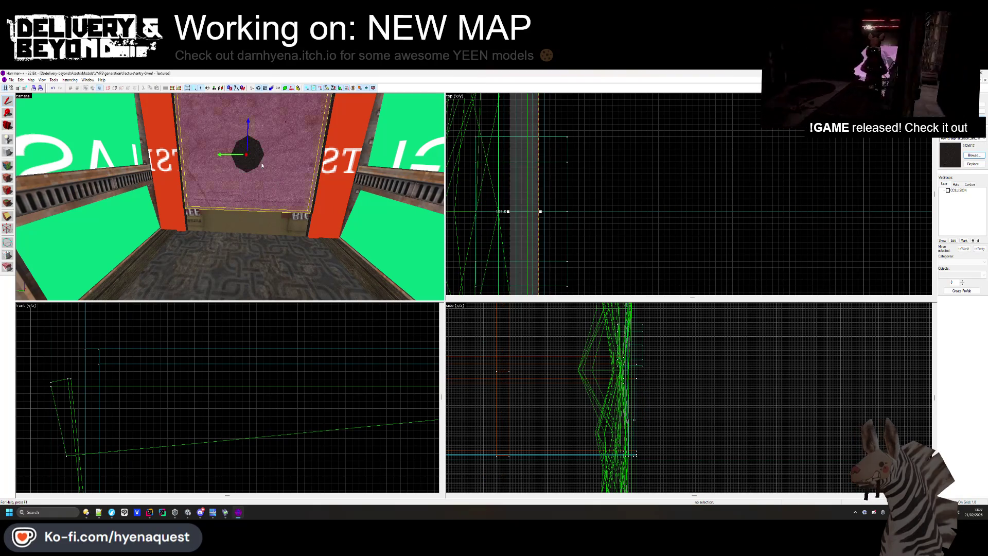
click(252, 157)
scroll(517, 196, up, 3)
scroll(516, 197, down, 3)
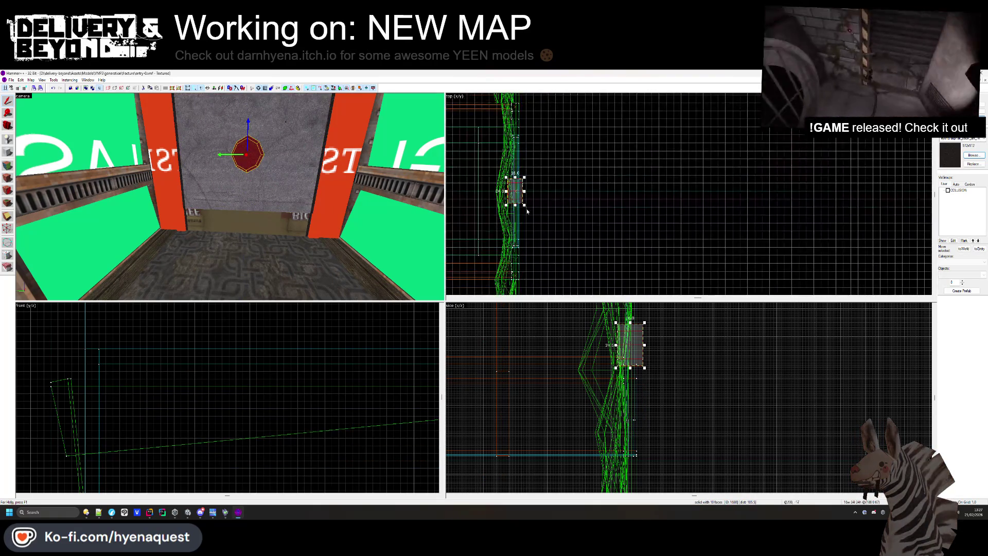
scroll(516, 182, up, 3)
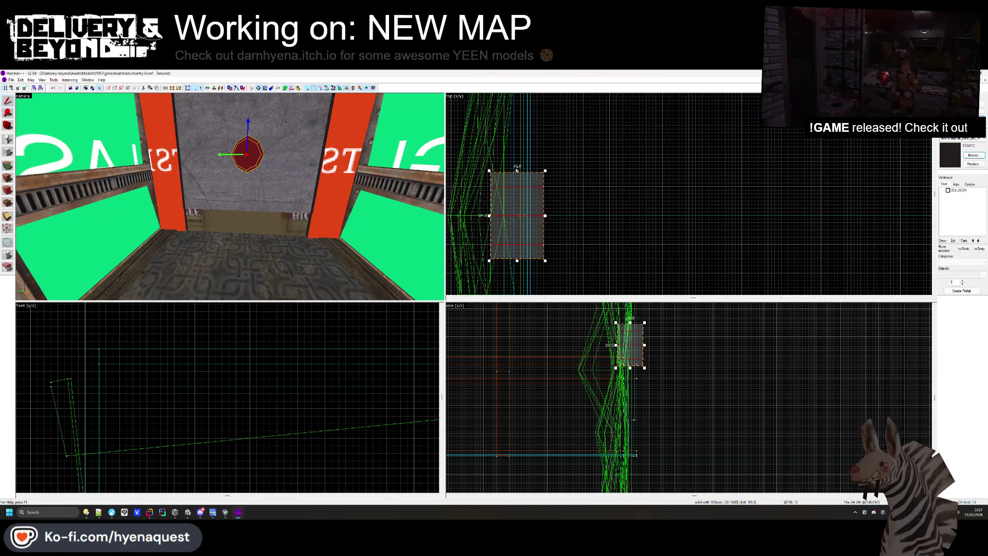
scroll(657, 421, up, 3)
scroll(245, 369, up, 6)
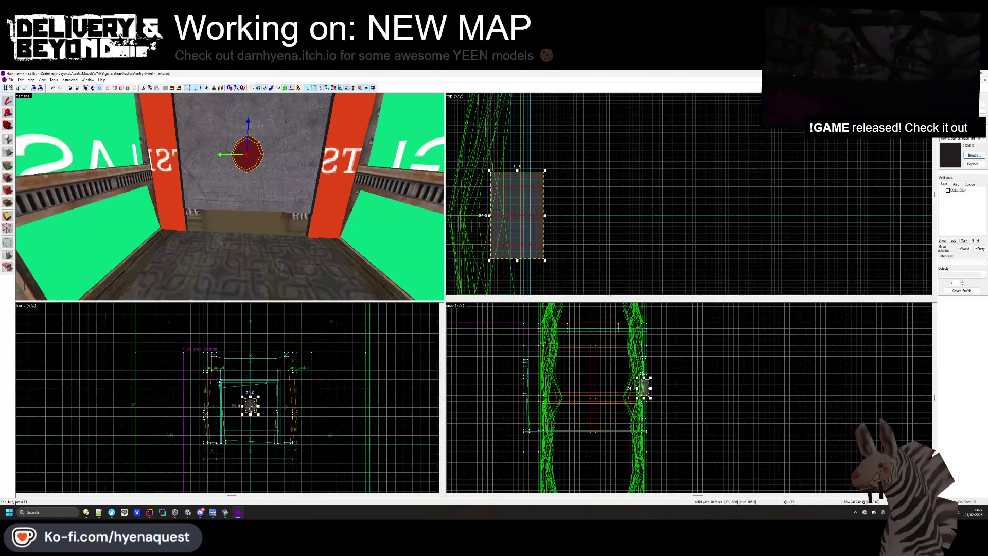
scroll(245, 369, up, 1)
mouse_move(272, 344)
mouse_down()
mouse_move(302, 311)
mouse_move(314, 318)
mouse_up()
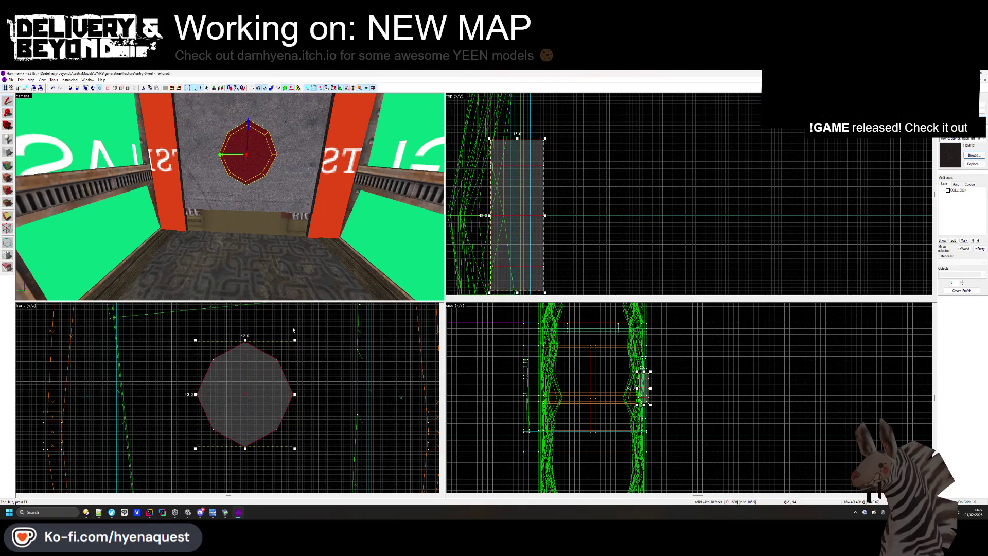
key(Escape)
Reselect the back wall and octagon brushes, then clear the selection
click(283, 183)
click(252, 162)
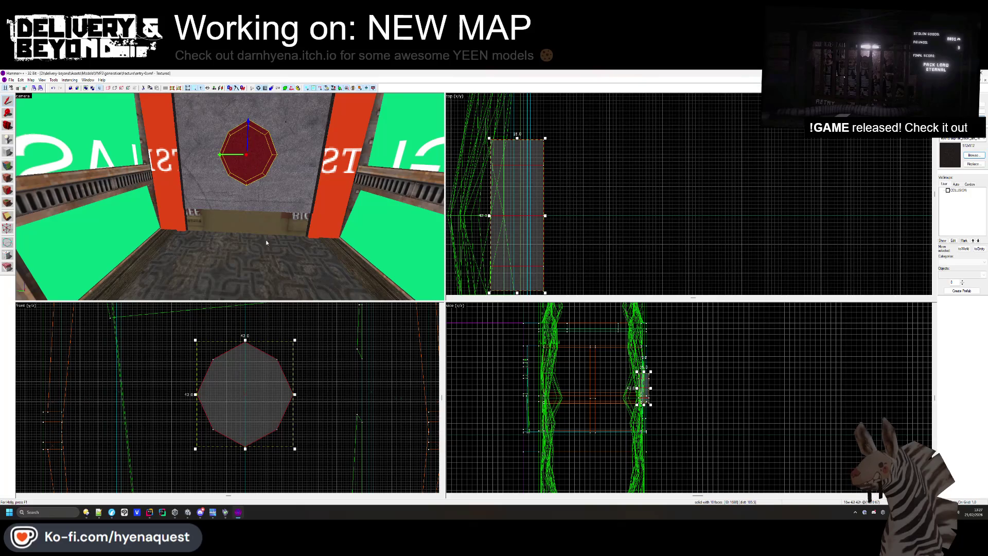
click(239, 355)
scroll(238, 355, up, 2)
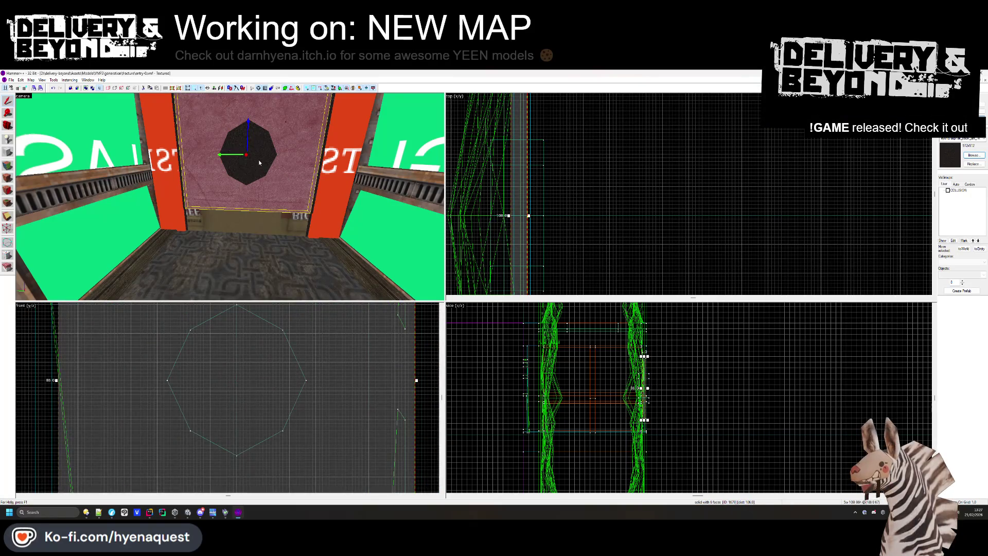
click(259, 160)
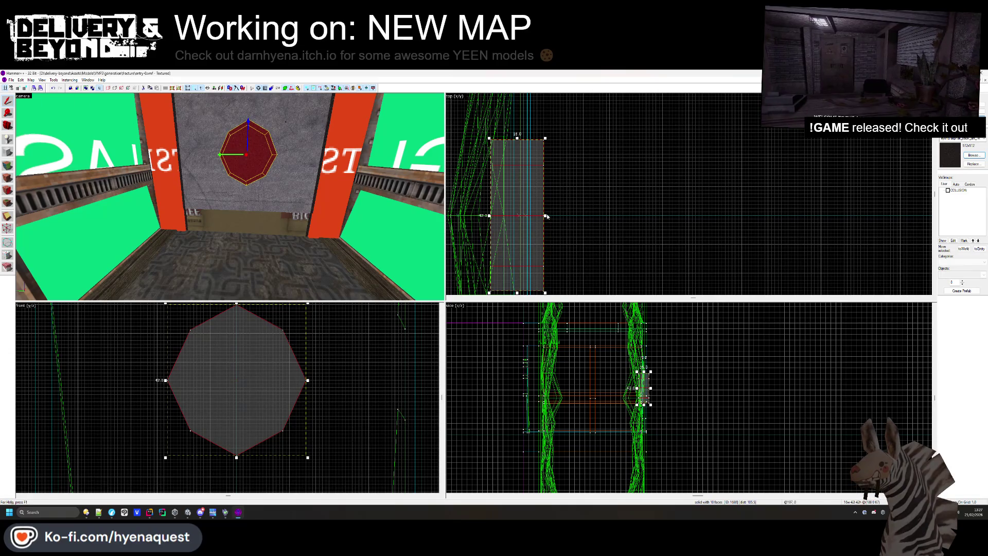
key(Escape)
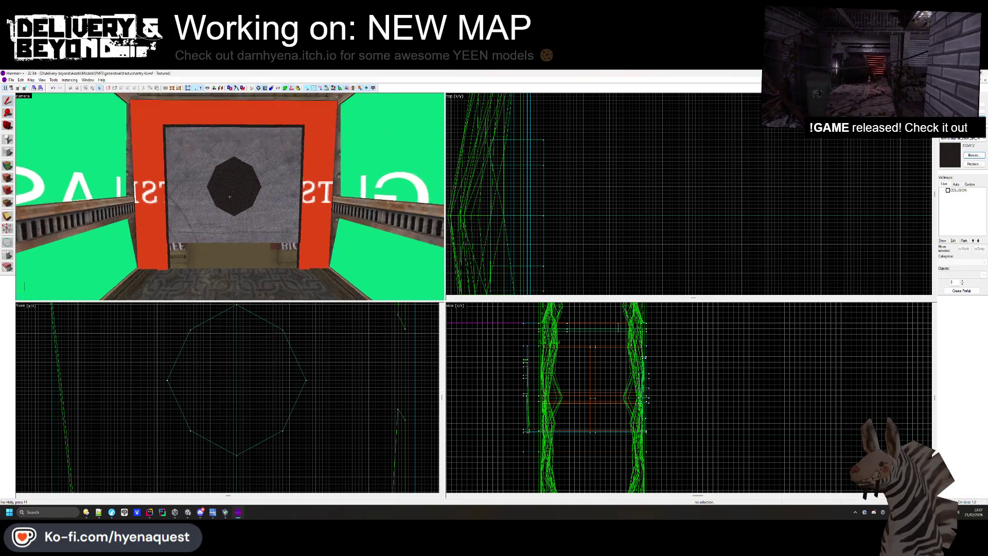
Enlarge the octagon brush to about 47 by 46 units
key(Down)
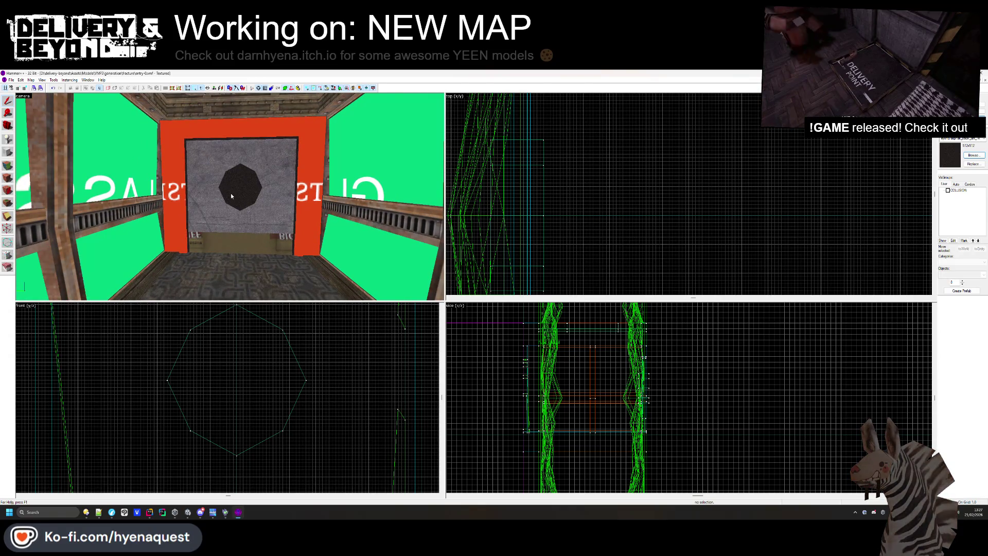
click(230, 193)
scroll(256, 385, down, 1)
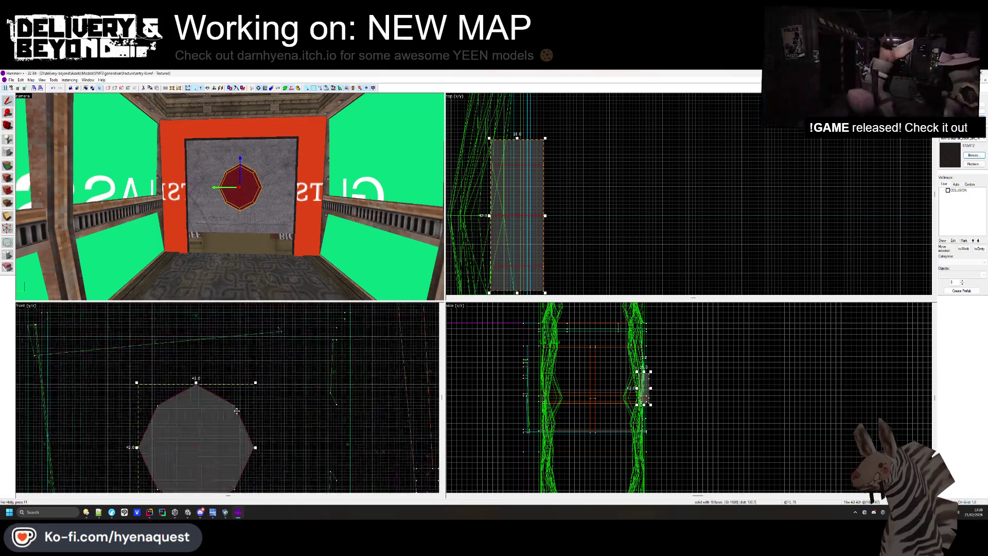
drag(255, 385, 268, 370)
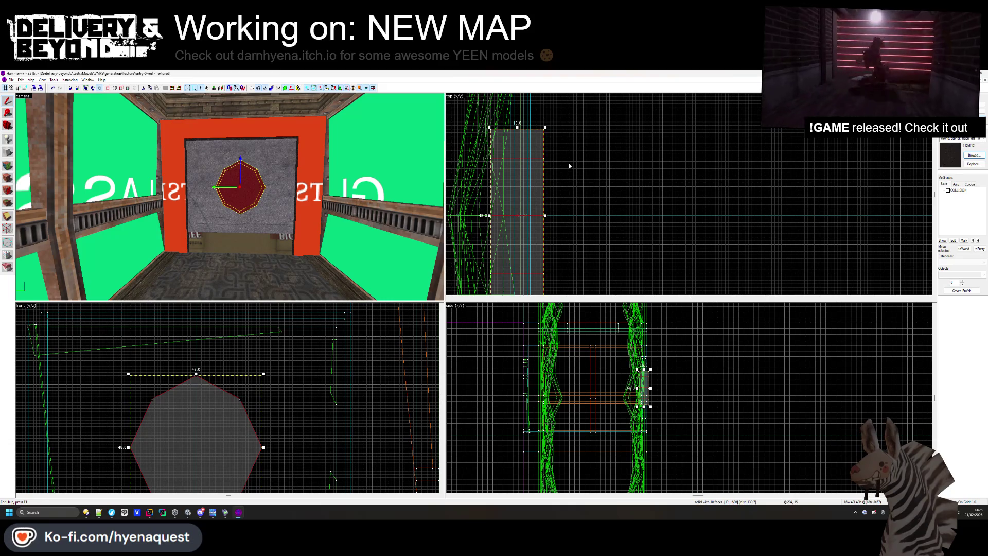
Clip the octagon brush along a line drawn across it
right_click(508, 176)
click(561, 258)
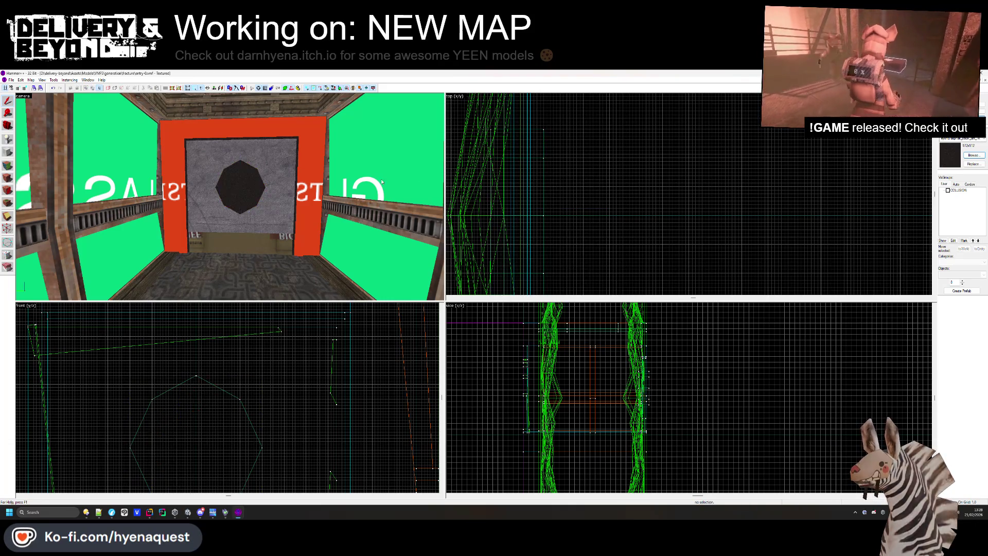
mouse_move(545, 214)
mouse_down()
mouse_move(466, 219)
mouse_move(505, 219)
mouse_move(491, 219)
mouse_up()
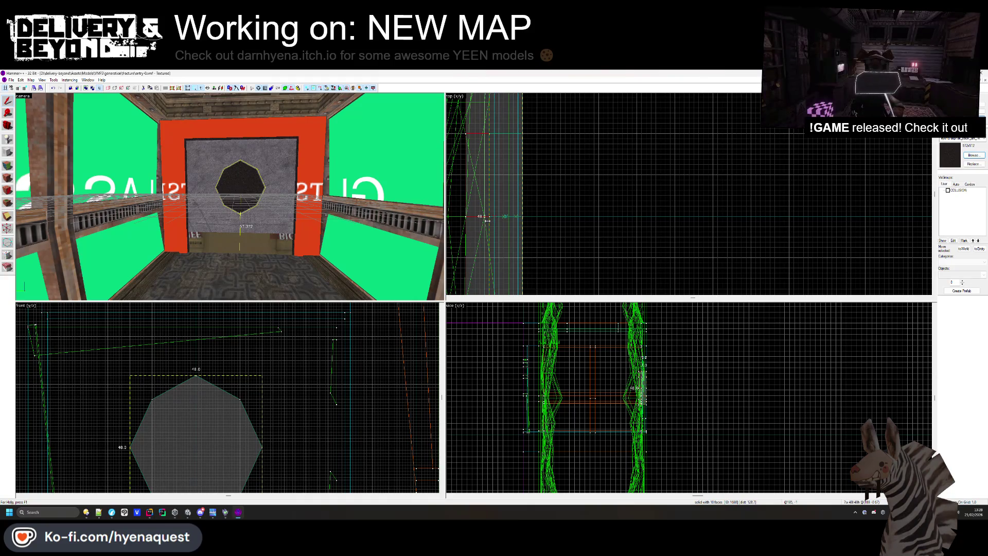
key(Return)
scroll(230, 197, up, 5)
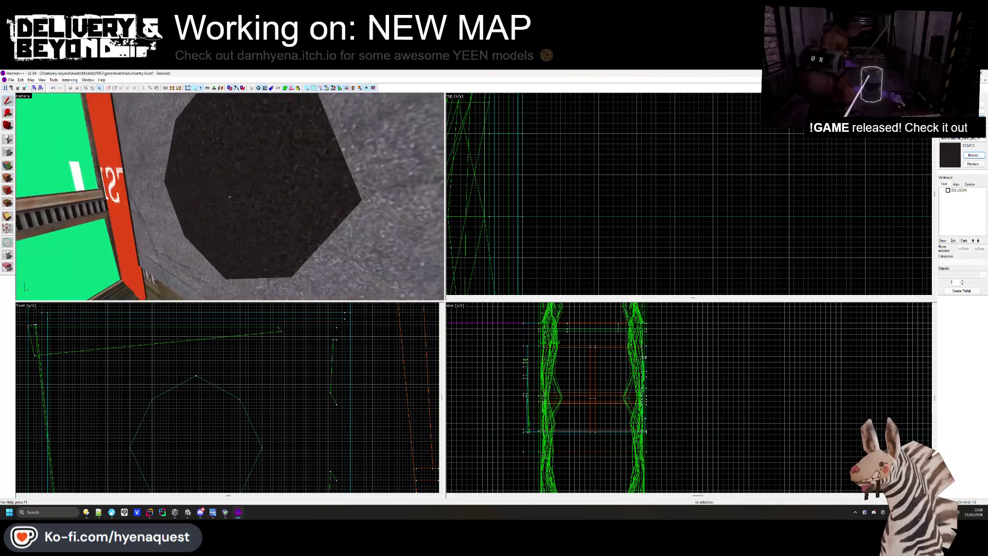
Reselect the octagon brush and set block as the shape to create
click(230, 197)
drag(363, 201, 43, 180)
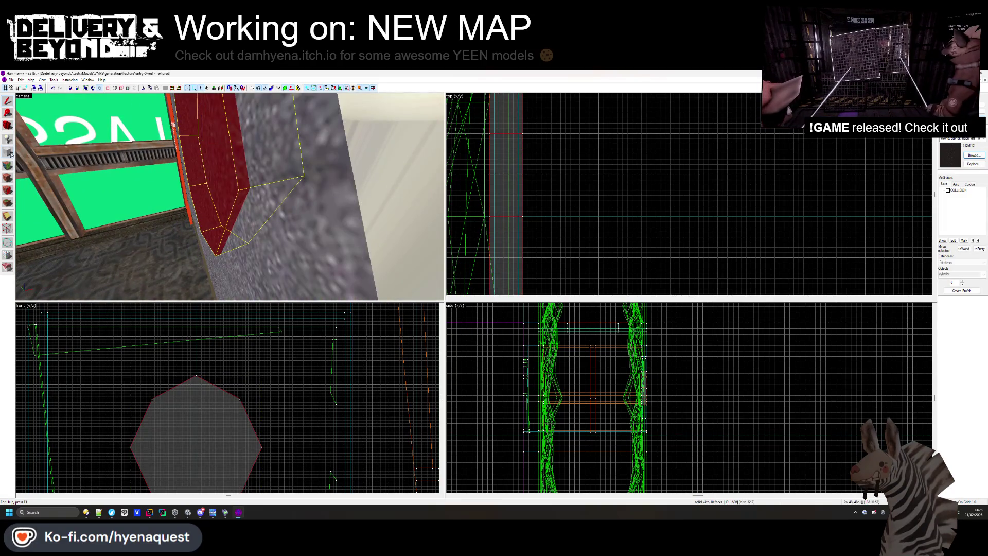
click(970, 274)
click(963, 285)
scroll(606, 136, down, 1)
scroll(552, 125, up, 1)
Draw a block beneath the octagon down to the floor, size its height, and create it
mouse_move(546, 106)
mouse_down()
mouse_move(576, 255)
mouse_move(570, 282)
mouse_up()
scroll(211, 410, down, 3)
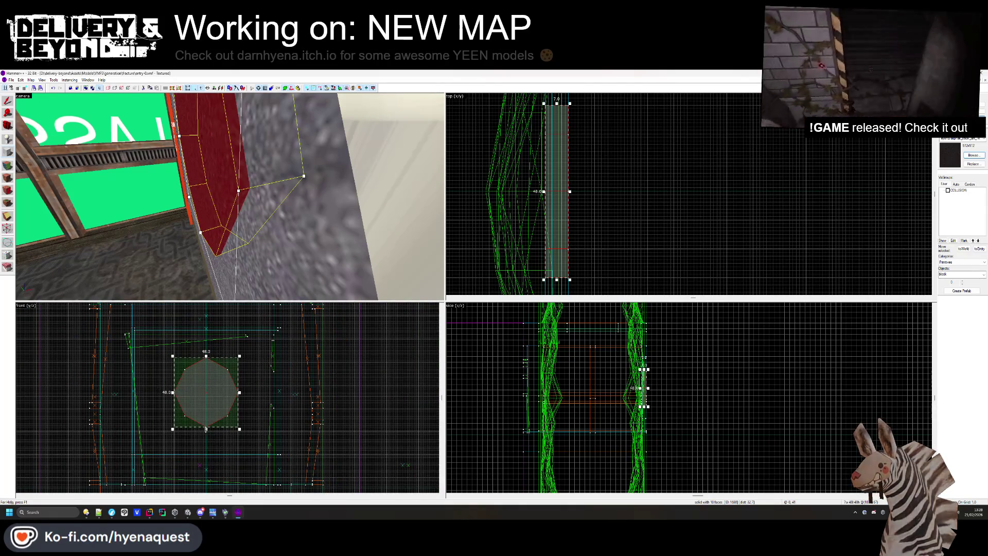
drag(211, 434, 211, 467)
scroll(218, 460, up, 2)
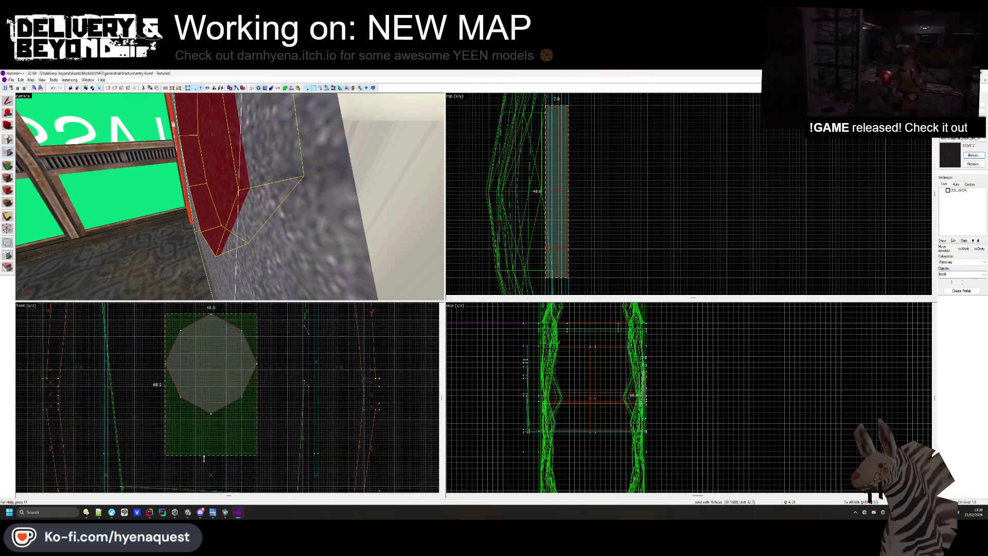
scroll(204, 456, down, 2)
scroll(213, 358, up, 2)
drag(214, 363, 212, 421)
key(Return)
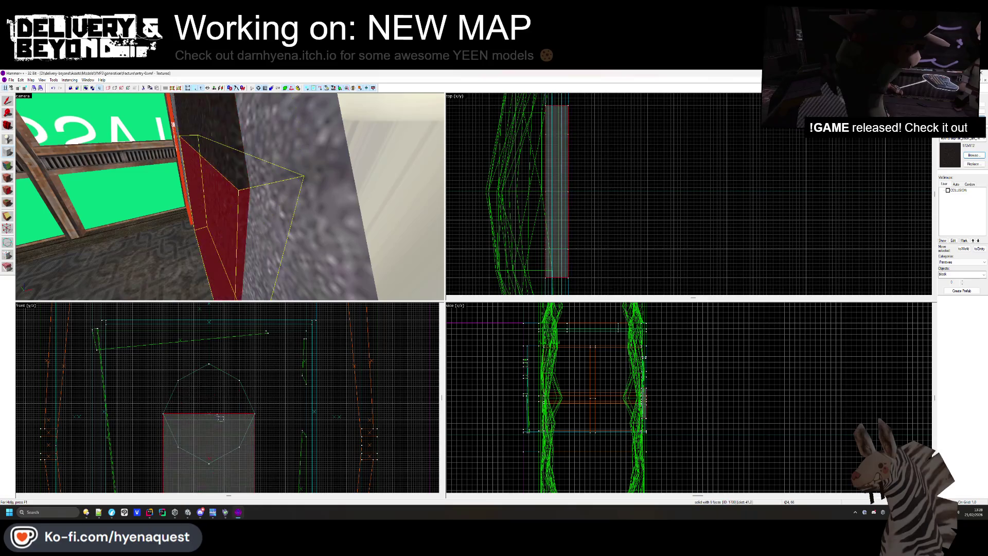
Select the new block, pull its right side slightly inward, then delete the helper block
click(8, 101)
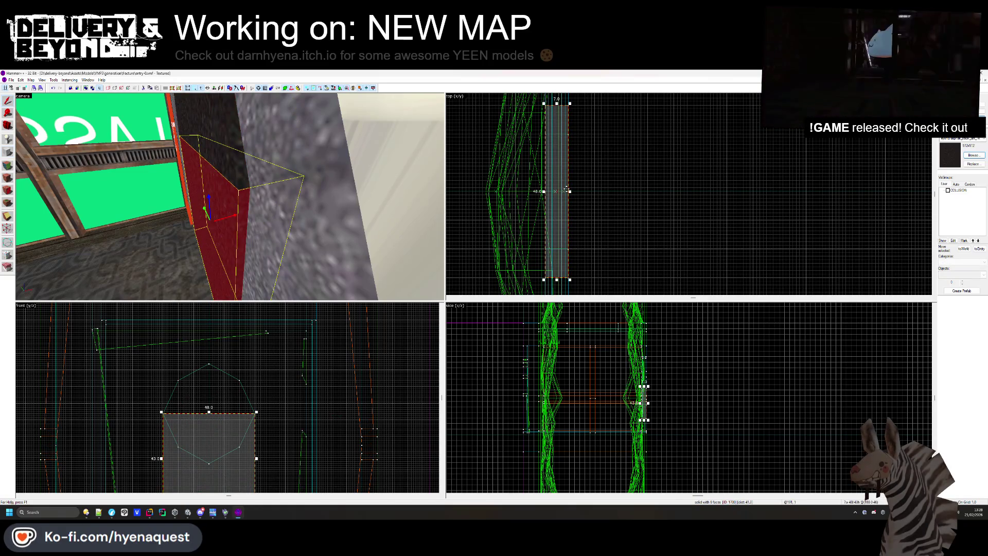
scroll(566, 190, up, 6)
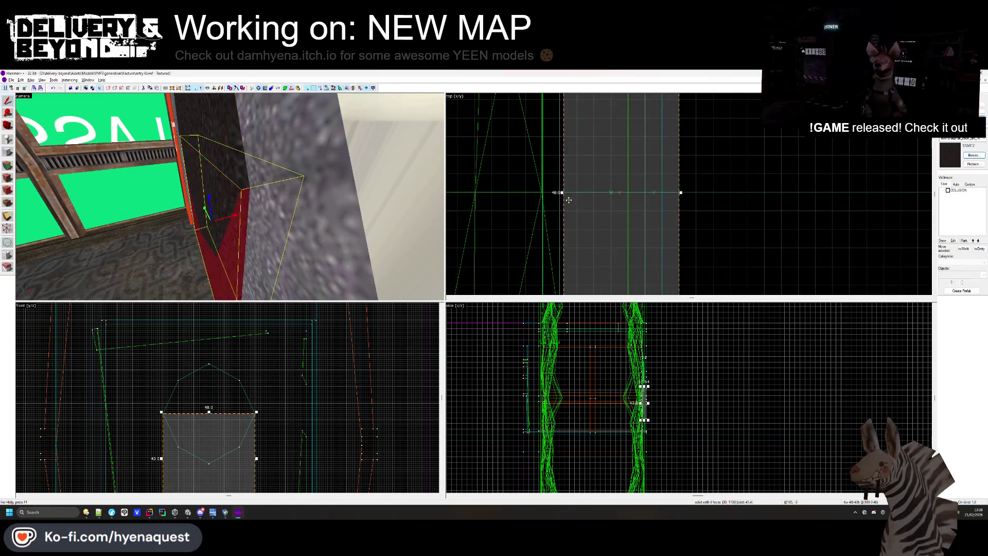
key(Delete)
key(ctrl+z)
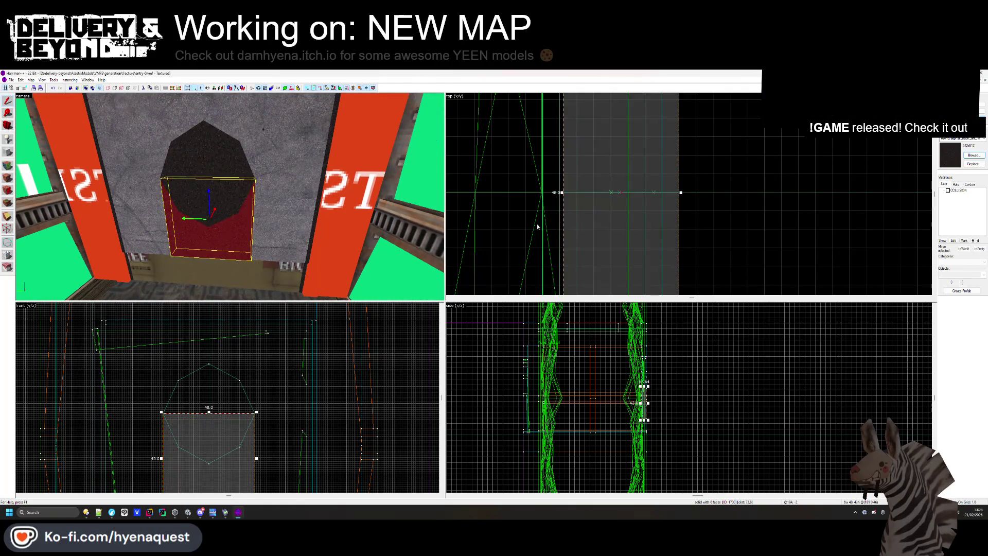
scroll(677, 189, up, 2)
drag(677, 189, 676, 189)
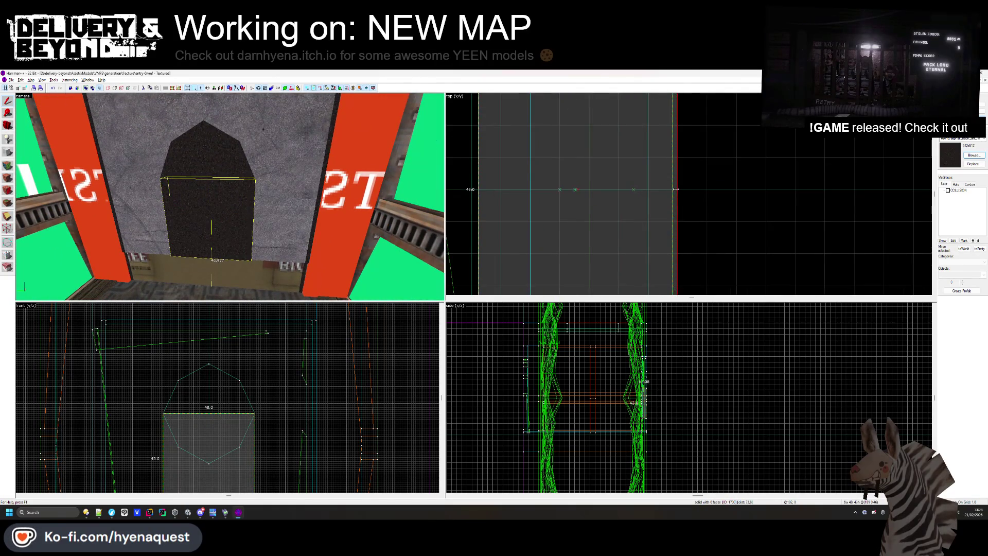
key(Delete)
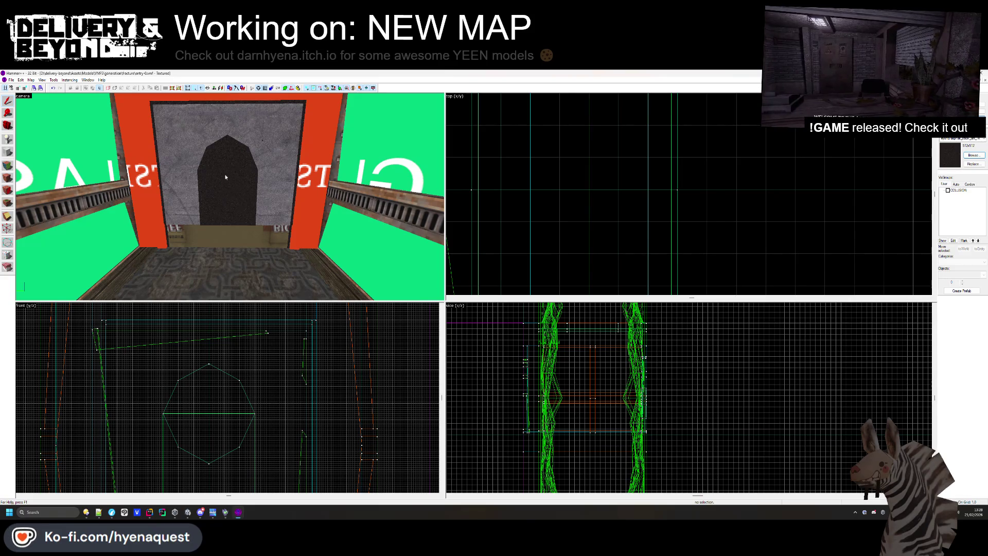
Select the octagon solid and enlarge it to about 51 by 51 units
click(233, 149)
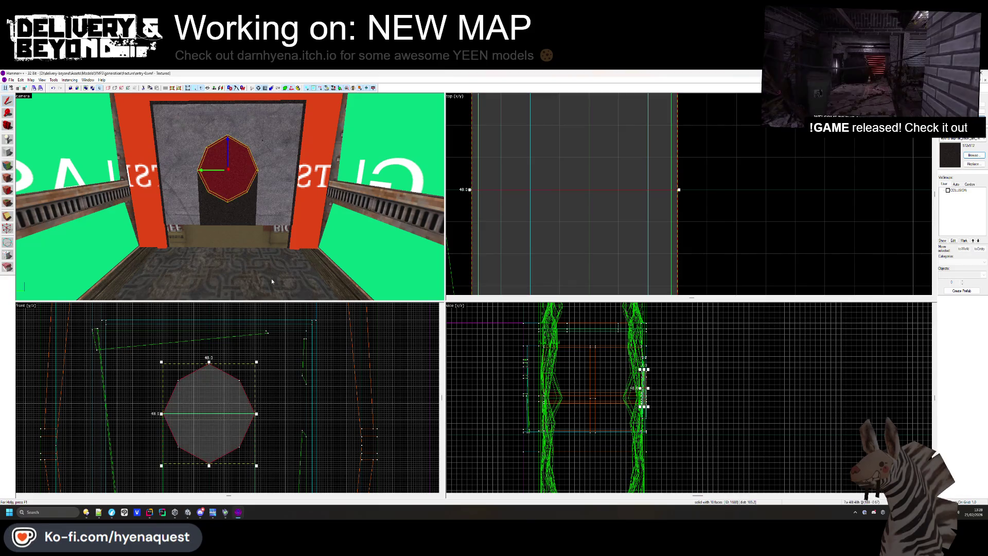
click(233, 398)
click(233, 398)
click(233, 398)
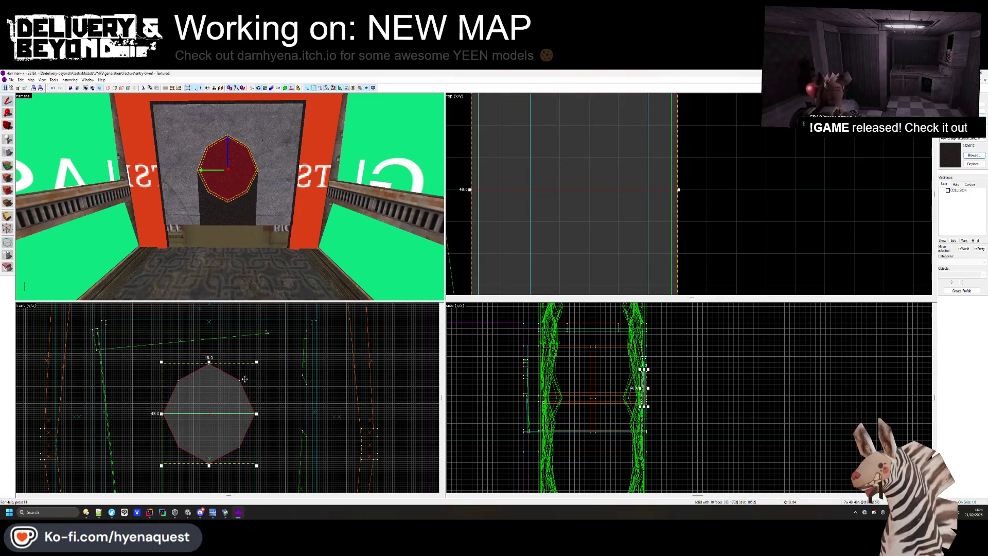
drag(256, 362, 263, 355)
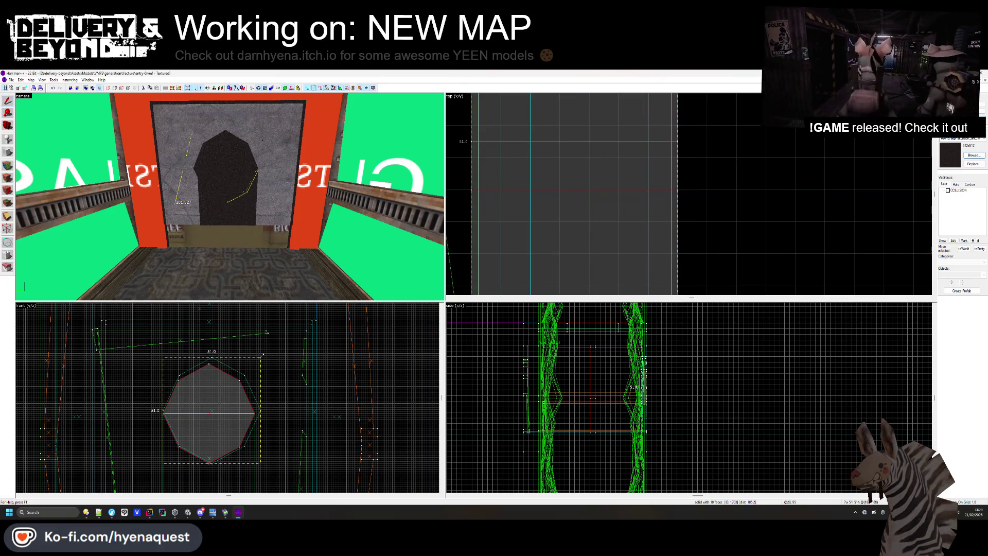
Rescale the octagon with its scale handles to 50 units tall and 52 units wide
click(245, 385)
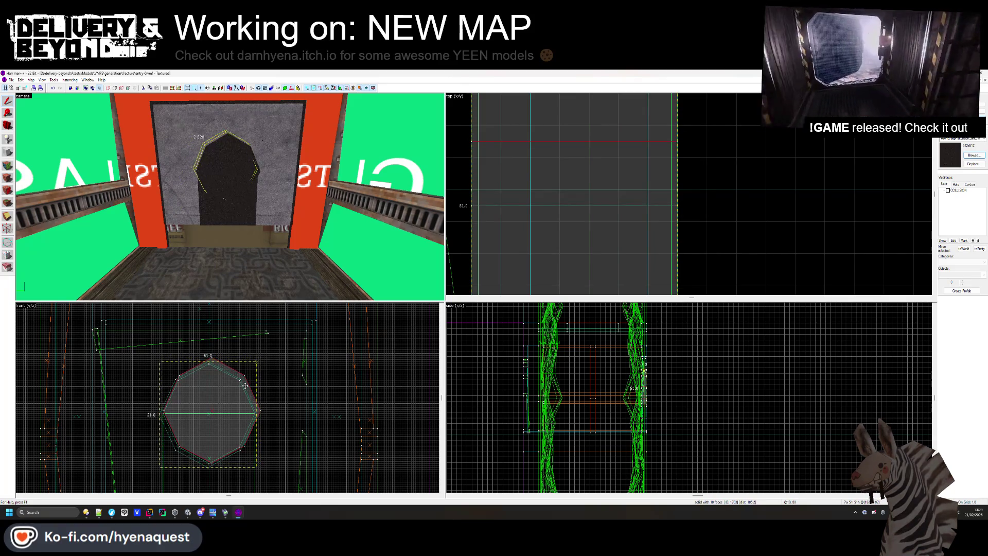
click(245, 385)
scroll(227, 453, up, 1)
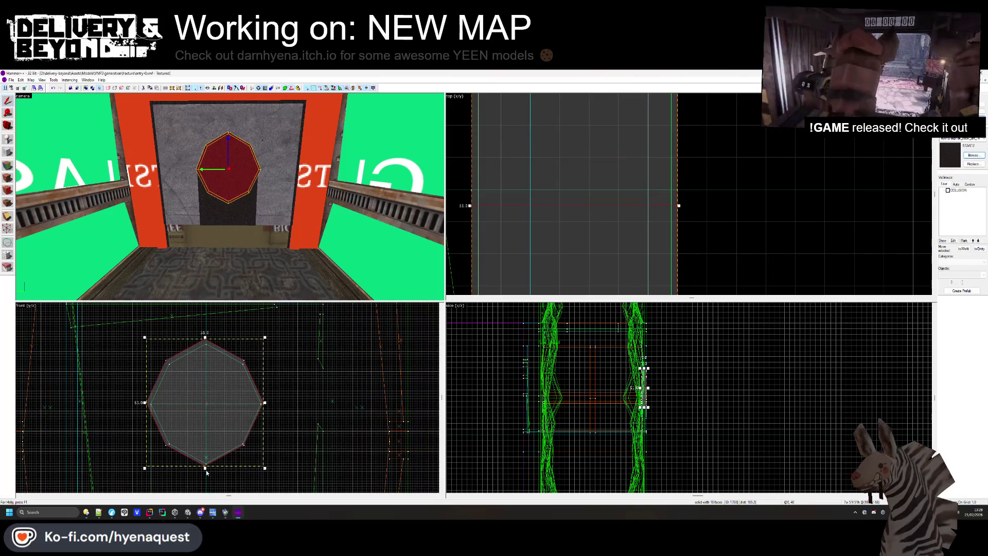
drag(145, 337, 150, 342)
drag(206, 468, 207, 473)
drag(150, 405, 145, 405)
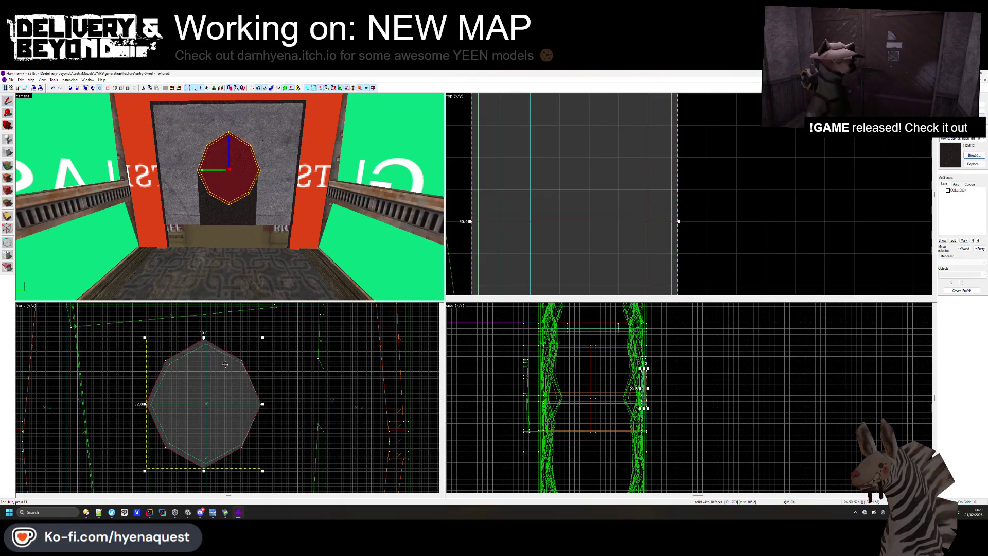
drag(264, 406, 269, 406)
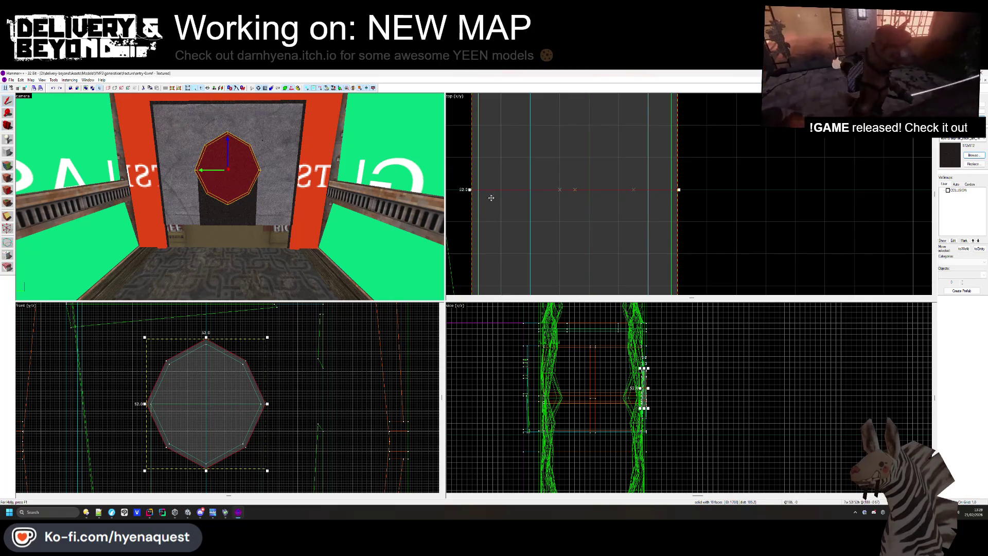
Deselect the octagon brush and start editing the octagon face's surface
key(Escape)
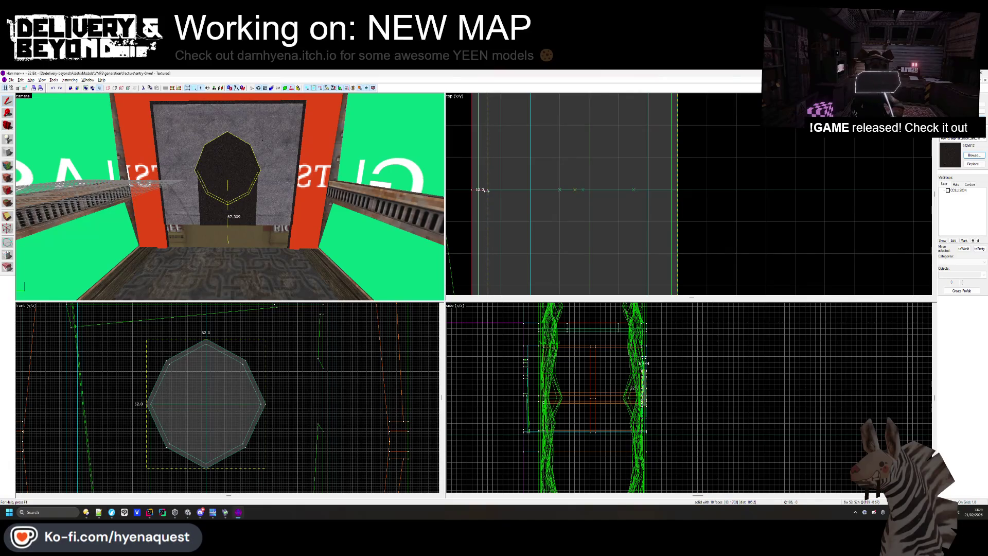
click(487, 190)
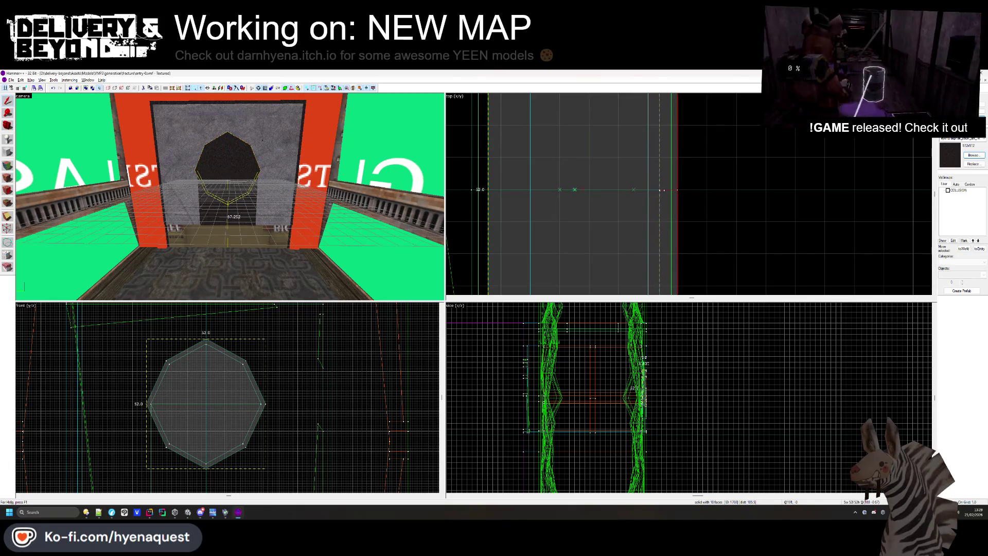
key(Escape)
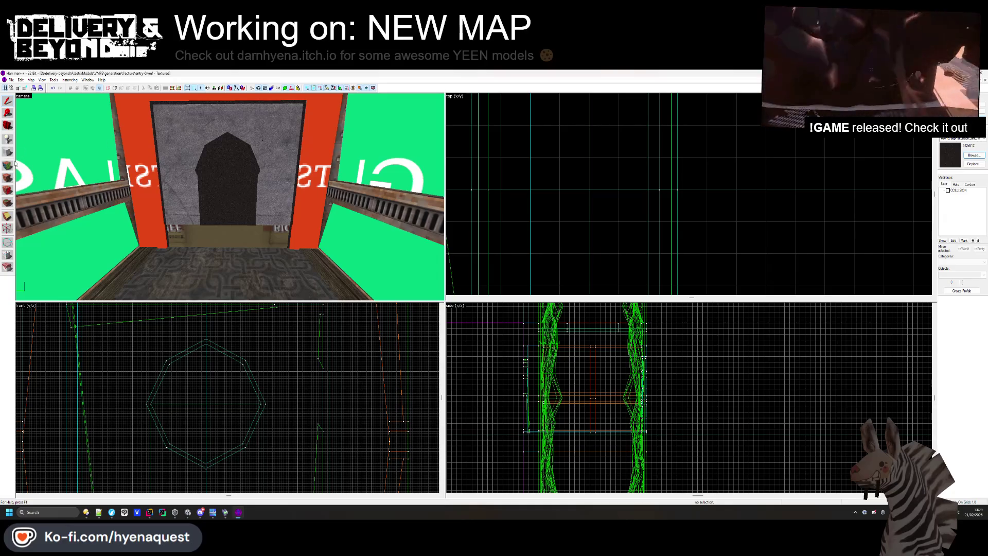
click(9, 177)
Texture the octagonal ring face, inspect it up close in the 3D view, and close the editor
click(232, 139)
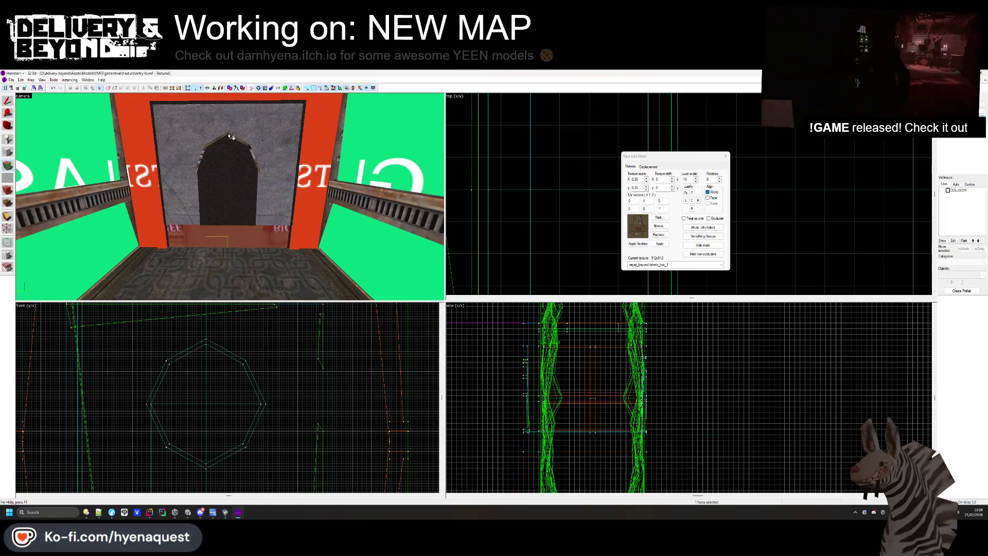
key(w)
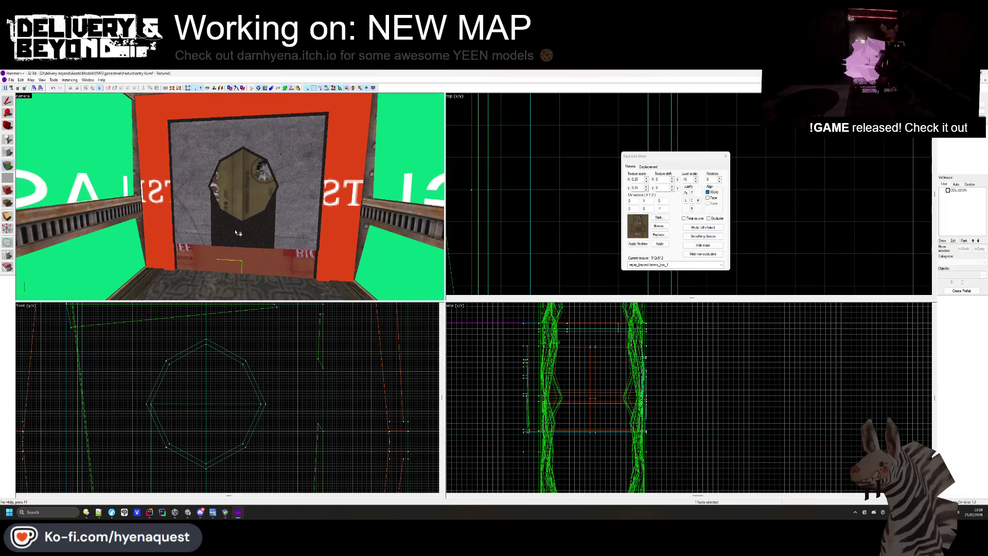
key(s)
click(725, 155)
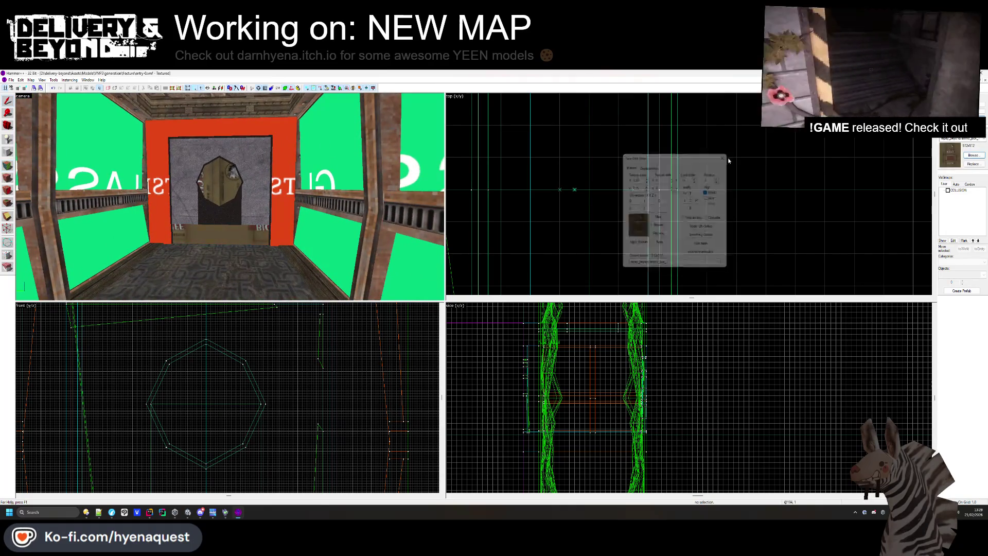
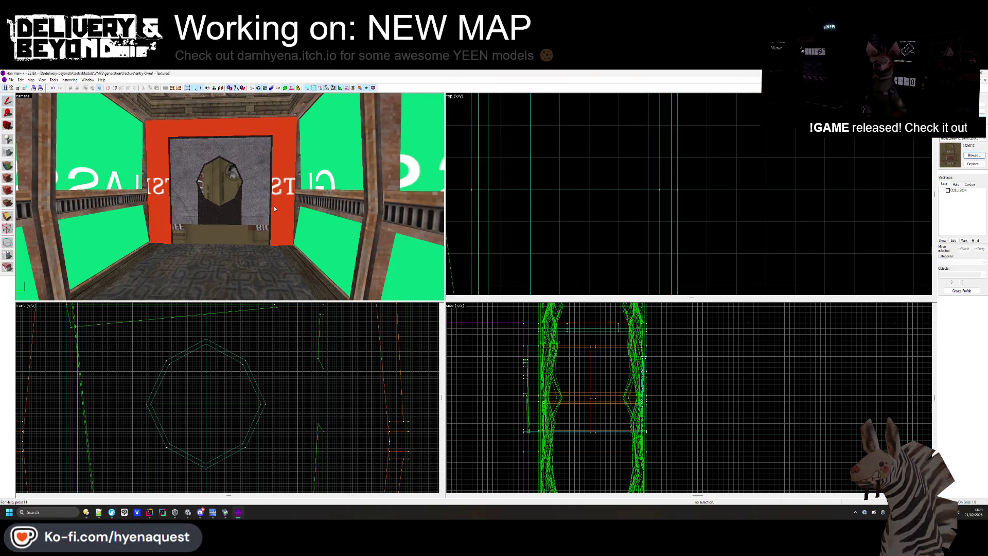
Select the door brush and draw a thin 7x2 block beside it in the Top view
scroll(230, 193, up, 5)
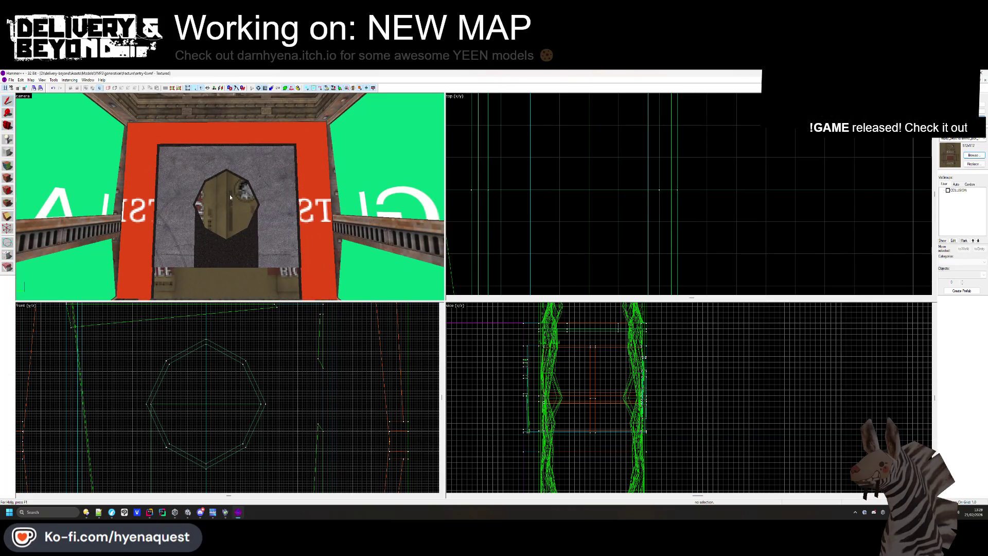
click(159, 252)
scroll(542, 139, down, 4)
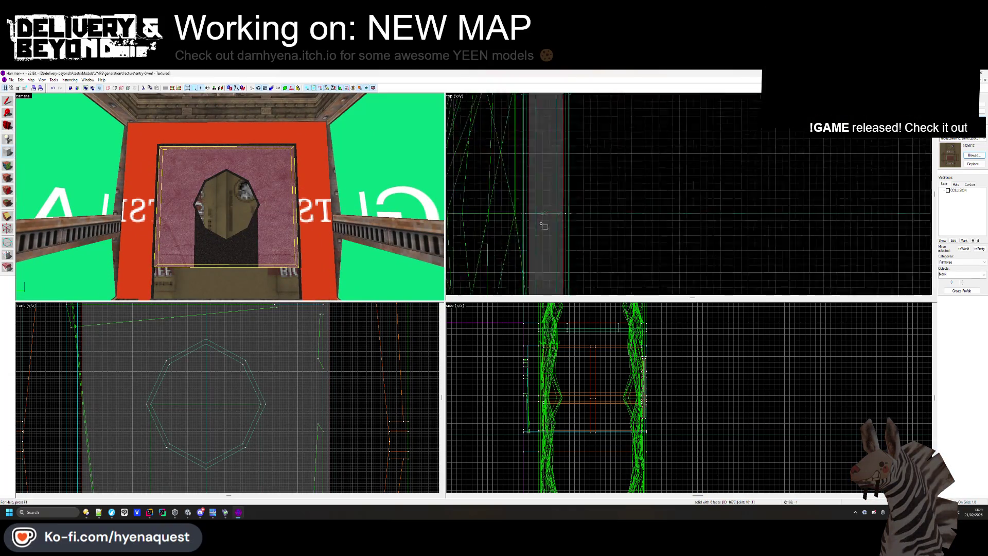
scroll(542, 139, up, 2)
drag(530, 130, 571, 144)
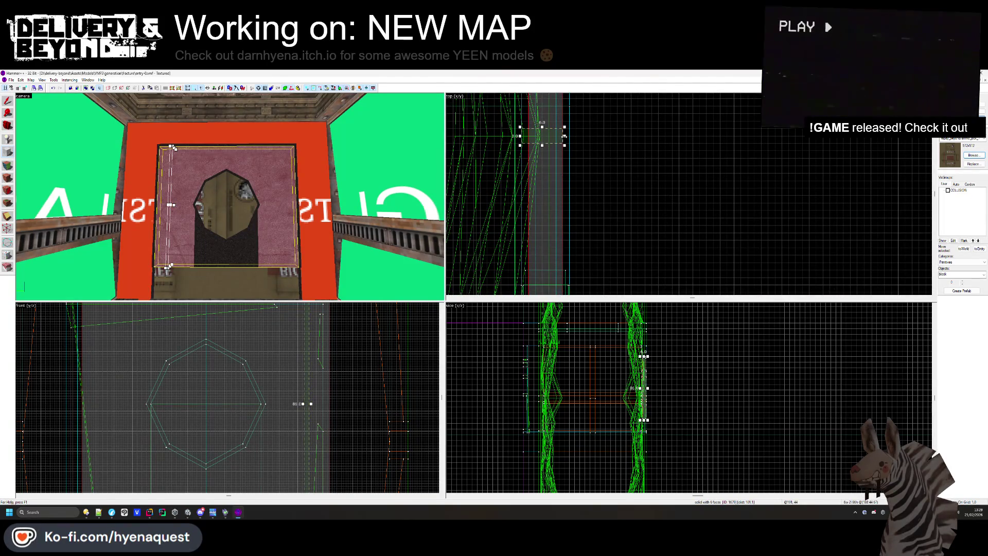
key(Return)
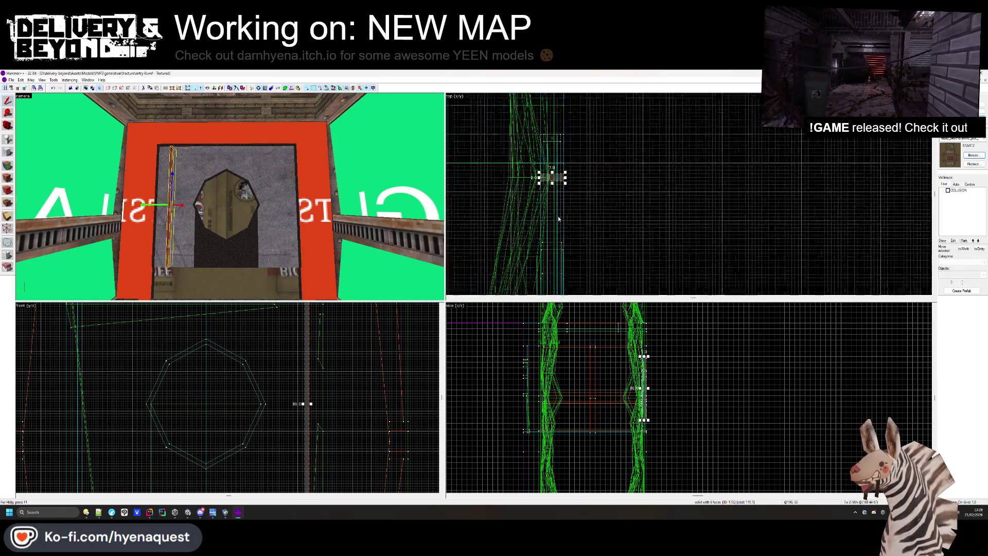
Move the new block down, then back up into place beside the octagonal window
drag(537, 169, 523, 230)
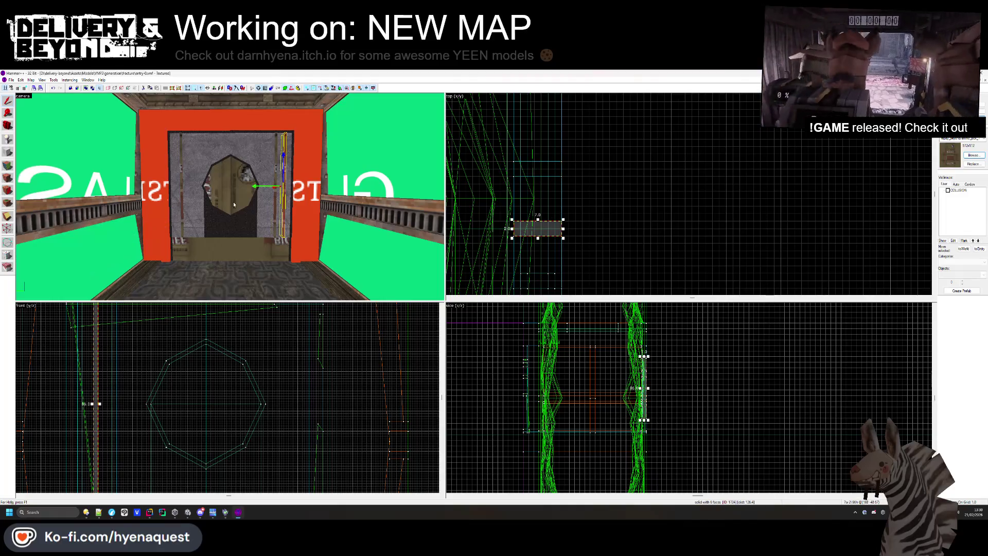
scroll(538, 205, down, 2)
scroll(537, 204, up, 4)
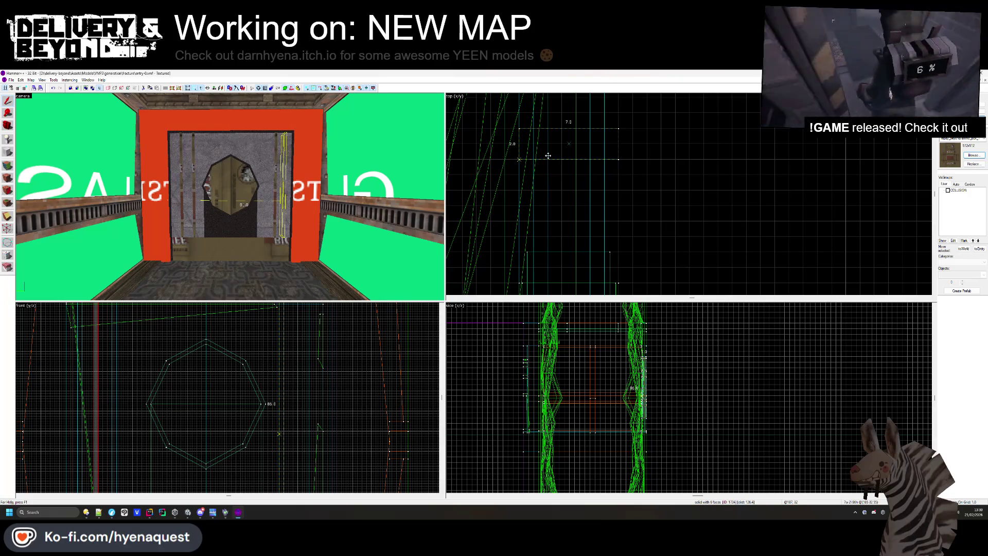
drag(549, 161, 549, 131)
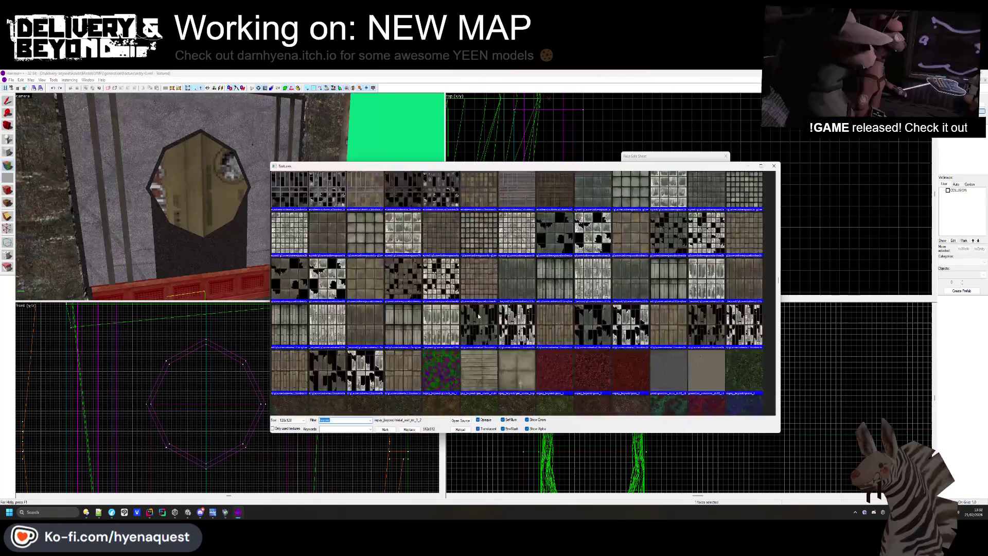
scroll(479, 316, down, 15)
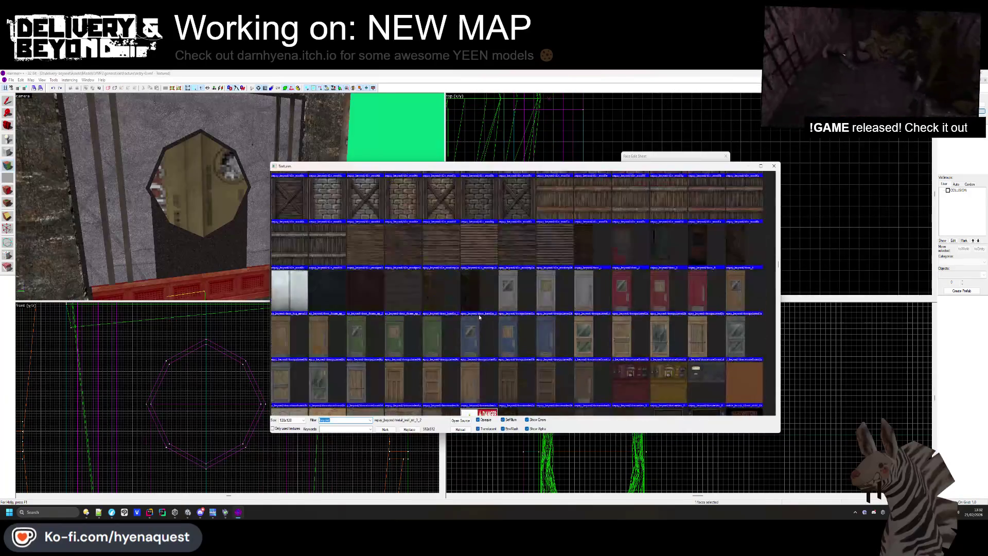
Apply a metal trim texture to the door's wall face, rotate it 90 degrees, and hide the mask
scroll(489, 309, down, 3)
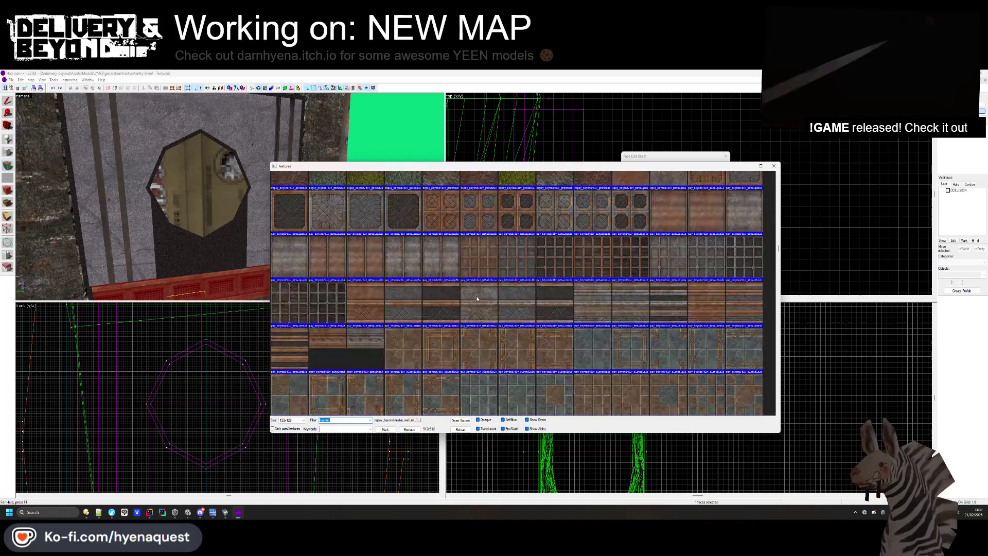
scroll(618, 267, down, 3)
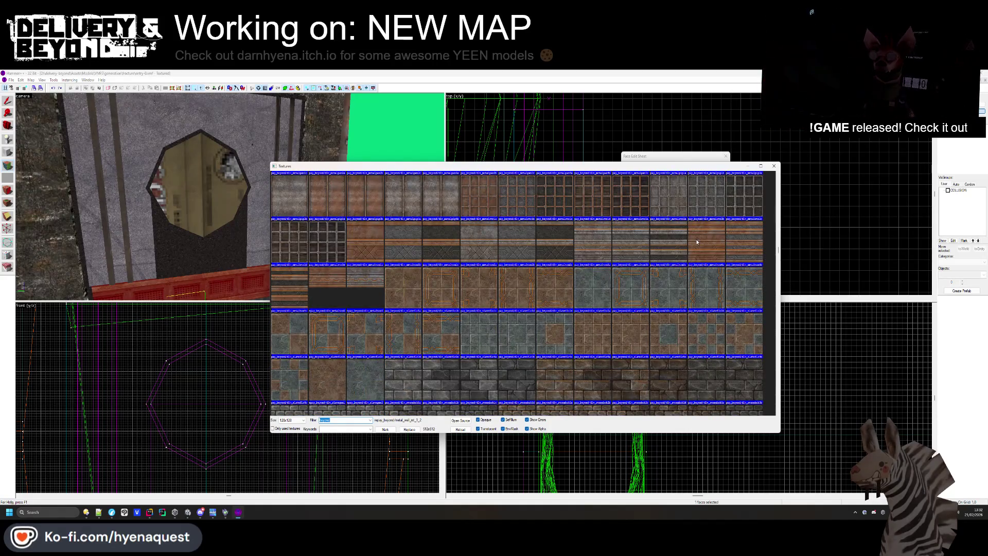
double_click(400, 245)
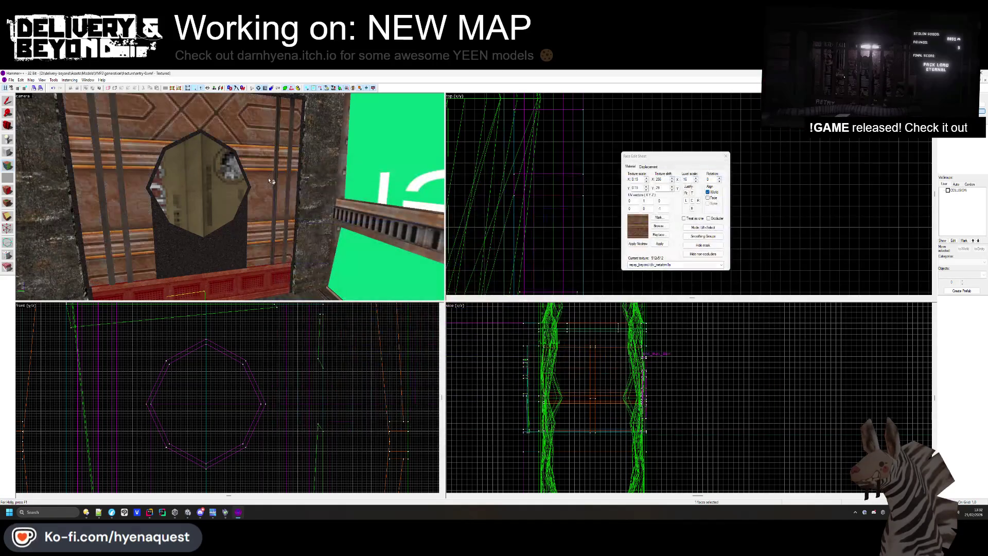
click(261, 183)
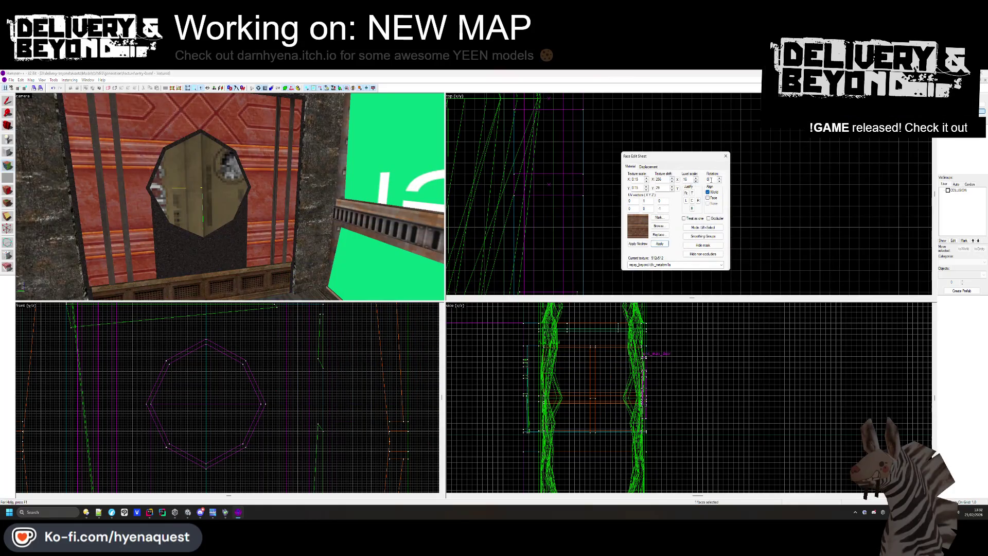
text(90)
key(Return)
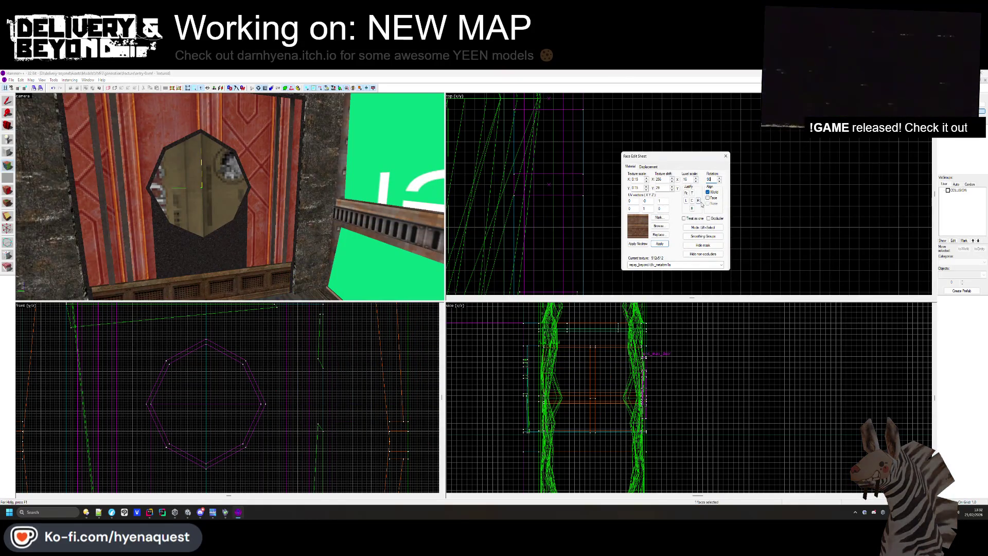
click(702, 245)
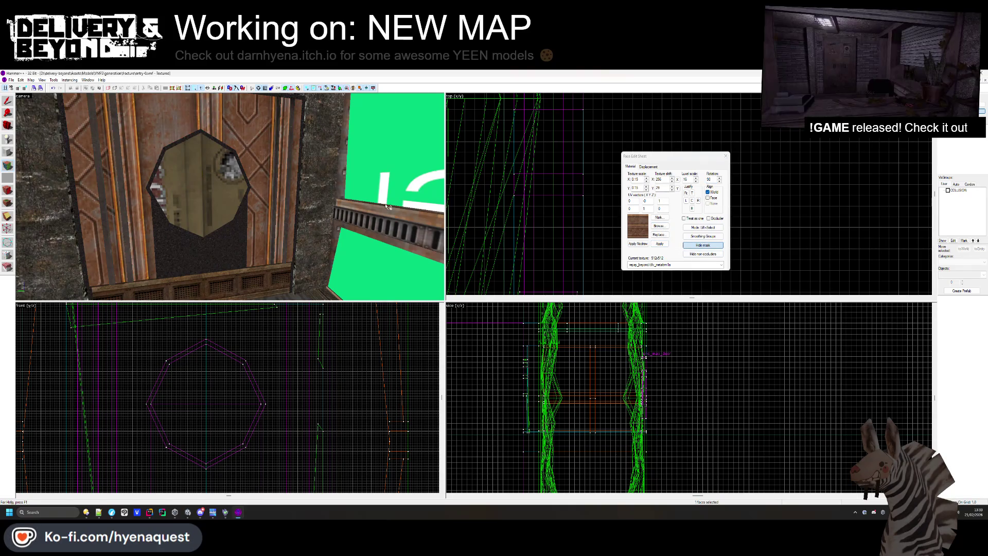
Try striped metal and metalgen1 on the face, finally settling on metalgen2
key(z)
scroll(229, 196, up, 2)
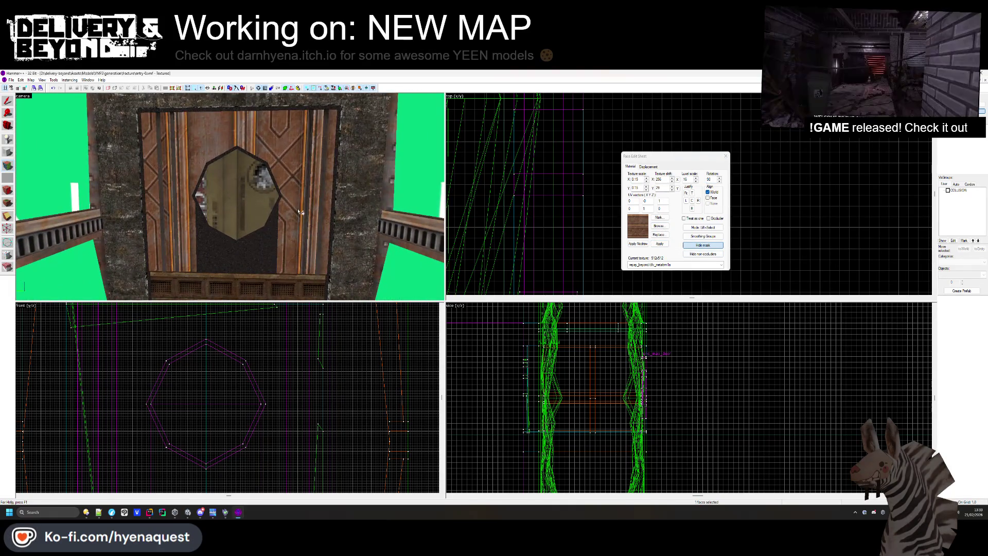
key(z)
click(659, 229)
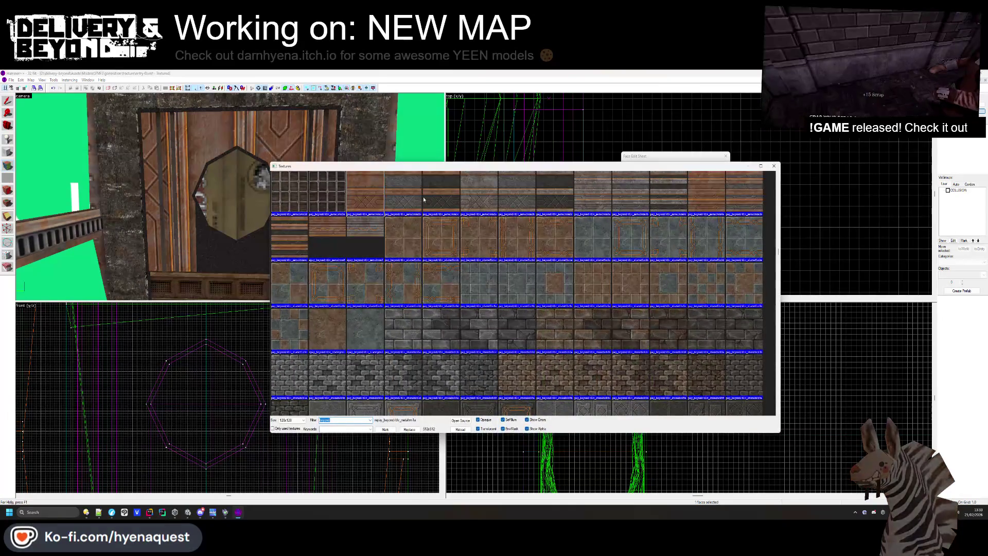
double_click(703, 255)
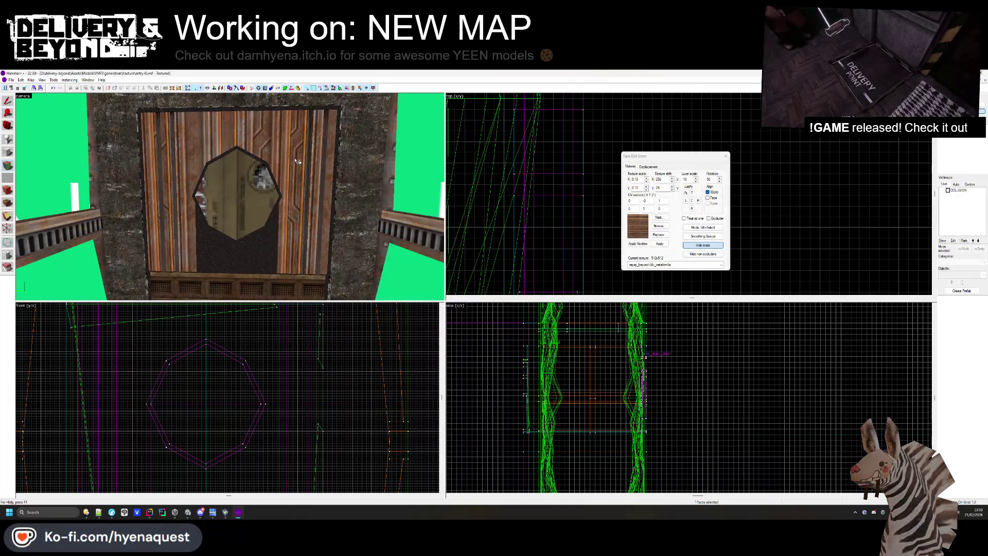
click(660, 227)
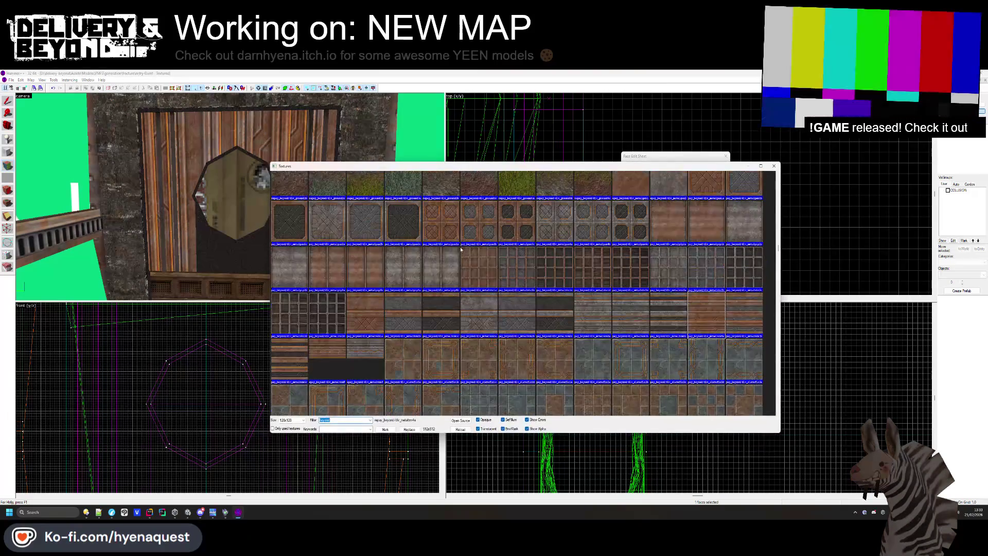
double_click(690, 230)
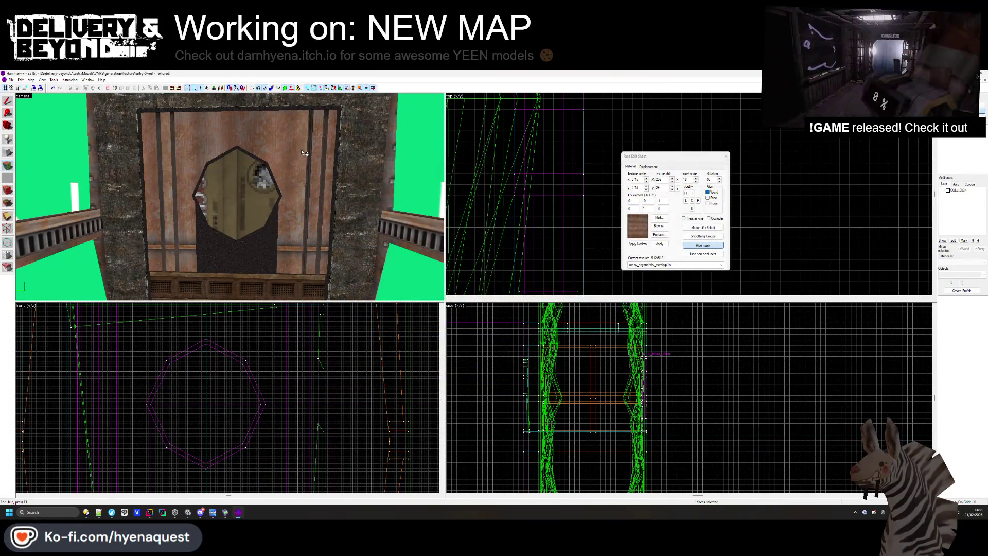
click(658, 225)
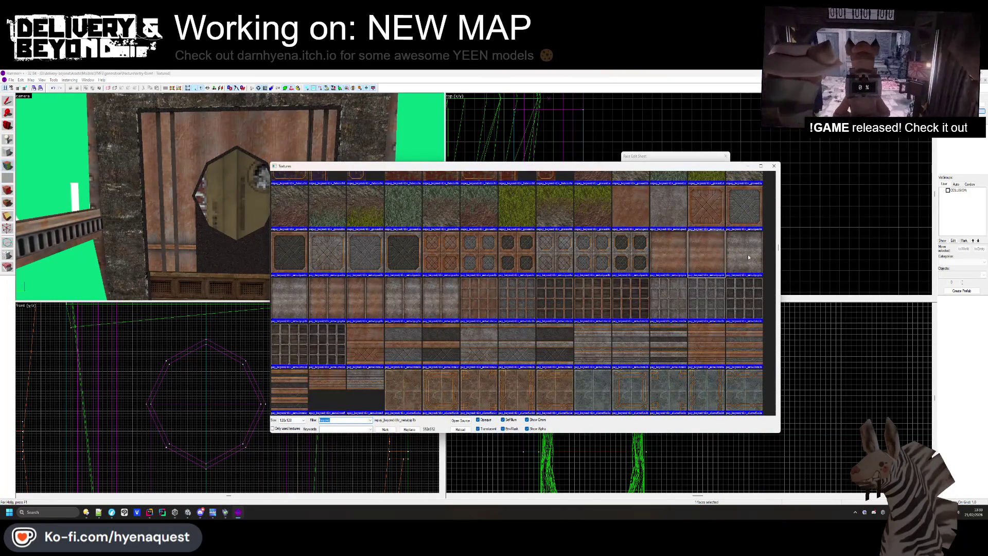
double_click(630, 213)
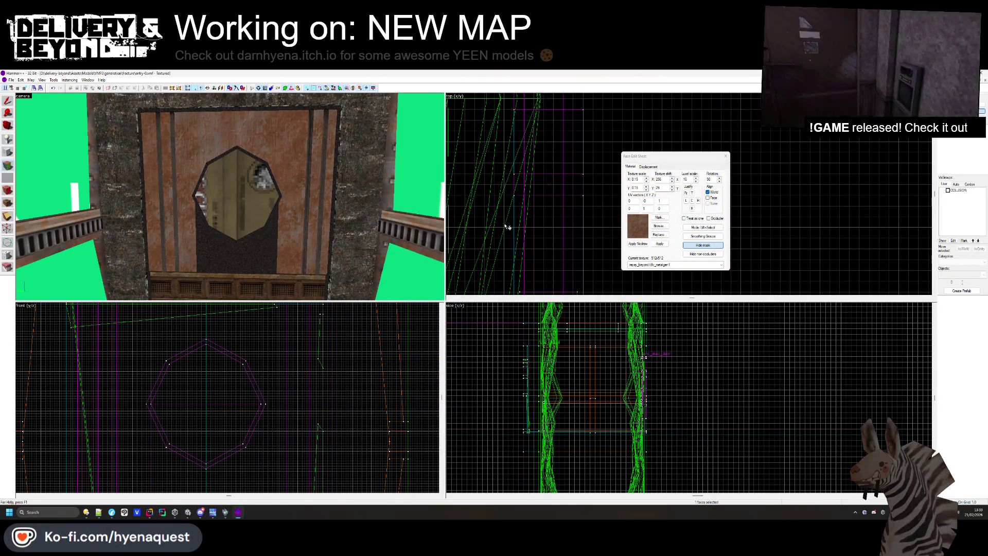
click(659, 227)
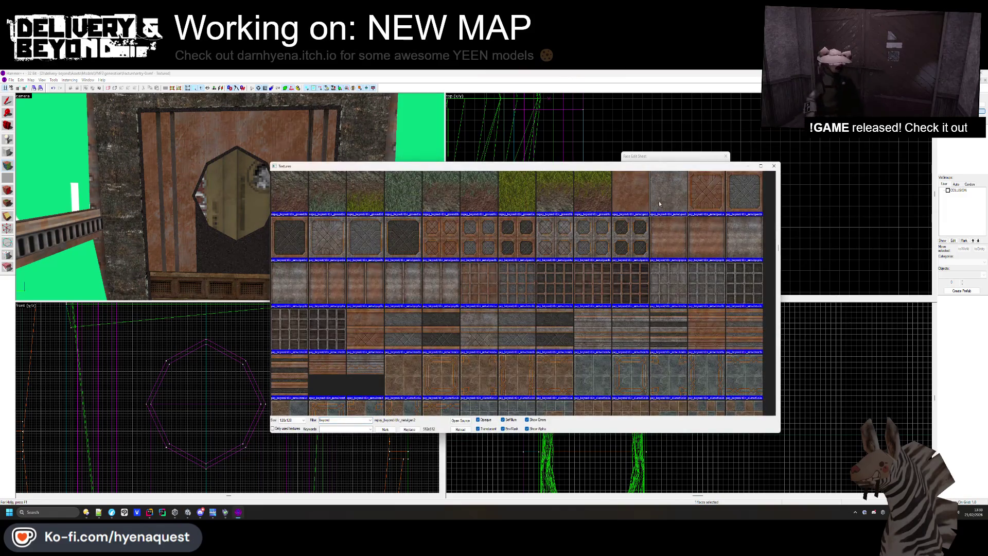
double_click(659, 201)
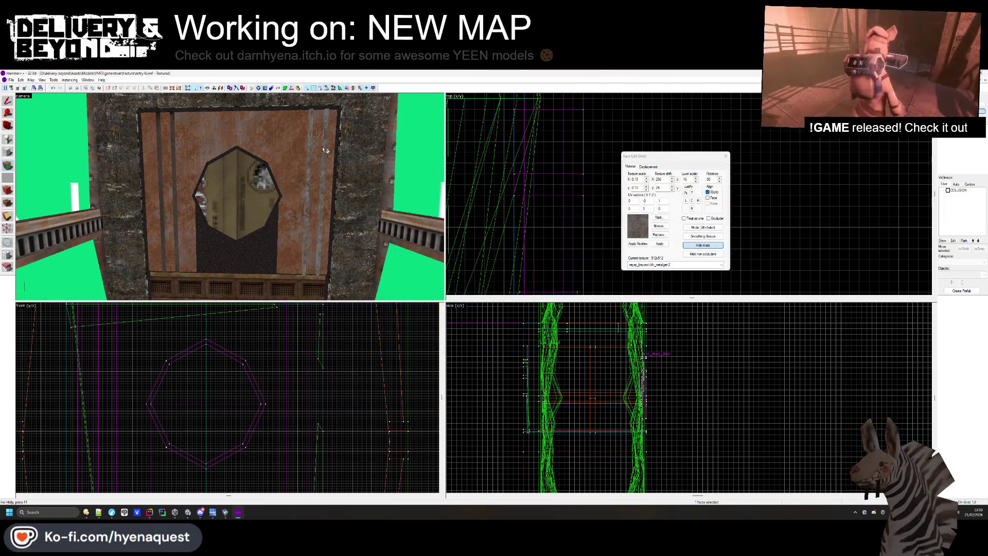
Undo the texture painted on the octagon and paint a stone texture on the surrounding panel
right_click(261, 187)
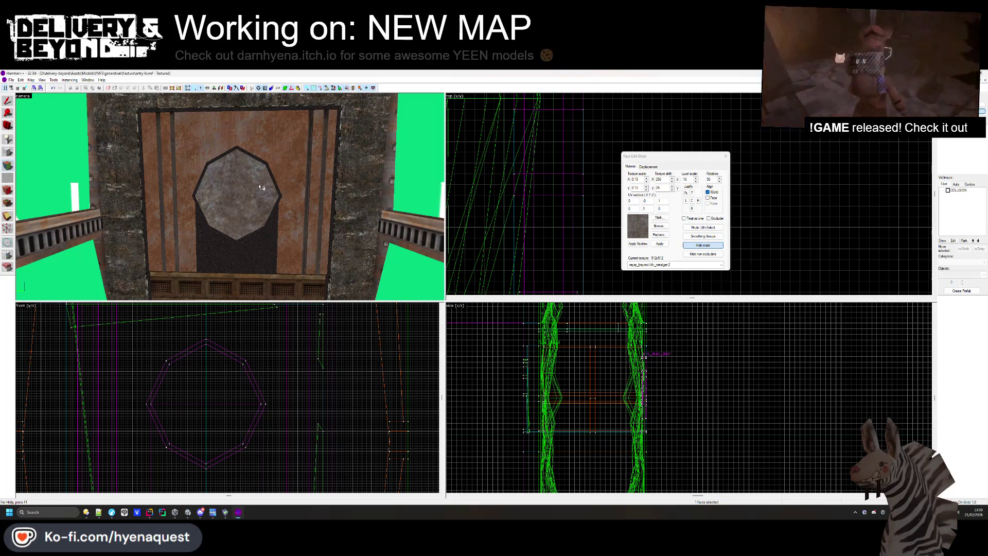
key(ctrl+z)
click(660, 227)
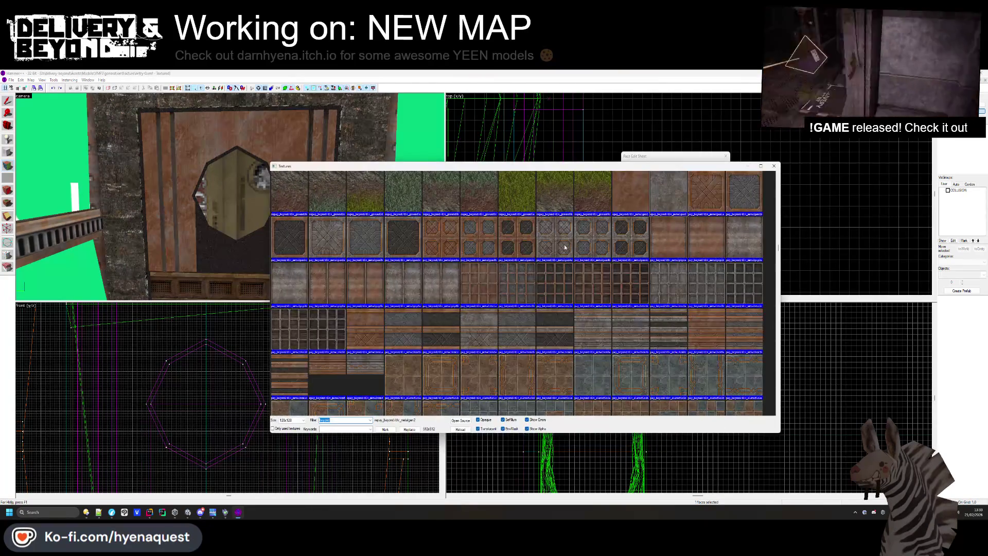
scroll(565, 247, down, 5)
double_click(470, 244)
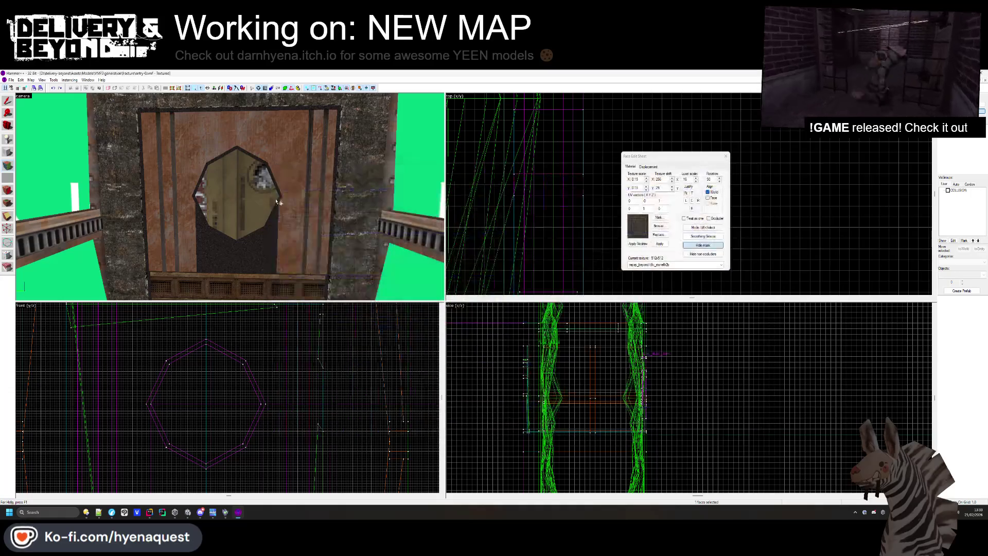
right_click(300, 184)
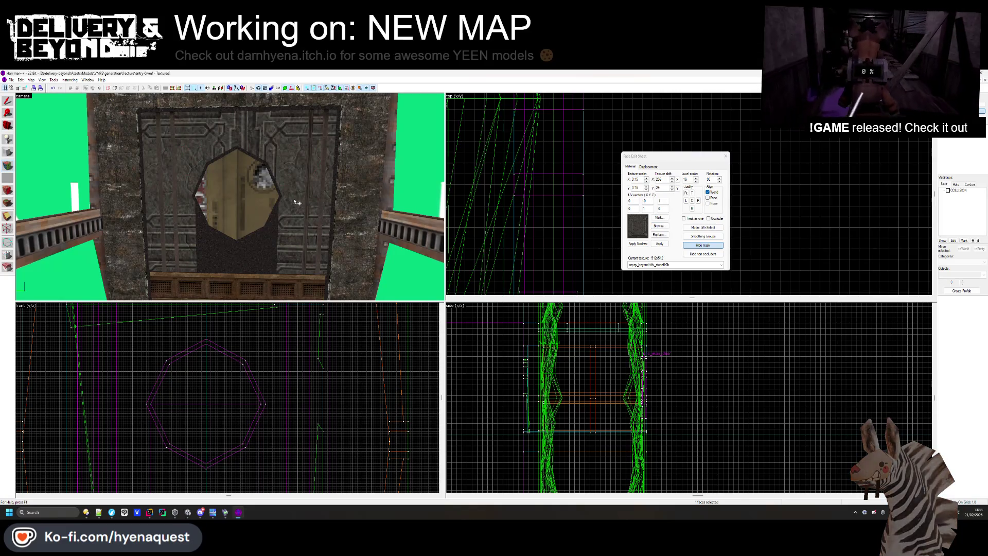
Paint the dlv_stonetrim1c wave trim on the face around the lower hole
click(659, 226)
double_click(512, 202)
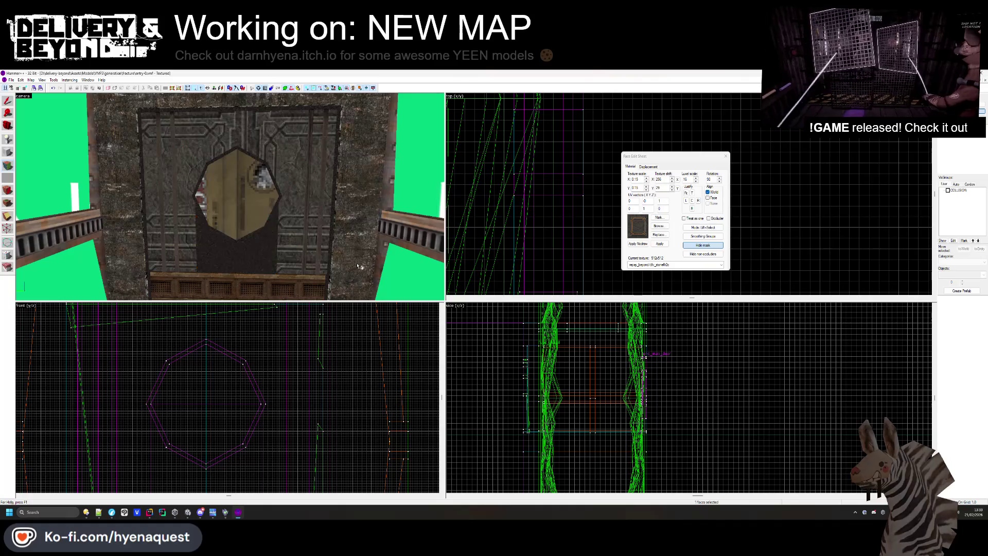
click(656, 227)
double_click(479, 283)
right_click(266, 233)
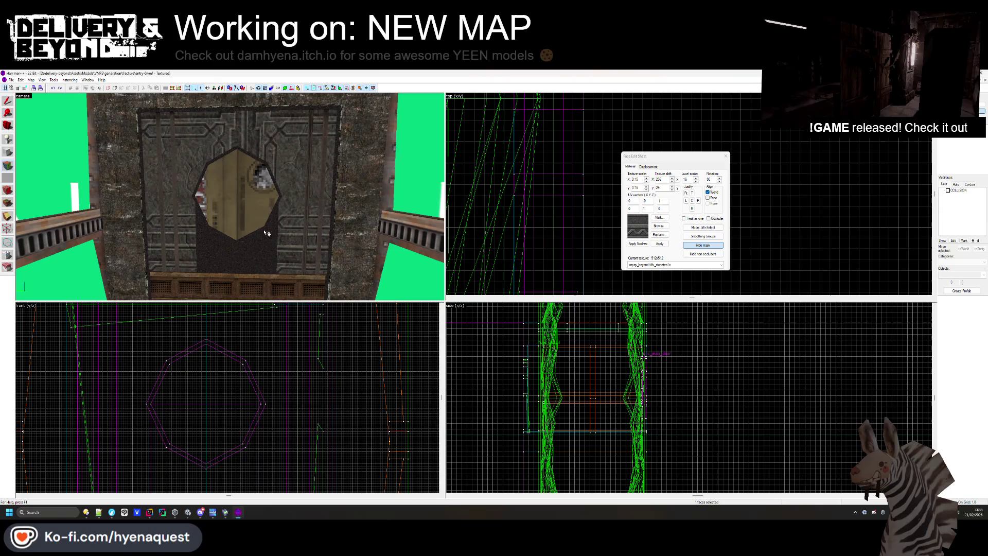
Replace the trim face's texture with dlv_stonetrim2c
click(659, 226)
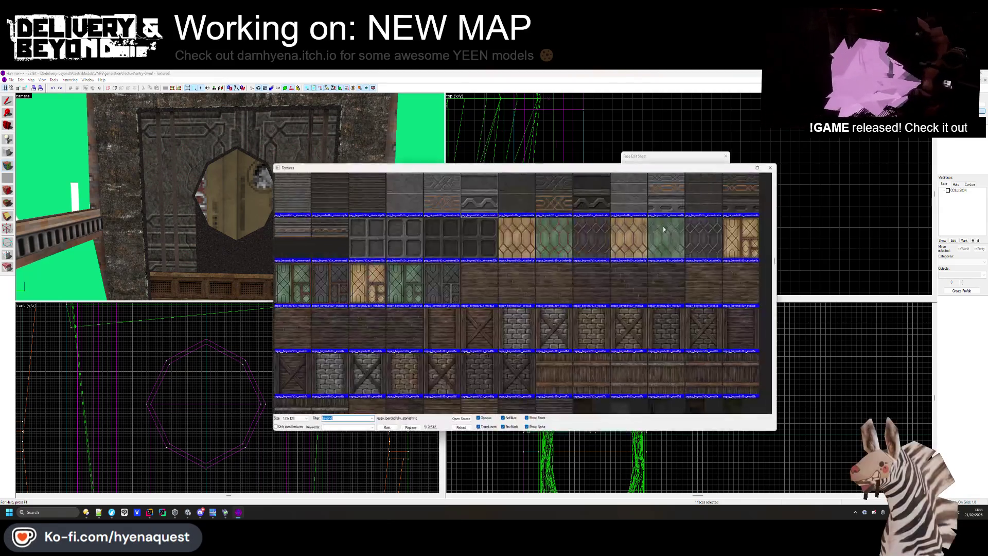
double_click(321, 252)
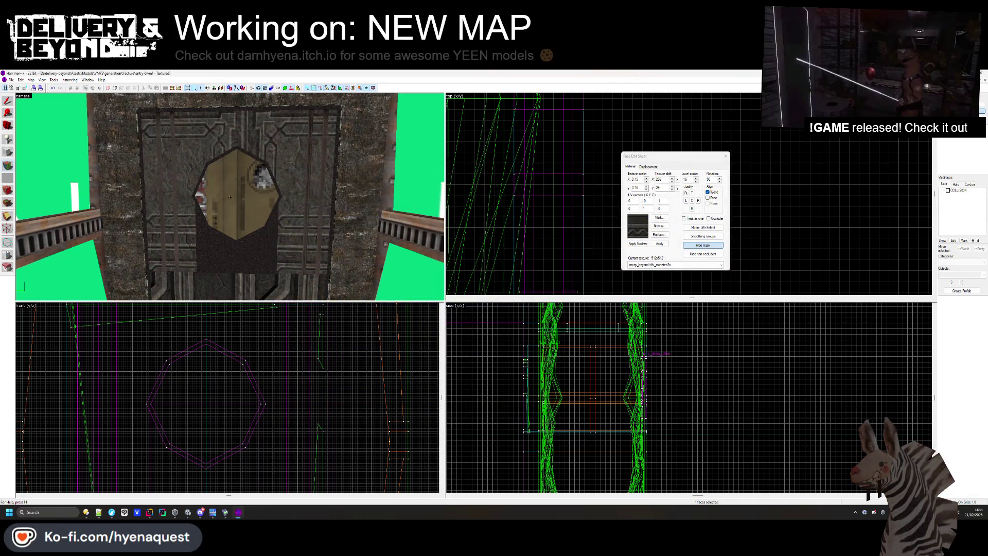
scroll(238, 273, down, 2)
click(628, 232)
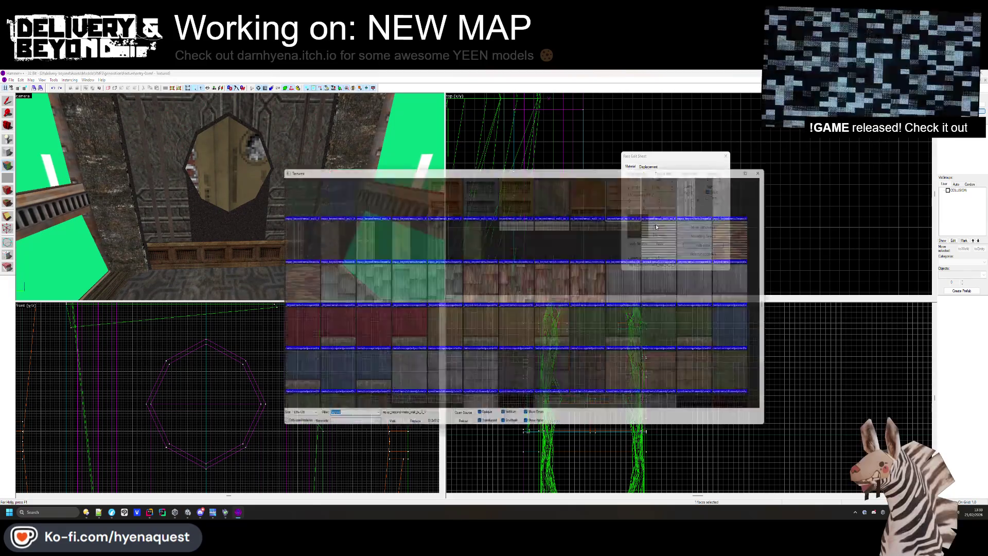
click(773, 166)
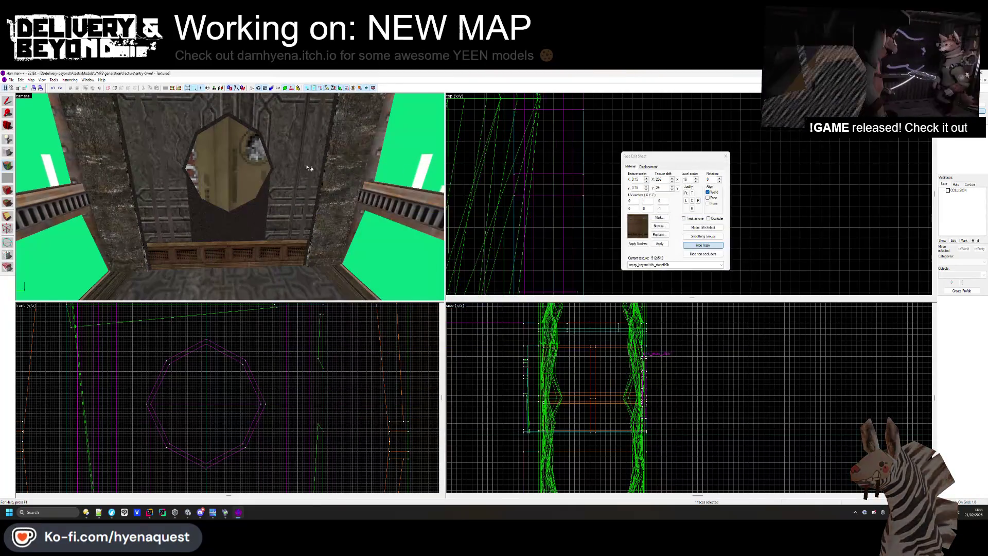
click(659, 226)
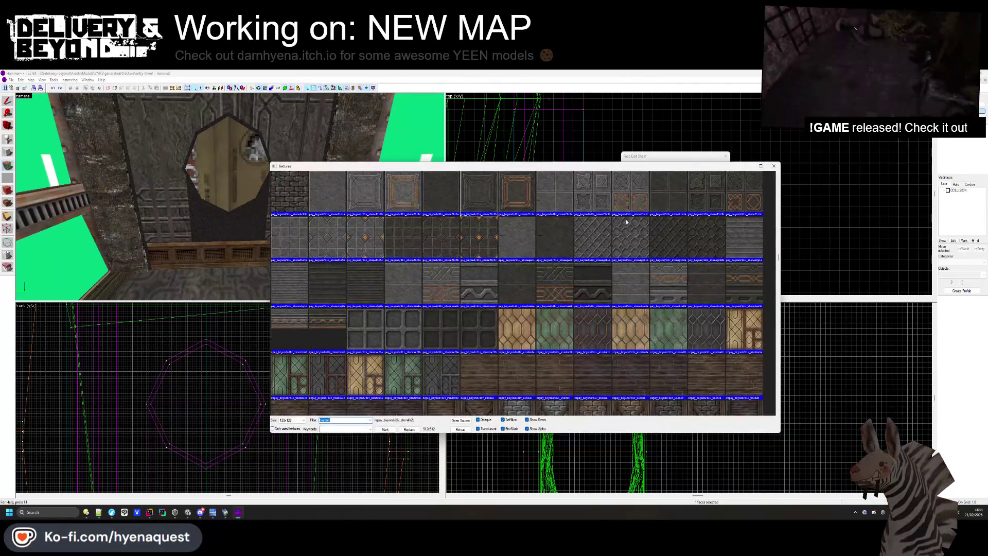
scroll(494, 231, up, 1)
scroll(521, 256, down, 1)
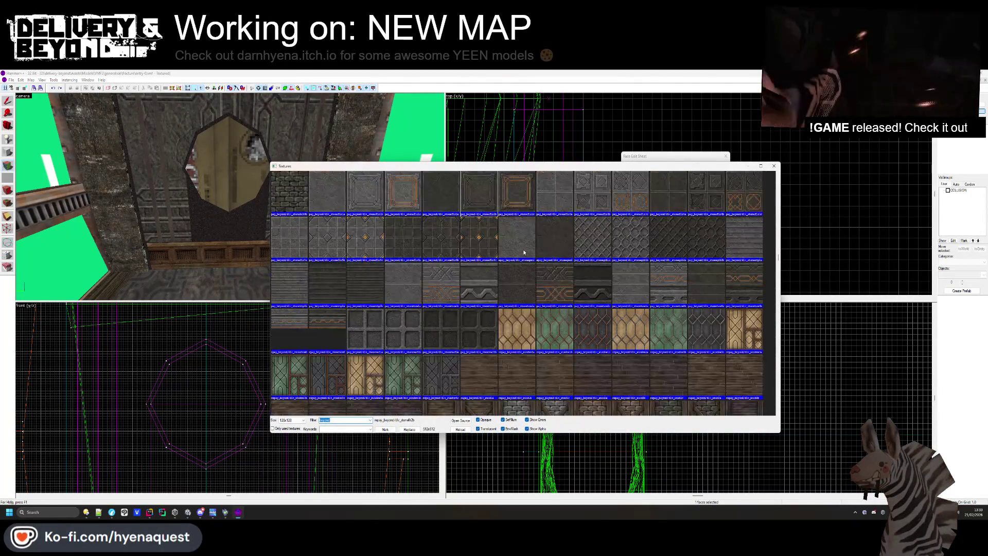
double_click(577, 287)
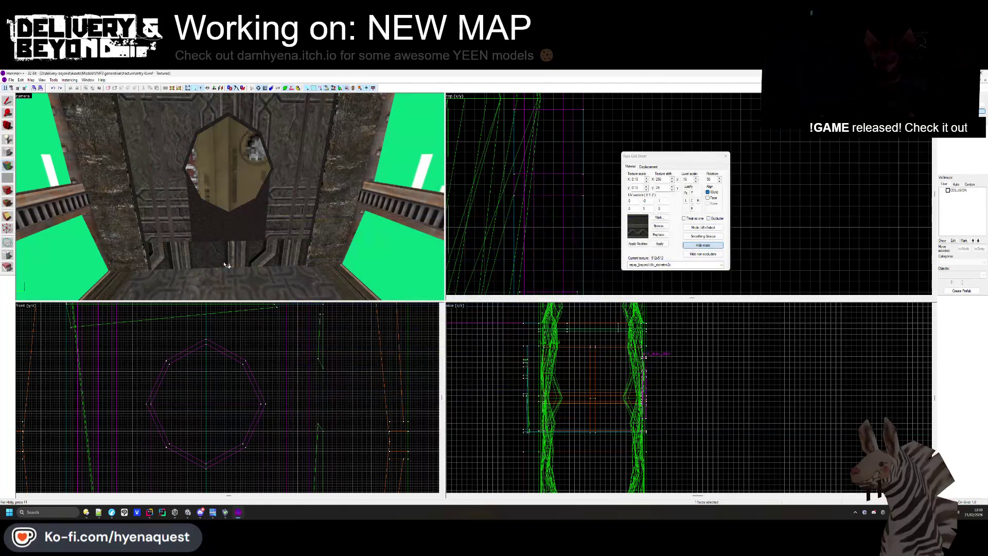
Reset the trim texture's rotation to 0, centre it, and nudge its vertical shift down
text(0)
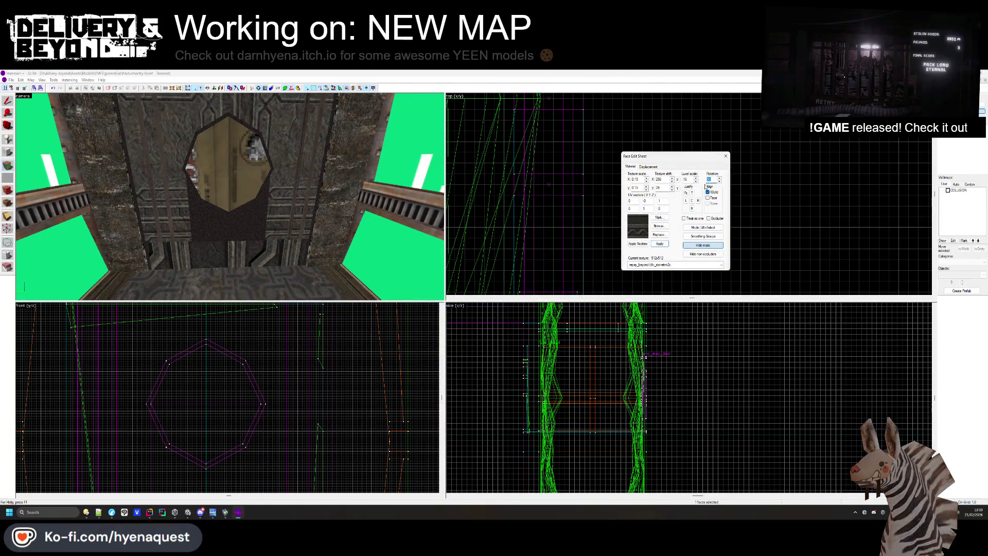
key(Return)
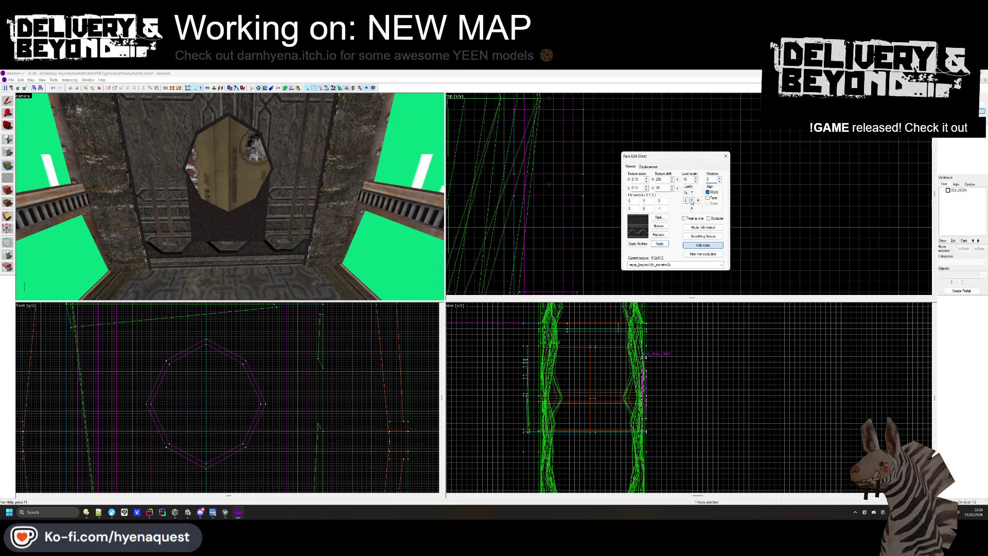
click(692, 201)
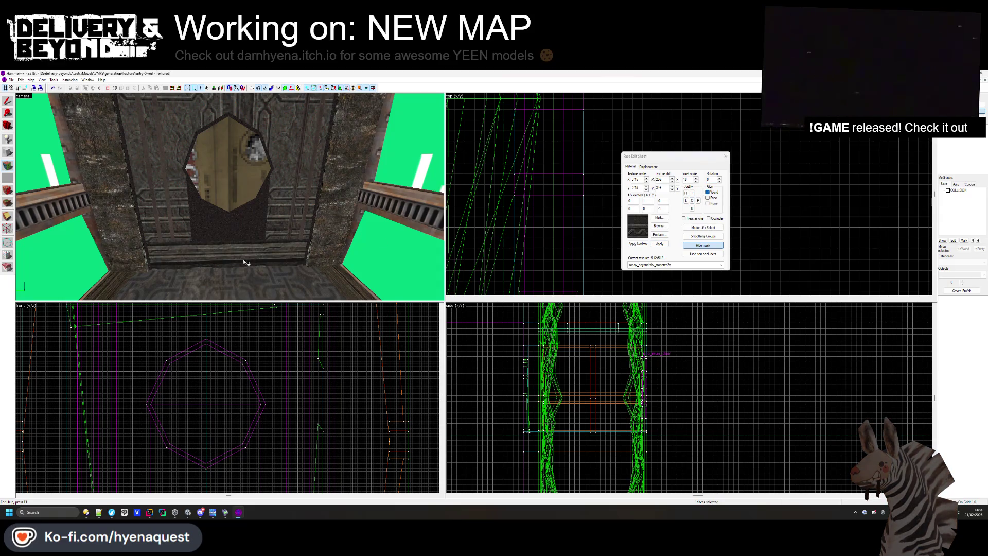
key(z)
key(w)
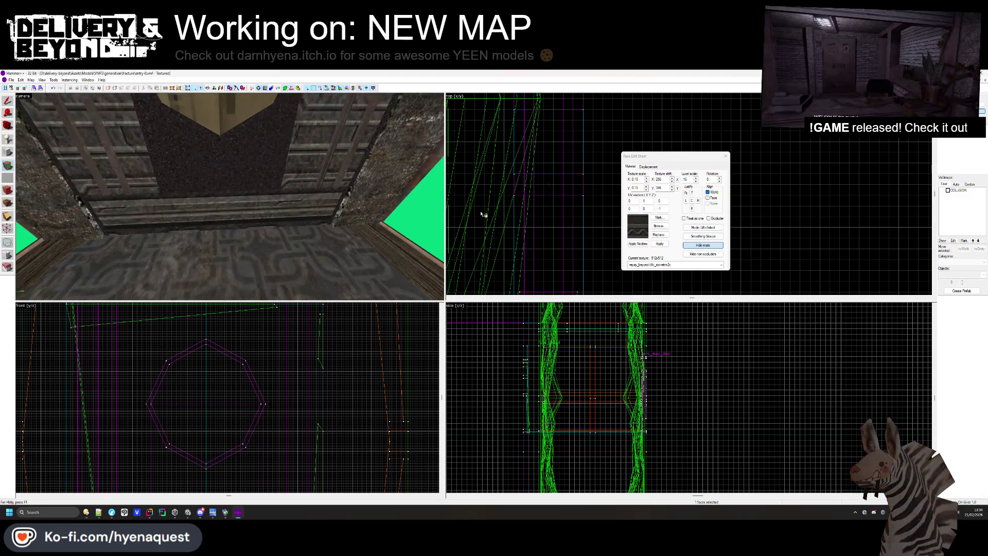
click(673, 190)
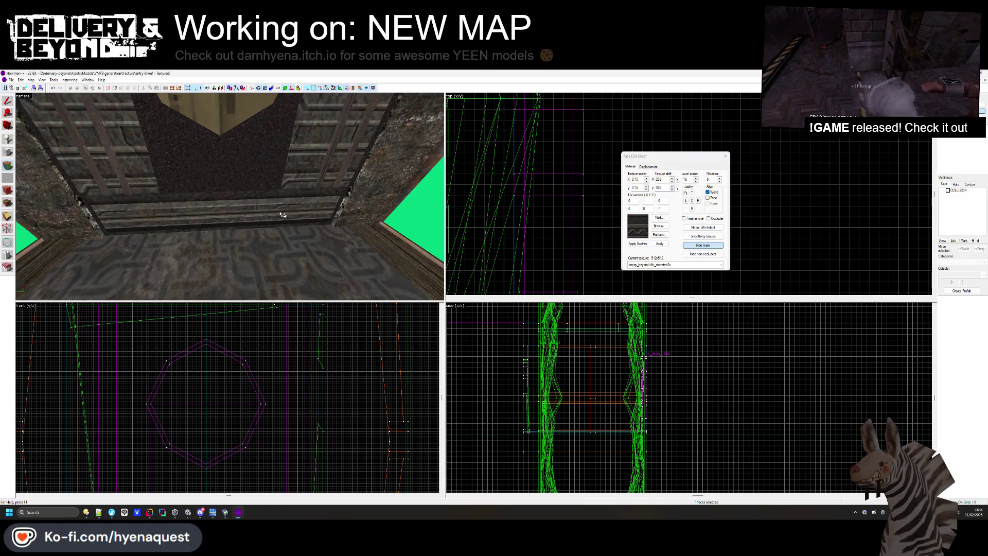
key(s)
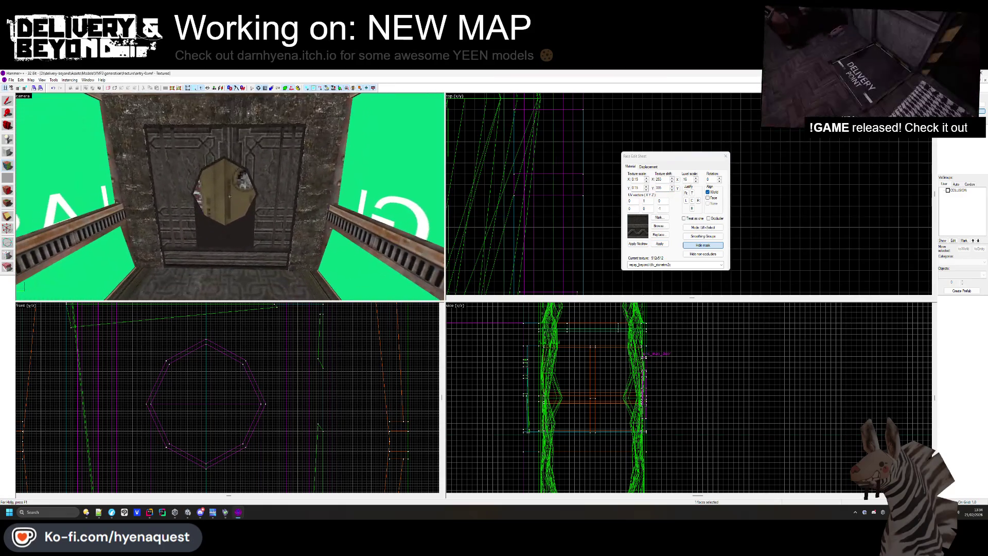
Try dlv_stonetrim4a and then dlv_window3a on the octagon face
click(657, 227)
double_click(515, 288)
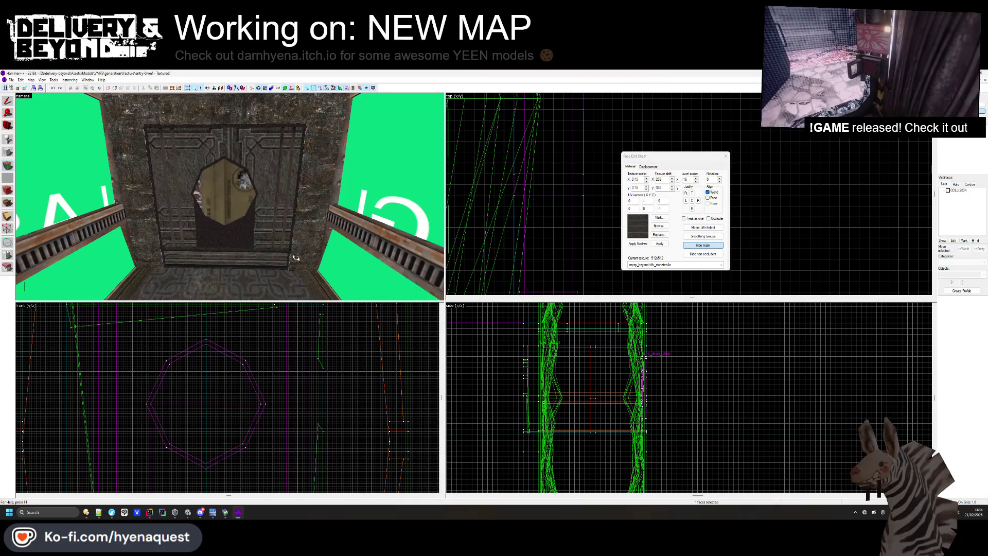
click(652, 227)
scroll(739, 290, down, 3)
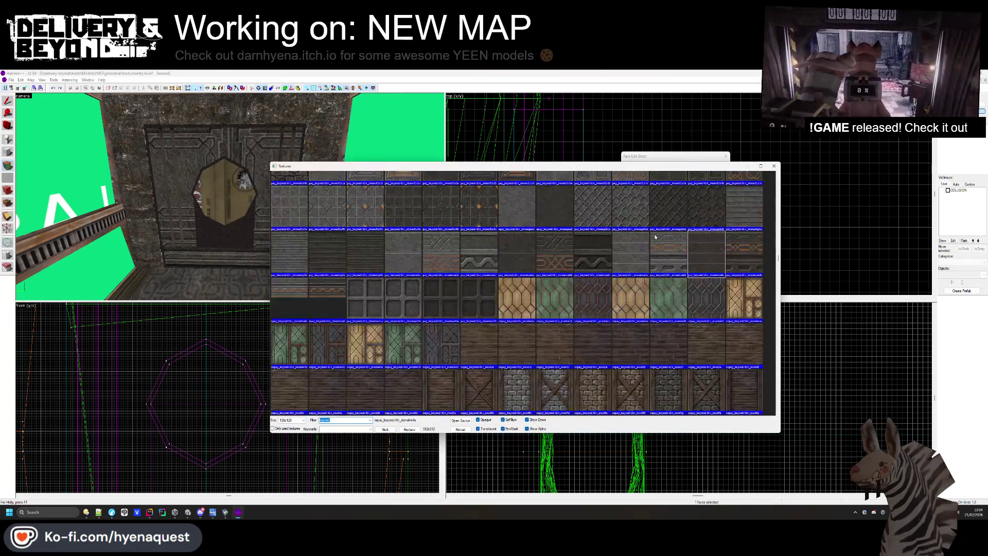
double_click(739, 289)
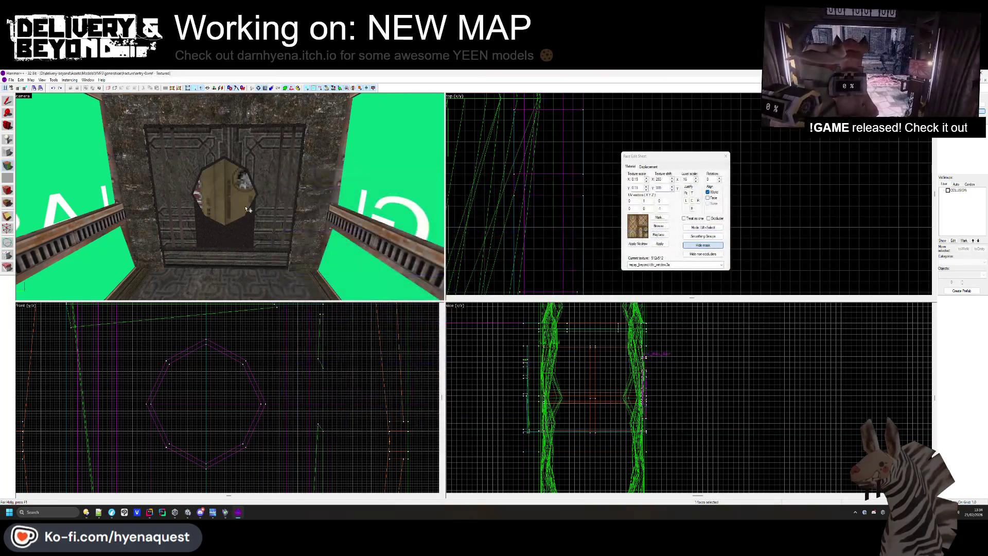
right_click(223, 241)
Give the octagon face dlv_slategen1, undoing the stray slate on the door face and frame
click(659, 226)
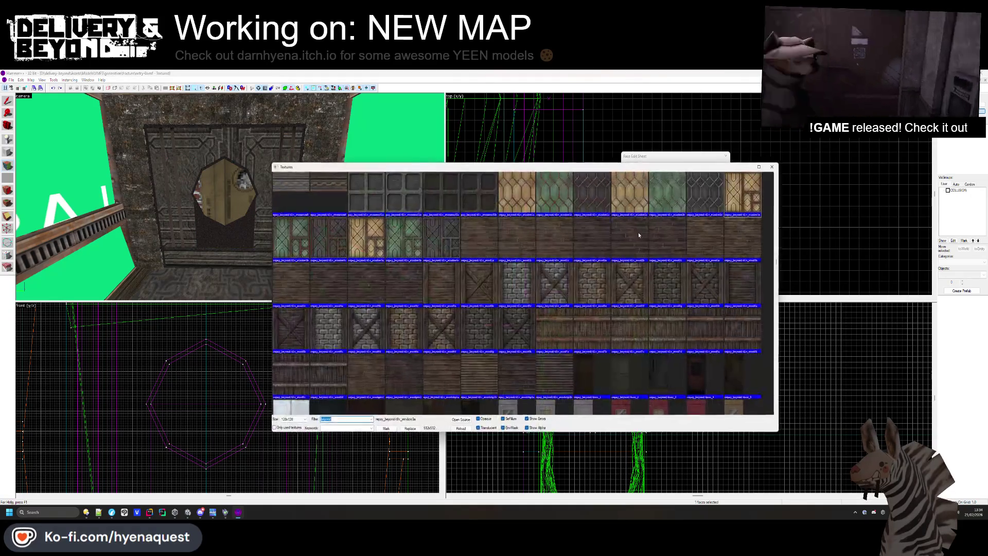
scroll(435, 263, up, 8)
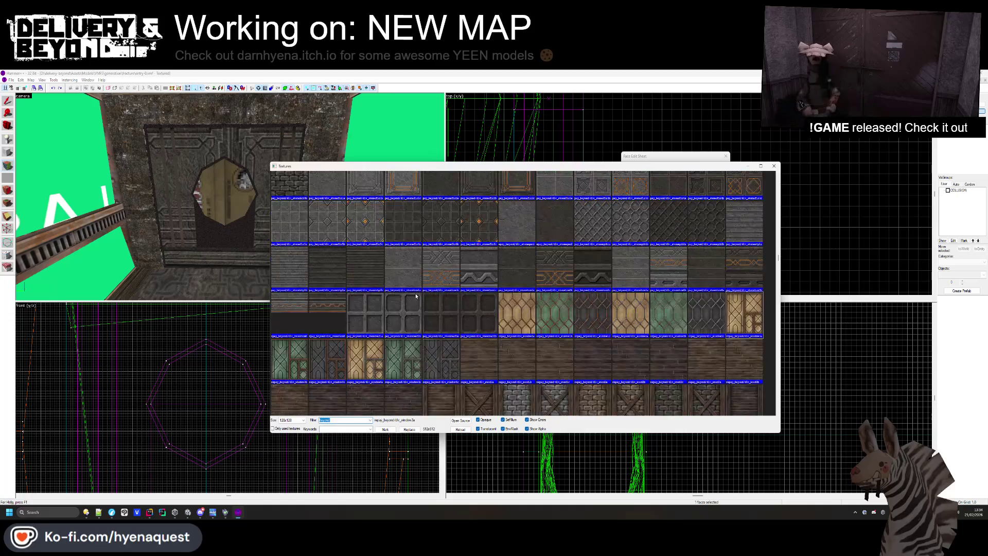
scroll(398, 319, down, 2)
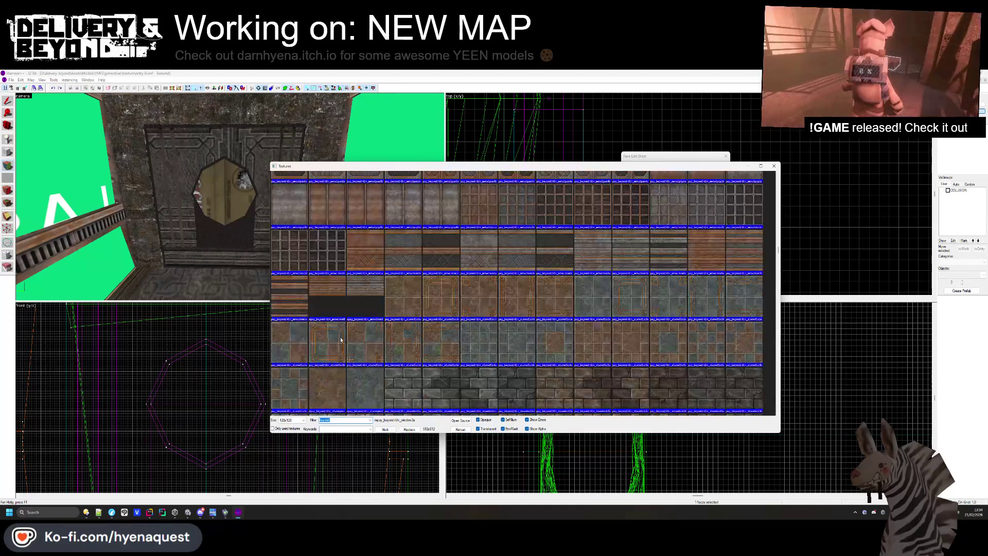
double_click(397, 319)
right_click(225, 244)
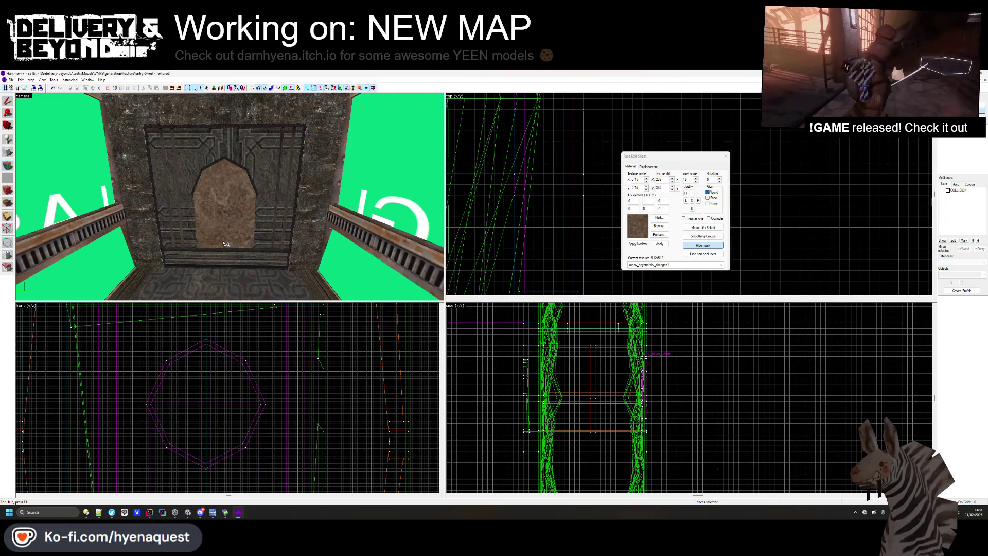
key(ctrl+z)
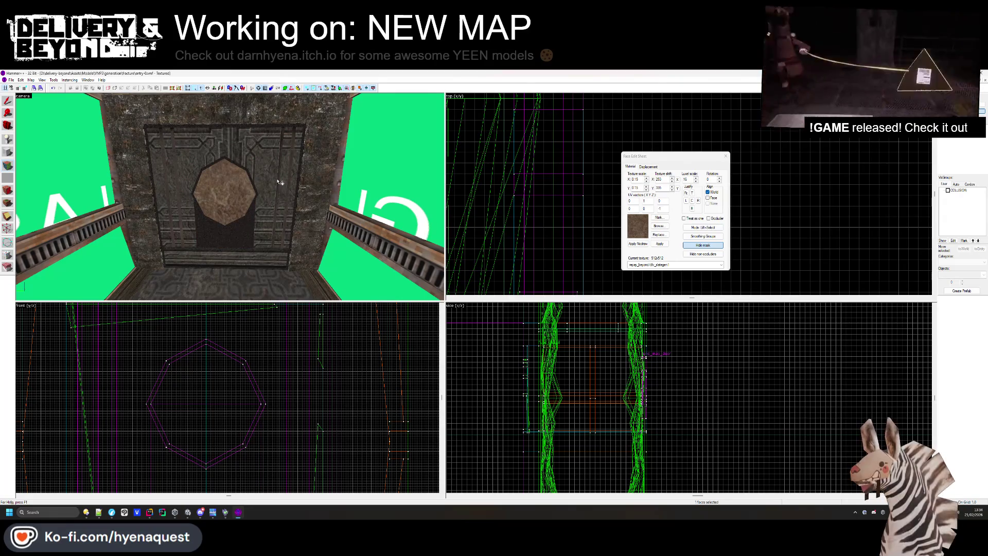
right_click(281, 181)
key(ctrl+z)
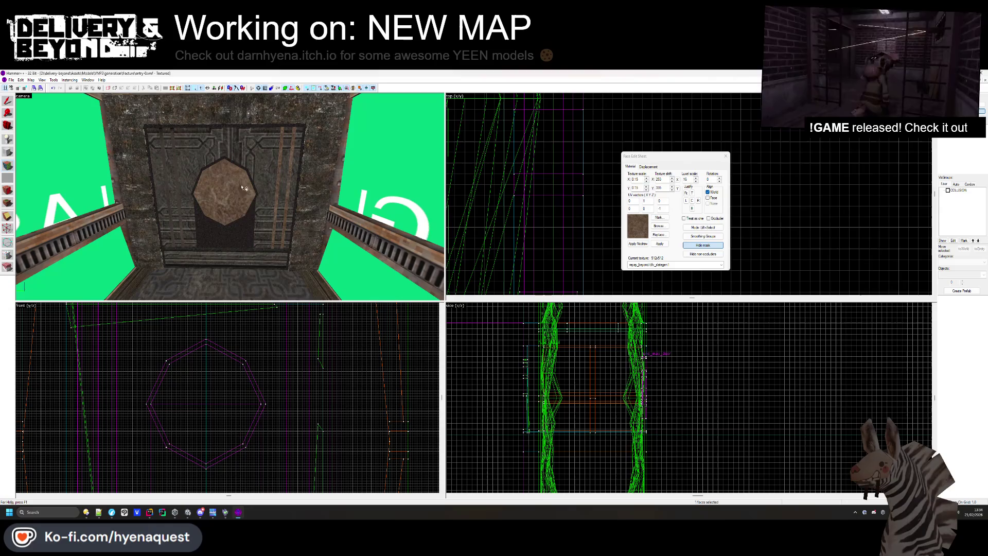
mouse_move(165, 155)
mouse_down()
mouse_move(185, 165)
mouse_move(155, 154)
mouse_move(170, 157)
mouse_up()
Try a blue tiled texture and an orange tile texture on the door face, undoing the latter
click(660, 226)
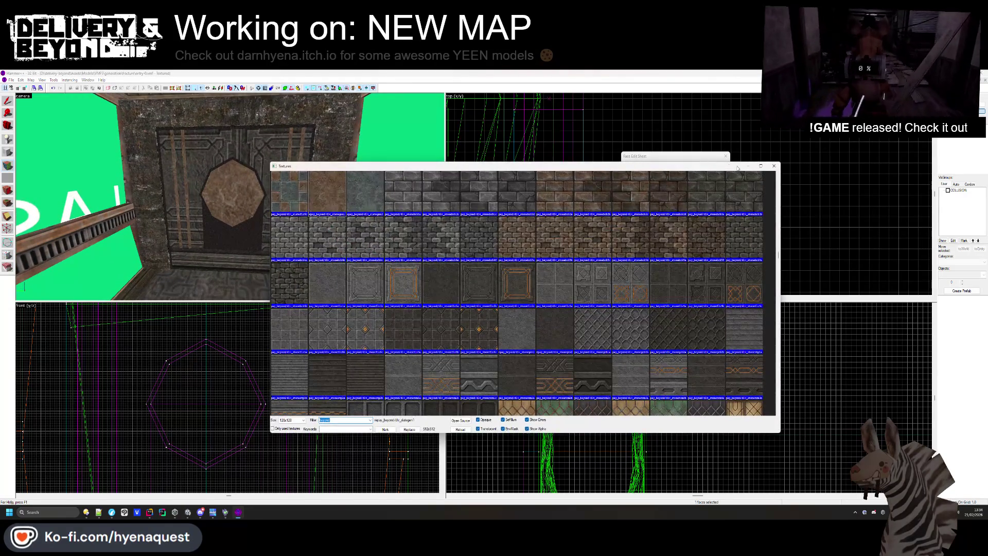
key(Escape)
click(657, 226)
double_click(360, 257)
right_click(250, 241)
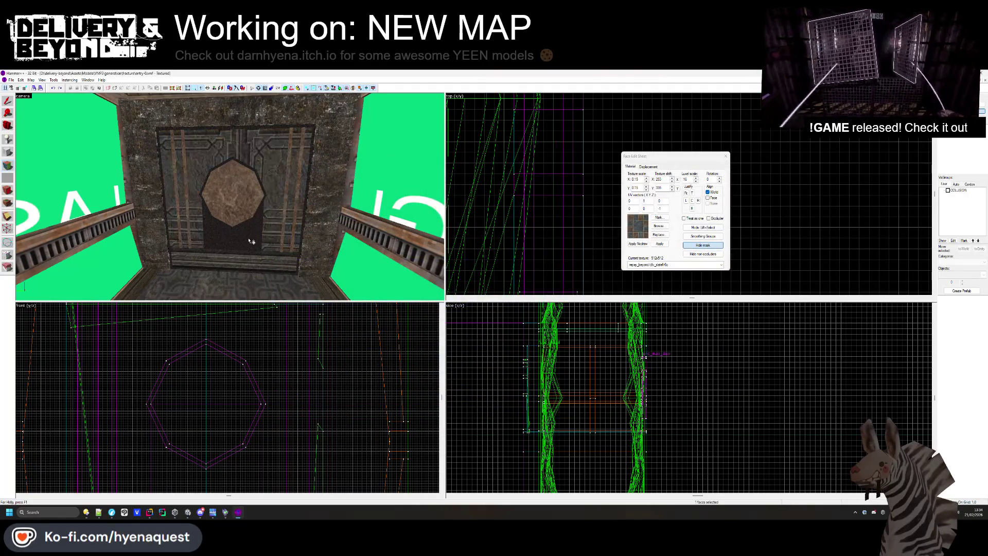
click(659, 226)
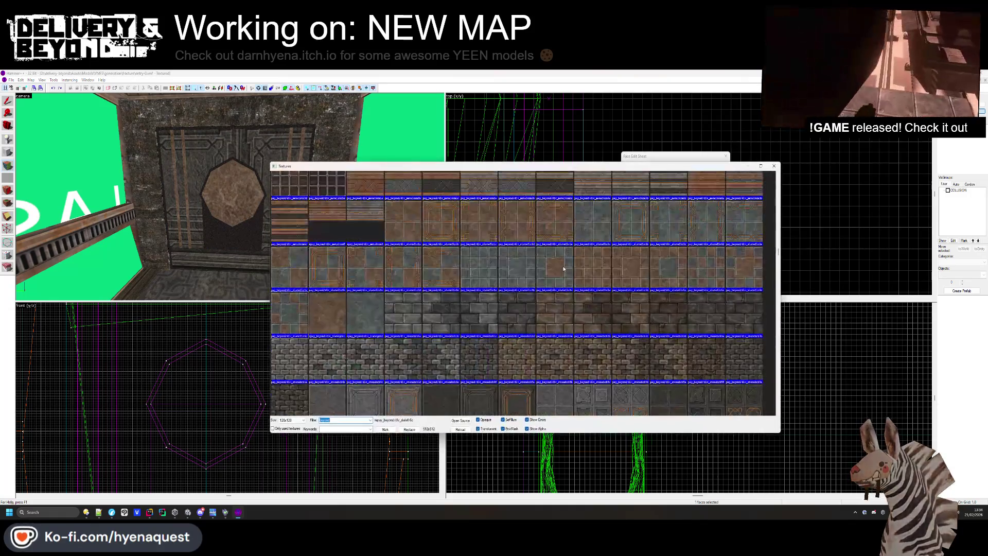
double_click(564, 268)
right_click(264, 171)
key(ctrl+z)
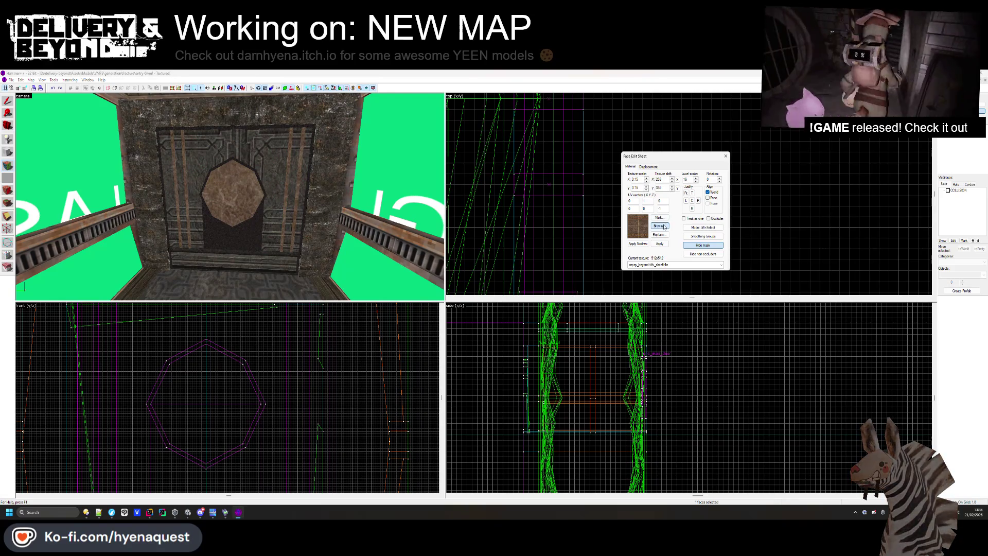
Choose the dark grid dlv_metalstr2e texture and reopen the library to find a door texture
click(659, 227)
double_click(347, 318)
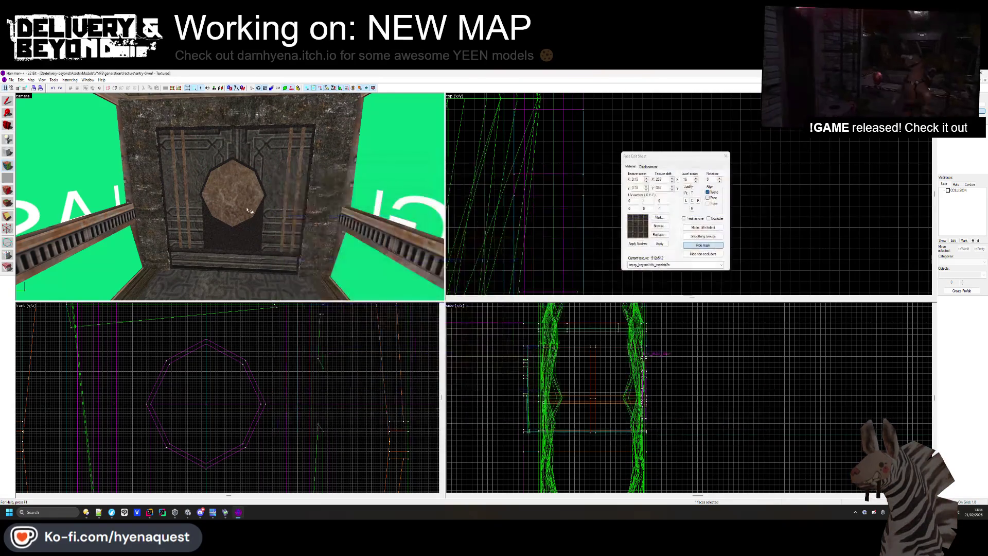
click(659, 227)
scroll(628, 306, up, 9)
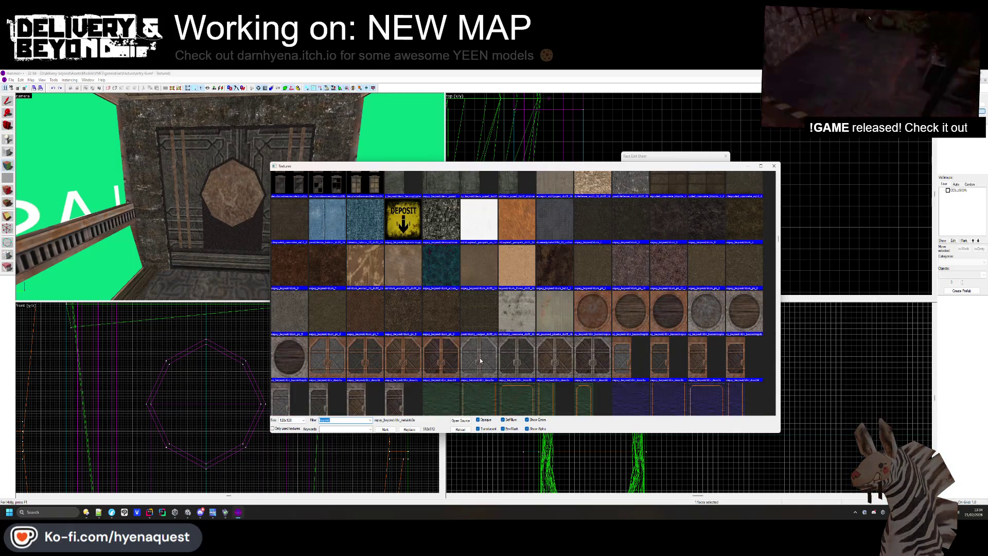
Texture the door face with dlv_door2b after trying dlv_door1a fitted to the face
double_click(338, 367)
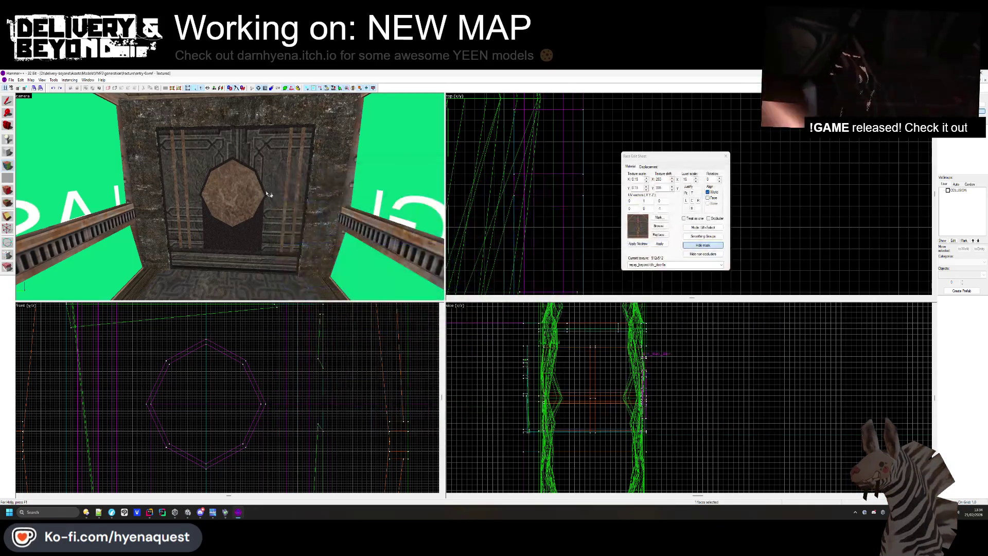
click(703, 245)
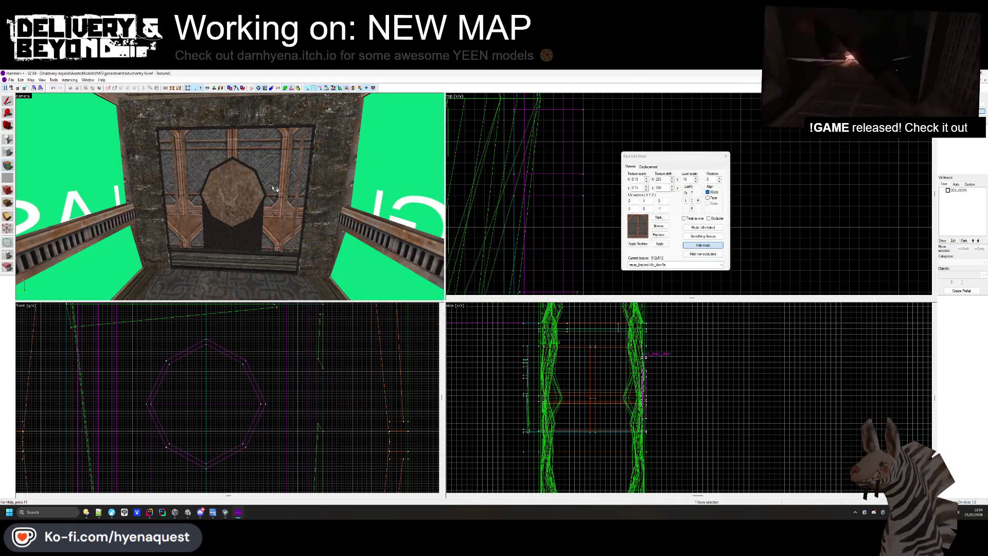
click(686, 193)
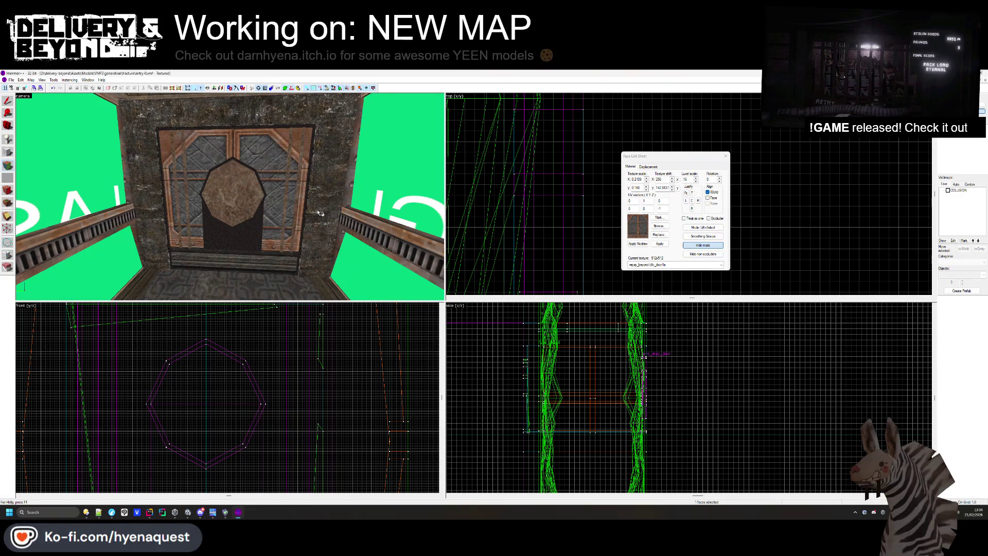
mouse_move(232, 200)
mouse_down()
mouse_move(361, 201)
mouse_move(231, 199)
mouse_up()
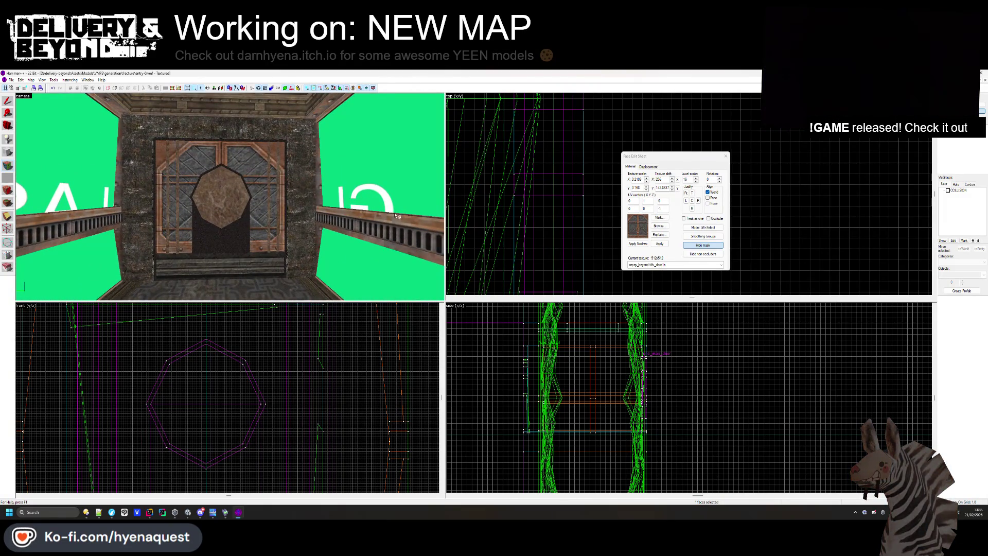
click(646, 237)
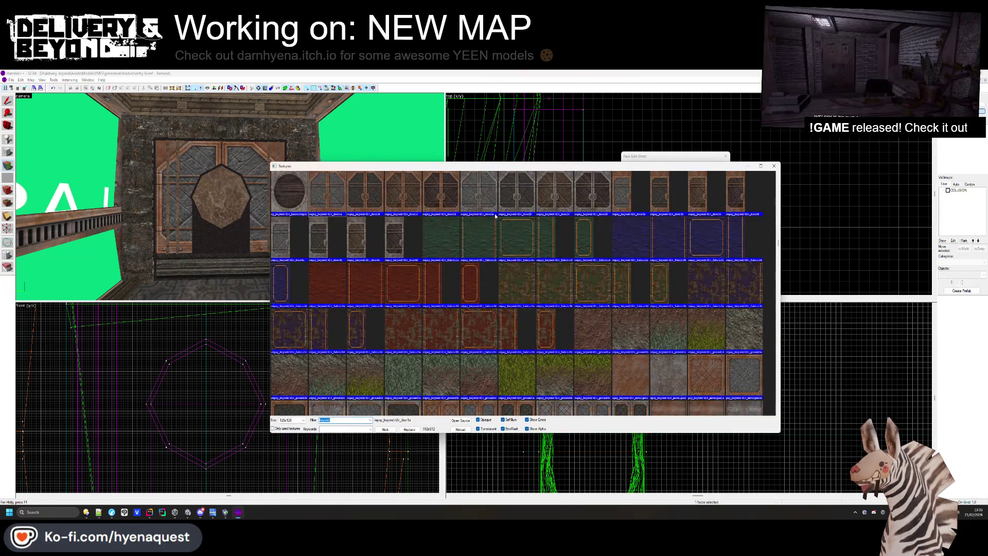
double_click(500, 205)
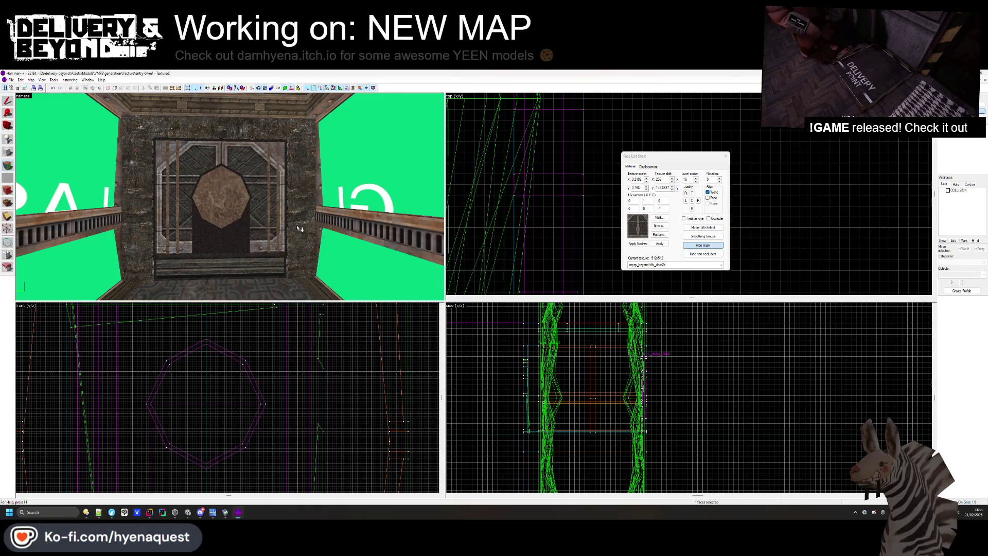
key(shift+s)
Lower the bottom step's top from 21 to 16 units and centre its face texture
click(221, 196)
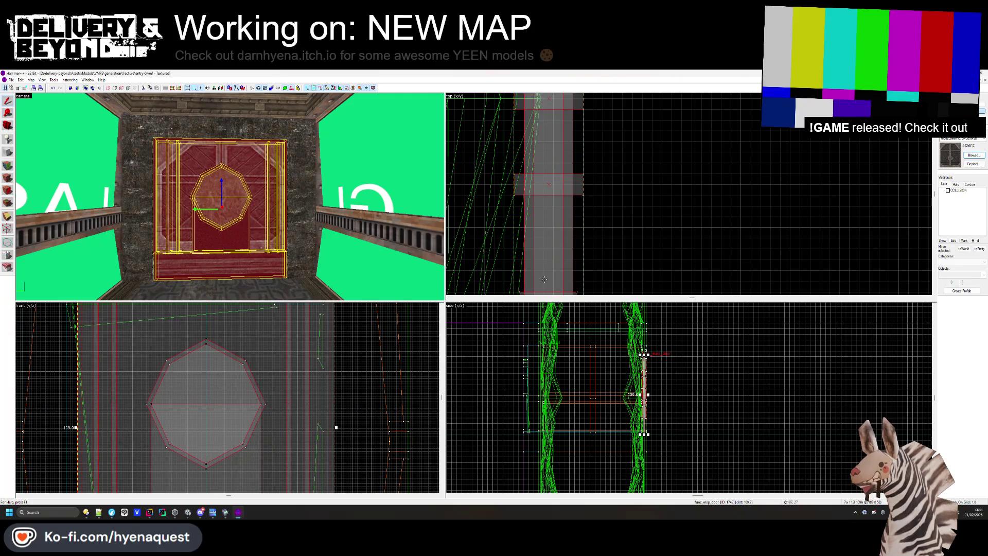
key(Escape)
click(200, 267)
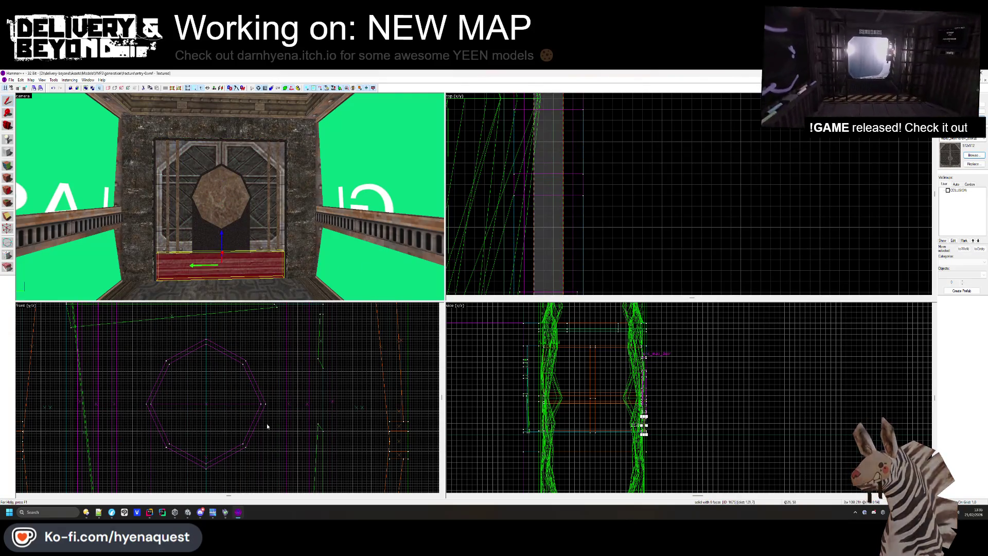
scroll(261, 412, up, 3)
drag(250, 395, 249, 413)
key(Escape)
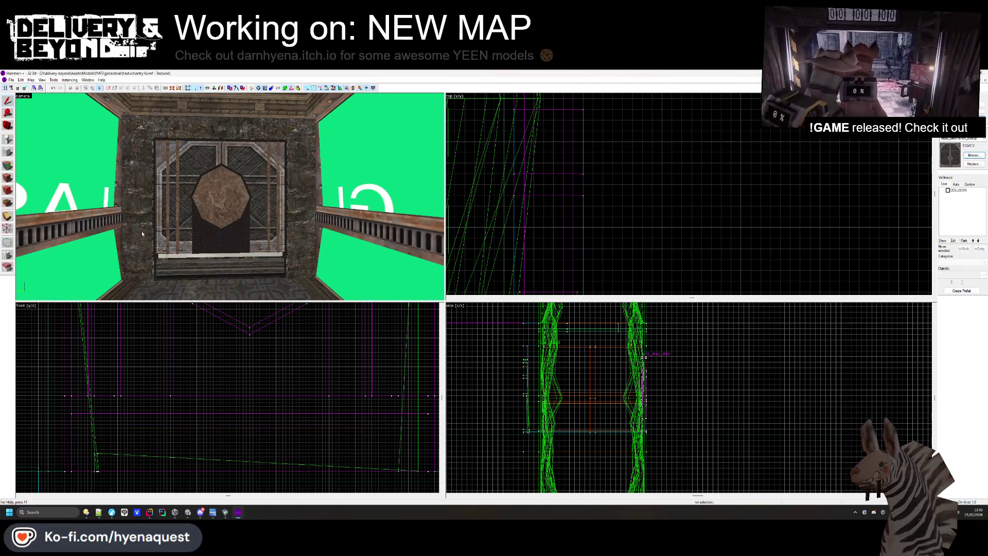
key(shift+a)
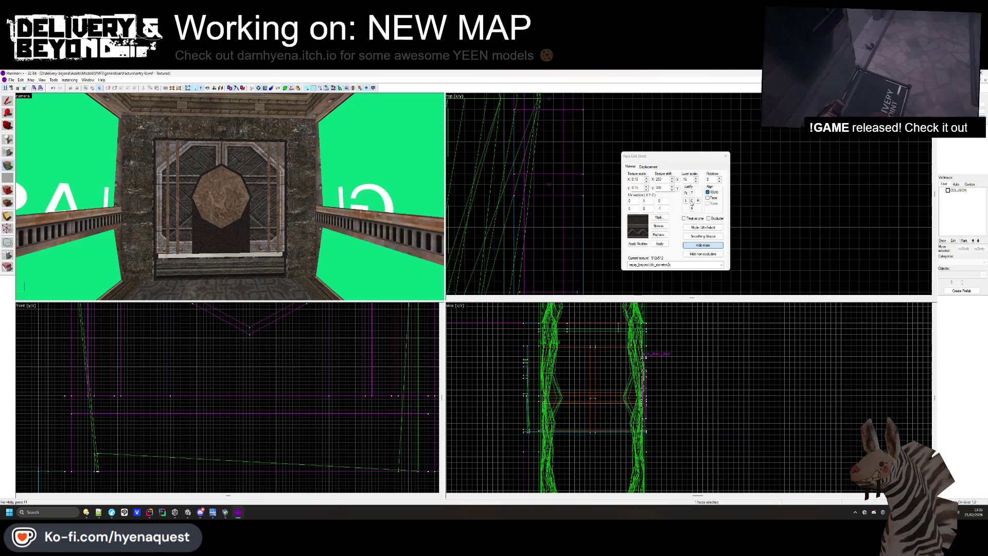
click(692, 201)
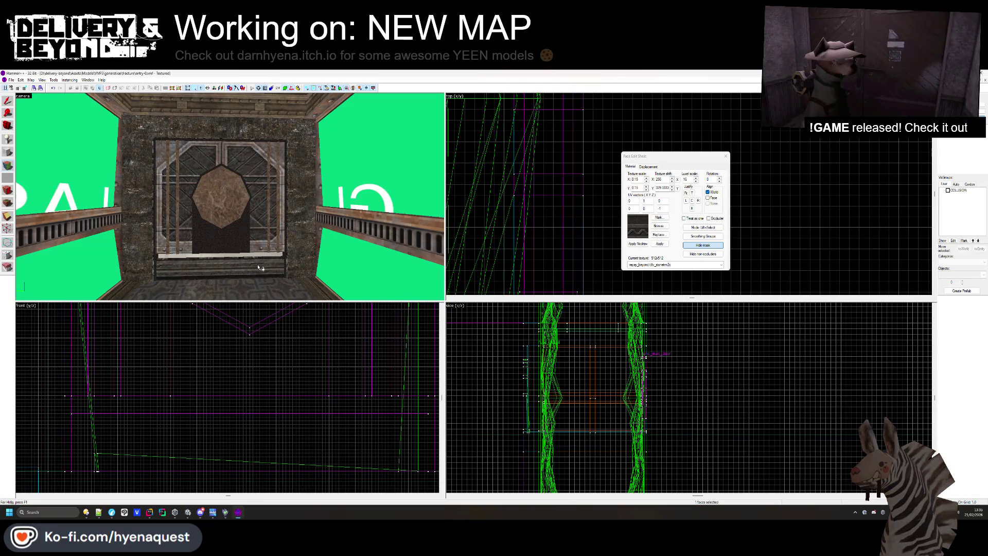
key(shift+s)
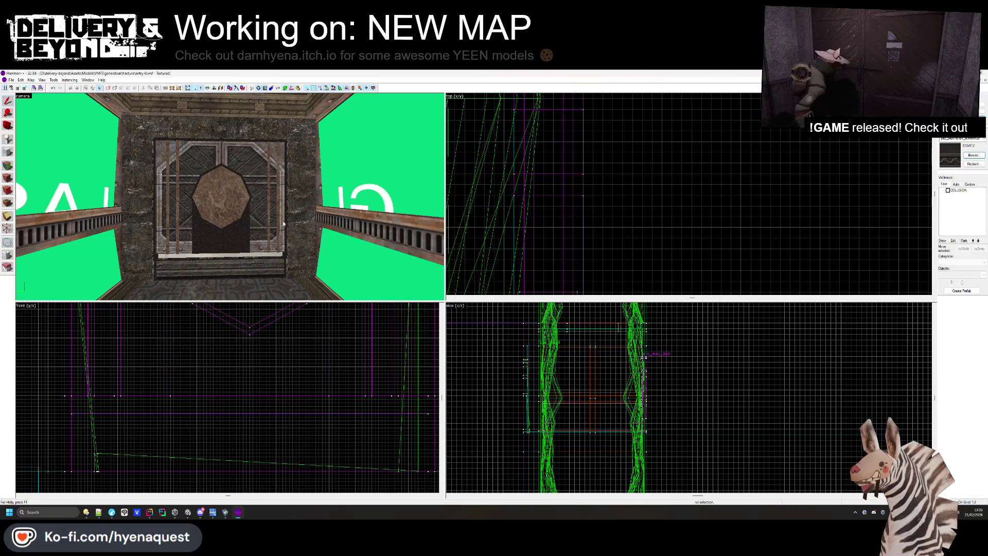
Select the four thin door-frame brushes and delete them
click(250, 395)
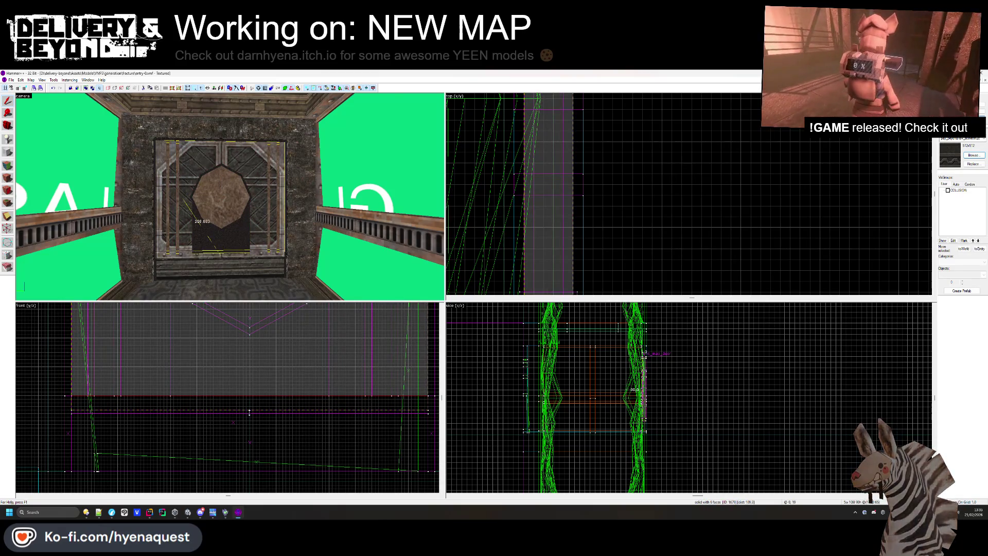
click(228, 358)
click(222, 234)
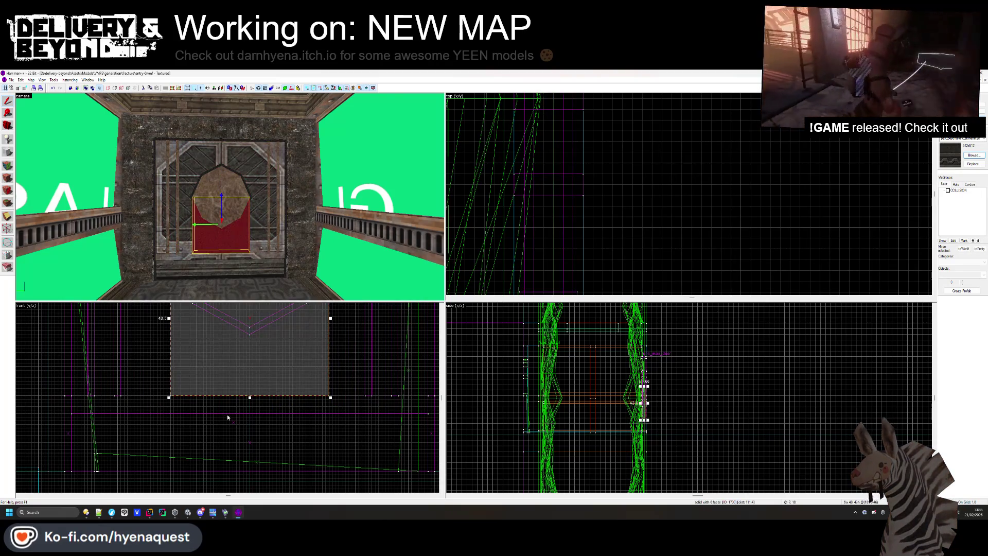
click(268, 249)
ctrl+click(278, 249)
ctrl+click(178, 226)
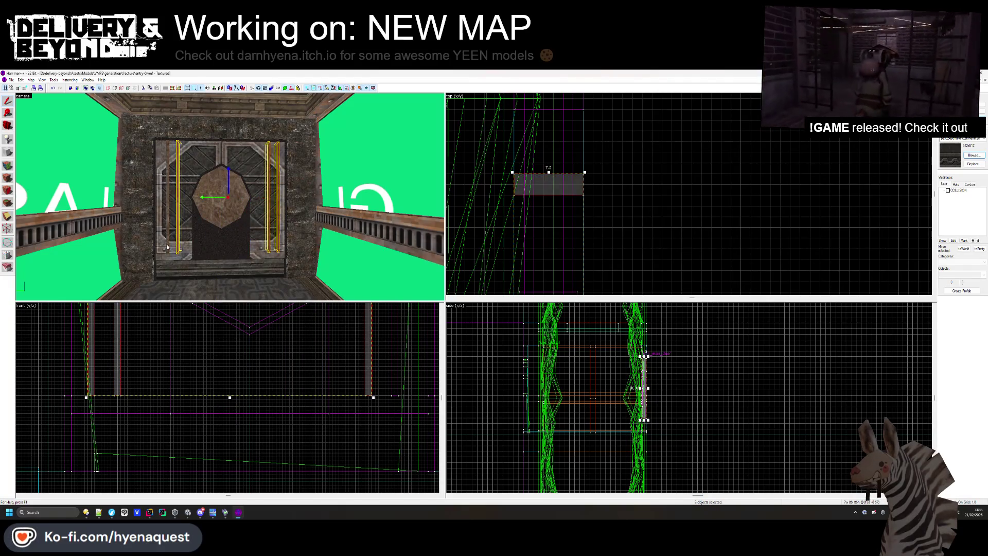
ctrl+click(168, 226)
key(Delete)
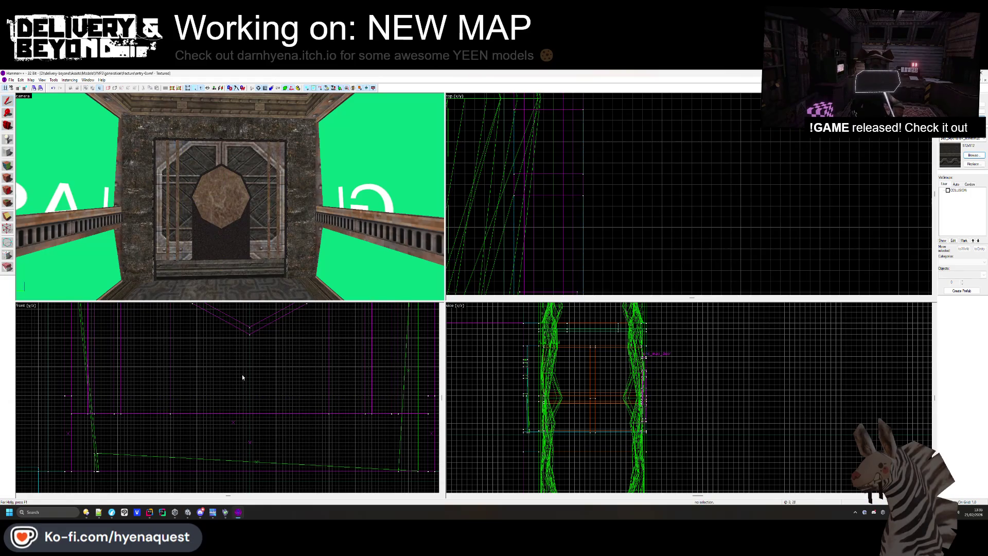
Fit the current texture to the door face and clear the selection
click(7, 178)
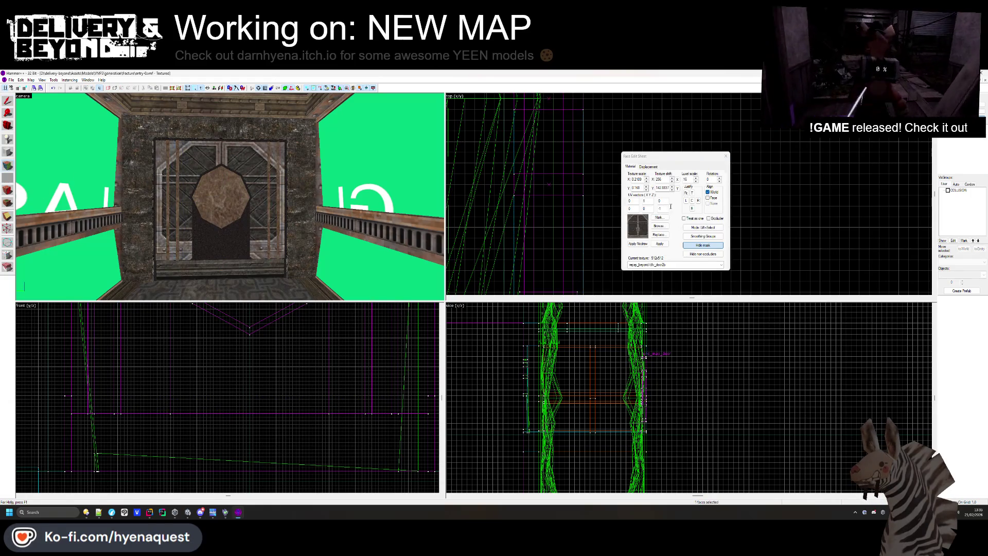
click(686, 193)
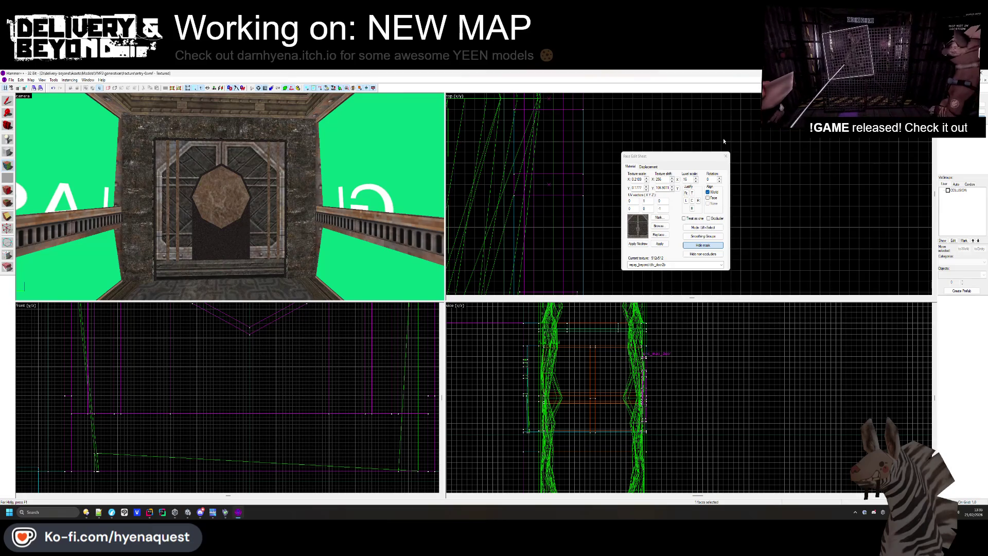
click(726, 156)
scroll(230, 199, down, 5)
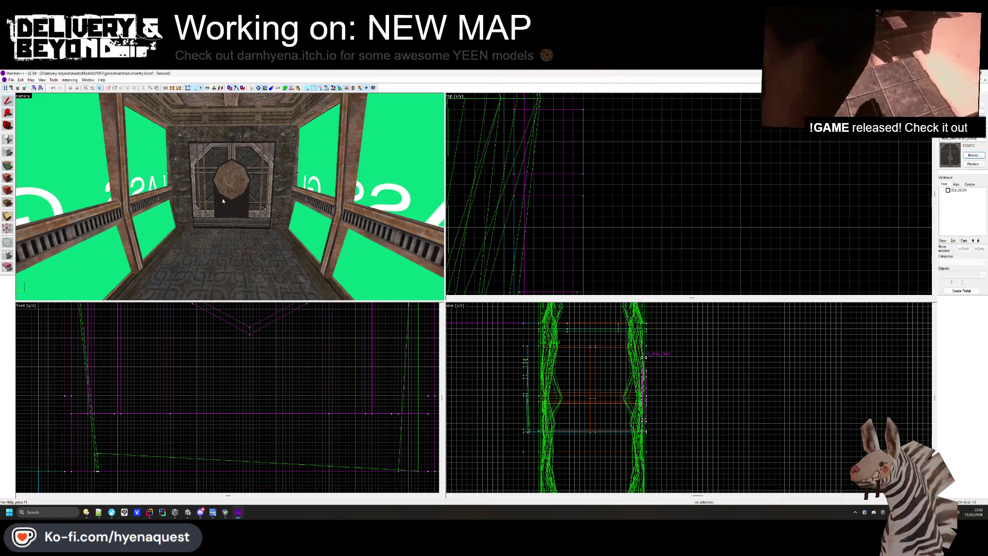
click(8, 178)
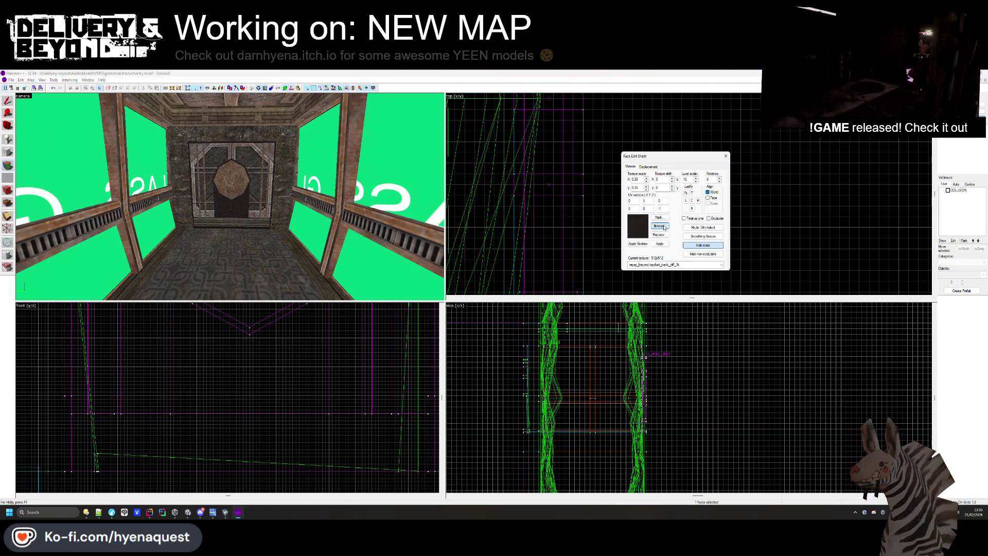
Apply a metal texture to the door face
click(659, 226)
scroll(656, 230, down, 15)
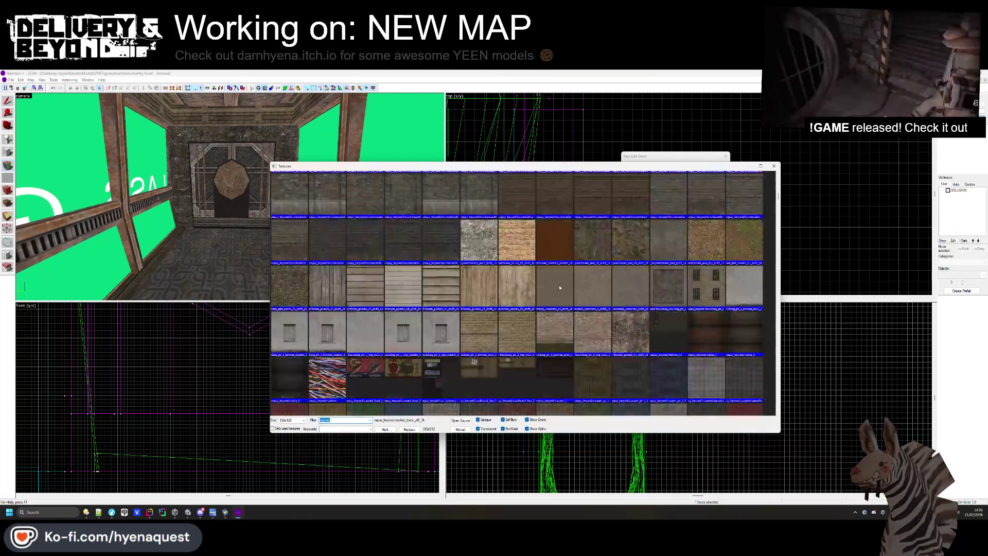
scroll(563, 283, down, 15)
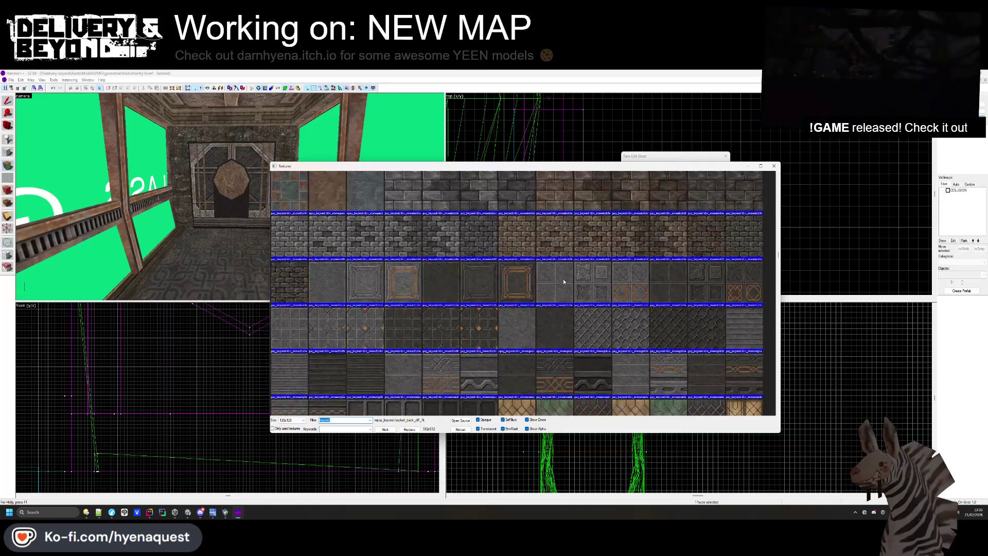
scroll(563, 279, down, 15)
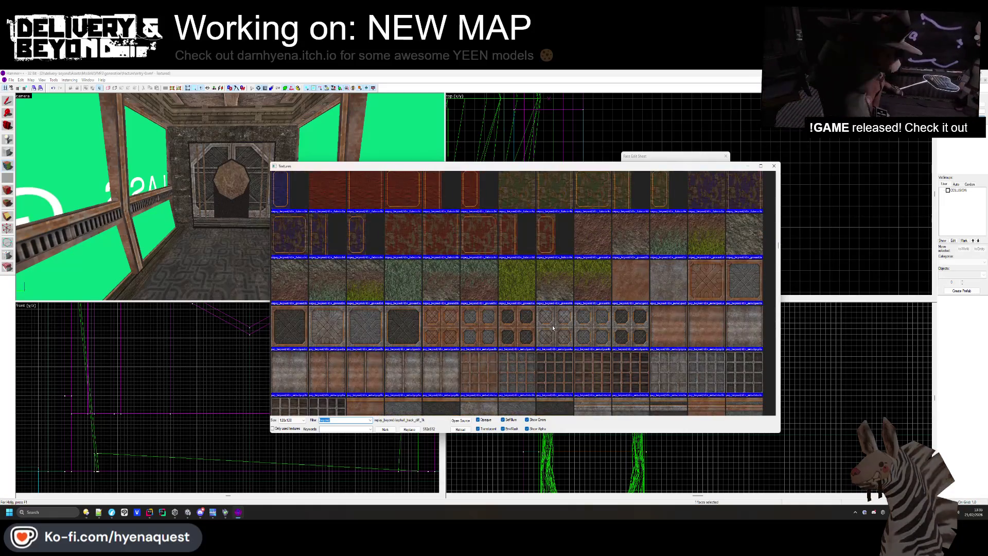
double_click(706, 327)
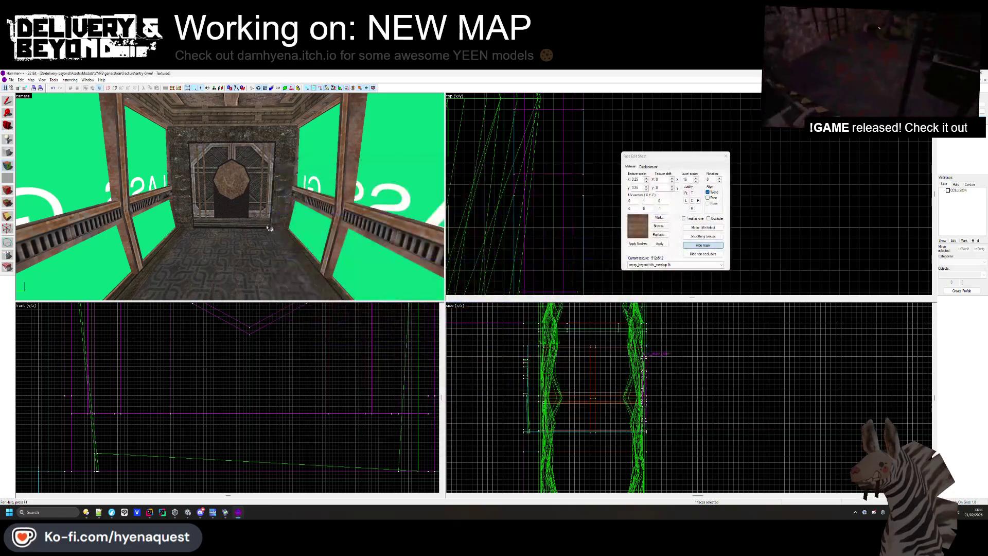
click(232, 201)
click(658, 226)
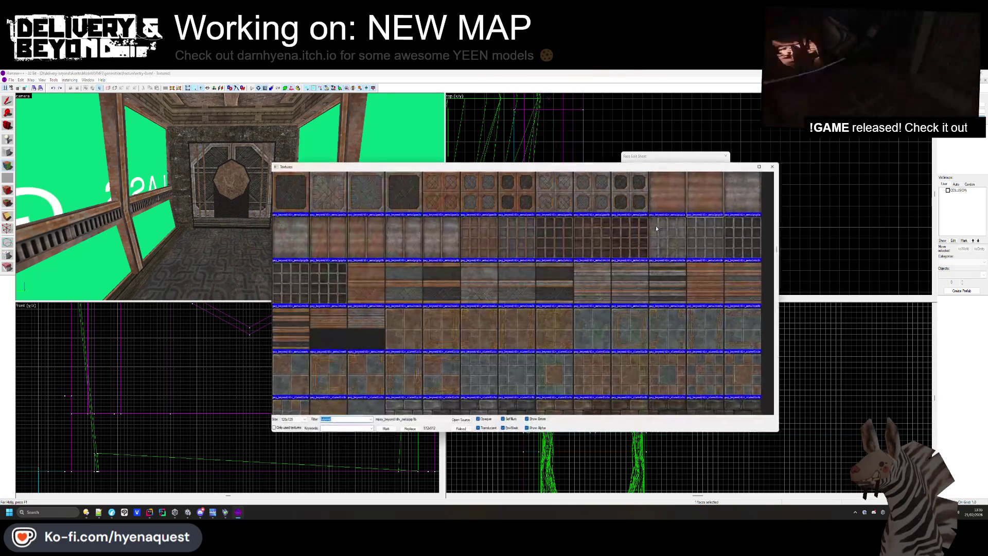
key(Escape)
right_click(250, 214)
Replace it with the red dlv_fabric6e fabric texture on the door face
click(659, 226)
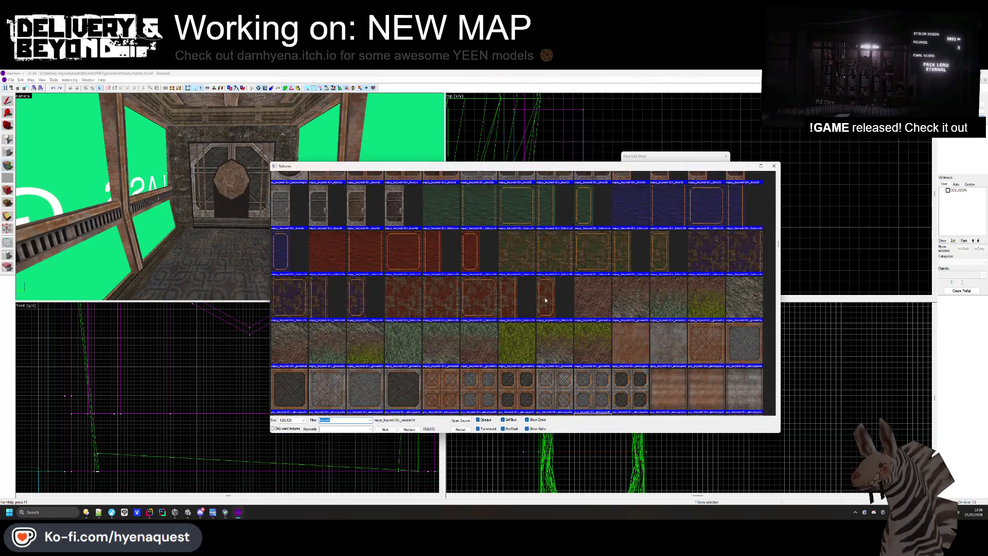
double_click(550, 307)
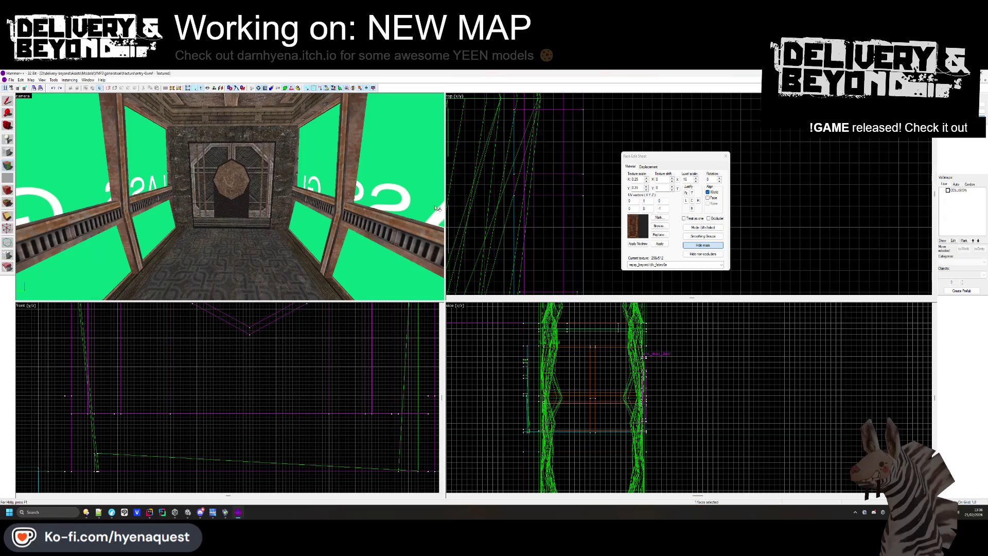
click(664, 227)
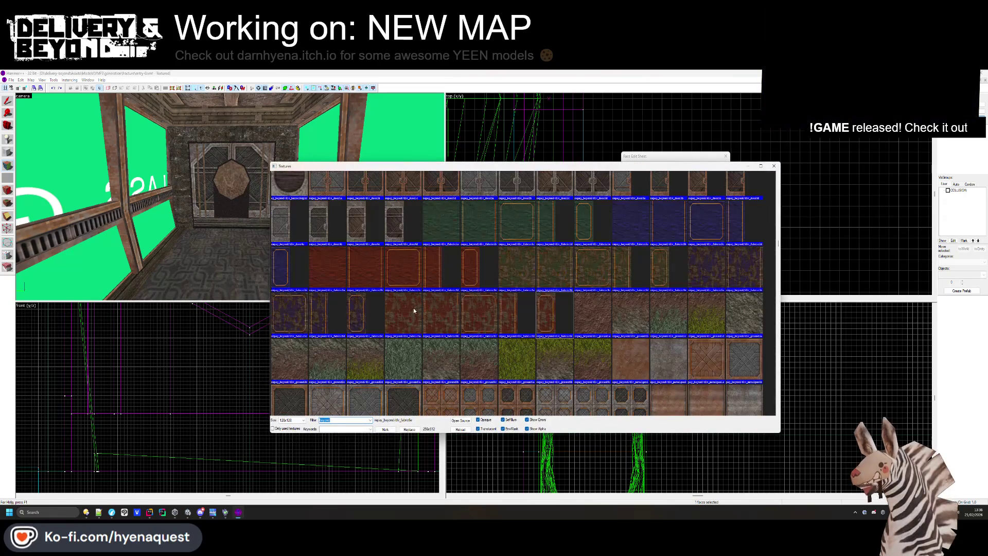
double_click(381, 278)
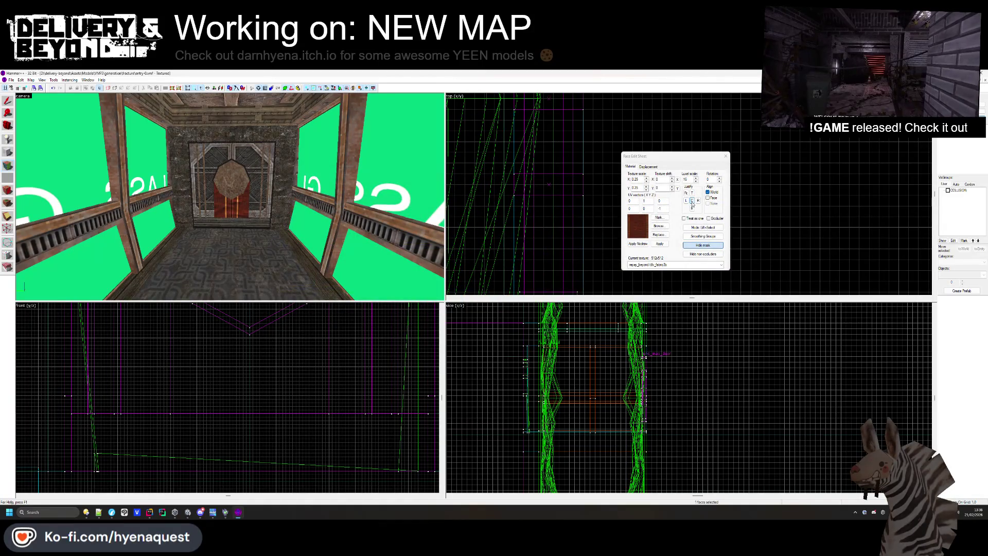
Fit the red fabric to the door face and paint it on the octagonal and upper faces
click(687, 194)
scroll(232, 202, up, 5)
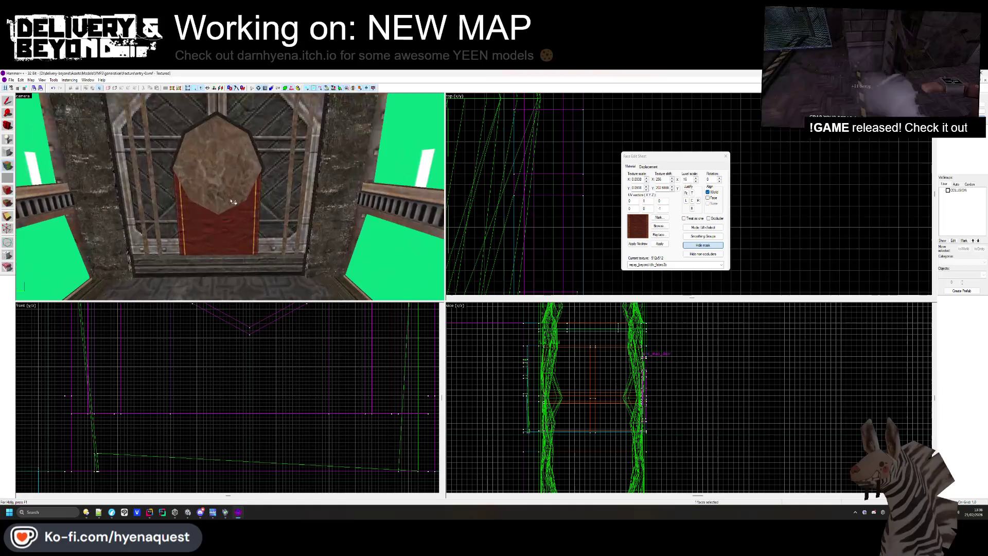
right_click(233, 205)
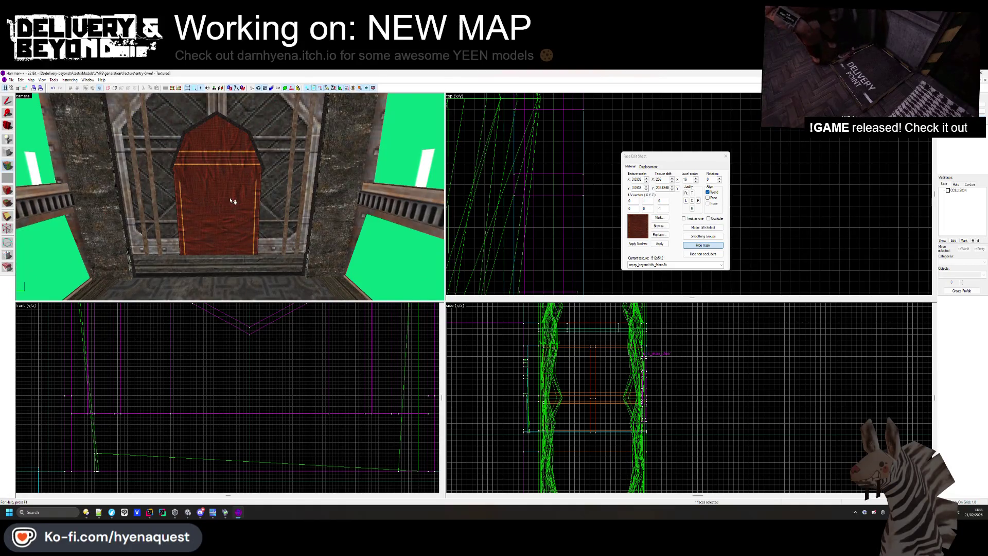
right_click(223, 198)
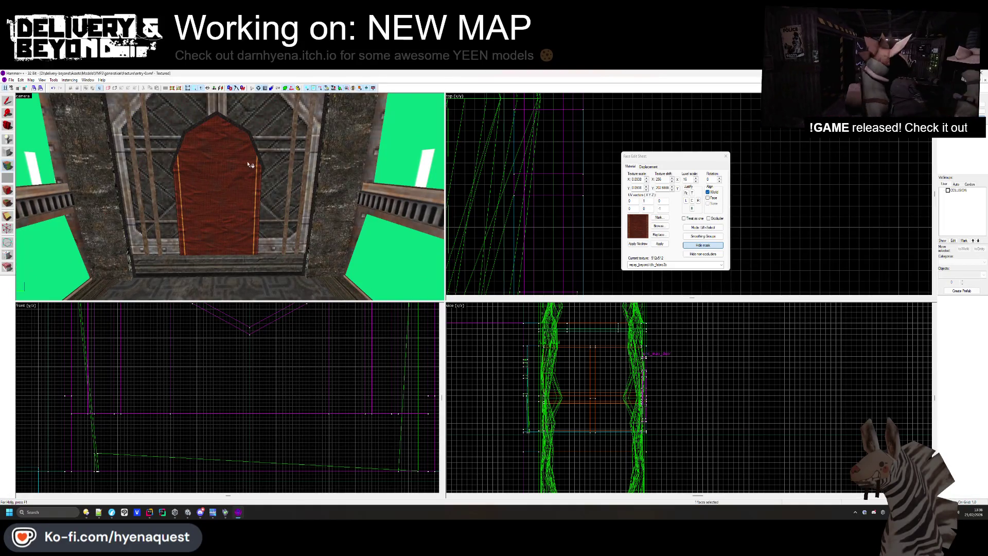
Fly the 3D camera around the red door to inspect it, then open the texture library
drag(261, 163, 230, 197)
key(a)
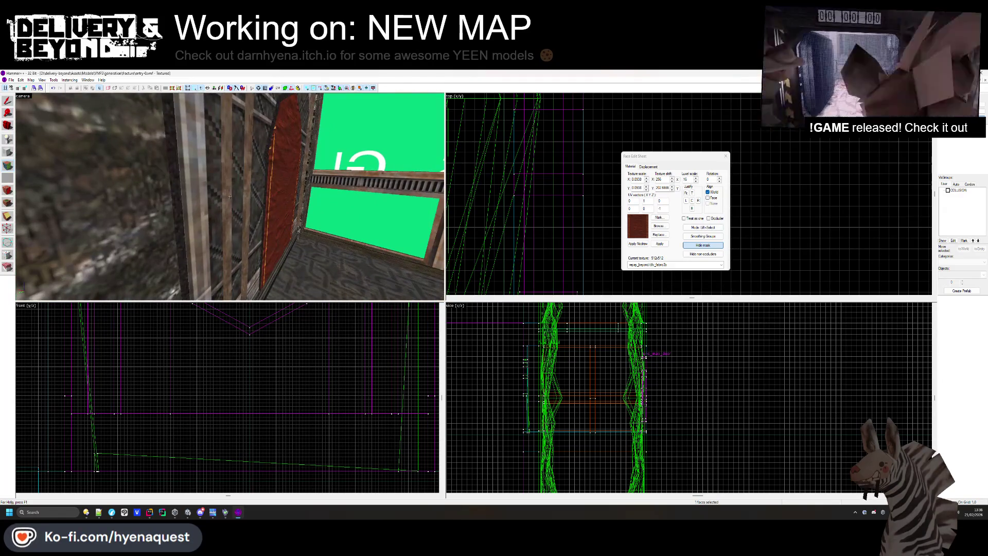
key(s)
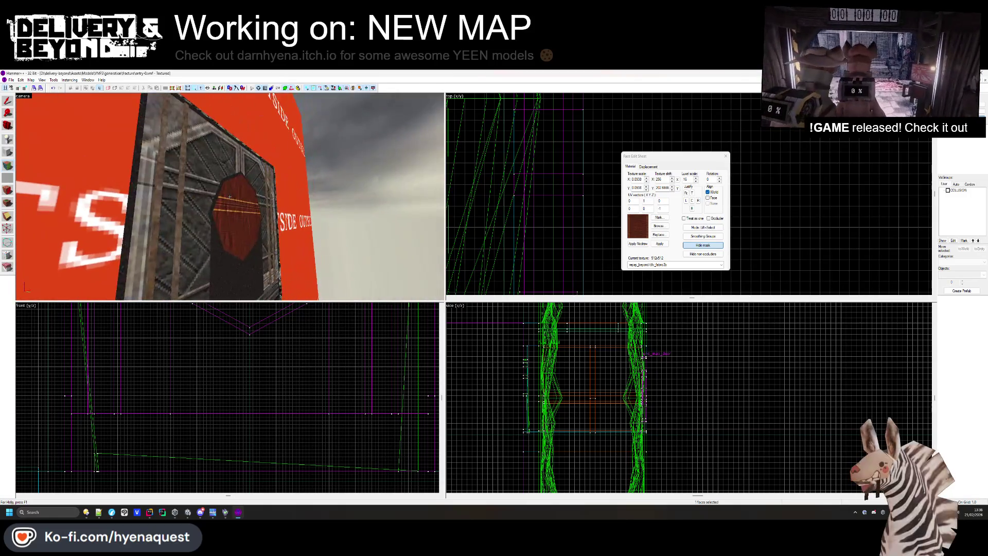
key(w)
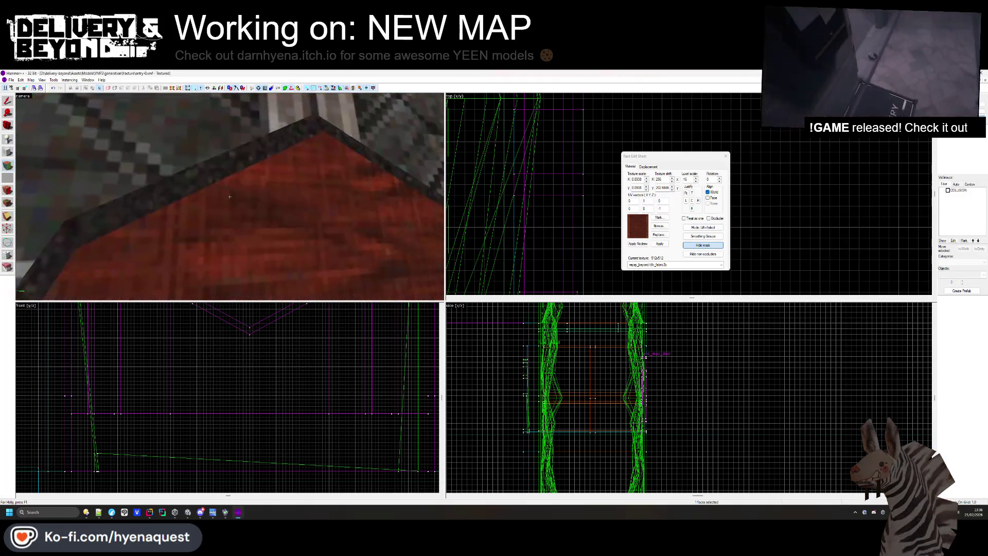
key(s)
key(s)
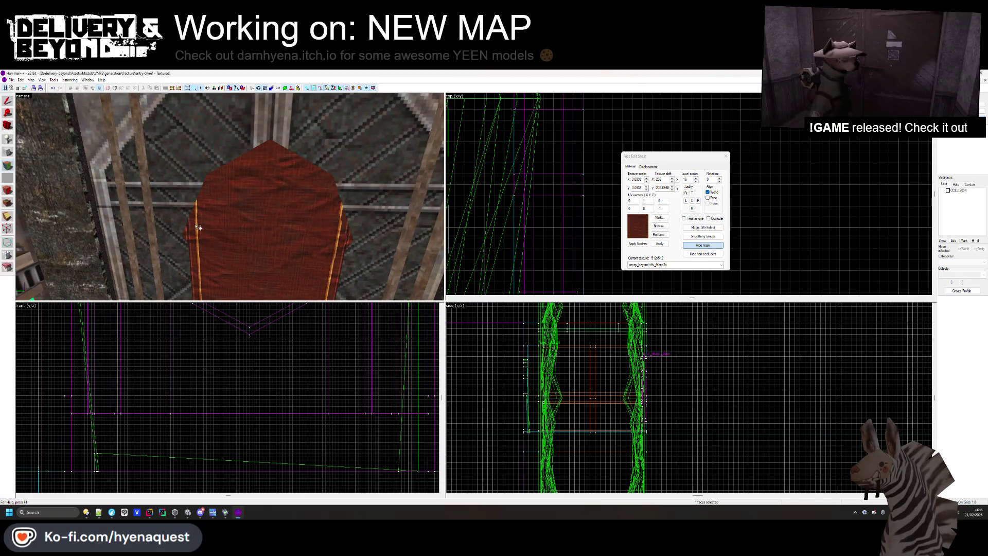
key(s)
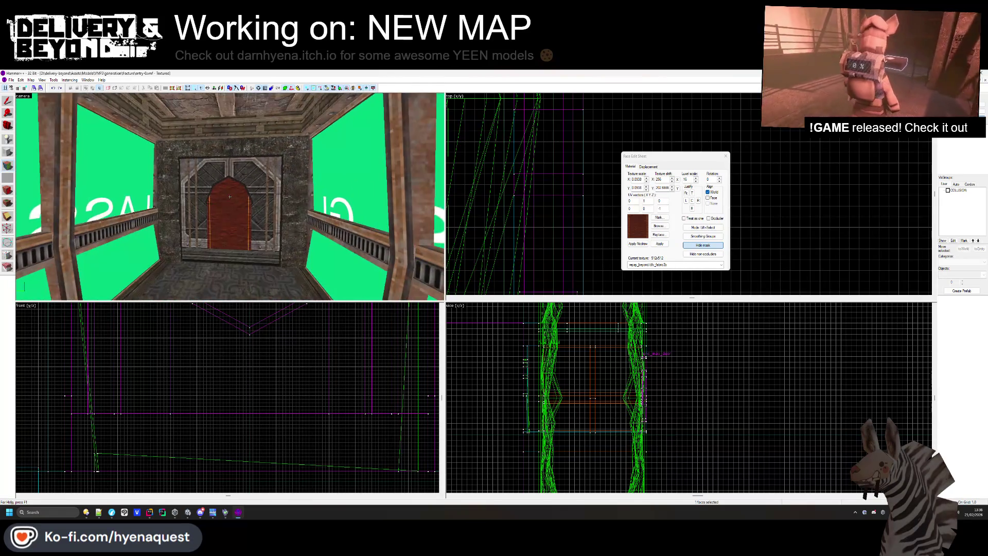
key(w)
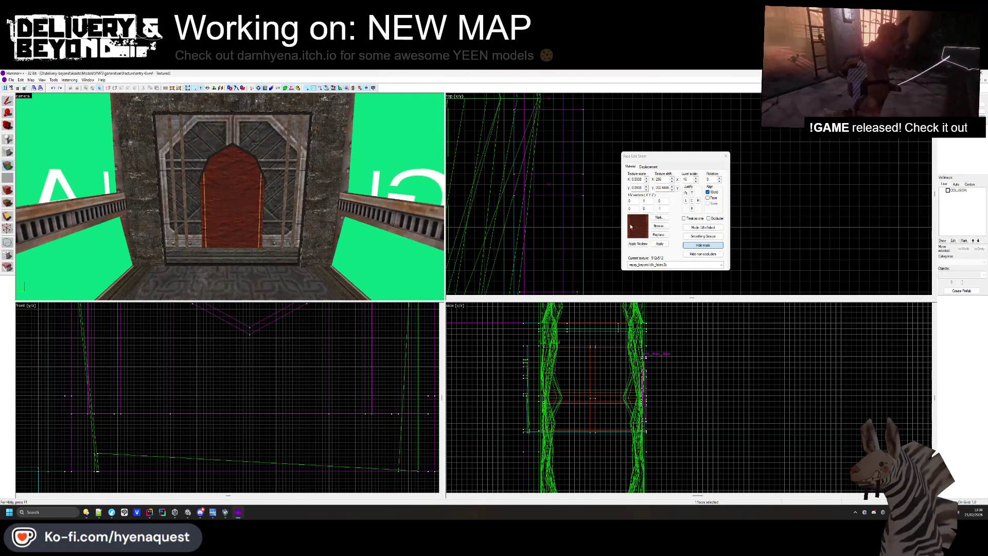
click(658, 226)
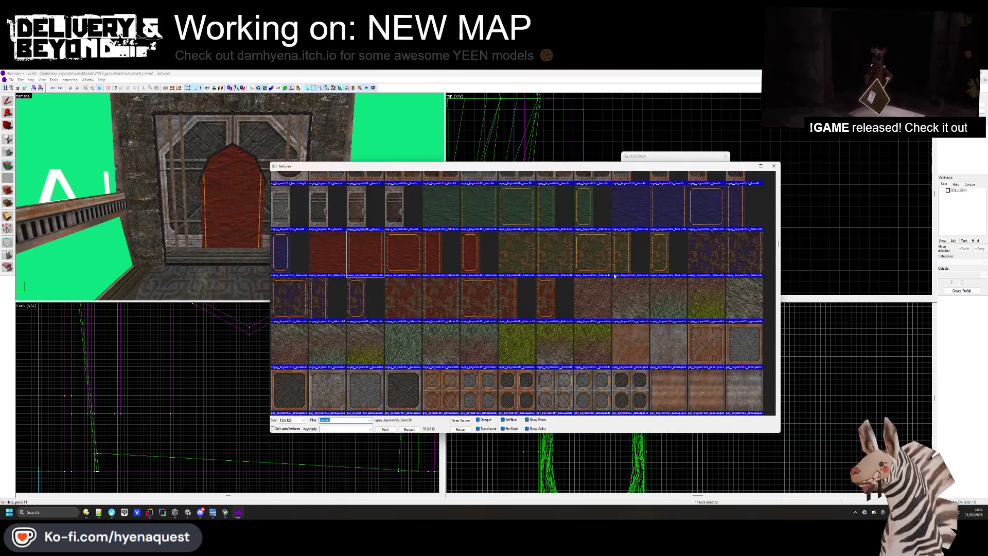
Apply dlv_barreltop2c to the door's octagonal window face and centre it
scroll(614, 276, up, 3)
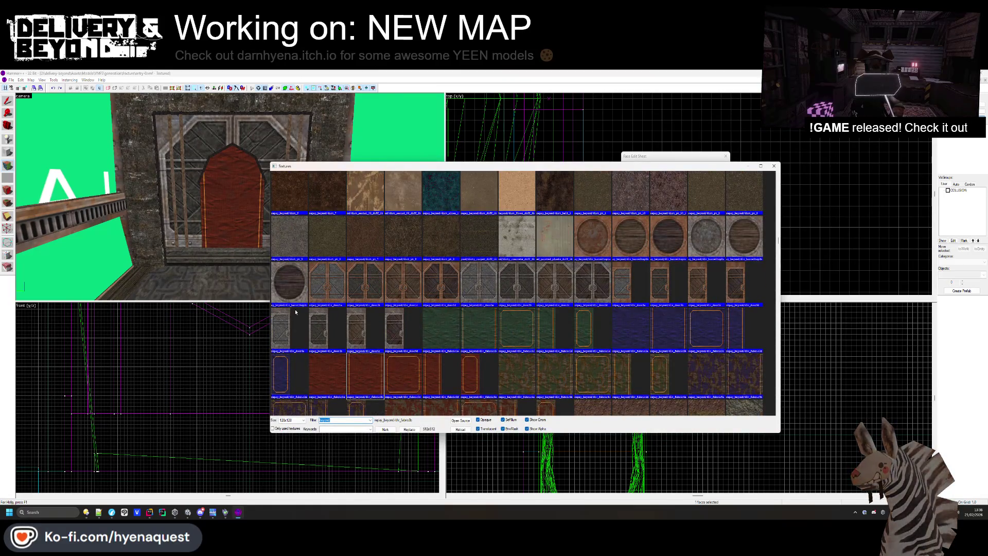
double_click(290, 282)
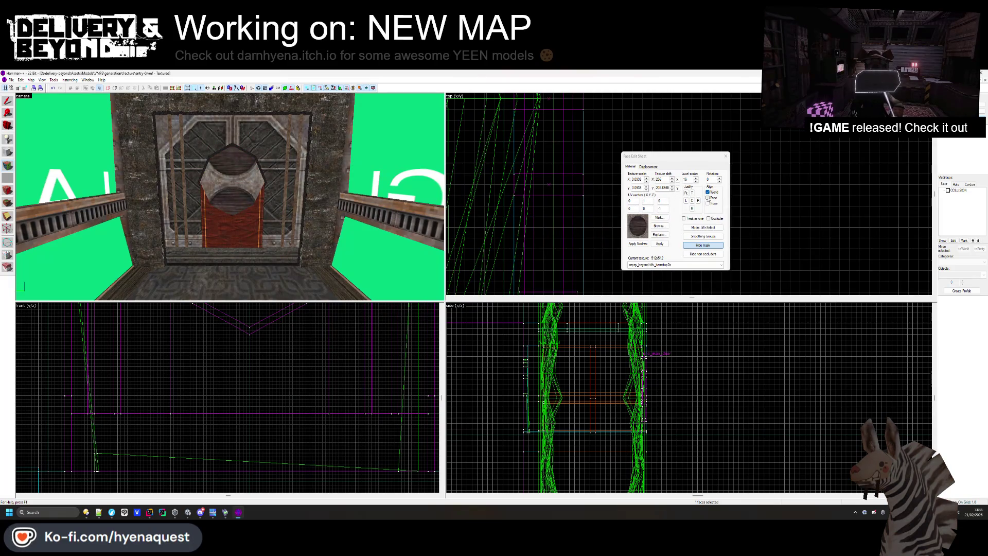
click(692, 201)
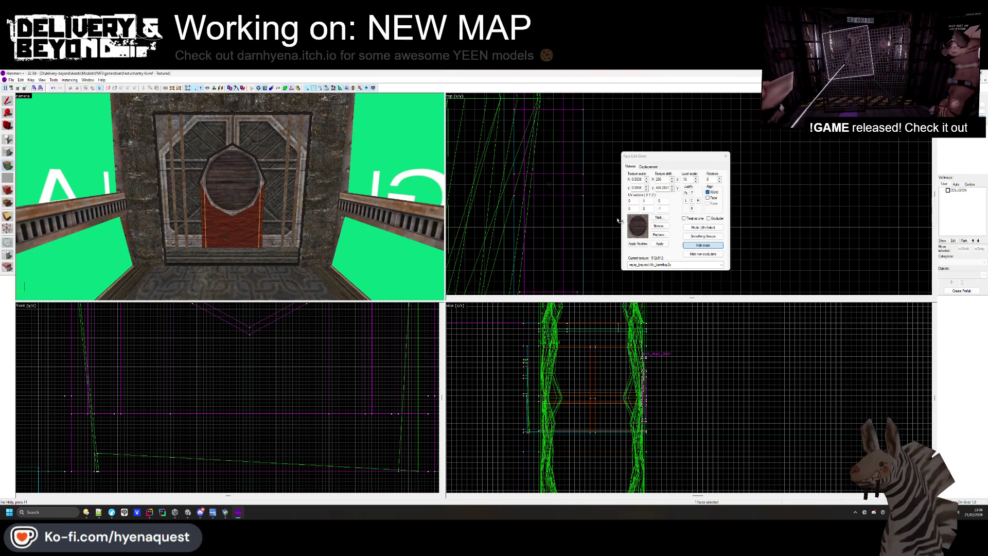
Try dark stone textures dlv_stonegen2, dlv_stonegen1, dlv_stonegen2a and one more on the door face
click(659, 226)
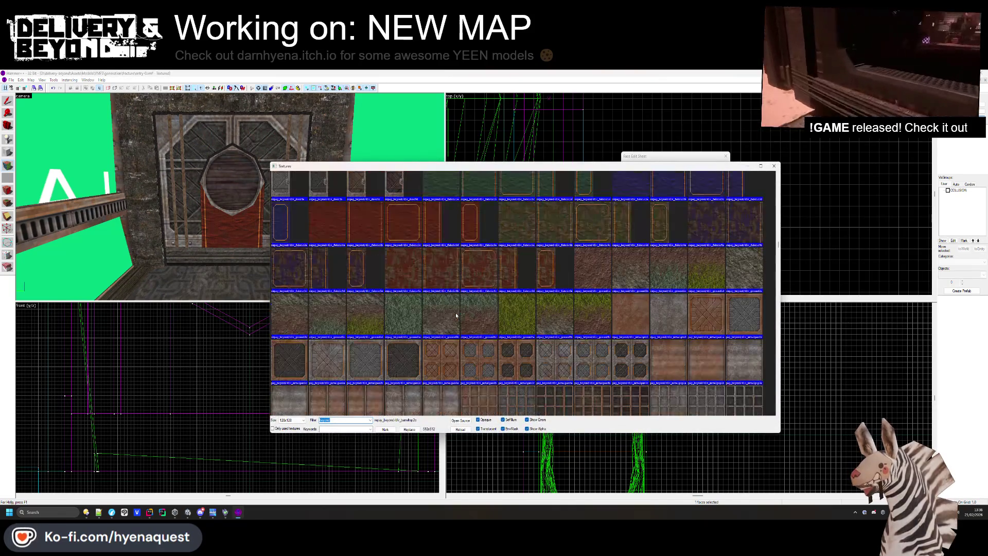
scroll(456, 315, down, 10)
double_click(467, 320)
click(245, 244)
click(659, 226)
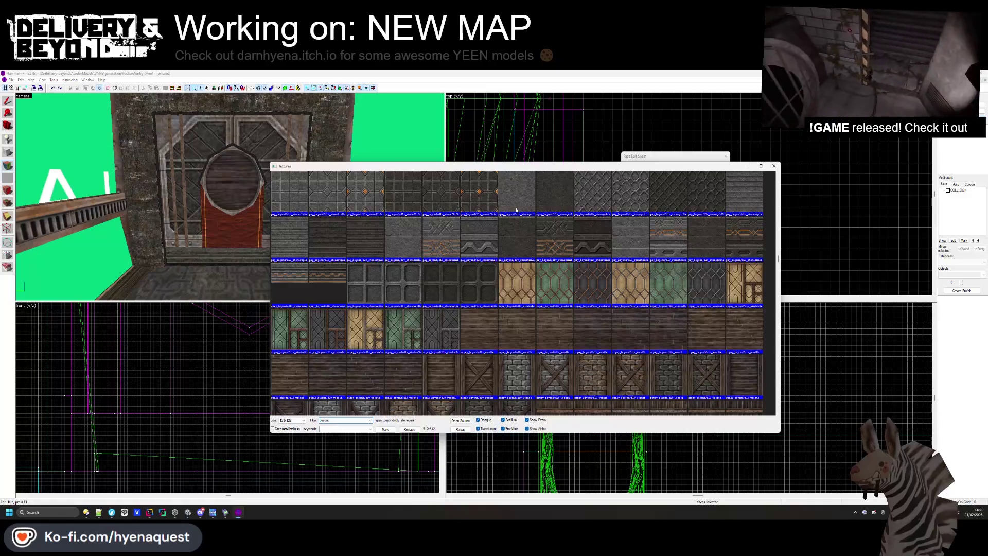
double_click(516, 210)
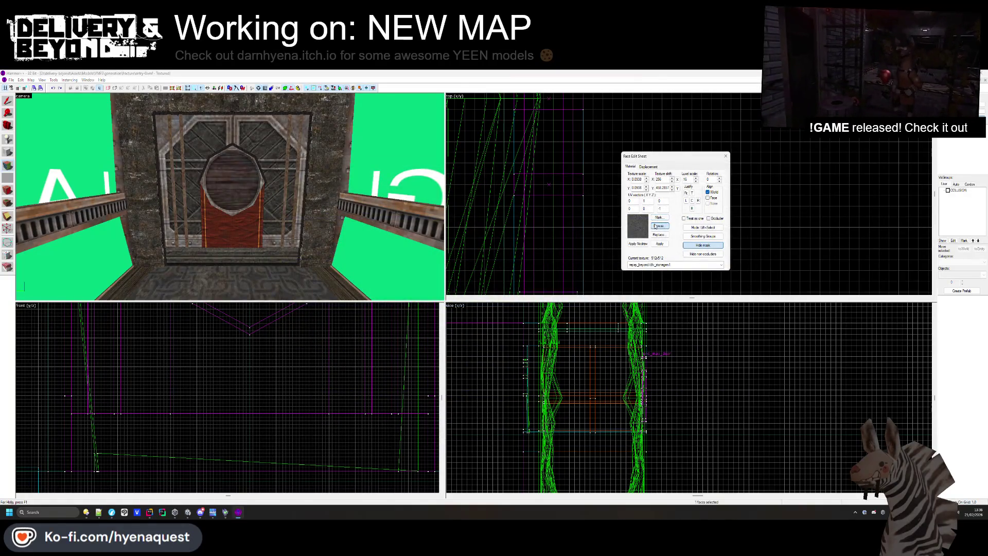
click(658, 226)
double_click(494, 320)
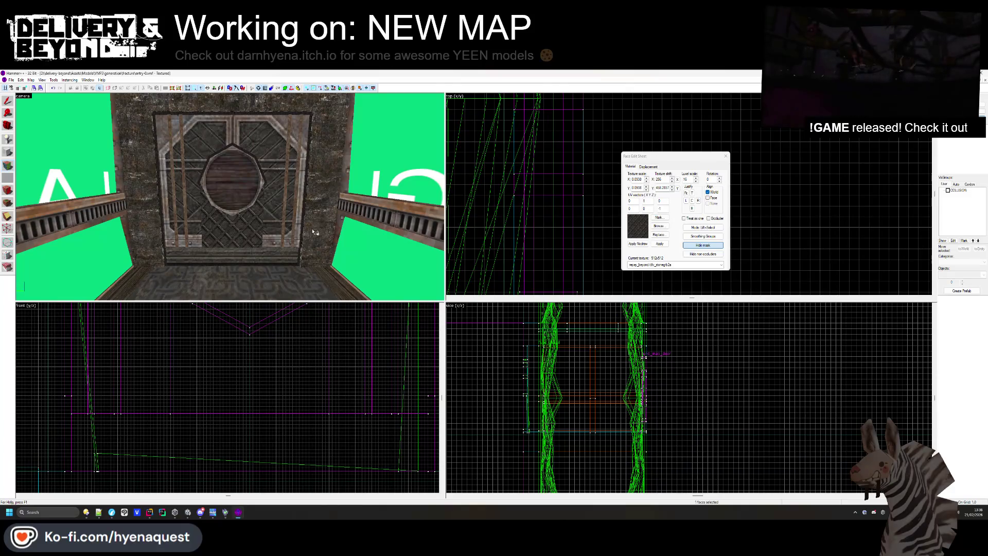
click(663, 227)
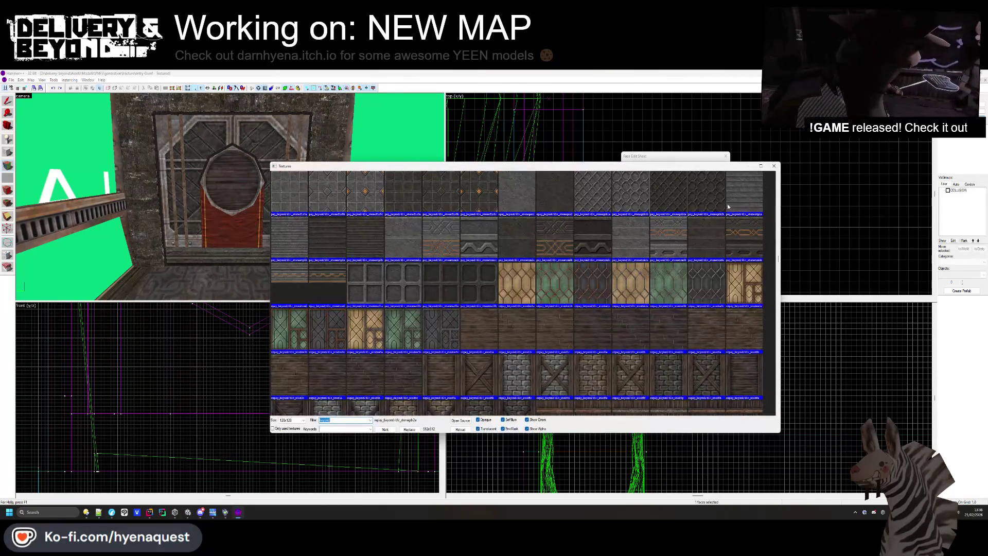
double_click(534, 215)
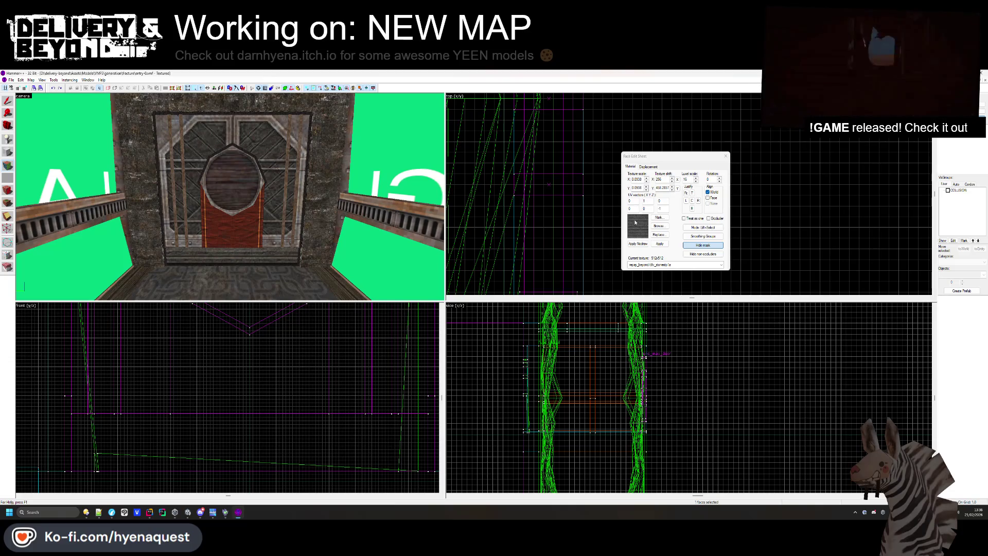
click(726, 157)
Select only the red door solid in the front view
click(213, 392)
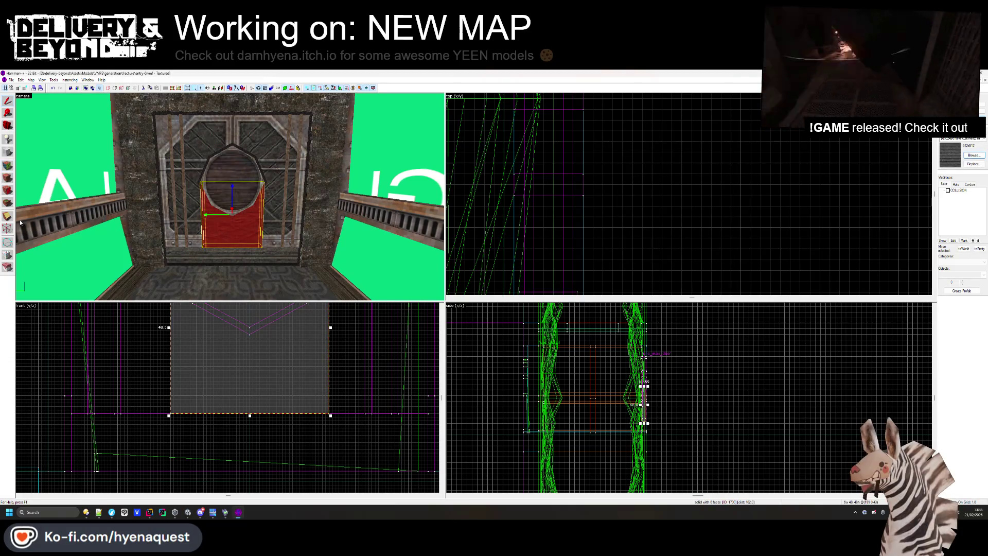
scroll(213, 392, up, 1)
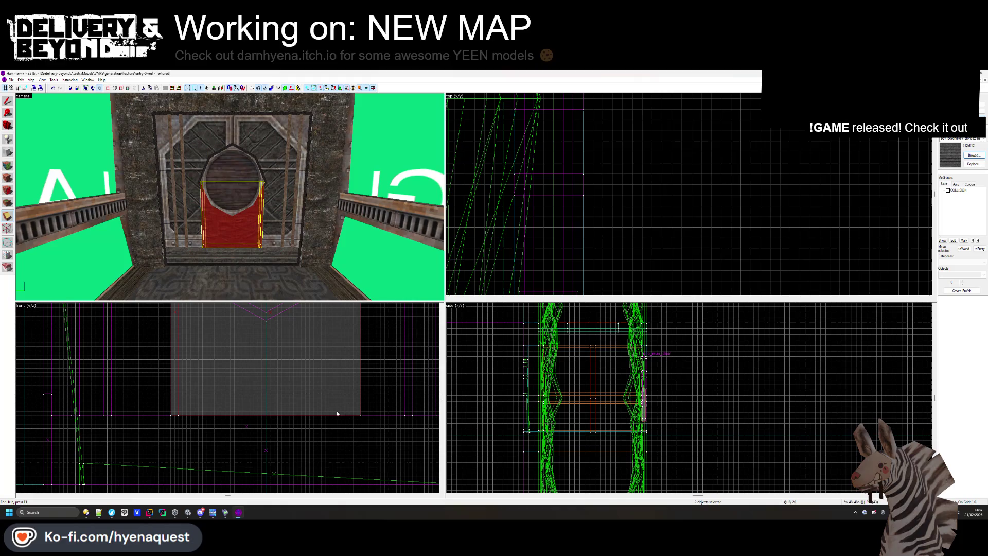
ctrl+click(355, 416)
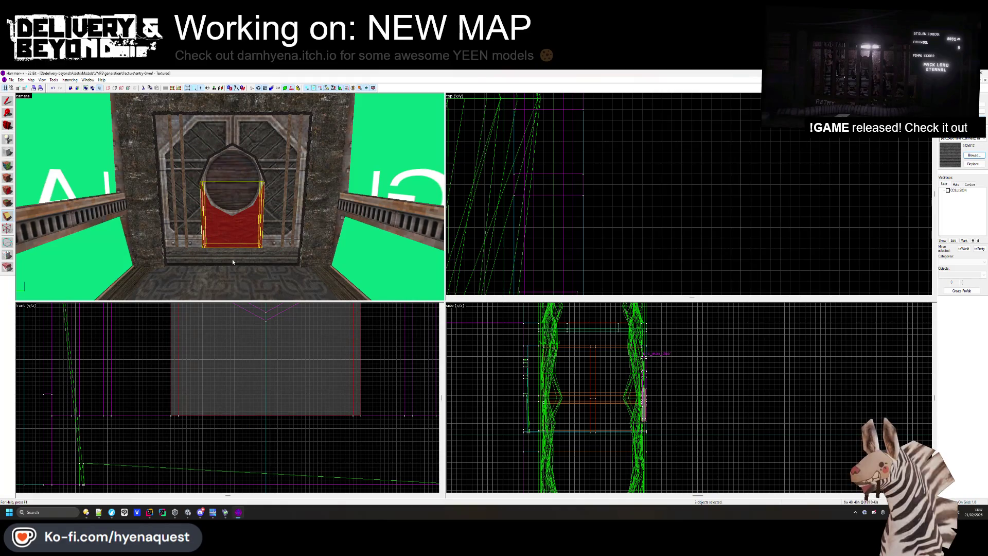
click(7, 101)
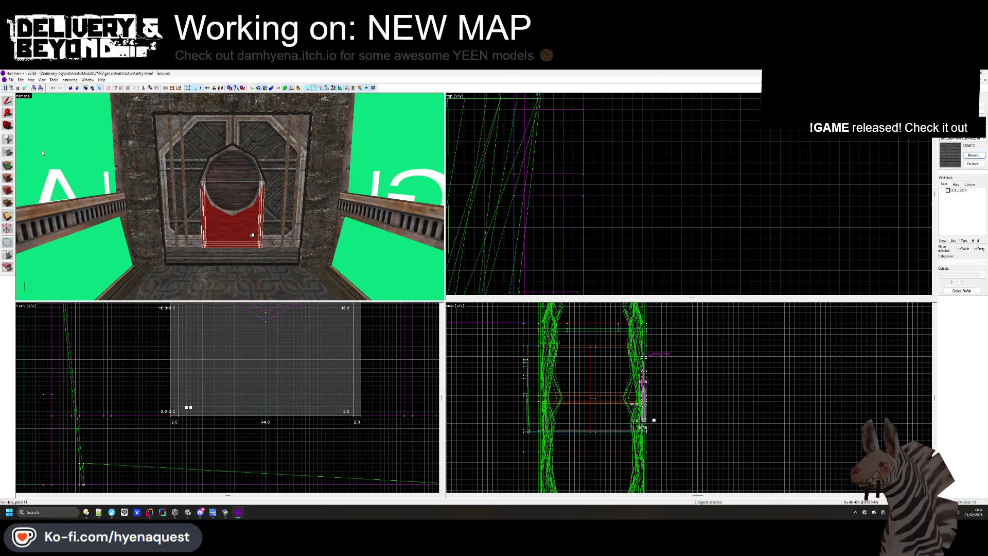
key(Escape)
click(211, 244)
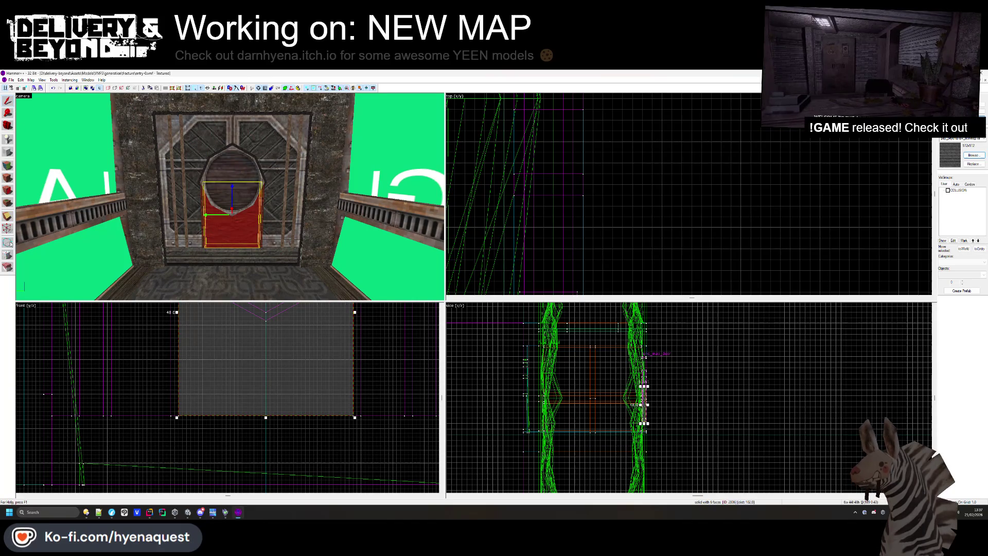
Clip the door solid across its lower-left corner, then bring up face texture editing
click(8, 216)
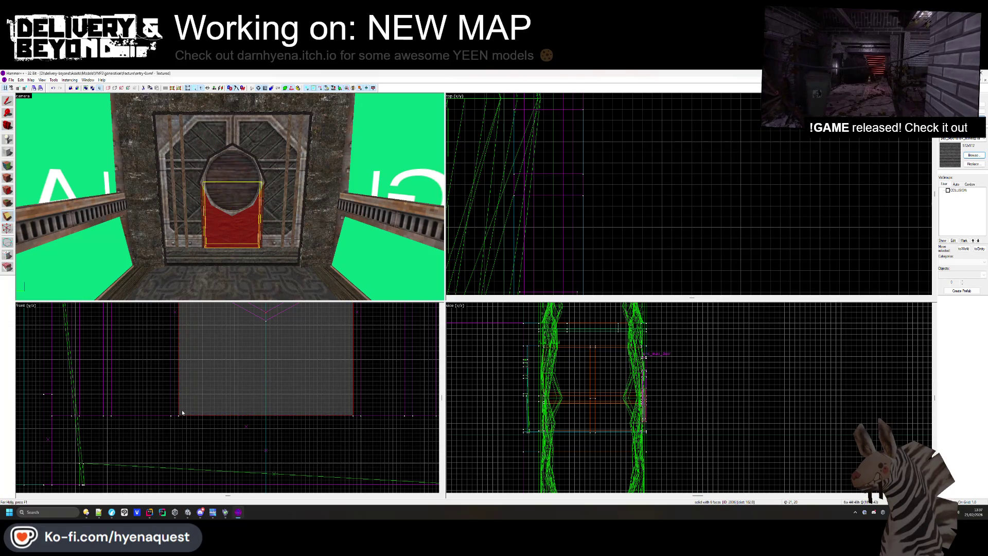
drag(182, 411, 213, 408)
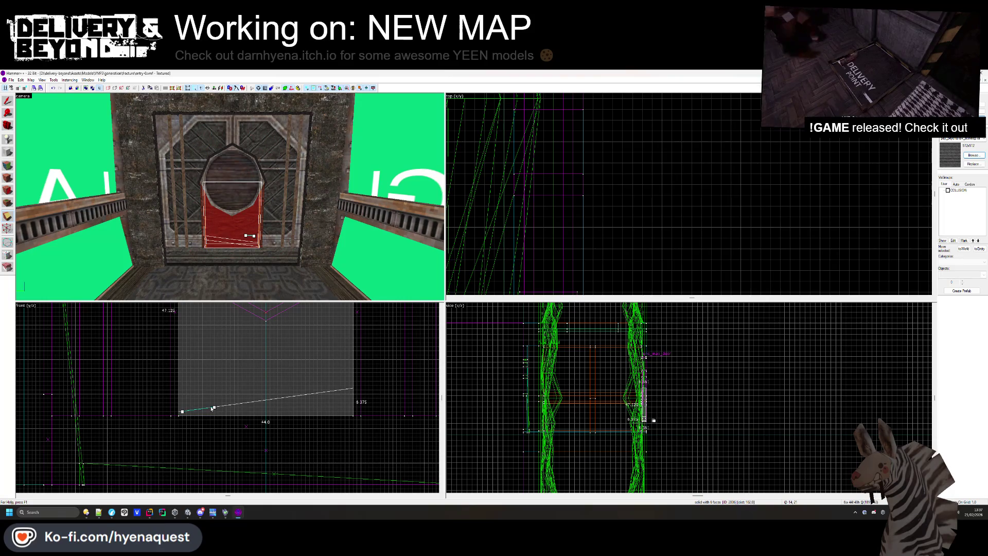
key(Return)
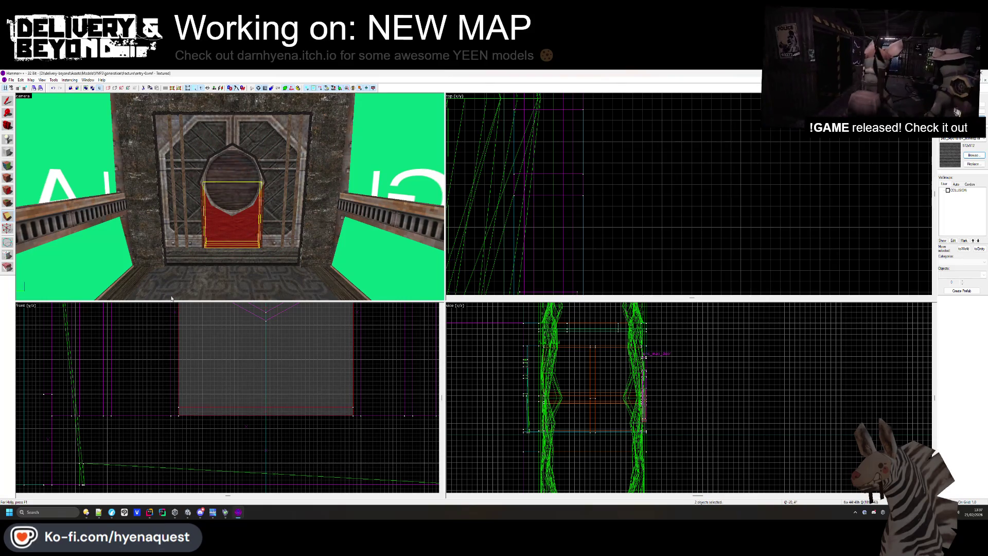
key(shift+a)
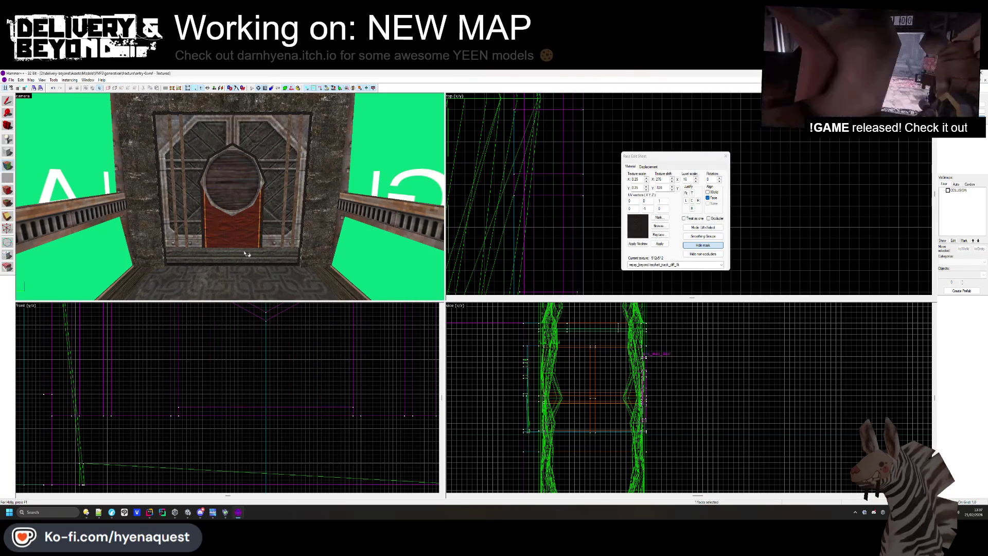
Give the floor trim face below the door a stone trim texture aligned to its bottom edge
click(725, 155)
key(z)
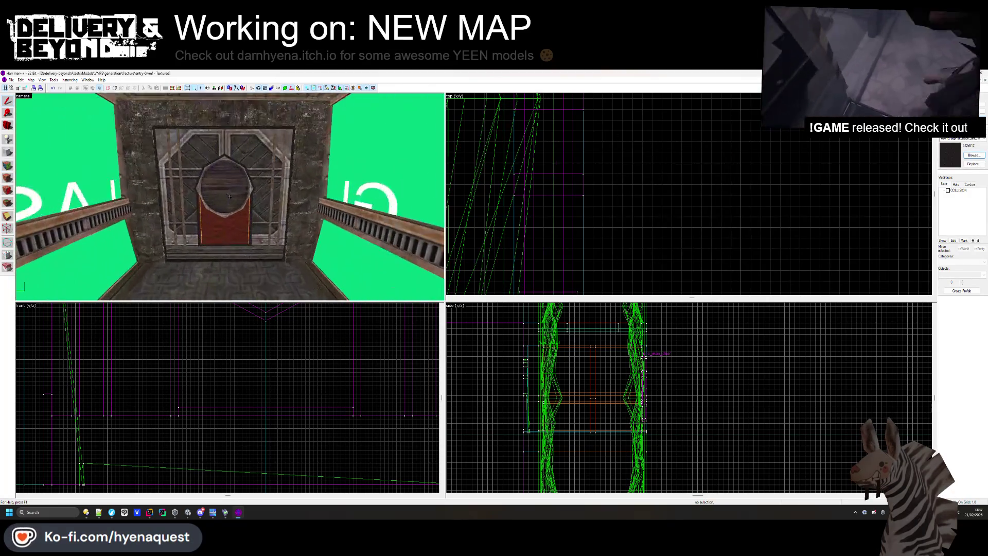
key(w)
key(z)
click(7, 178)
click(246, 271)
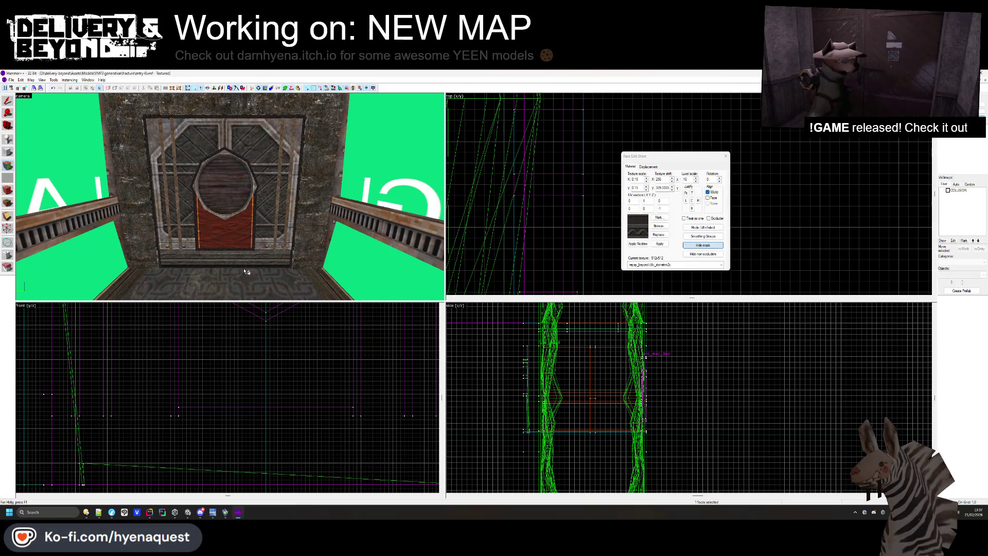
click(654, 227)
double_click(738, 245)
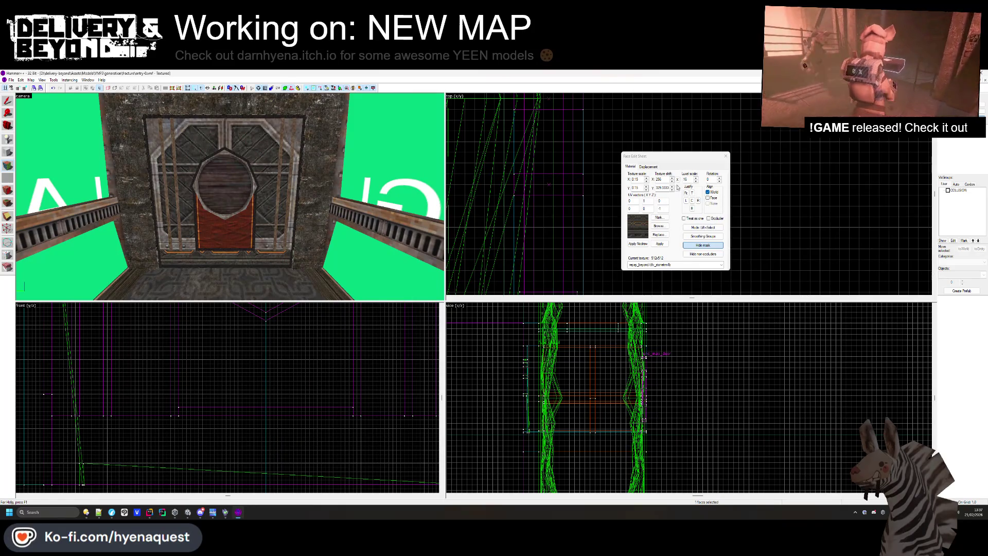
click(692, 208)
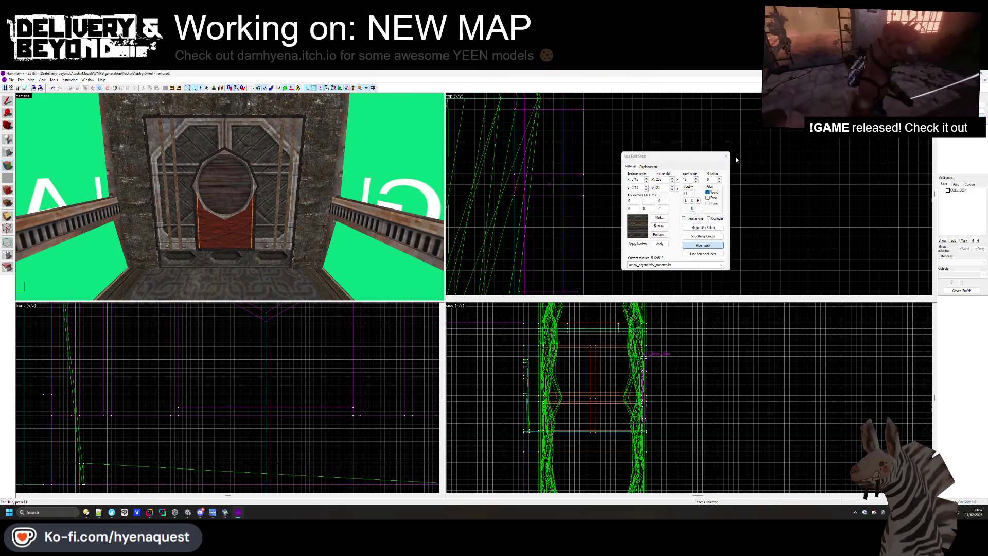
Reopen face texturing and swing the 3D view to the door's other side
scroll(234, 237, up, 5)
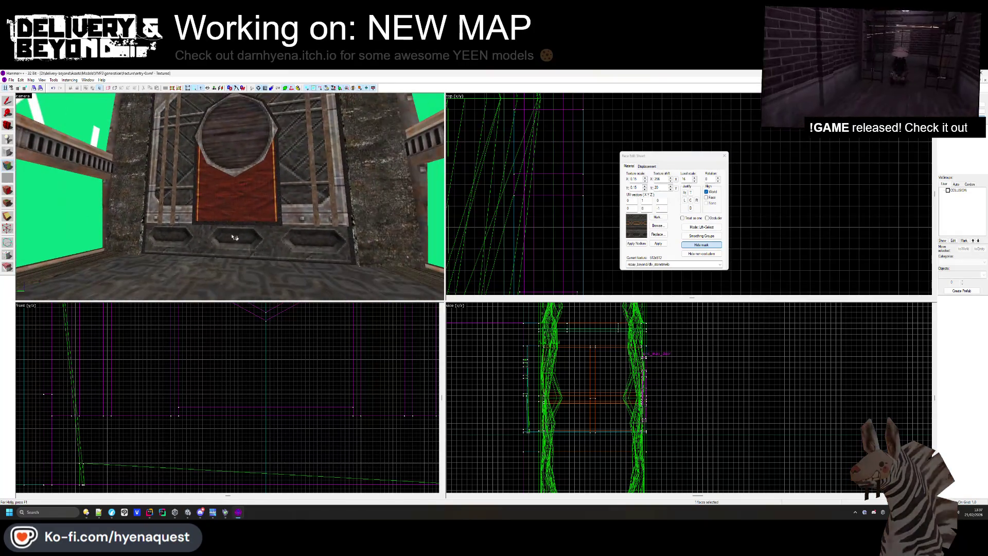
click(724, 157)
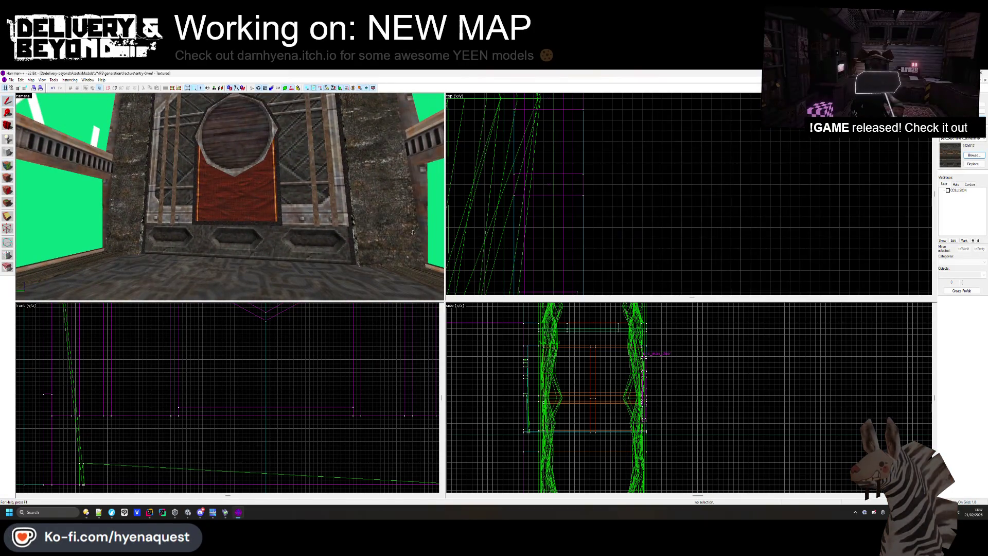
scroll(218, 202, up, 3)
click(7, 177)
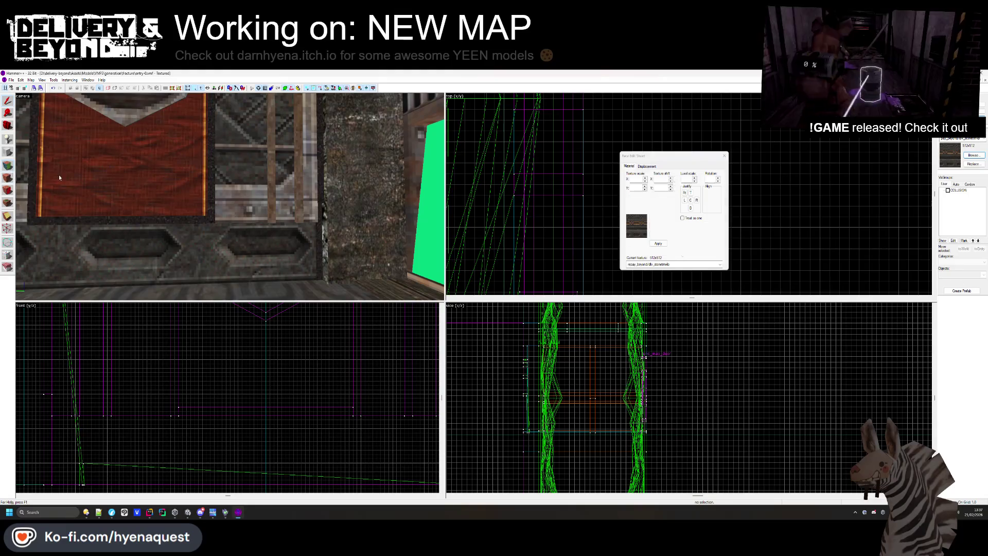
drag(275, 199, 212, 201)
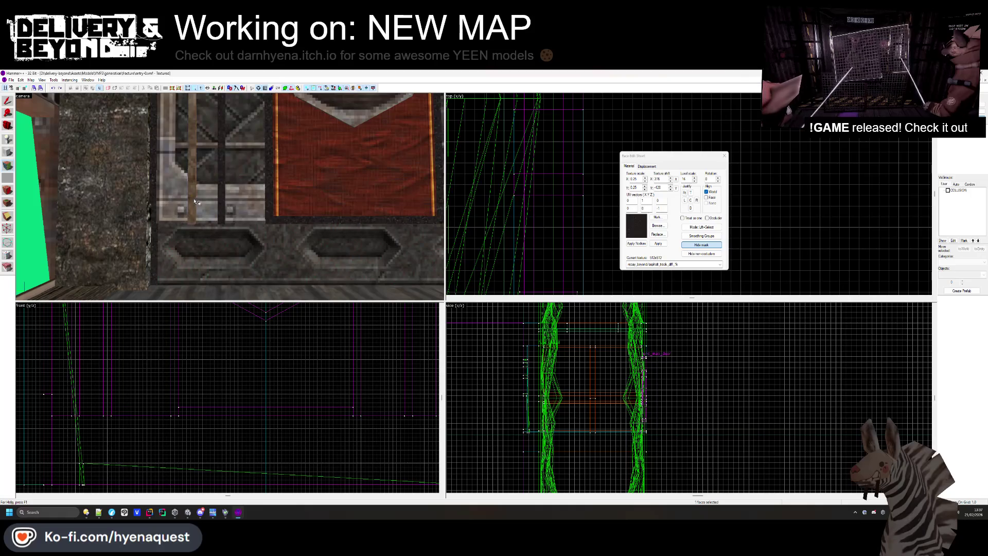
Retexture the pale wooden bar dark and stretch the thin base brush to about 77 units
right_click(199, 202)
click(724, 157)
click(289, 220)
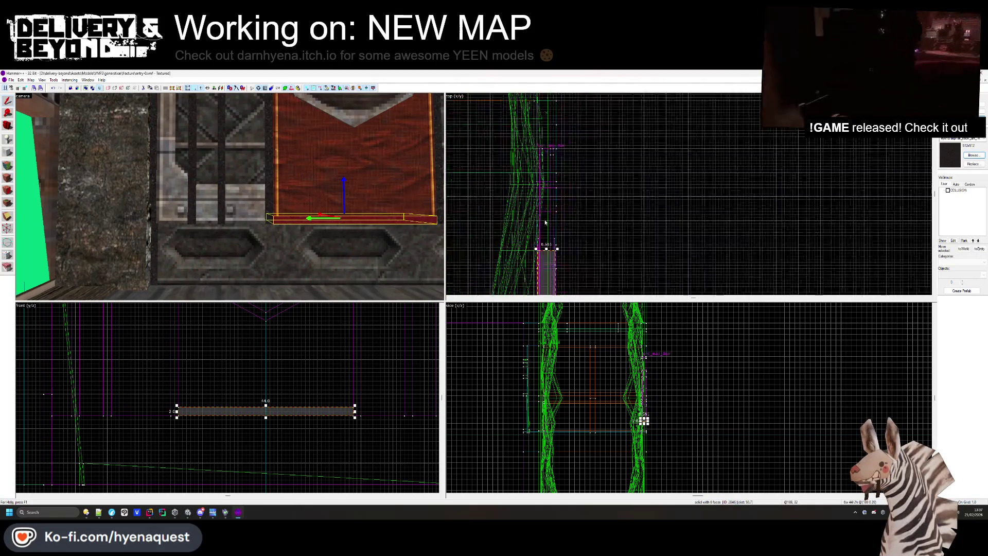
drag(554, 231, 550, 132)
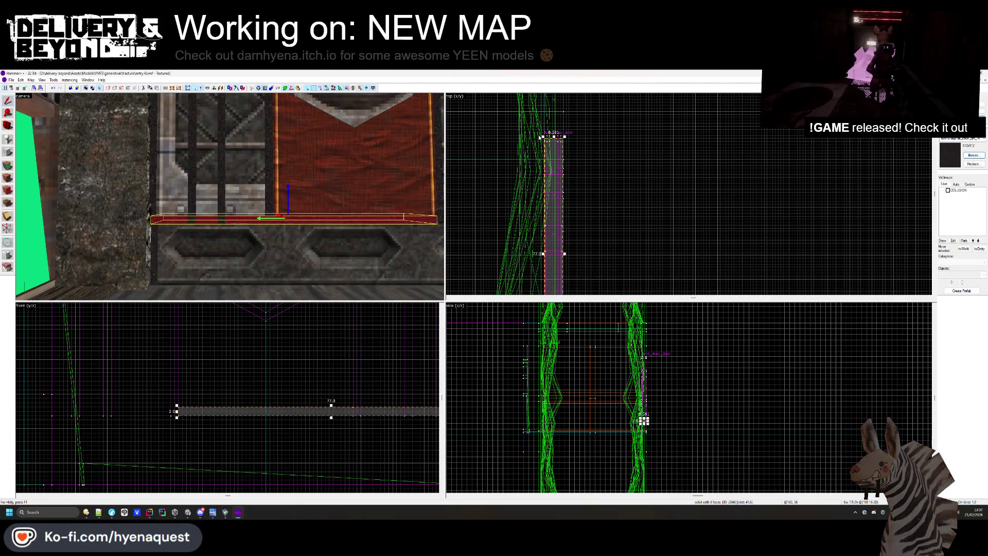
scroll(550, 133, up, 5)
mouse_move(577, 148)
mouse_down()
mouse_move(578, 135)
mouse_move(584, 291)
mouse_up()
scroll(579, 154, down, 3)
scroll(583, 283, up, 2)
click(671, 240)
Fly closer and check the door-frame, door and edge brushes by selecting them
mouse_move(334, 156)
mouse_down()
mouse_move(231, 197)
mouse_move(272, 217)
mouse_up()
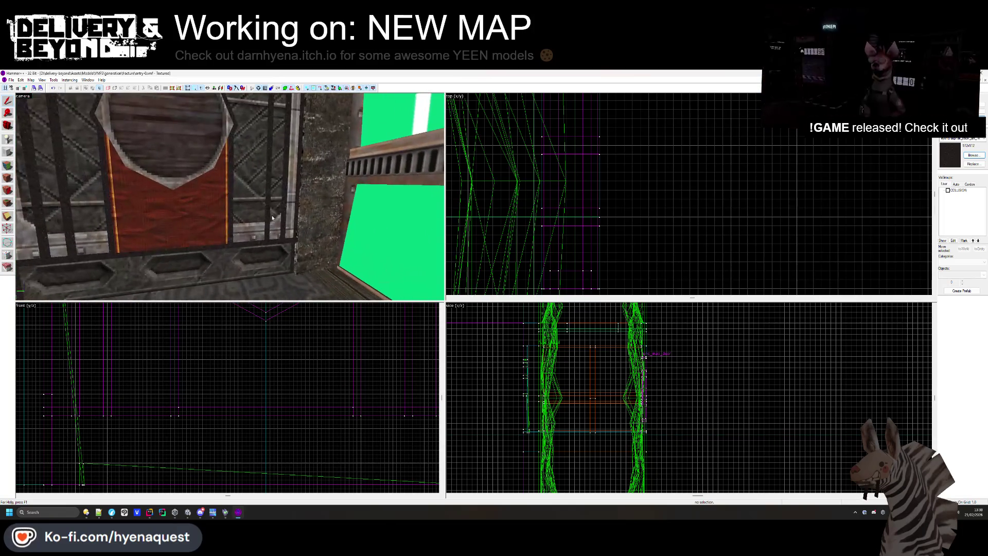
click(272, 218)
ctrl+click(283, 216)
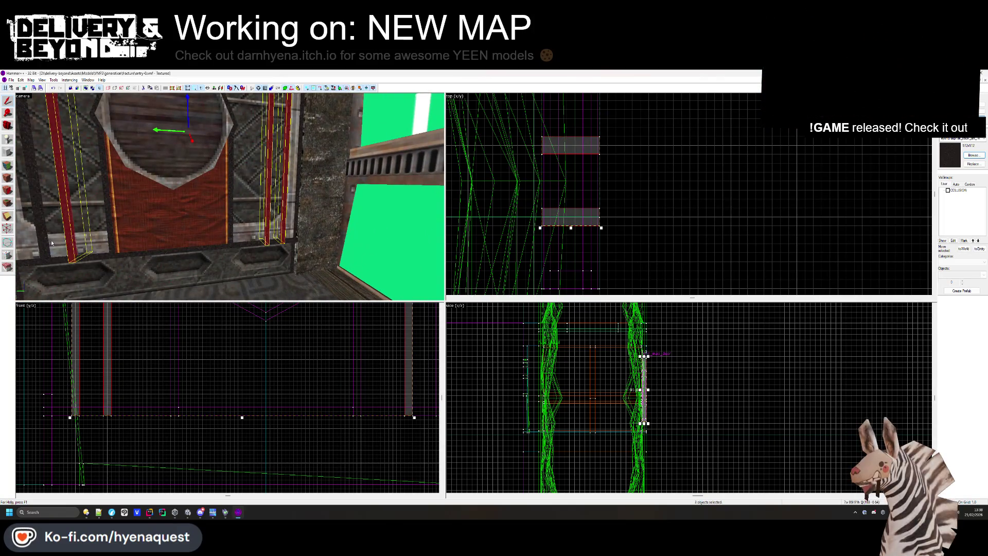
click(259, 418)
key(z)
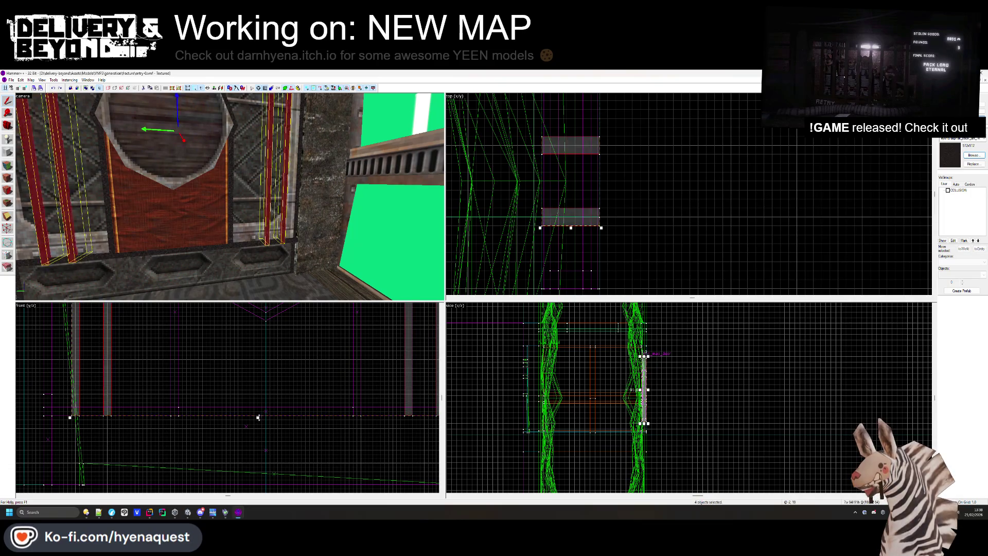
key(w)
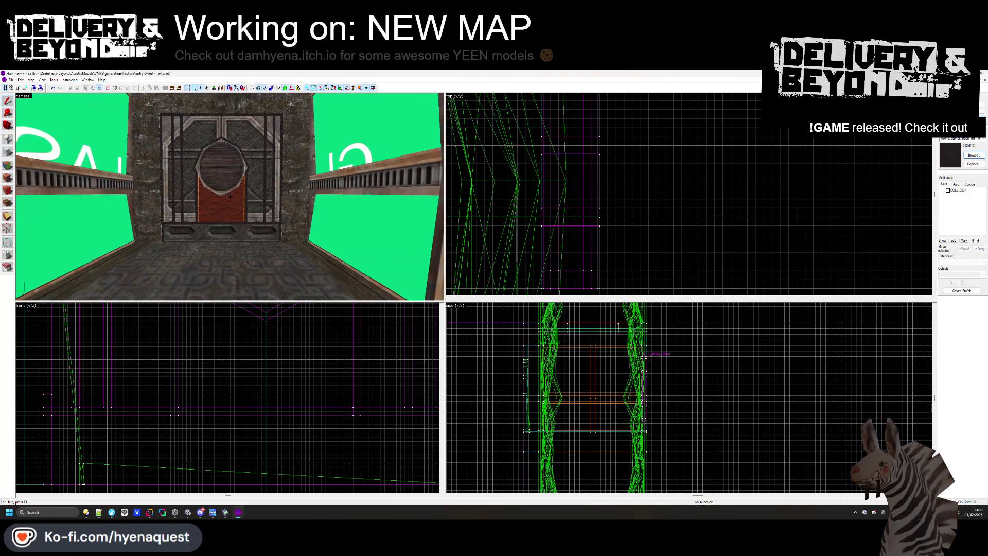
key(z)
click(236, 199)
click(233, 199)
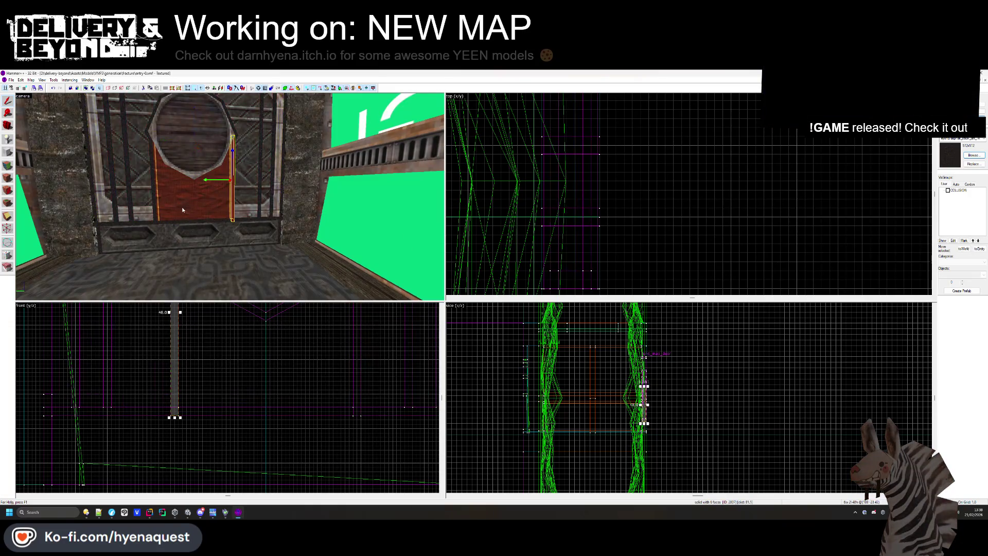
ctrl+click(156, 196)
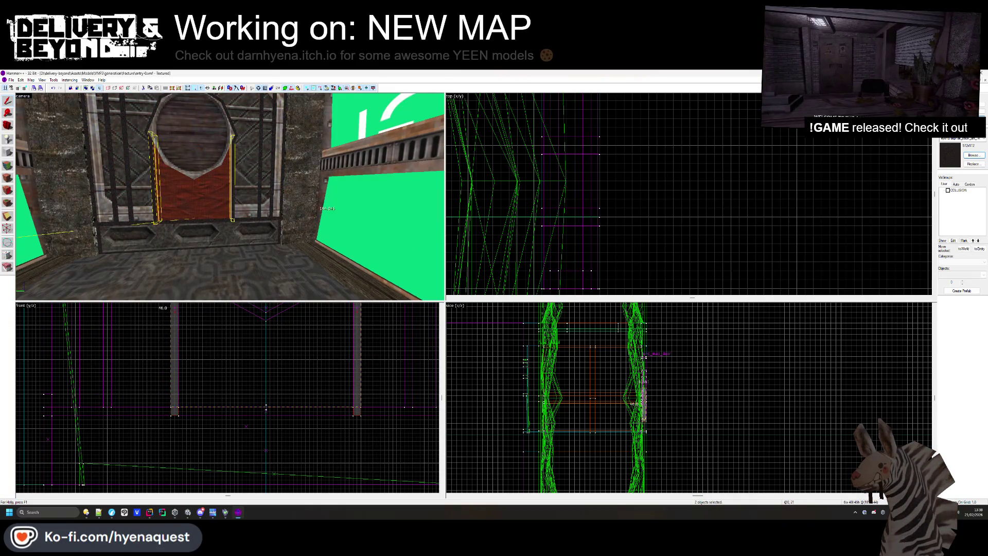
key(Escape)
Fly toward the door and select the wall trim strip below it
key(z)
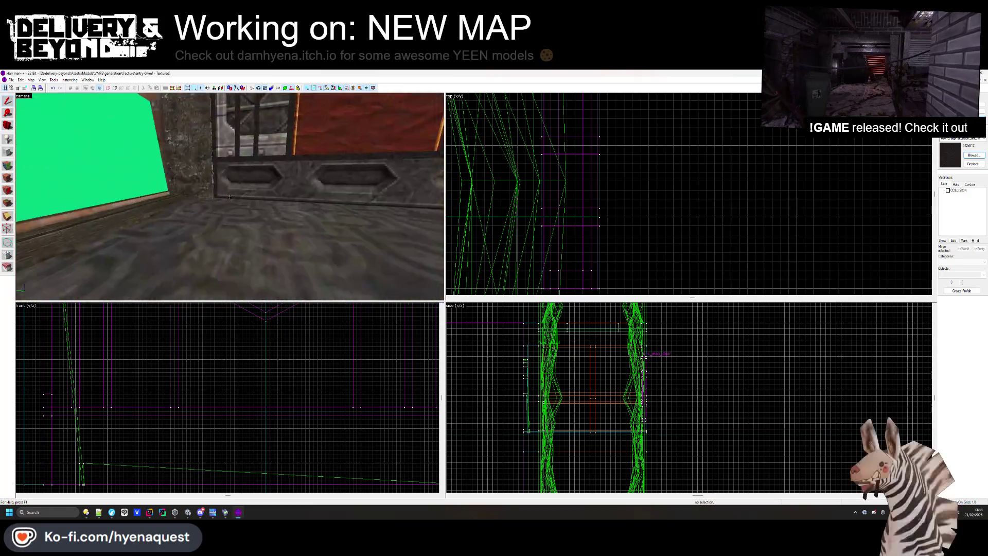
key(w)
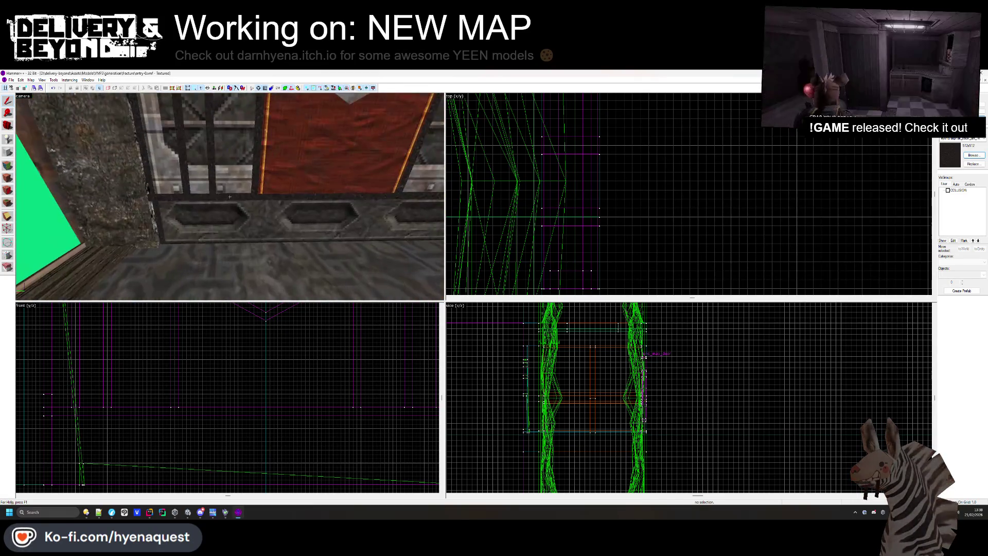
mouse_move(229, 197)
key(z)
click(225, 375)
scroll(225, 374, down, 1)
key(Escape)
click(233, 187)
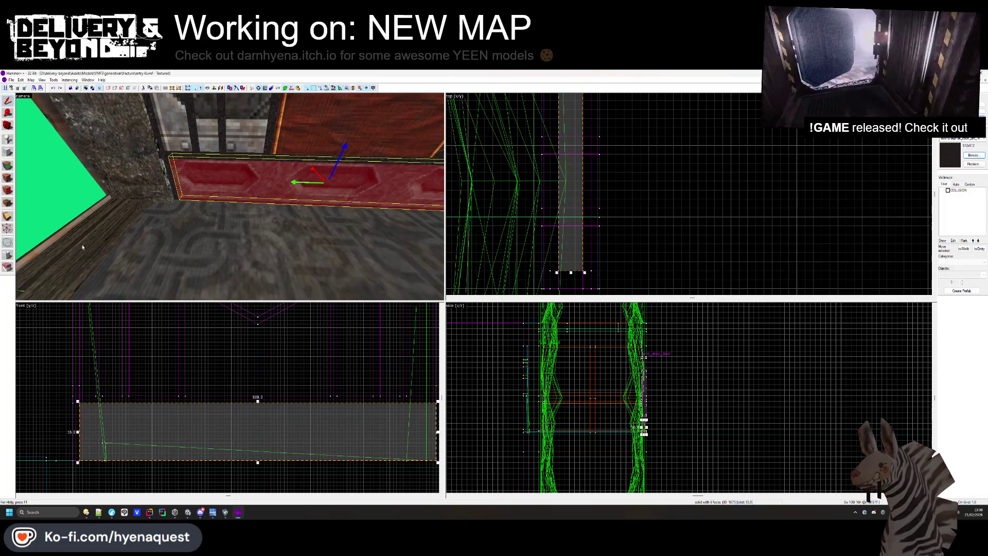
click(87, 456)
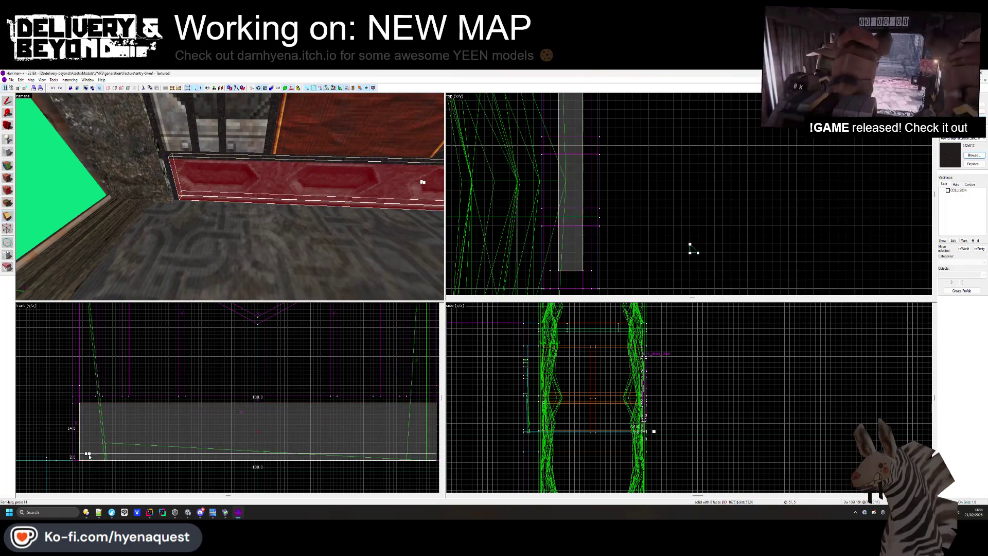
click(5, 192)
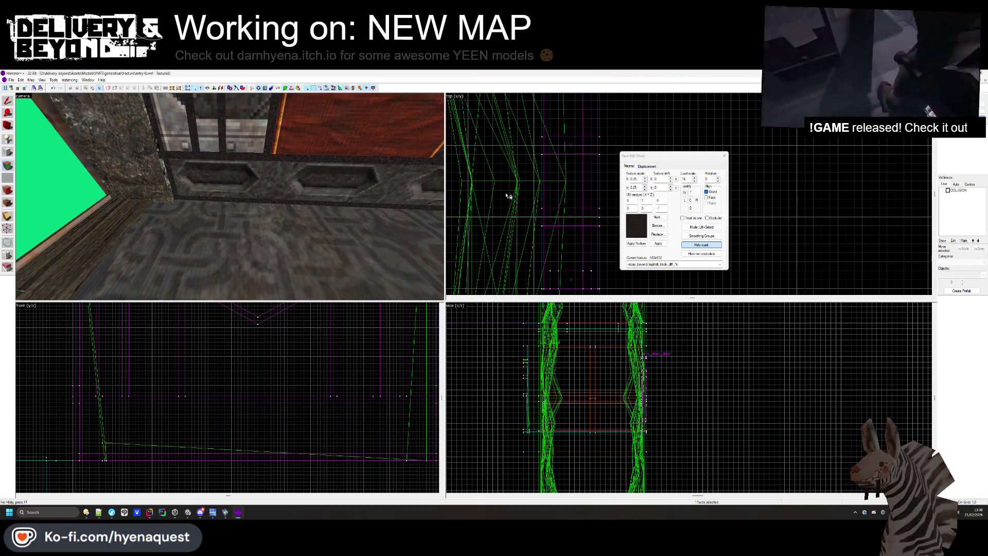
click(724, 155)
key(z)
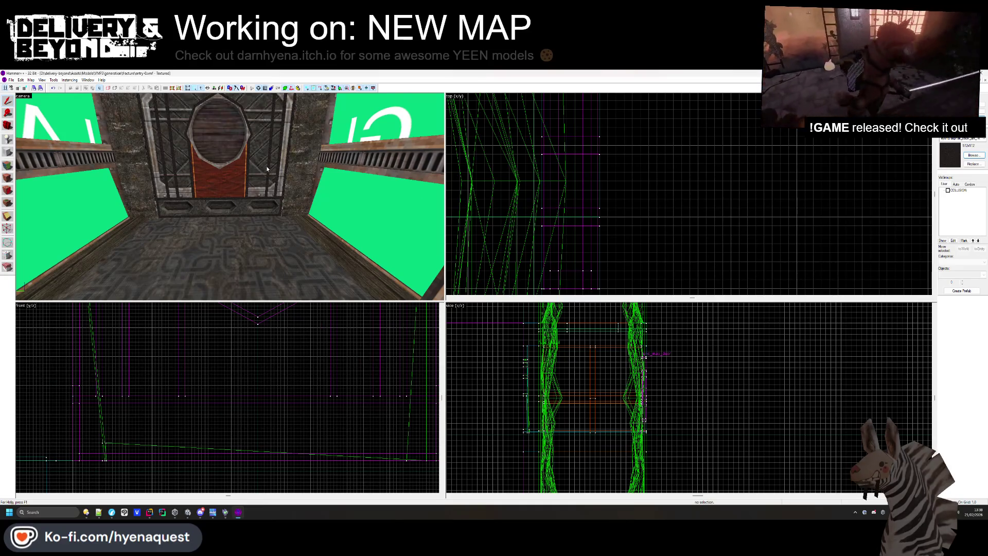
key(s)
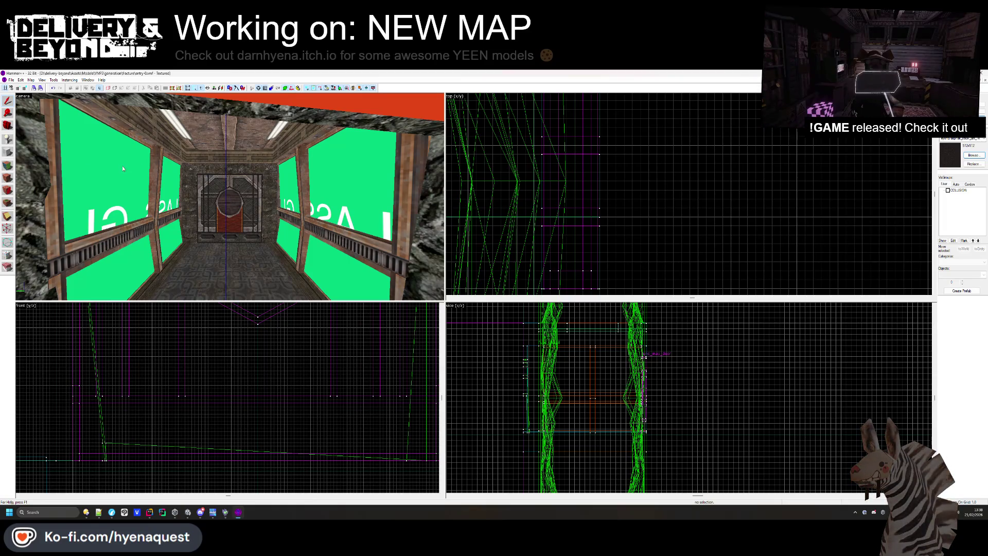
click(7, 178)
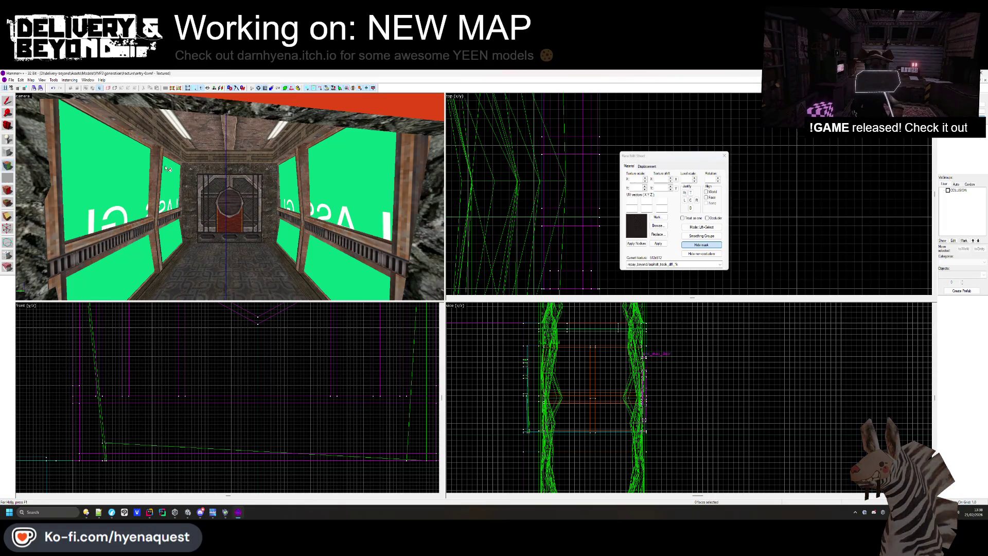
Browse for a texture and apply a round barrel-top wood texture to the octagonal window face
click(657, 226)
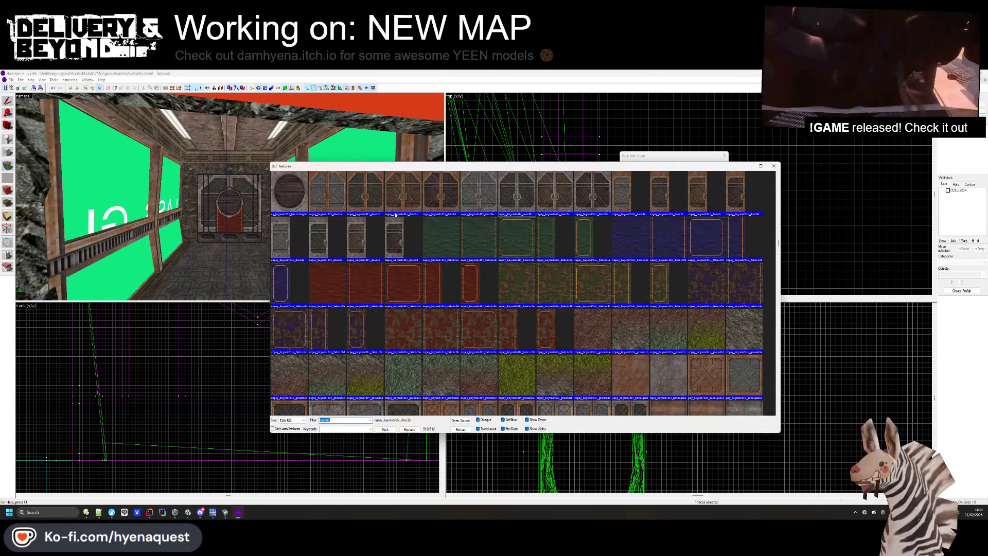
double_click(365, 191)
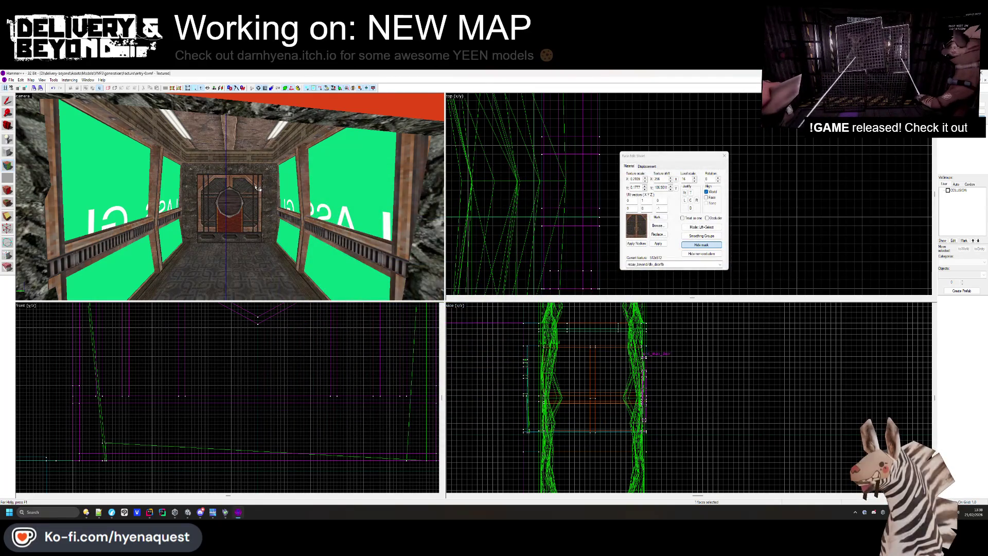
scroll(258, 188, up, 3)
key(z)
key(w)
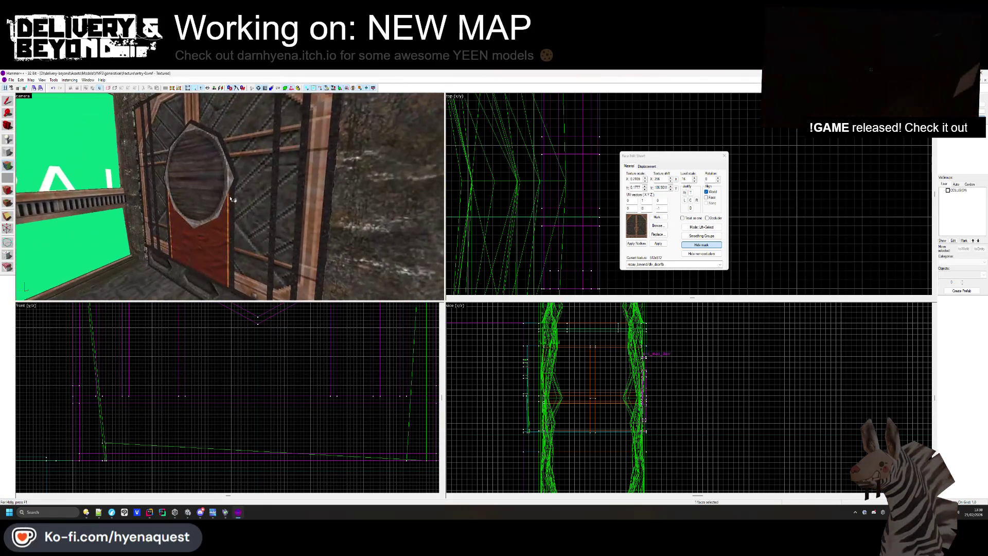
right_click(206, 198)
Fly around to face the door head-on and close face texture editing
key(z)
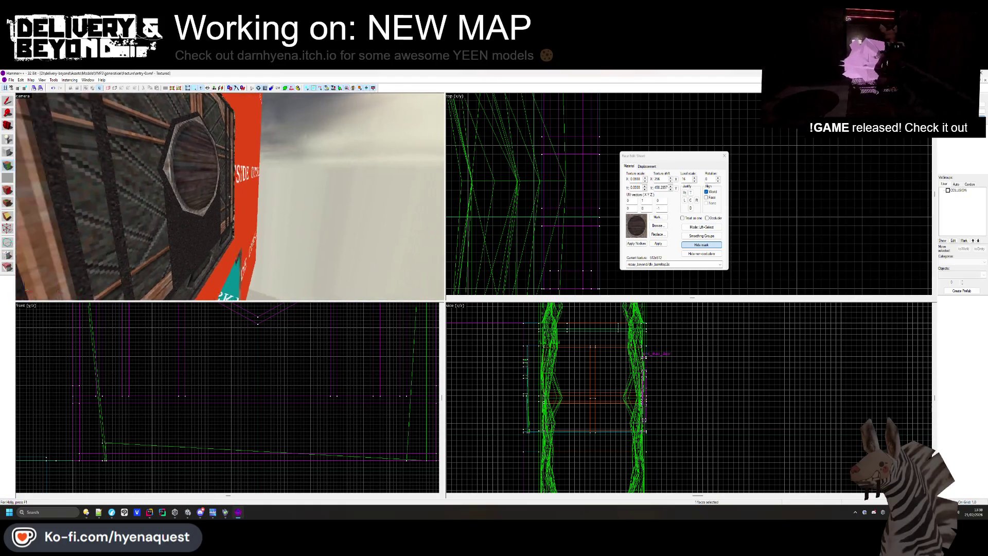
key(z)
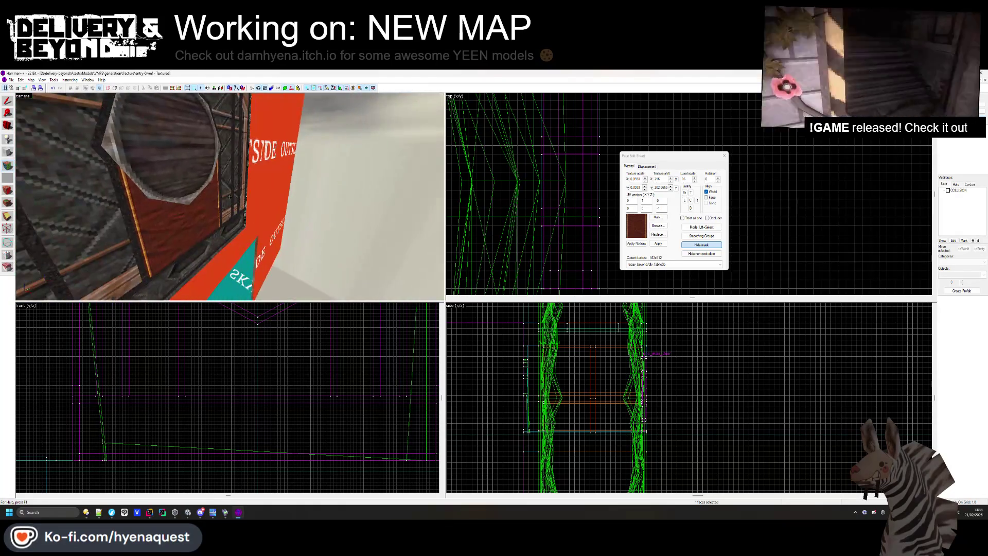
key(s)
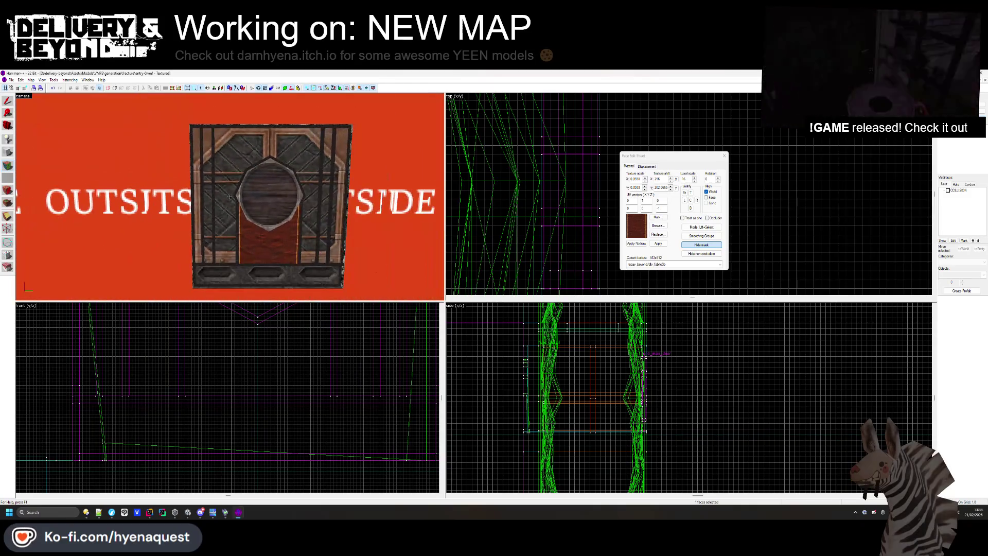
key(w)
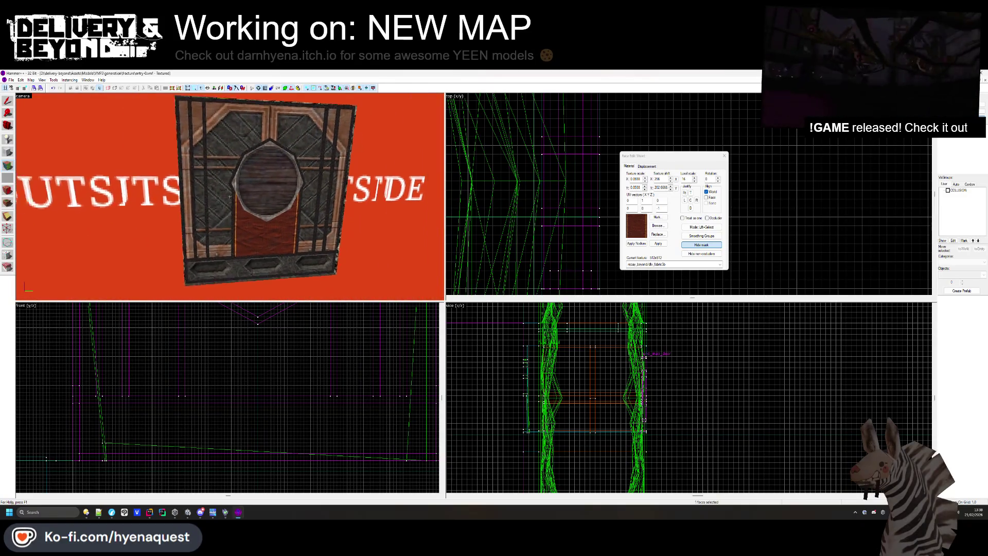
key(z)
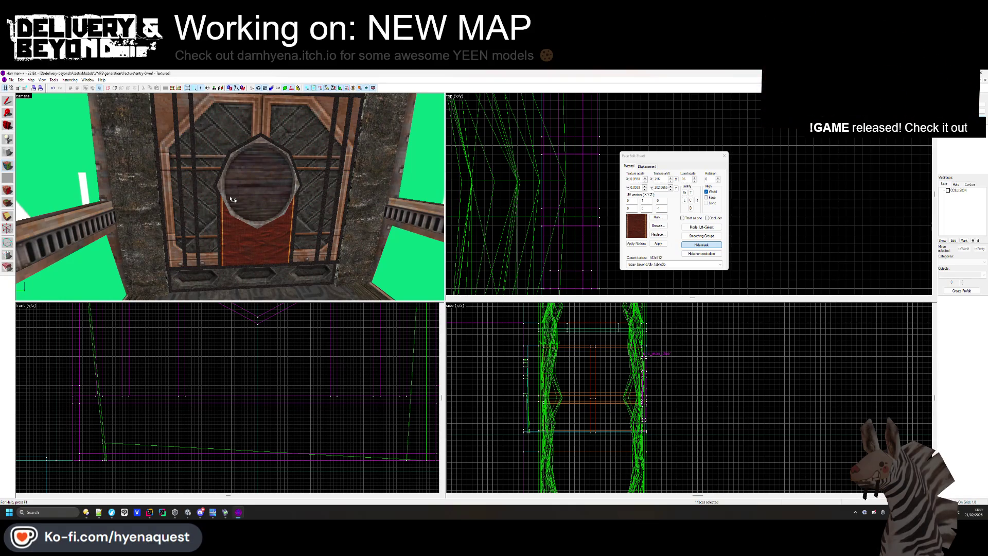
click(724, 156)
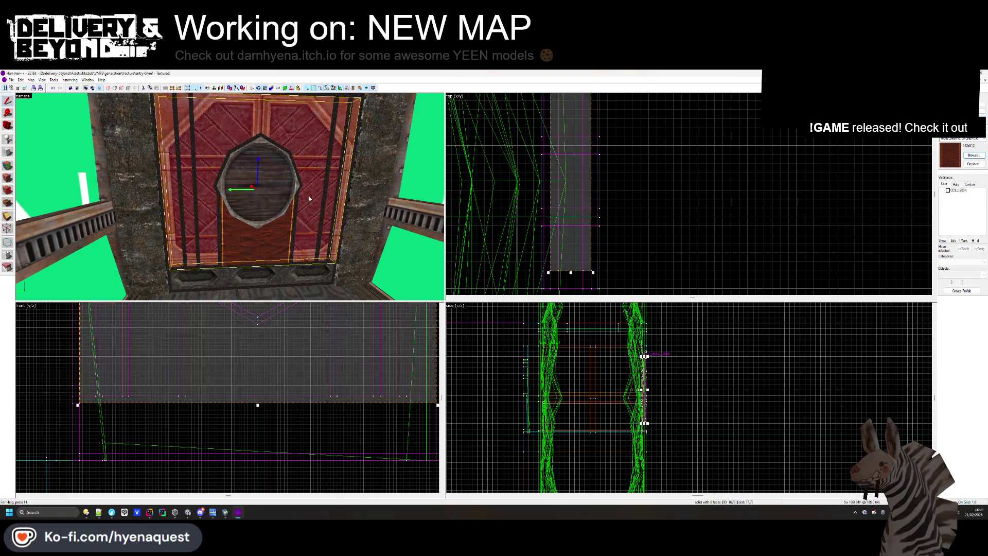
Select the whole door and lift it upward in the front view
click(259, 172)
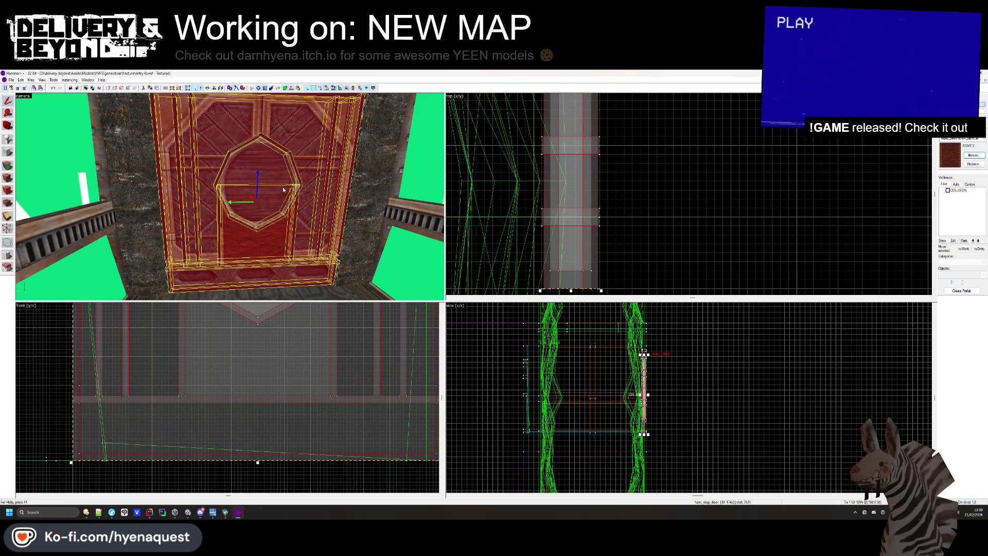
scroll(269, 364, down, 5)
scroll(245, 354, up, 2)
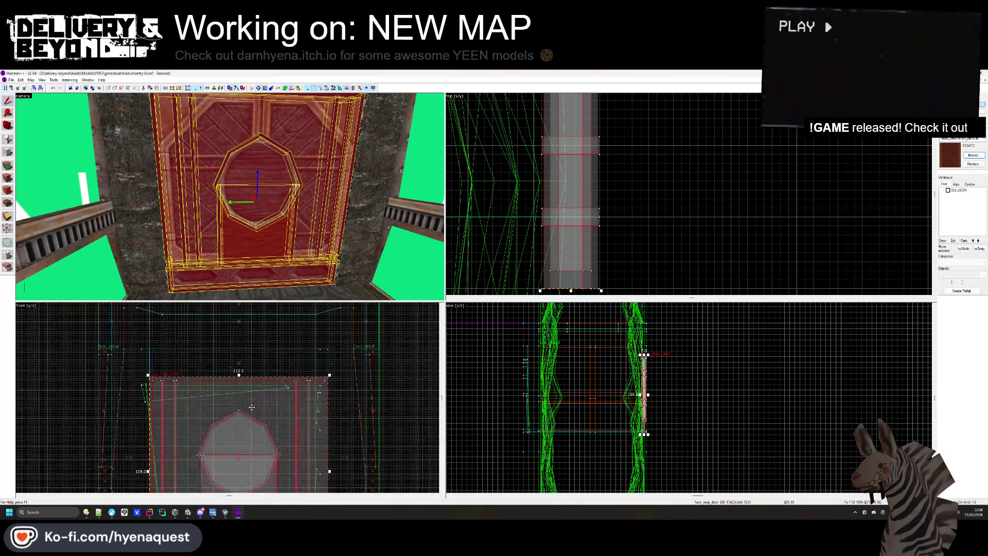
drag(247, 438, 247, 372)
Fly the 3D camera past and around the door, checking the door and wall brushes
key(z)
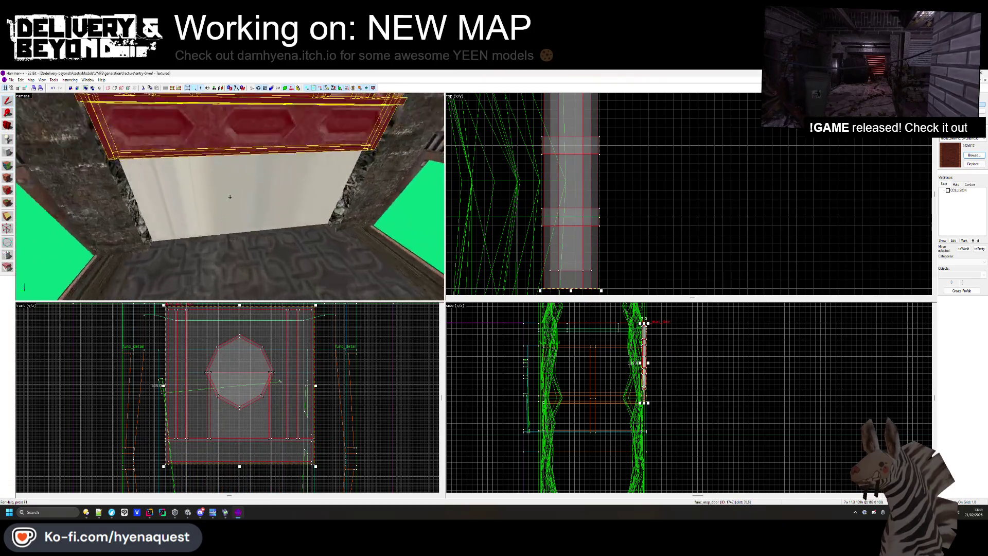
key(Escape)
key(s)
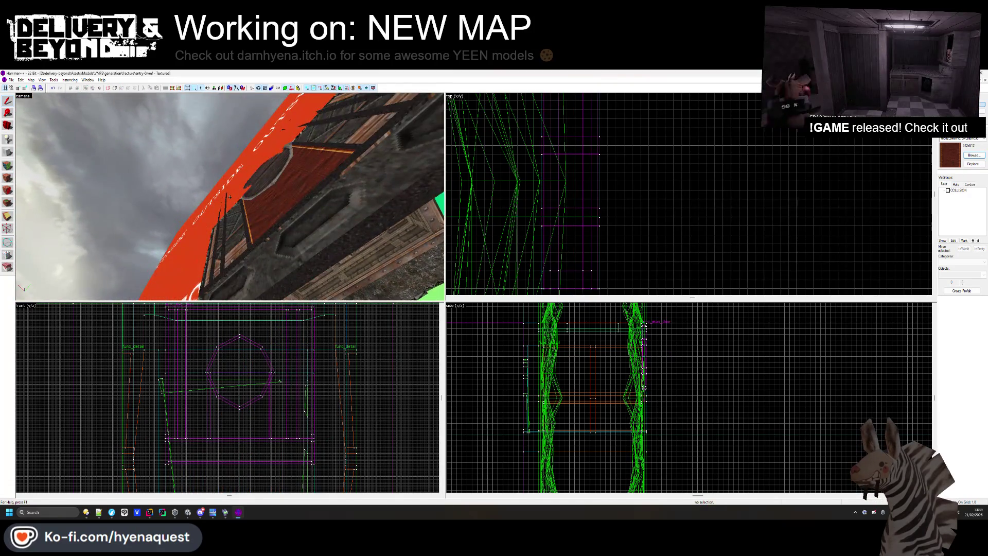
key(w)
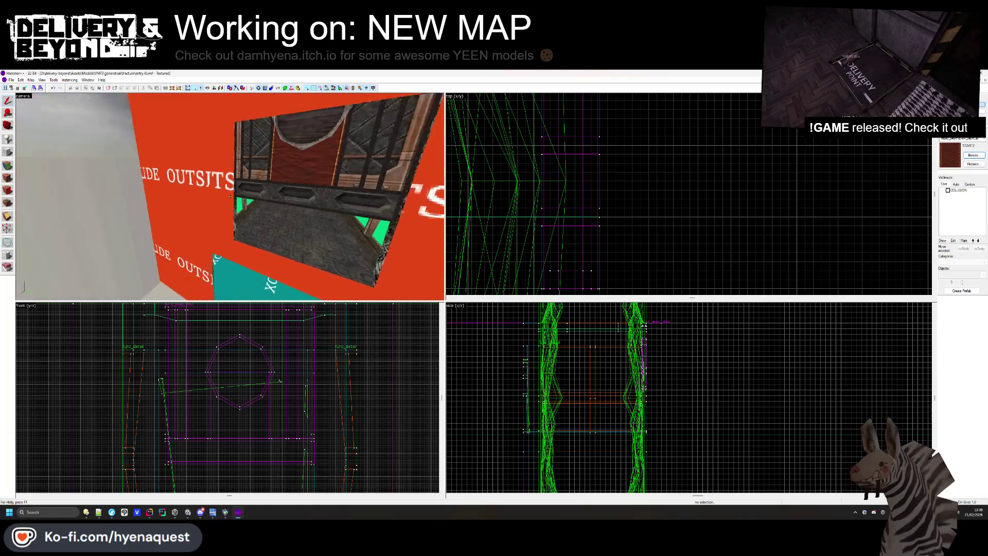
key(s)
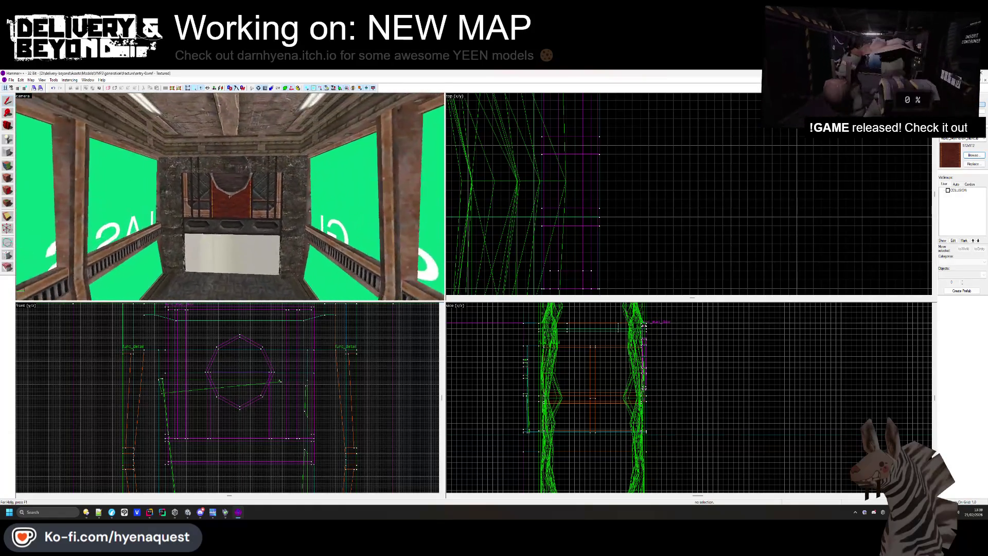
click(230, 197)
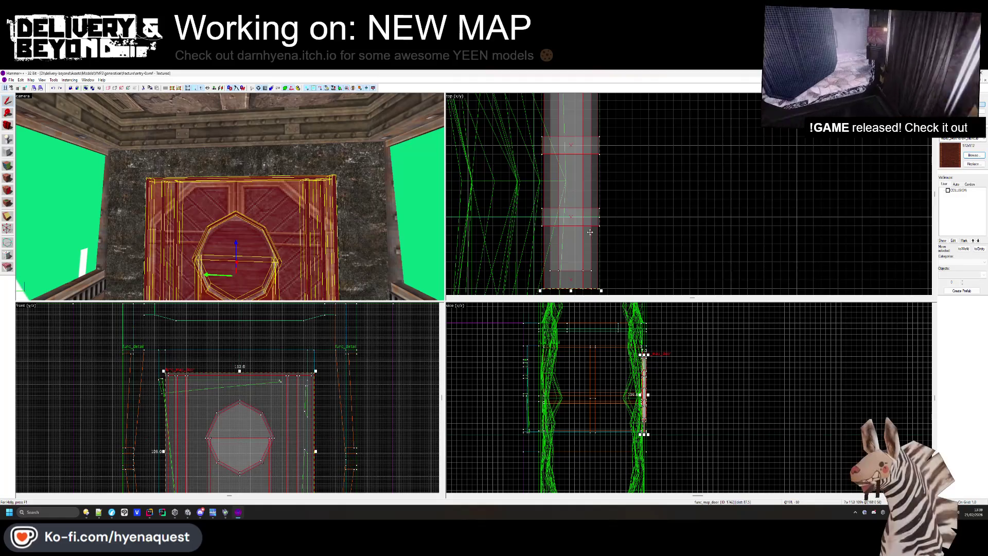
key(Escape)
click(224, 168)
key(Escape)
click(320, 200)
key(Escape)
Reframe the door, select the func_map_door and tick the COLLISION visgroup
drag(389, 205, 230, 196)
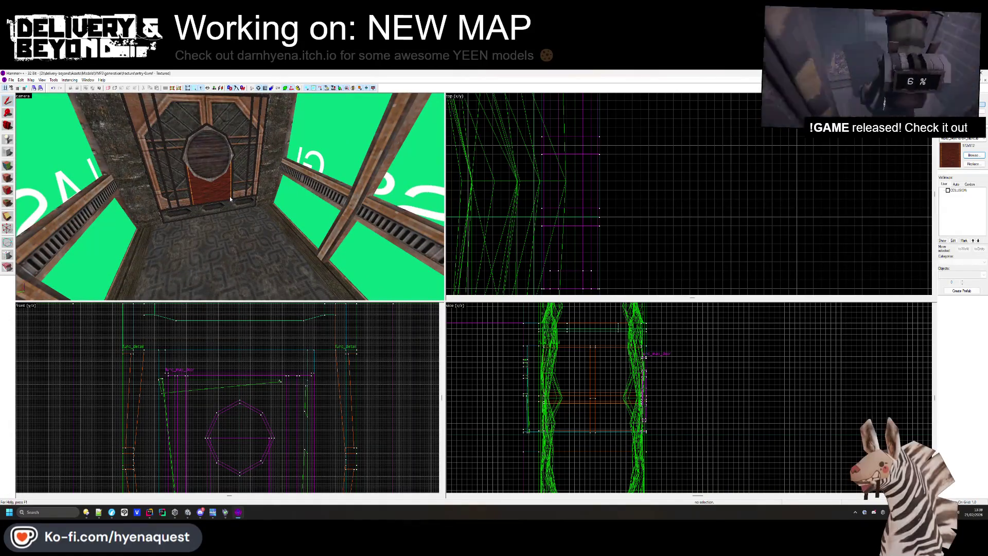
click(229, 197)
scroll(628, 233, up, 2)
scroll(628, 233, down, 2)
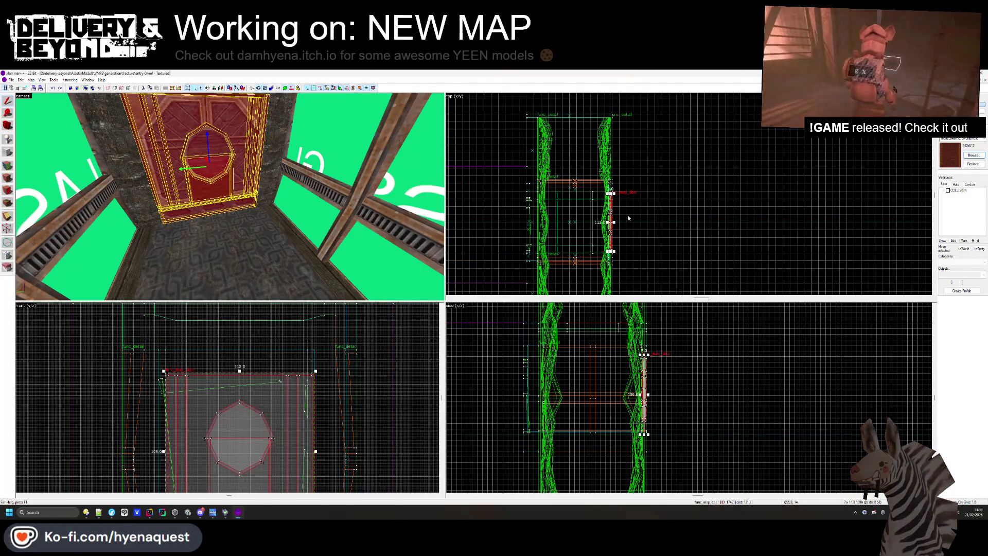
drag(230, 196, 311, 225)
click(536, 233)
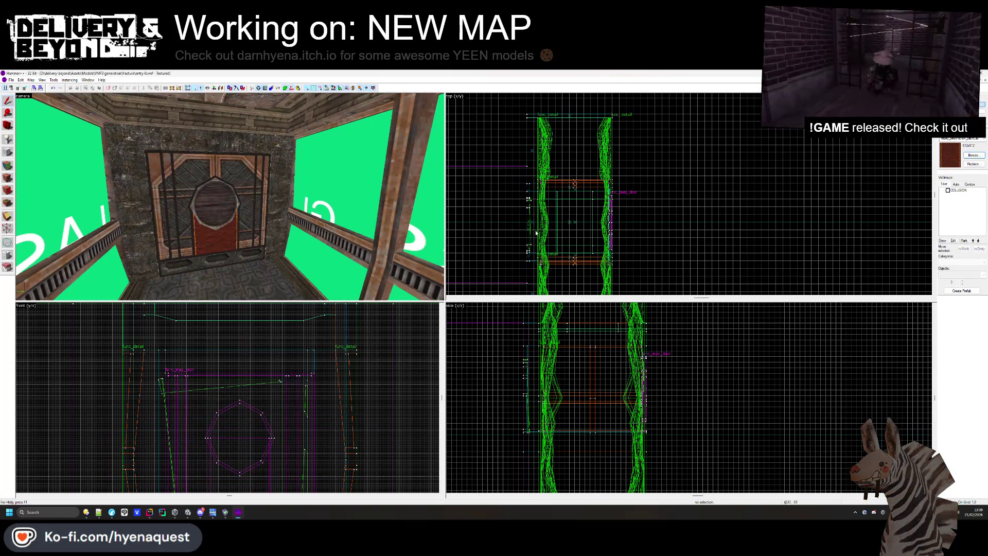
click(218, 205)
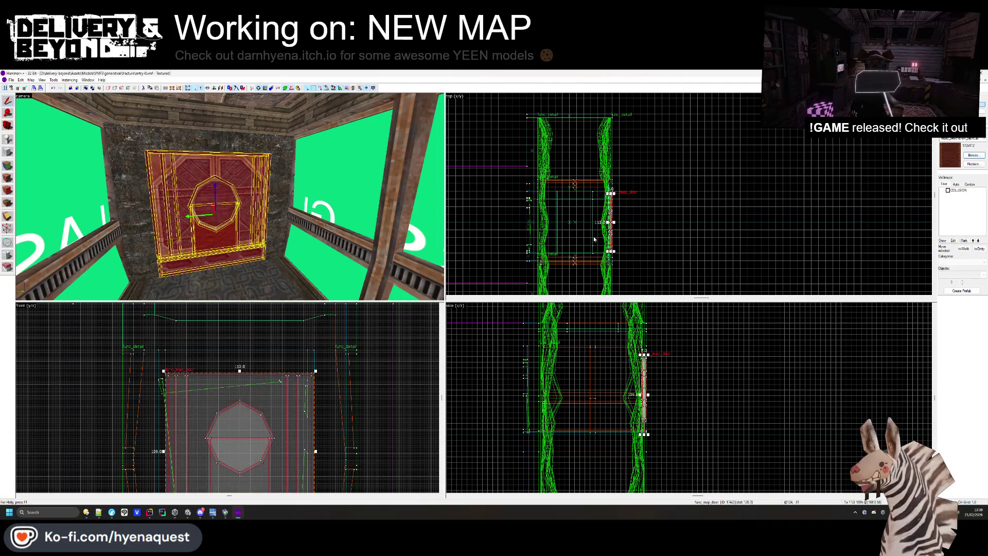
click(948, 191)
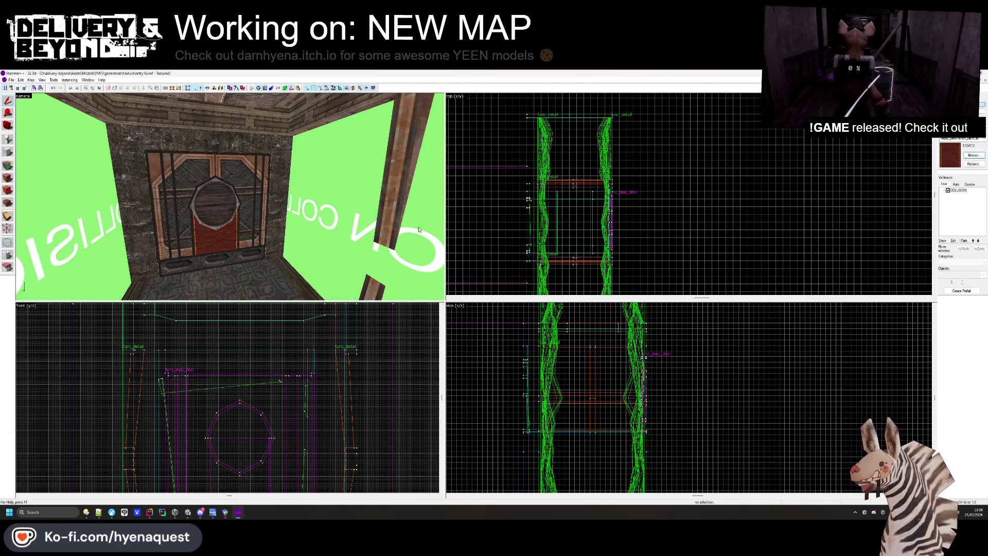
scroll(576, 198, up, 5)
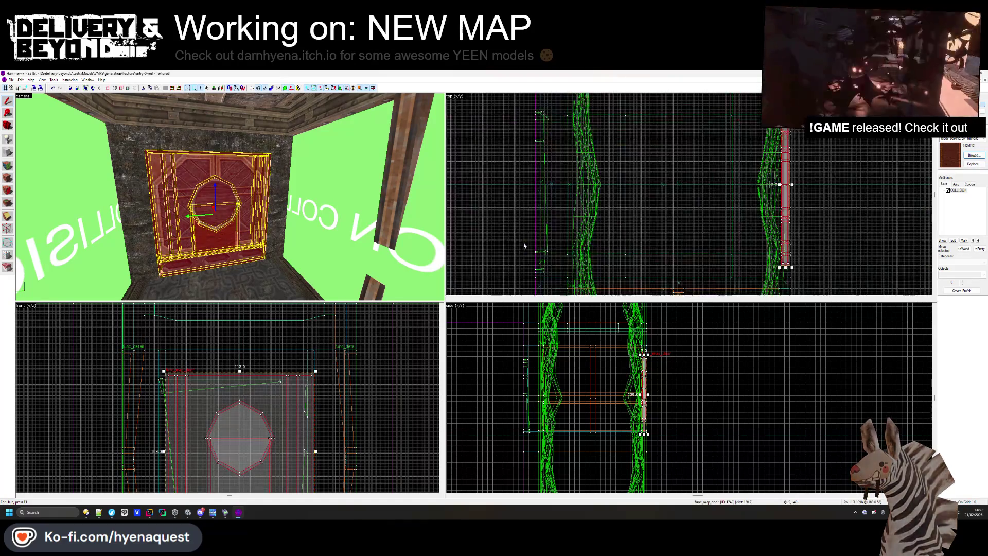
Select the brush beside the door, frame it, and shift it left and slightly down
click(495, 182)
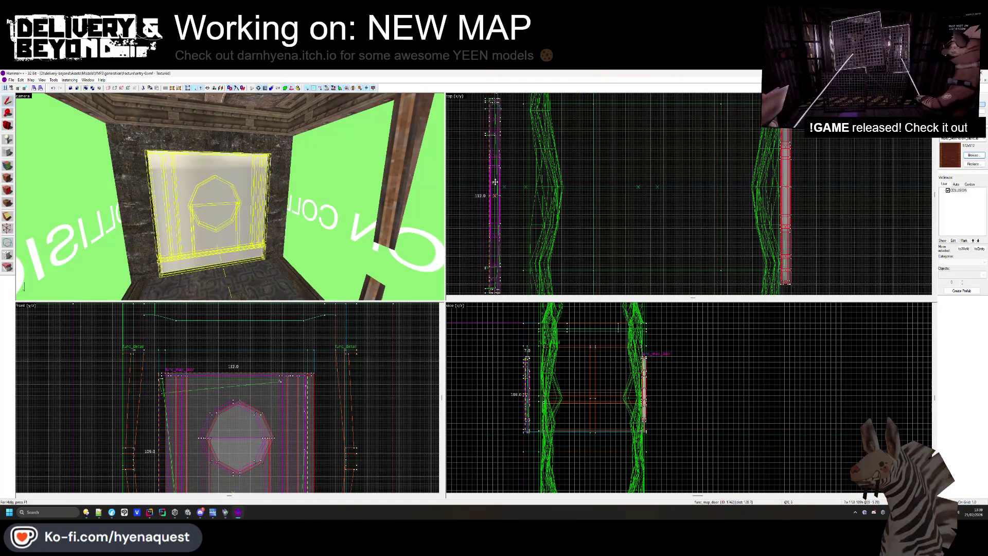
click(495, 174)
scroll(268, 435, up, 3)
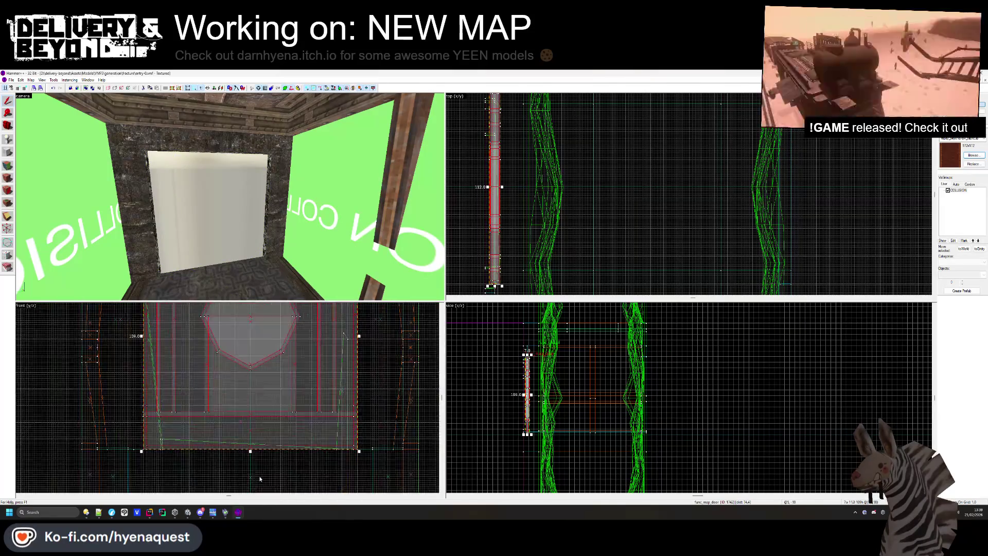
key(ctrl+shift+e)
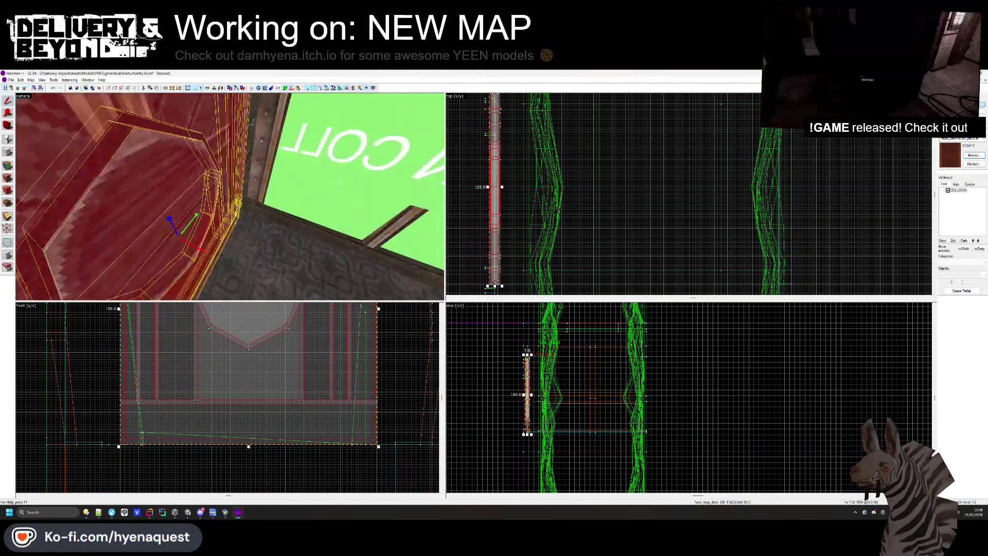
scroll(481, 404, up, 2)
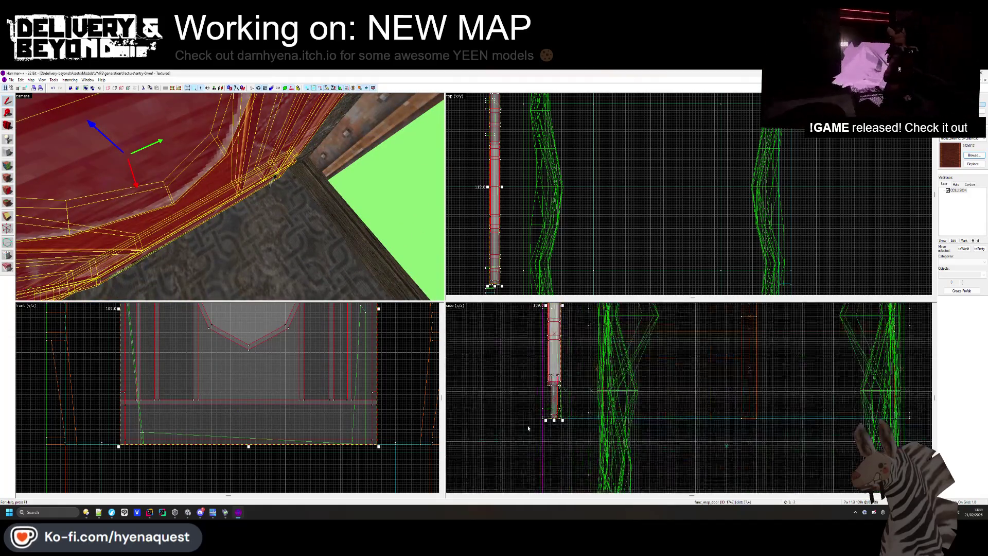
drag(559, 362, 464, 368)
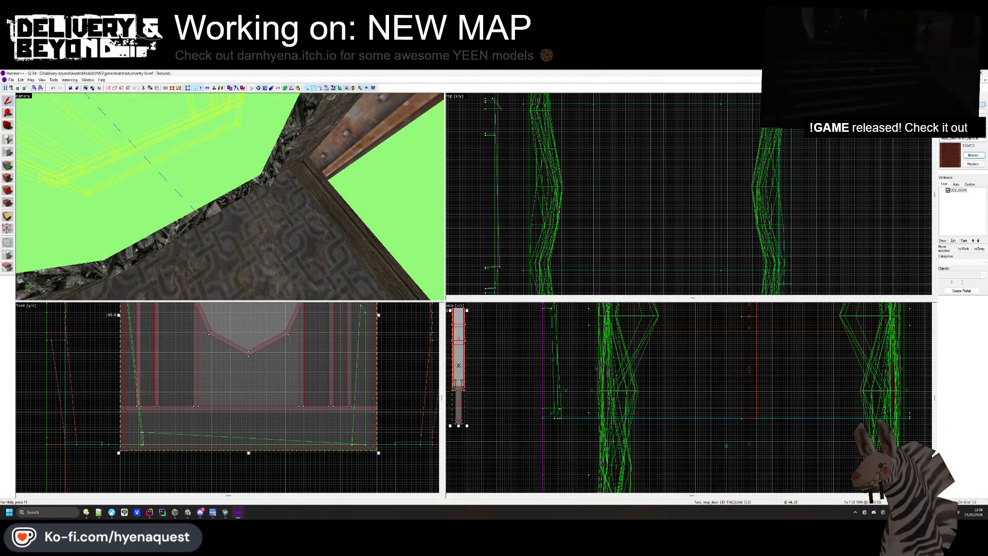
scroll(679, 344, down, 2)
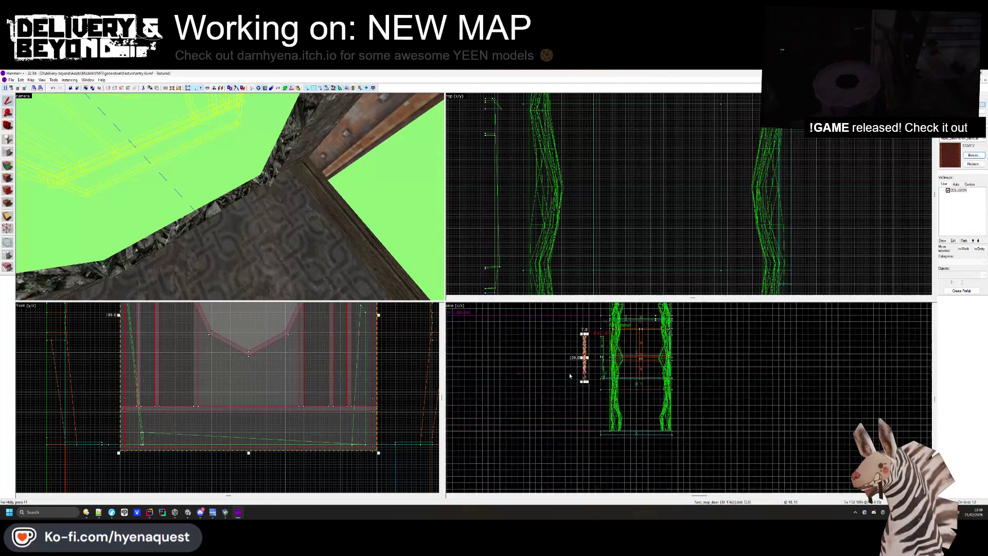
scroll(610, 373, up, 2)
Drag the func_map_door right and down to its new position
click(610, 373)
mouse_move(610, 374)
mouse_down()
mouse_move(694, 437)
mouse_move(687, 517)
mouse_move(698, 325)
mouse_up()
scroll(693, 323, up, 1)
Snap the func_map_door to the grid
right_click(699, 338)
click(723, 448)
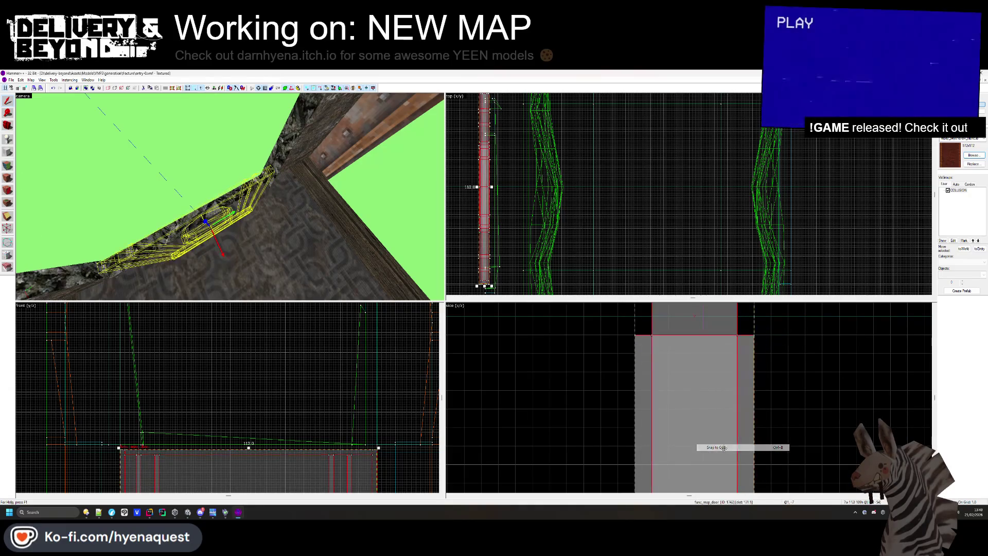
scroll(701, 350, down, 1)
right_click(708, 347)
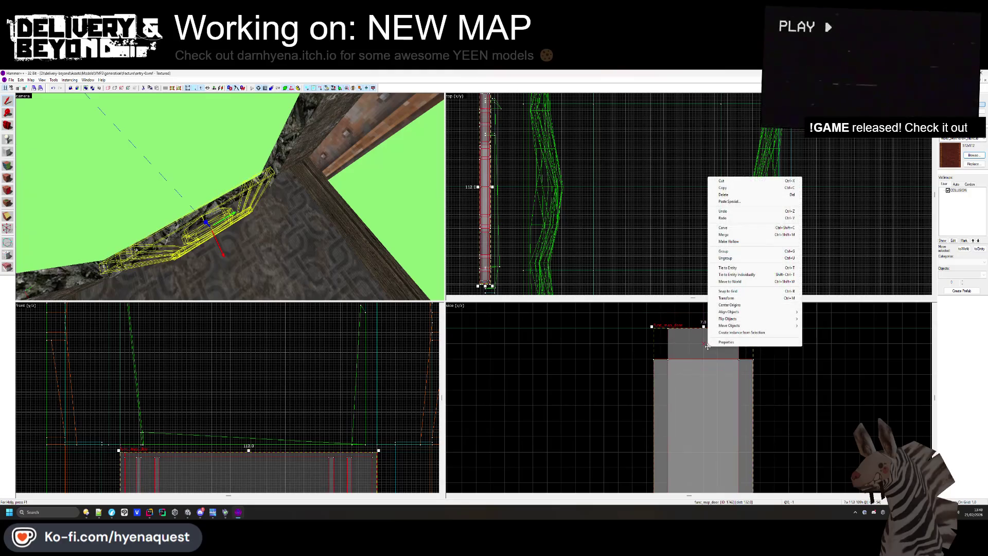
click(618, 362)
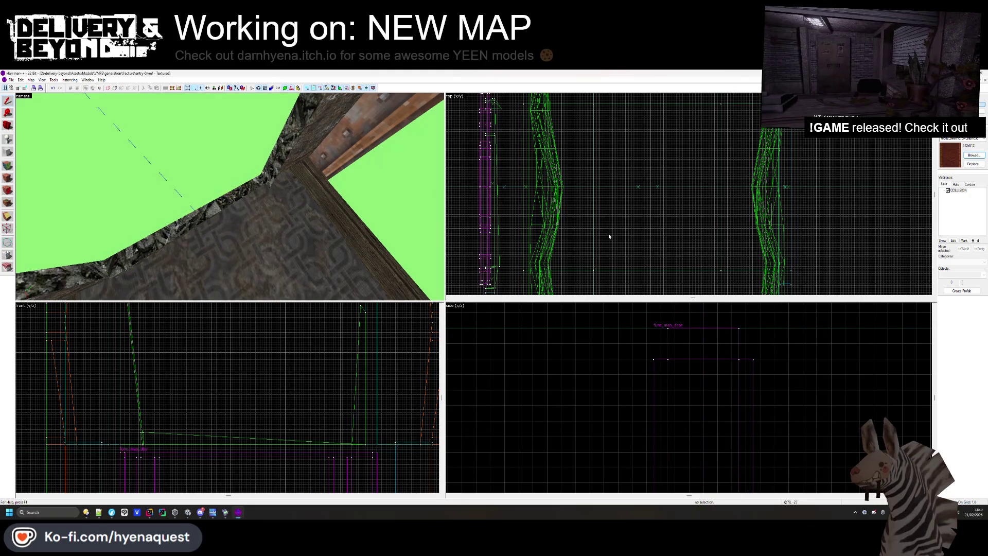
Try moving the func_map_door to the right in the top view, then undo it
click(668, 360)
scroll(498, 207, up, 3)
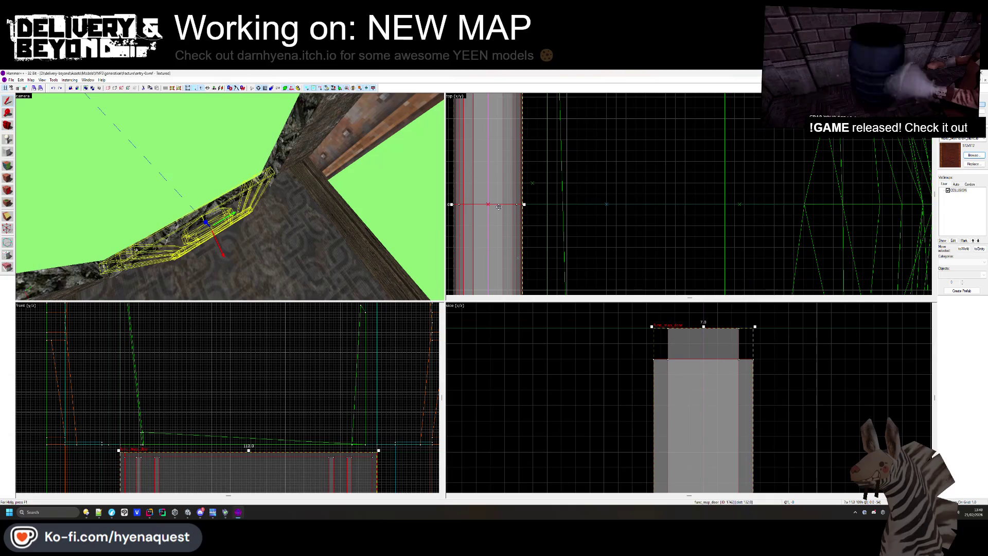
drag(498, 206, 552, 210)
scroll(513, 235, down, 3)
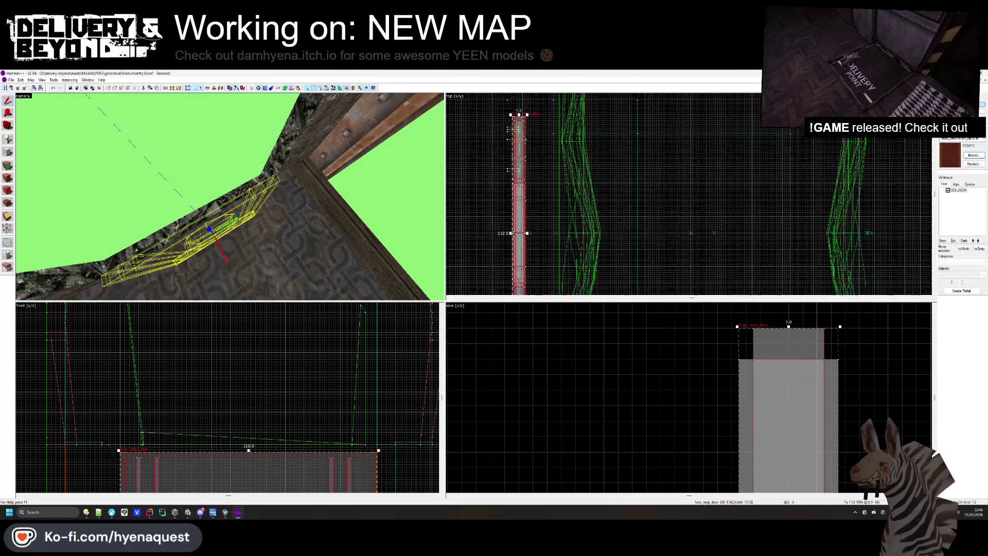
scroll(499, 234, up, 2)
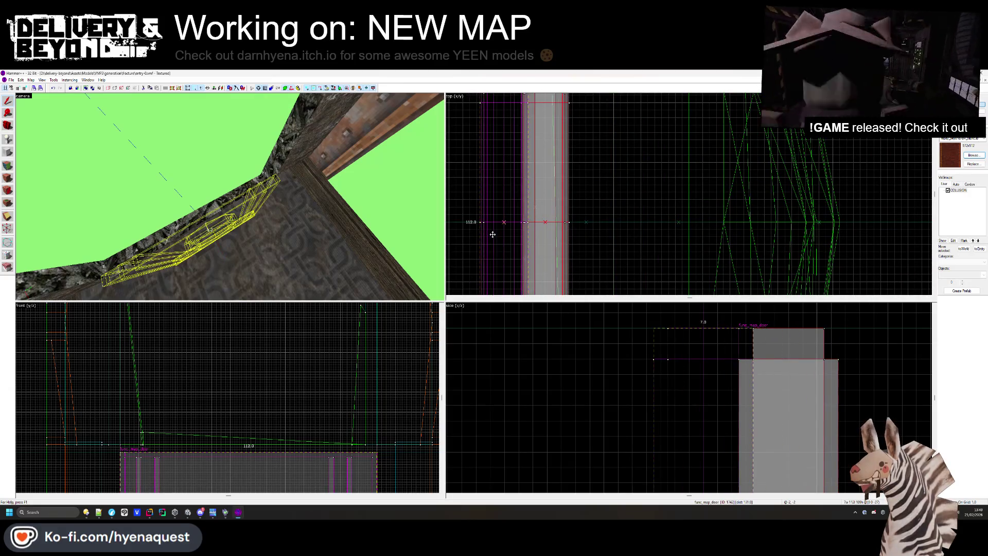
key(ctrl+z)
Snap the door to the grid again, nudge it one grid step right, and open its properties
right_click(681, 182)
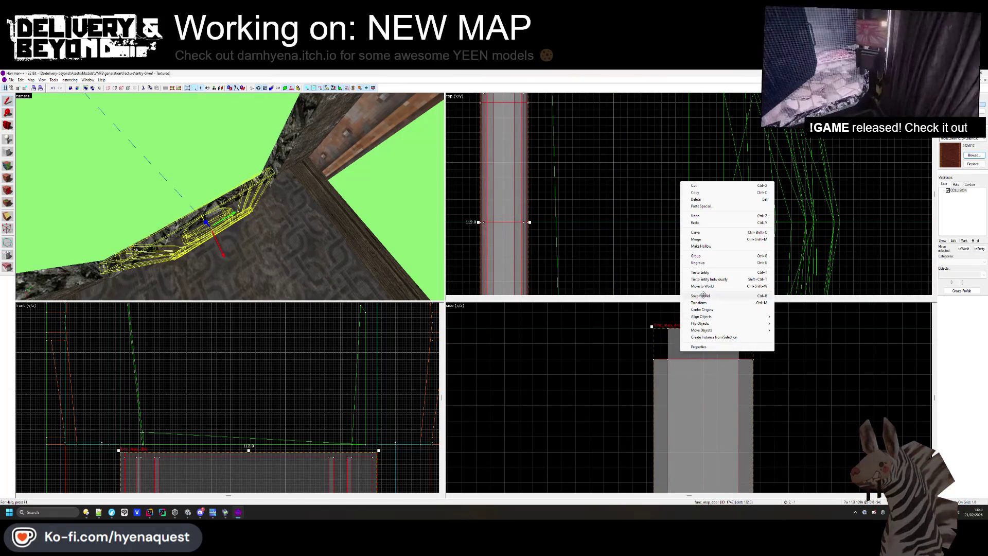
click(700, 296)
drag(661, 356, 668, 356)
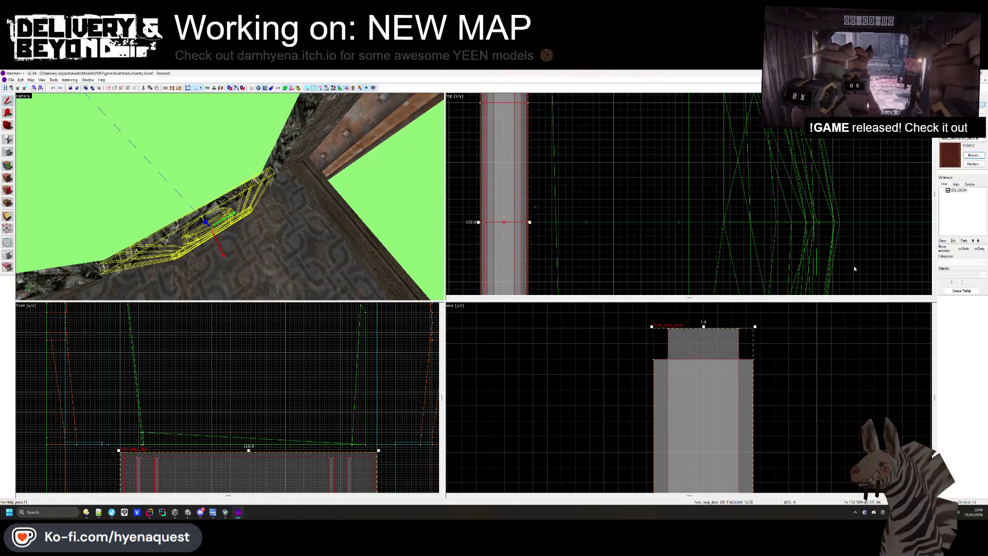
key(ctrl+shift+e)
key(alt+Return)
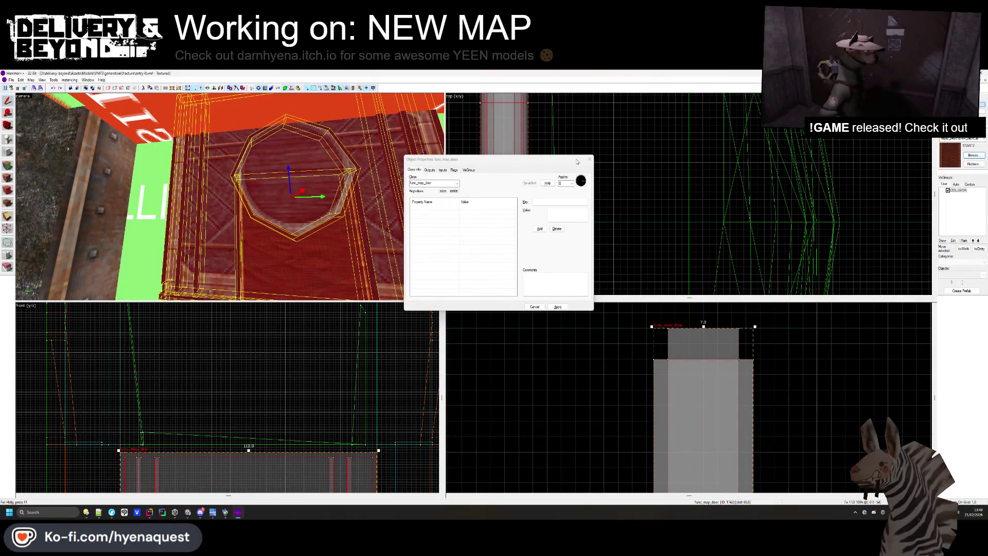
Add the door to a new visgroup, close its properties, deselect, and Alt+Tab to Unity
click(469, 171)
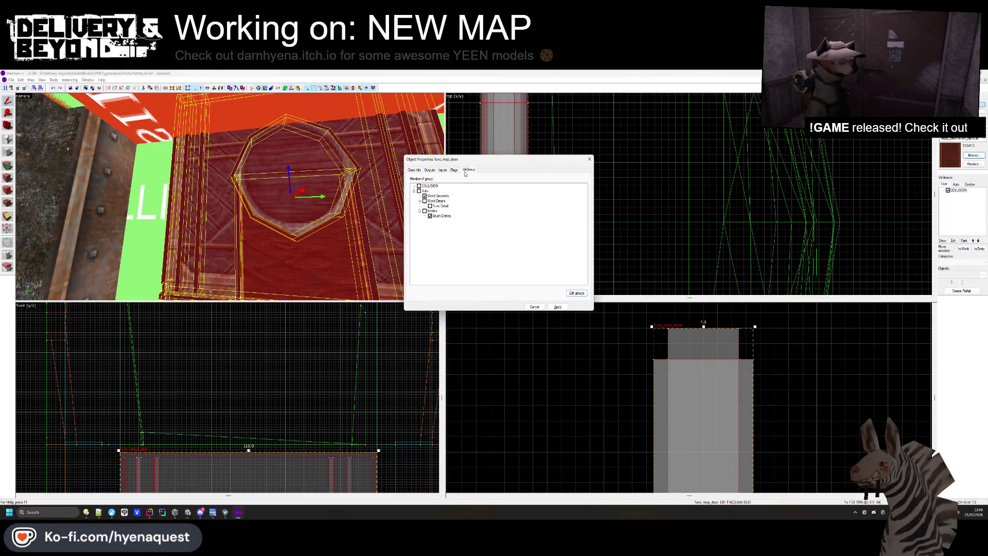
click(572, 293)
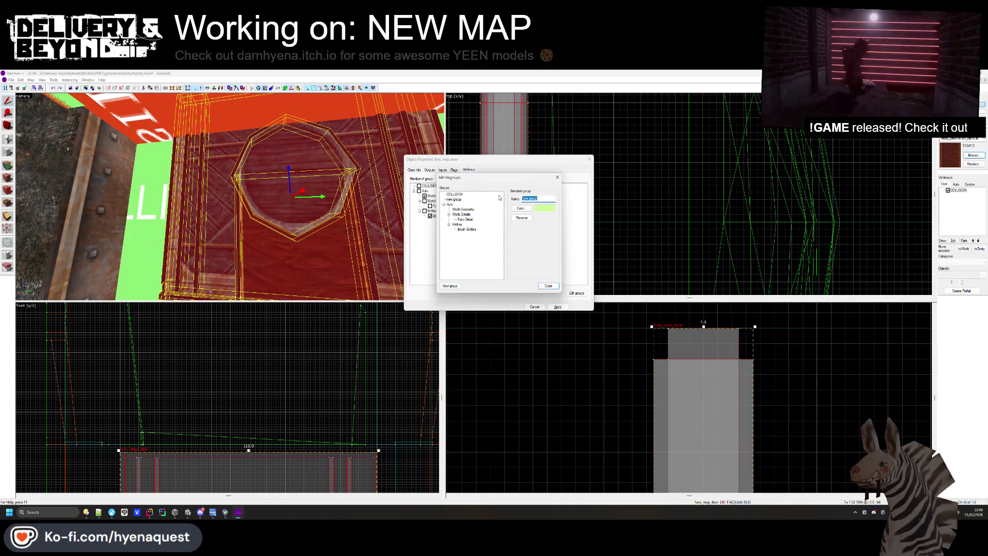
key(Return)
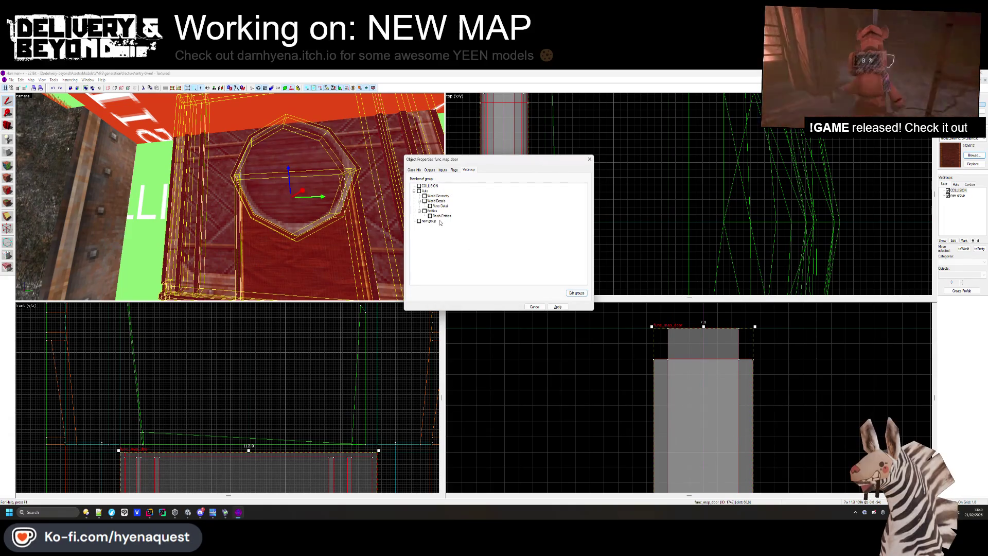
click(579, 293)
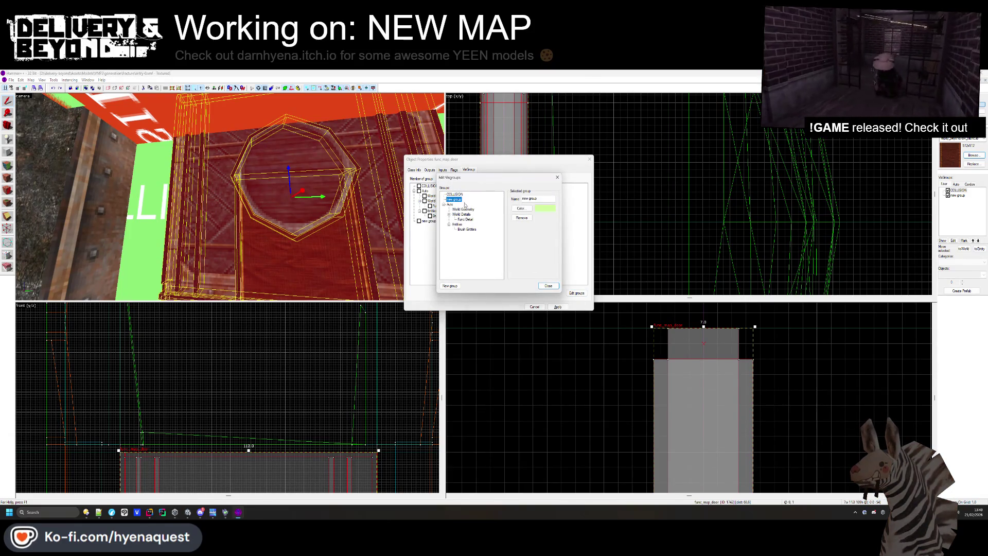
click(557, 177)
click(590, 159)
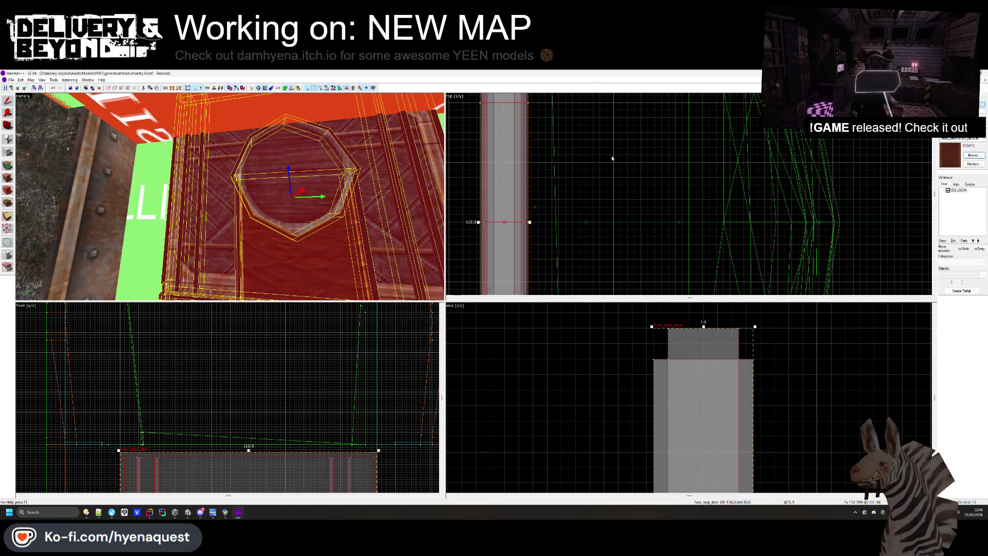
key(Escape)
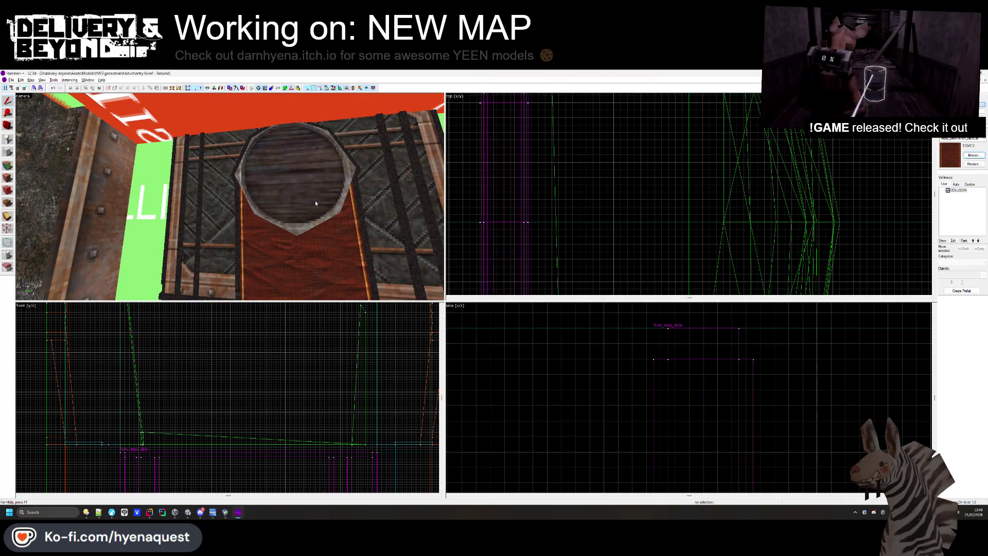
key(alt+Tab)
key(alt+Tab)
key(alt+Tab)
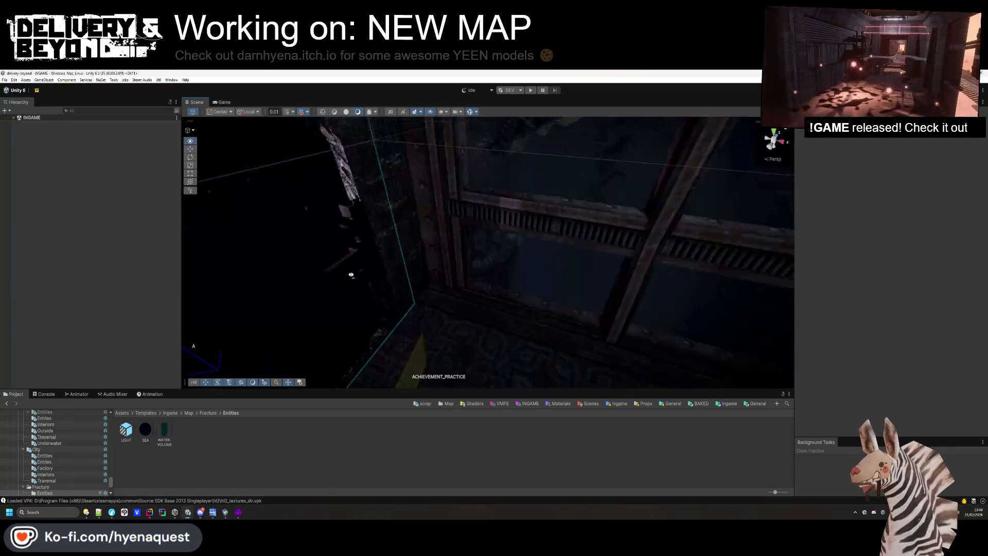
Frame the imported func_map_door under entry-0 in Unity, then select it back in Hammer++
drag(351, 276, 106, 197)
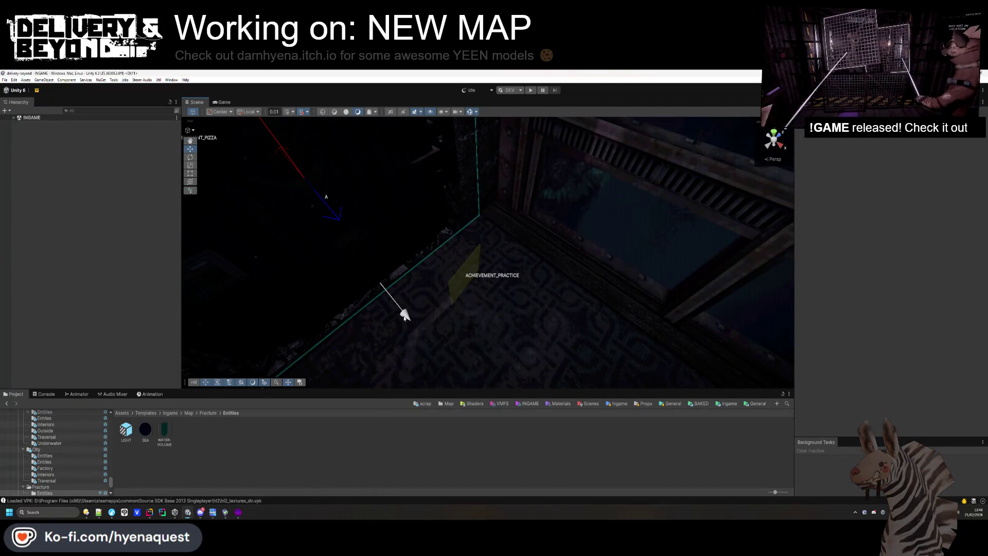
click(20, 244)
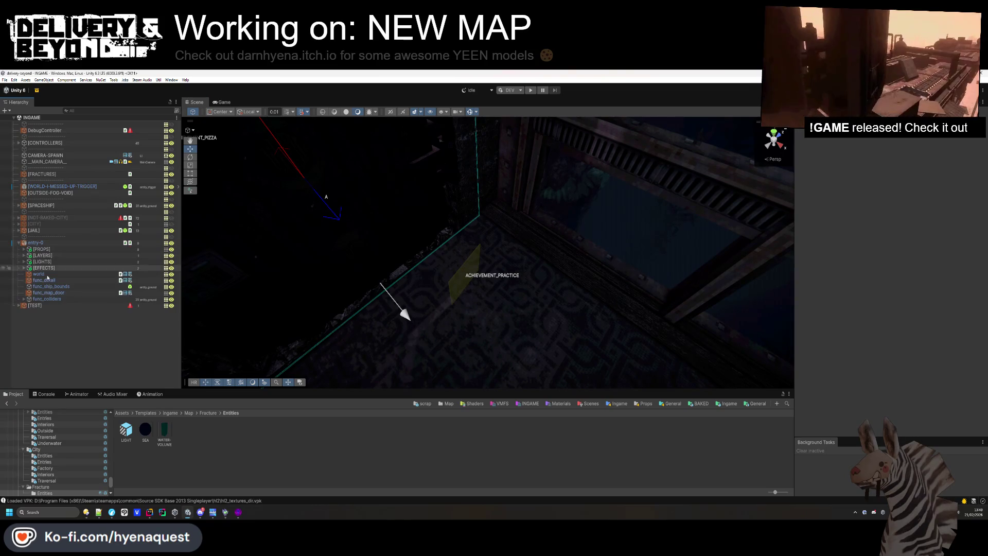
click(49, 292)
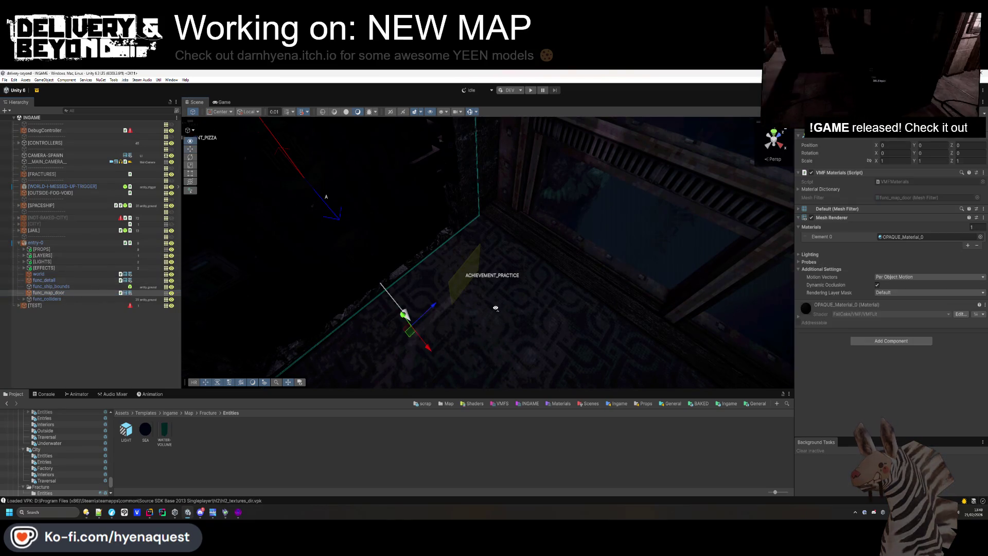
key(f)
mouse_move(457, 223)
mouse_down()
mouse_move(339, 322)
mouse_move(532, 254)
mouse_move(469, 244)
mouse_move(457, 302)
mouse_move(455, 288)
mouse_move(410, 342)
mouse_up()
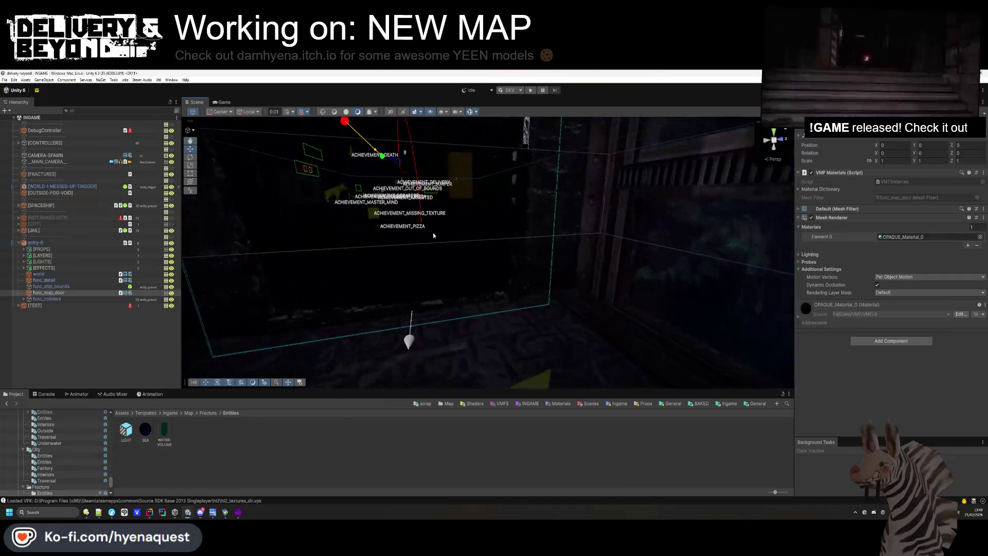
key(alt+Tab)
click(412, 315)
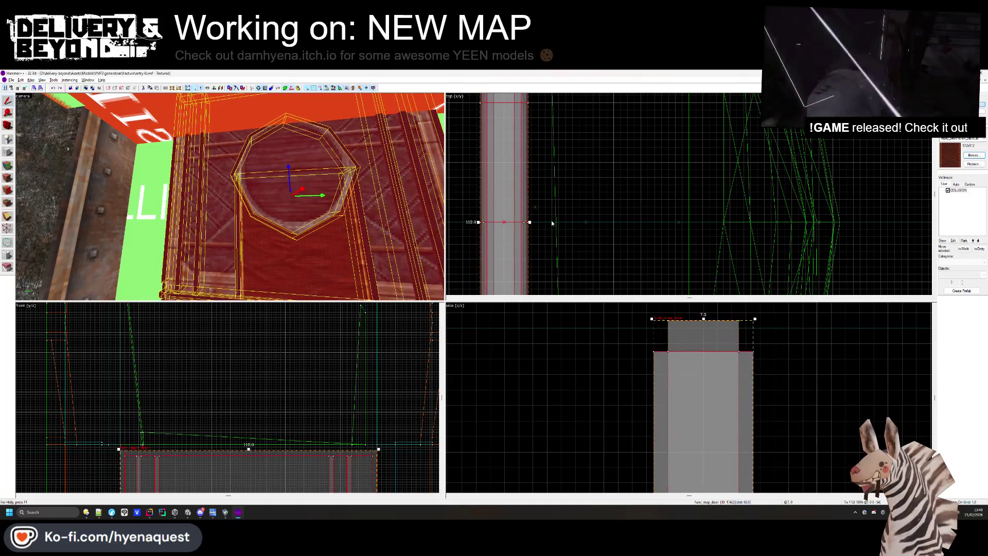
Cut the func_map_door out of the map and start a new map on an 8-unit grid
key(ctrl+e)
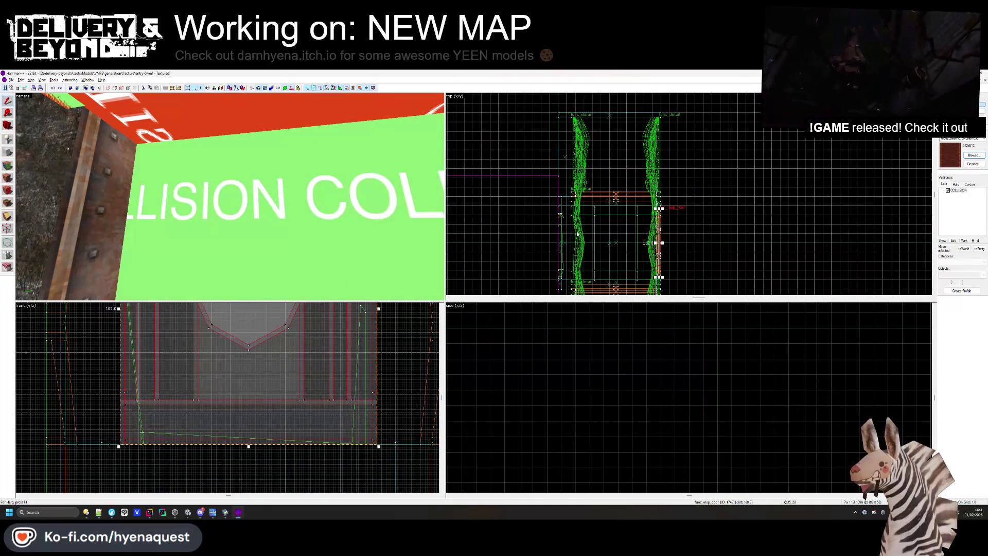
key(ctrl+shift+e)
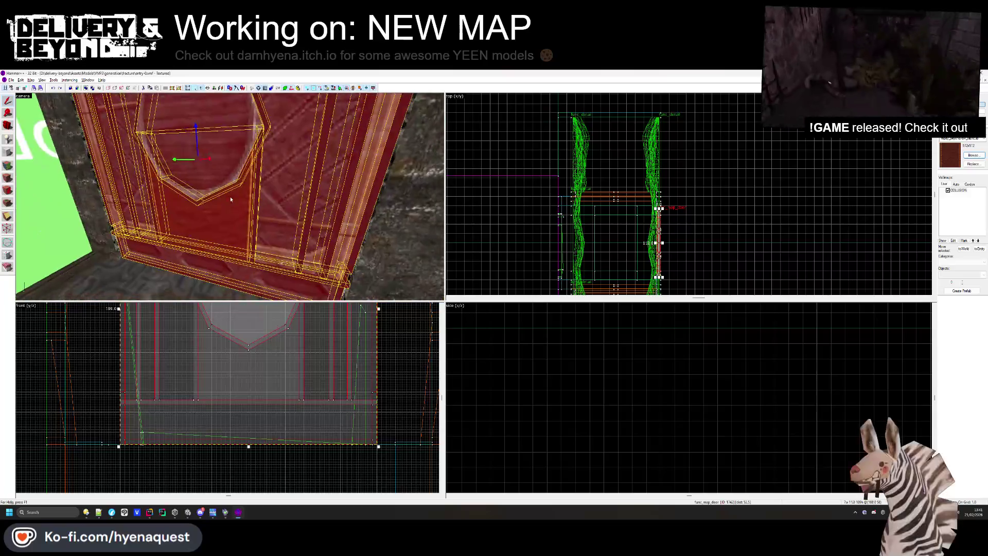
key(Delete)
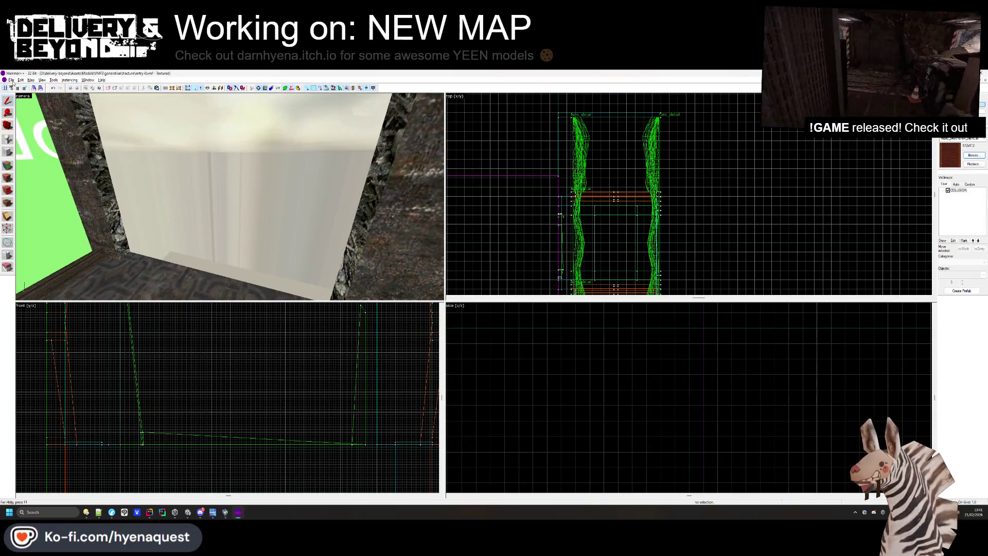
click(11, 80)
click(20, 91)
click(18, 88)
Paste the door into the new map's top view
right_click(696, 189)
click(708, 194)
scroll(751, 208, up, 4)
scroll(681, 204, up, 5)
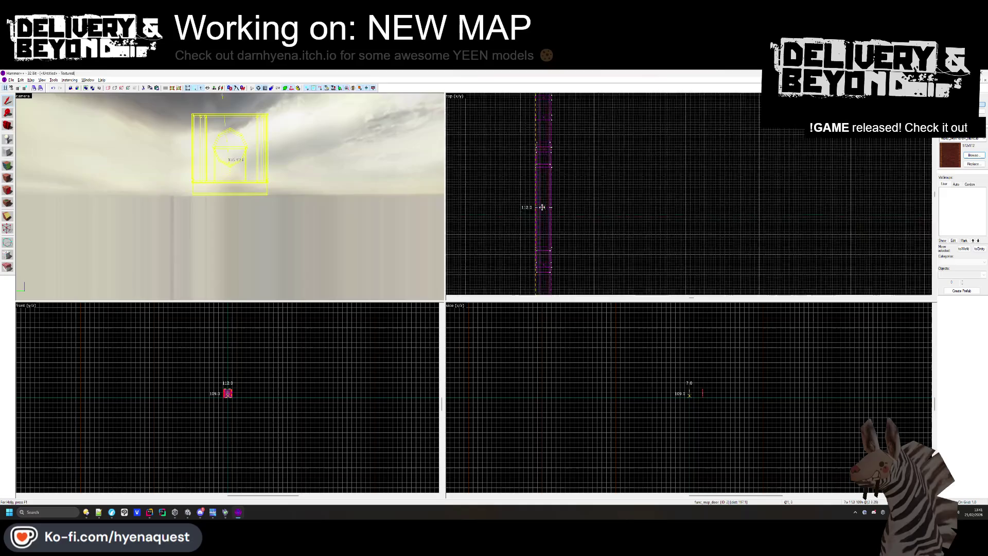
scroll(689, 392, up, 5)
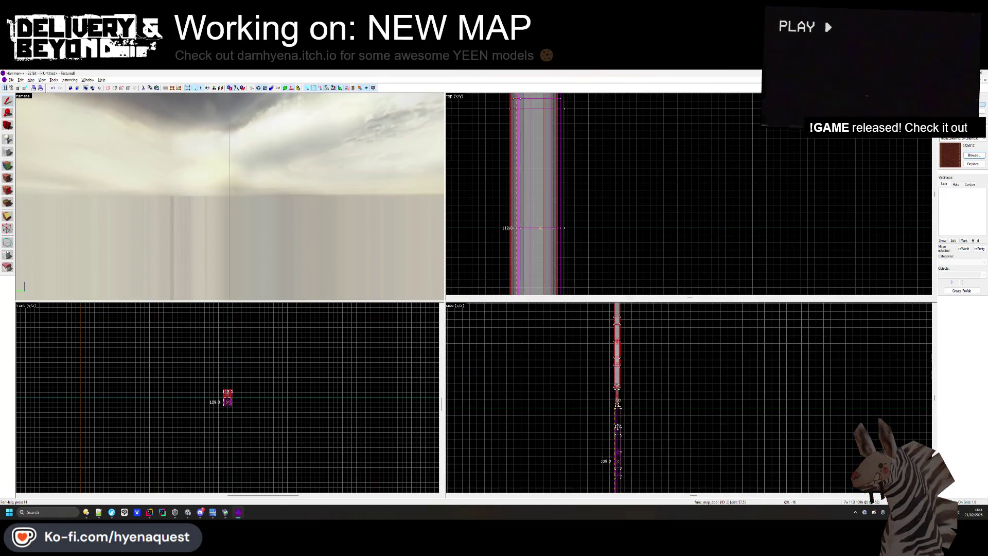
Nudge the pasted door brush upward, deselect it, and start saving the map
click(613, 443)
scroll(609, 444, up, 3)
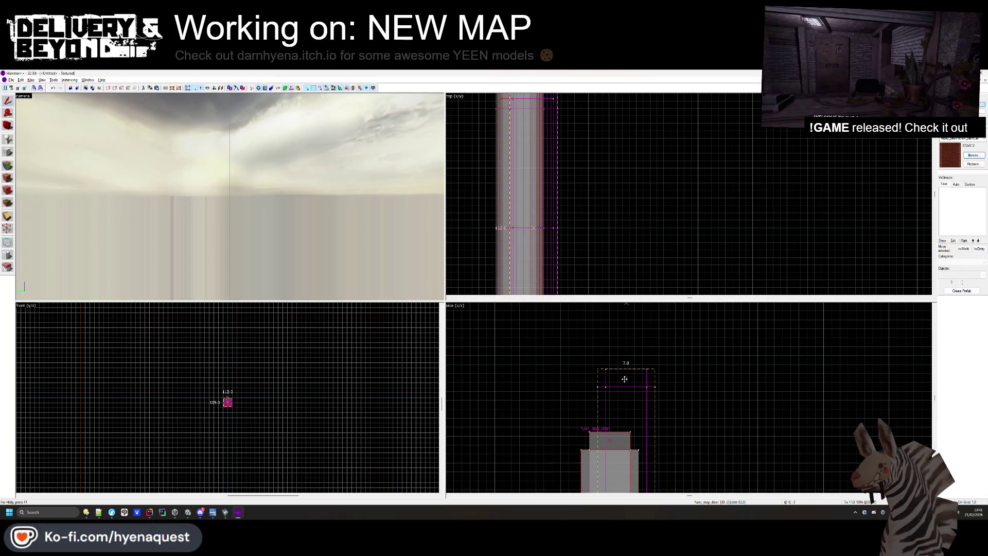
scroll(633, 378, up, 5)
drag(634, 393, 636, 376)
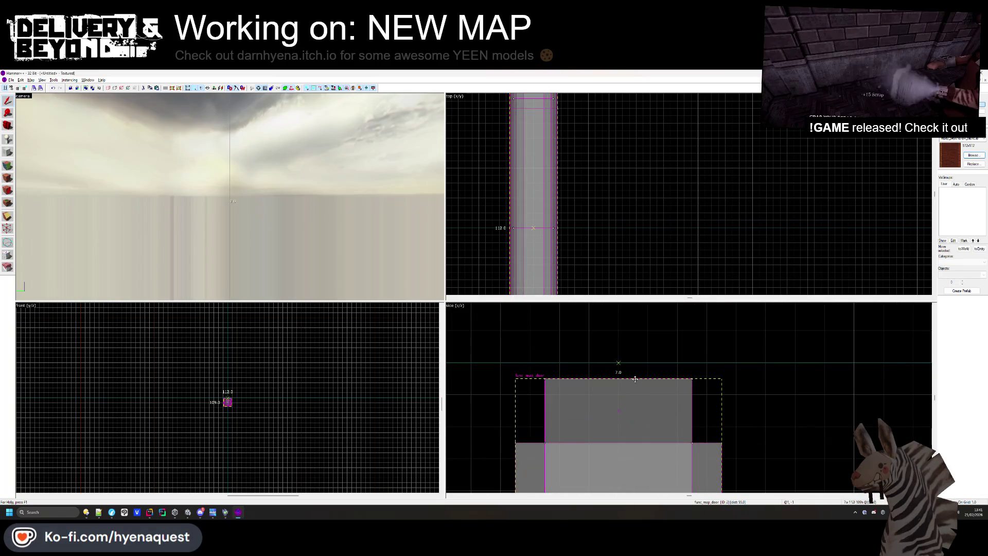
right_click(630, 224)
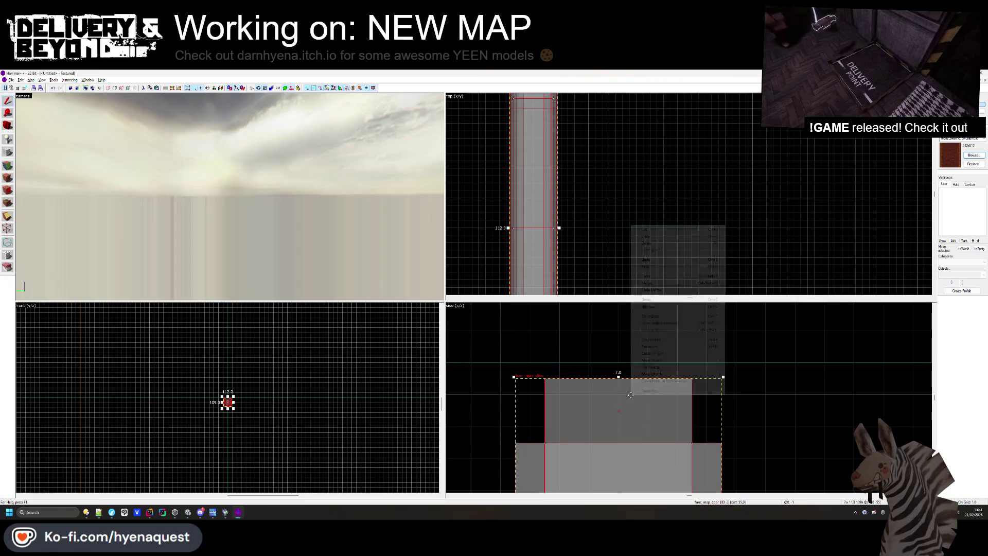
click(669, 340)
click(644, 347)
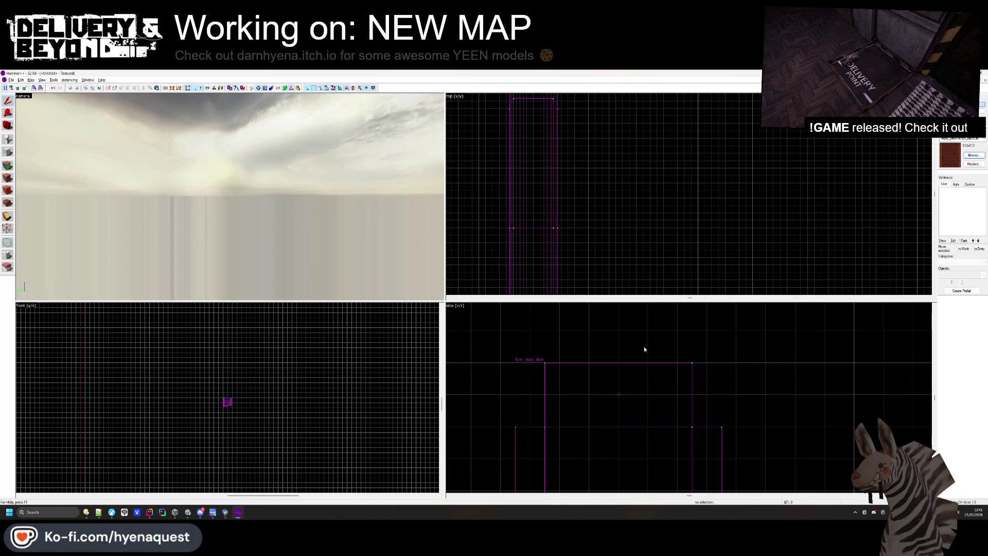
key(ctrl+s)
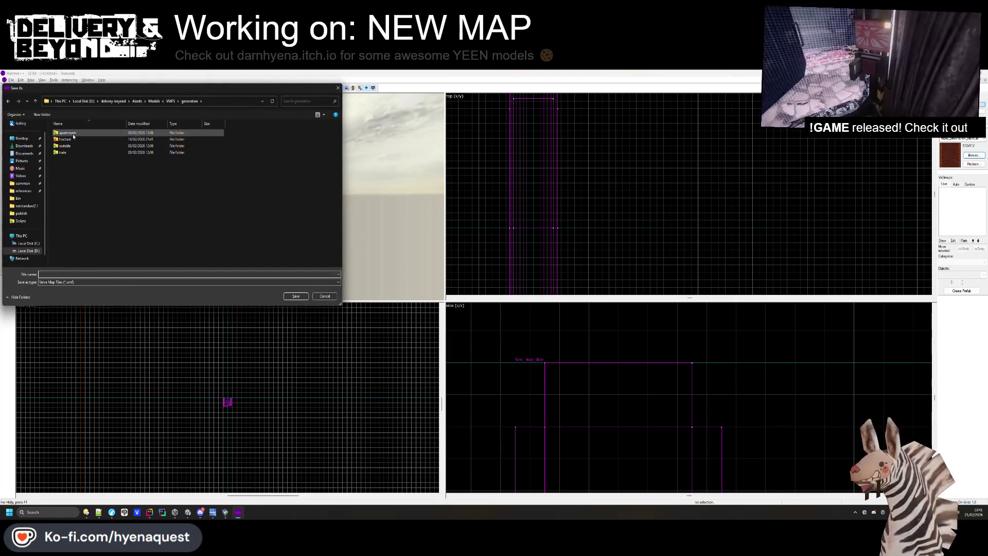
Create a Props folder inside the fracture folder and save the map there as fracture_door.vmf
double_click(64, 139)
right_click(94, 233)
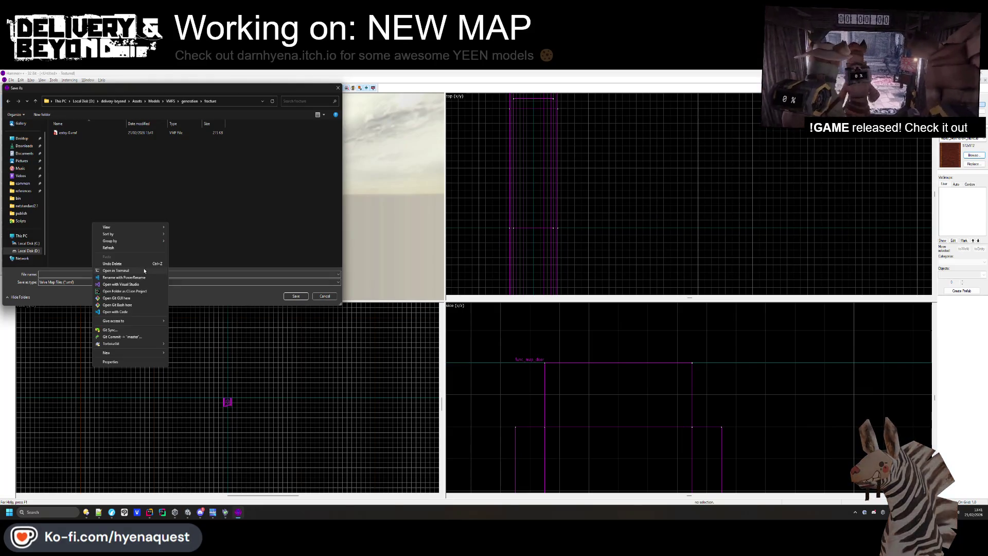
click(82, 215)
right_click(83, 207)
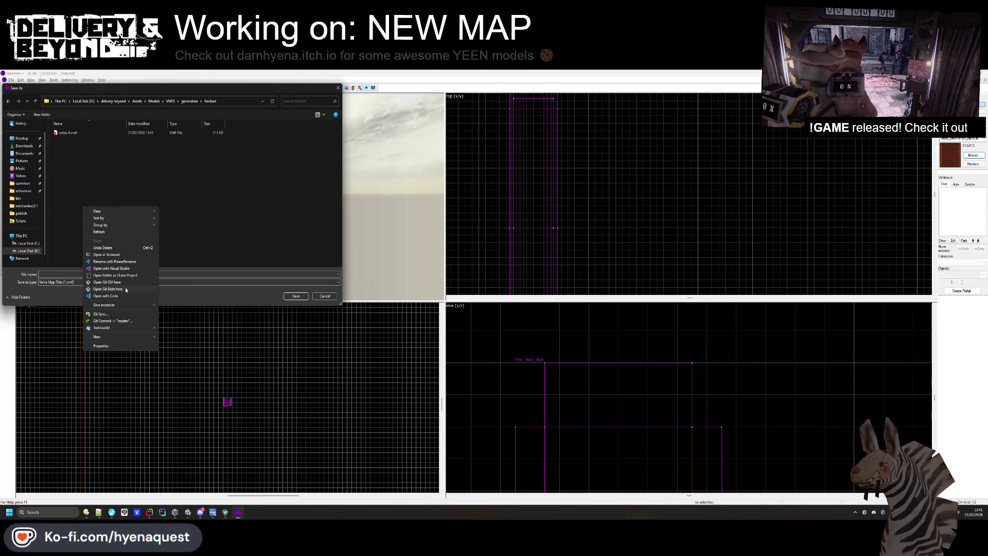
mouse_move(113, 338)
click(173, 338)
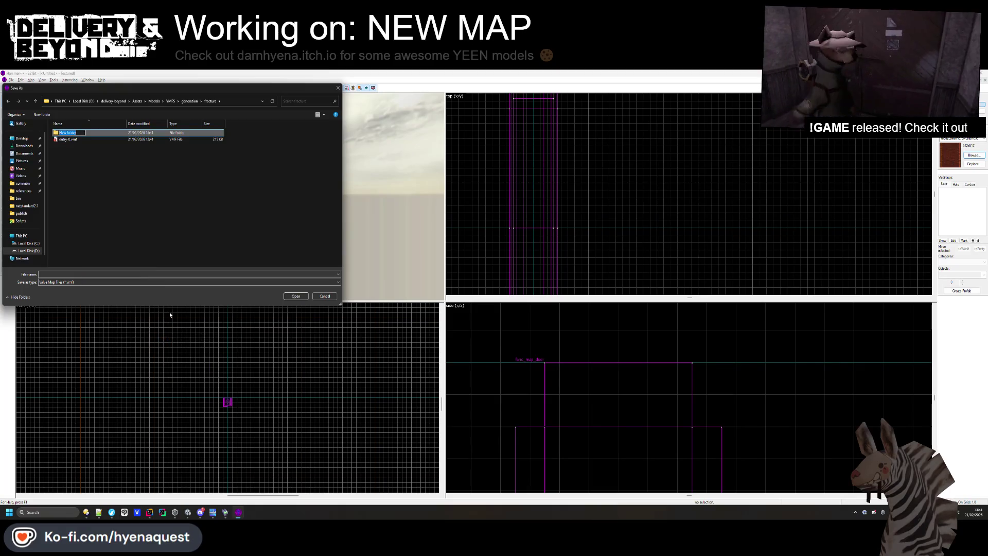
text(Props)
key(Return)
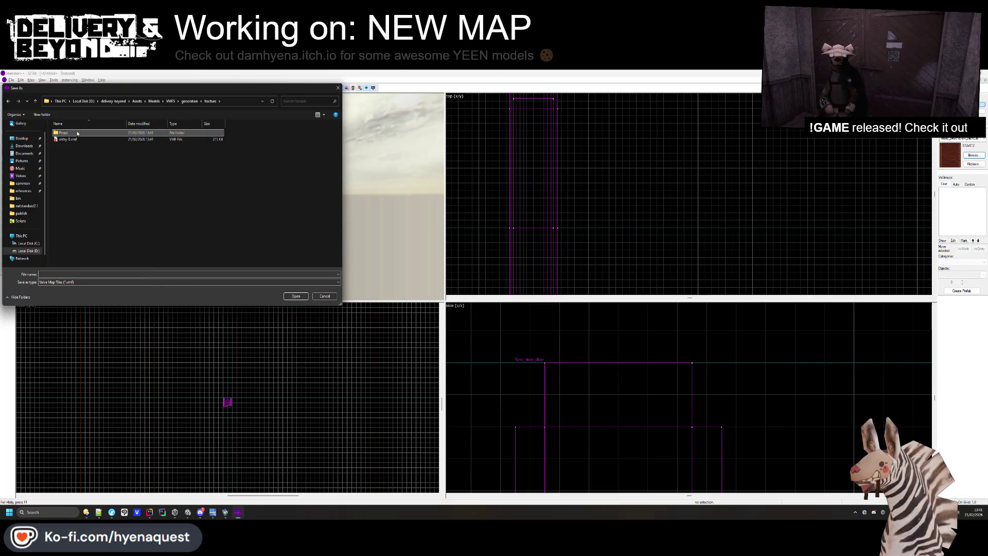
double_click(78, 133)
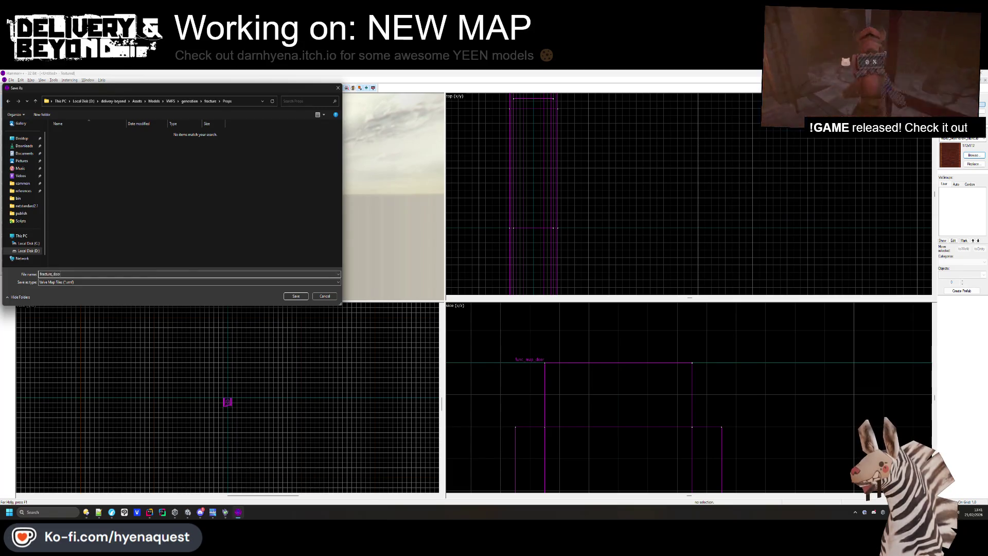
key(Return)
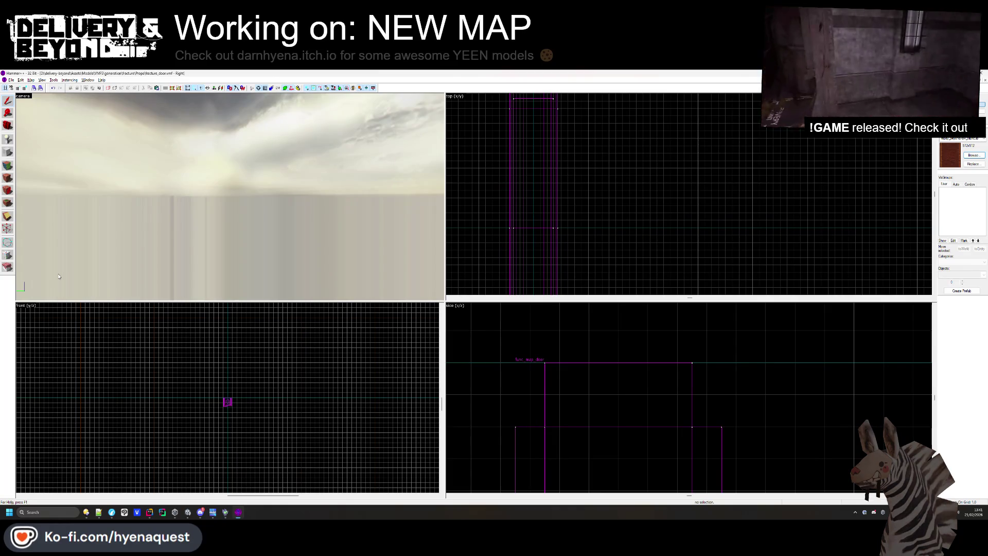
Tie the door brush to a new func_detail entity rather than func_map_door, then switch to Unity
key(z)
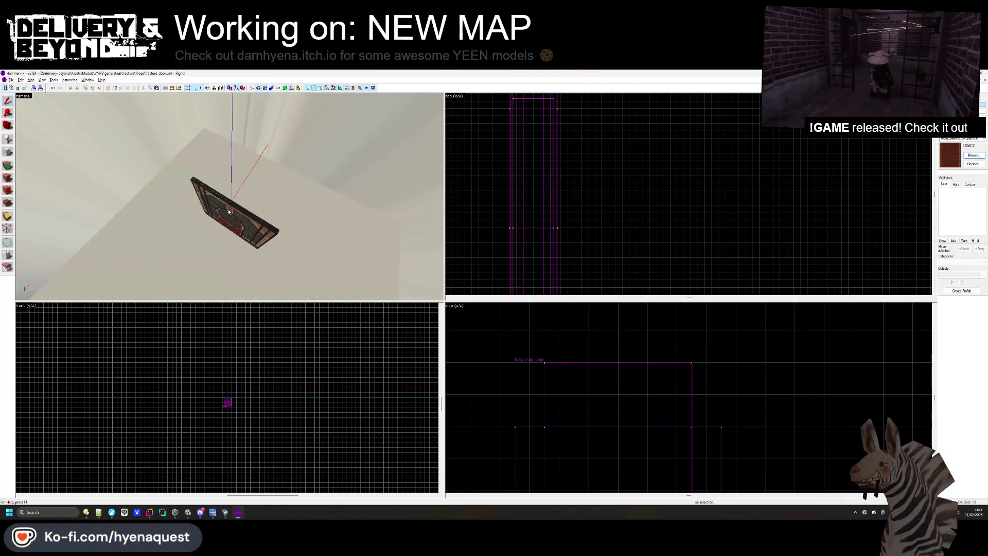
click(230, 196)
key(ctrl+t)
click(536, 315)
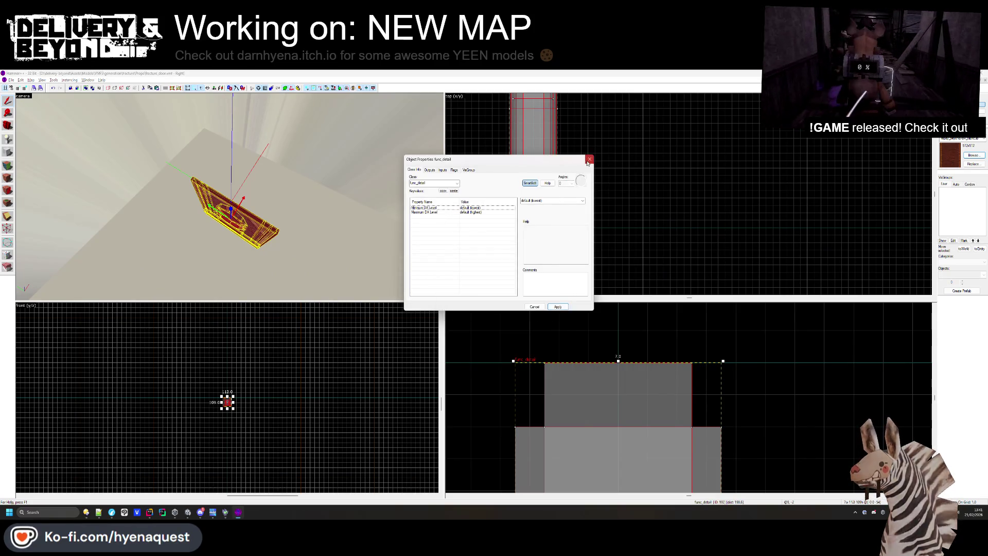
click(557, 307)
key(alt+Tab)
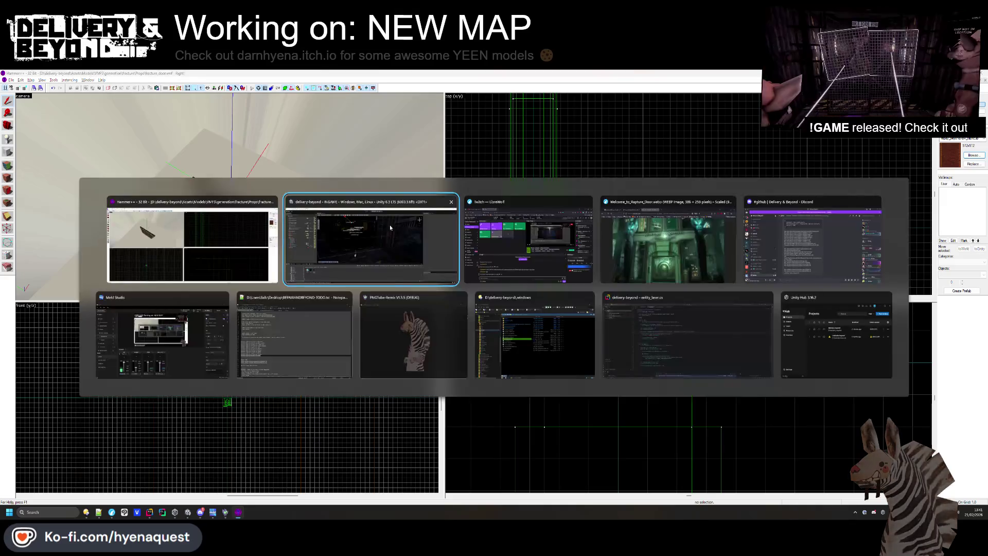
Untick Generate Colliders on VMFS/generation/fracture/Props/fracture_door and drag it into the Scene view
drag(397, 284, 359, 260)
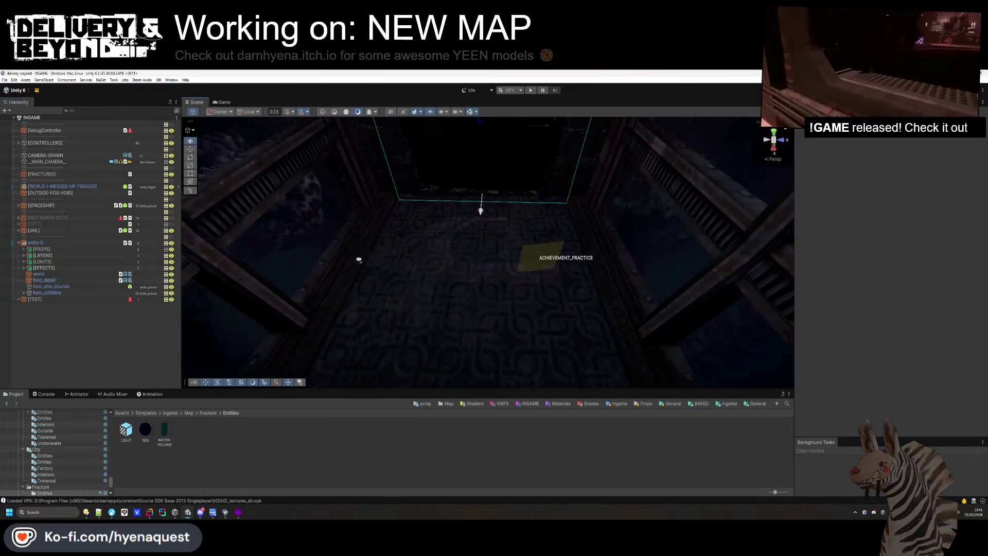
click(502, 404)
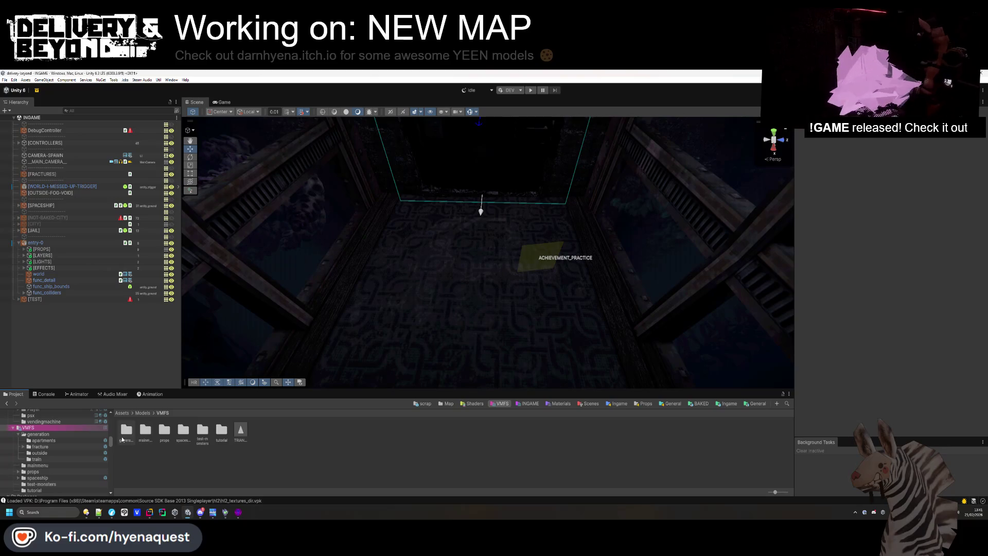
double_click(126, 431)
double_click(145, 433)
double_click(126, 430)
click(126, 431)
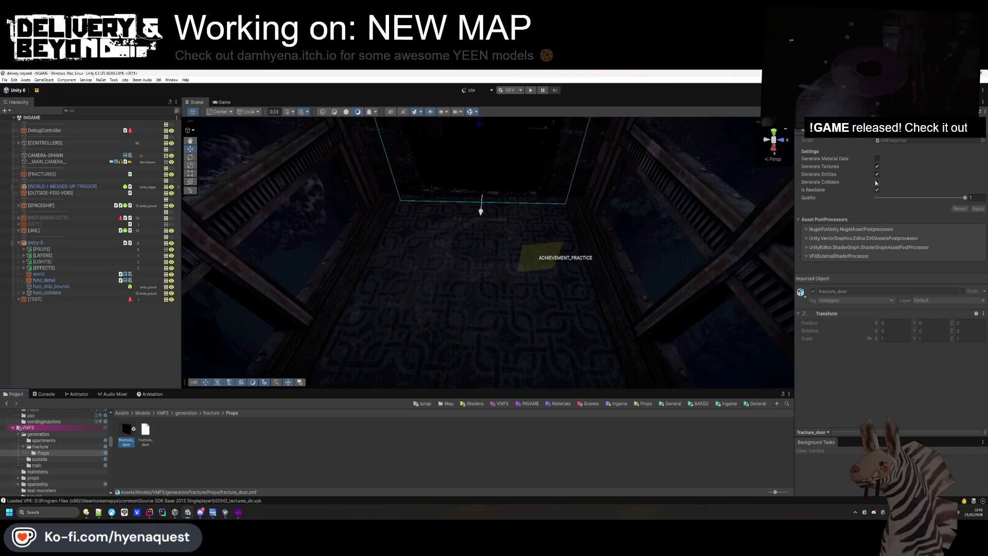
click(877, 182)
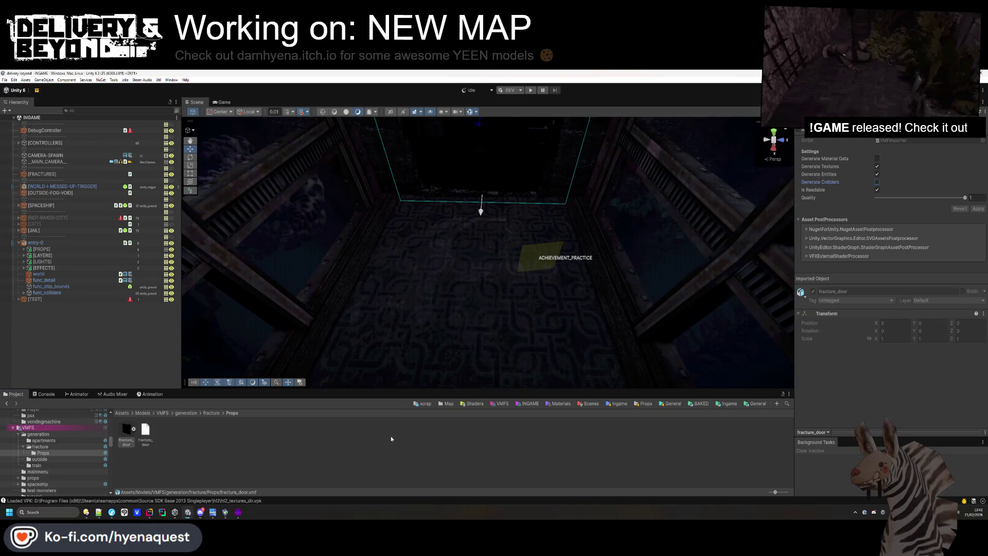
mouse_move(129, 437)
mouse_down()
mouse_move(482, 205)
mouse_move(488, 267)
mouse_move(481, 261)
mouse_up()
Reset fracture_door's Position to 0,0,0 and orbit in to view the door
double_click(41, 305)
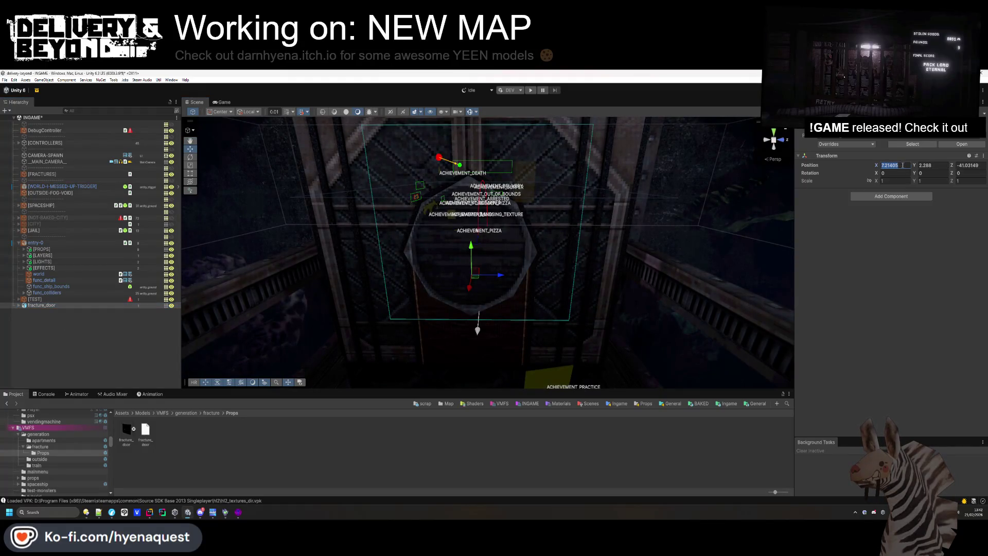
text(0)
key(Tab)
text(0)
key(Tab)
text(0)
key(Return)
mouse_move(669, 206)
mouse_down()
mouse_move(651, 198)
mouse_move(406, 362)
mouse_move(335, 124)
mouse_up()
mouse_move(534, 250)
mouse_down()
mouse_move(365, 198)
mouse_move(824, 198)
mouse_up()
Add a Box Collider to the func_detail child instead of fracture_door, on layer entity_ground
click(869, 198)
text(box)
key(Return)
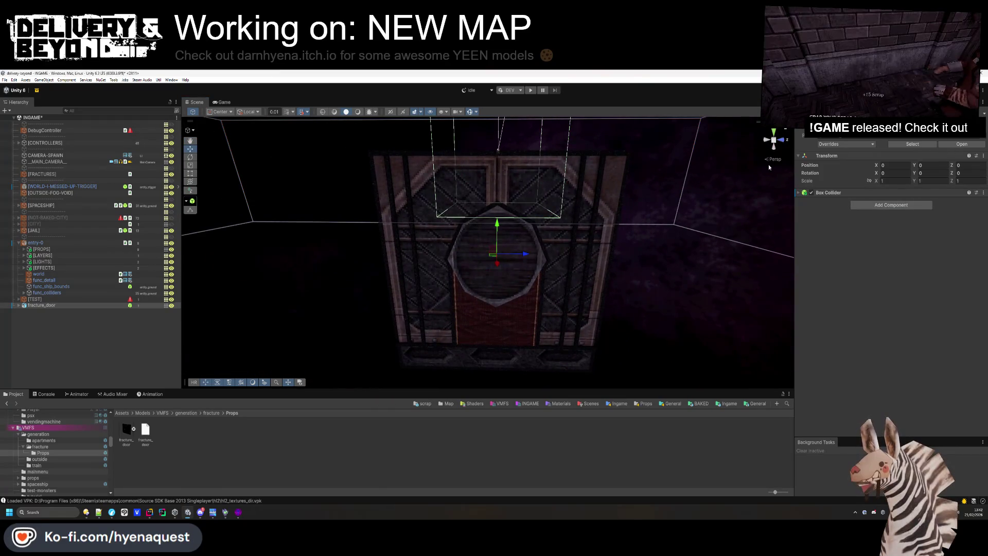
key(ctrl+z)
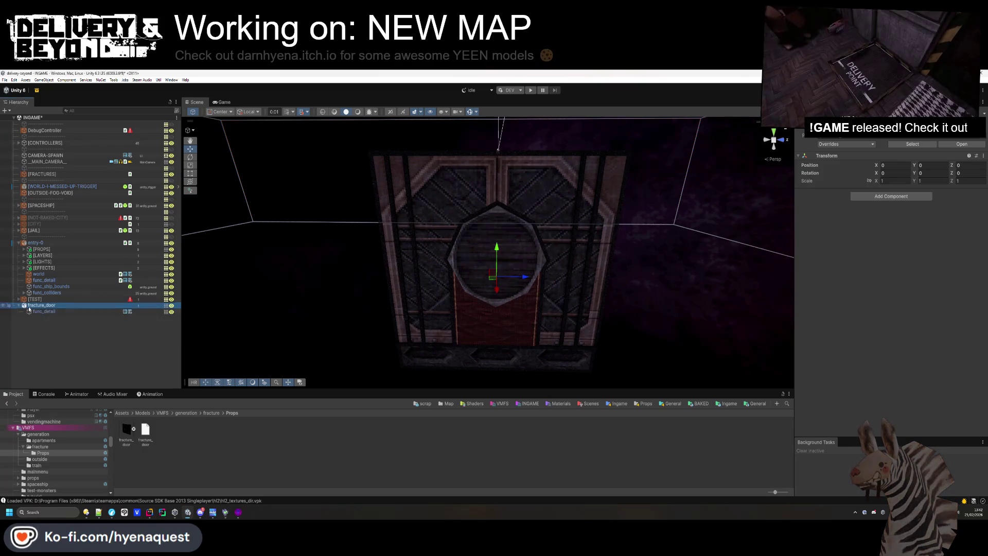
click(79, 312)
click(883, 304)
key(Return)
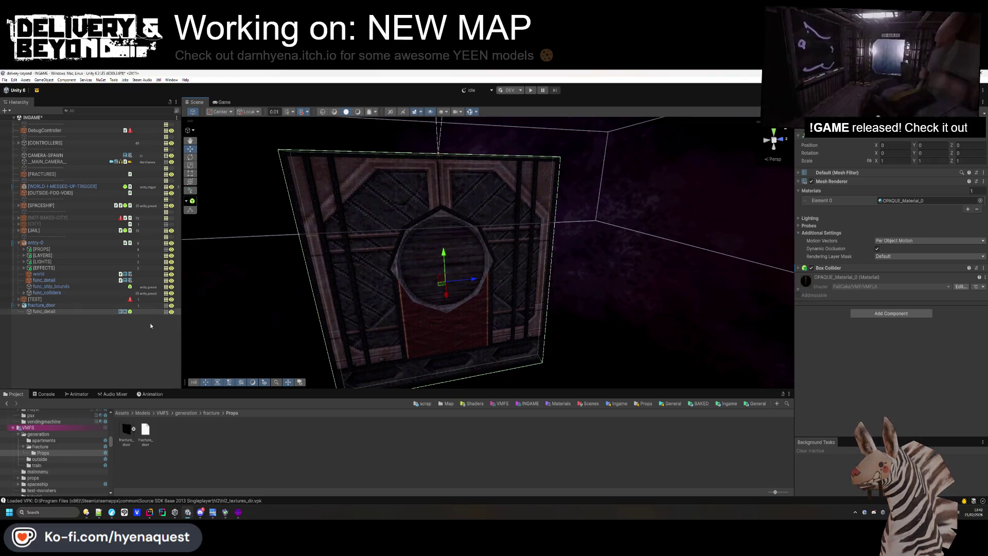
click(937, 133)
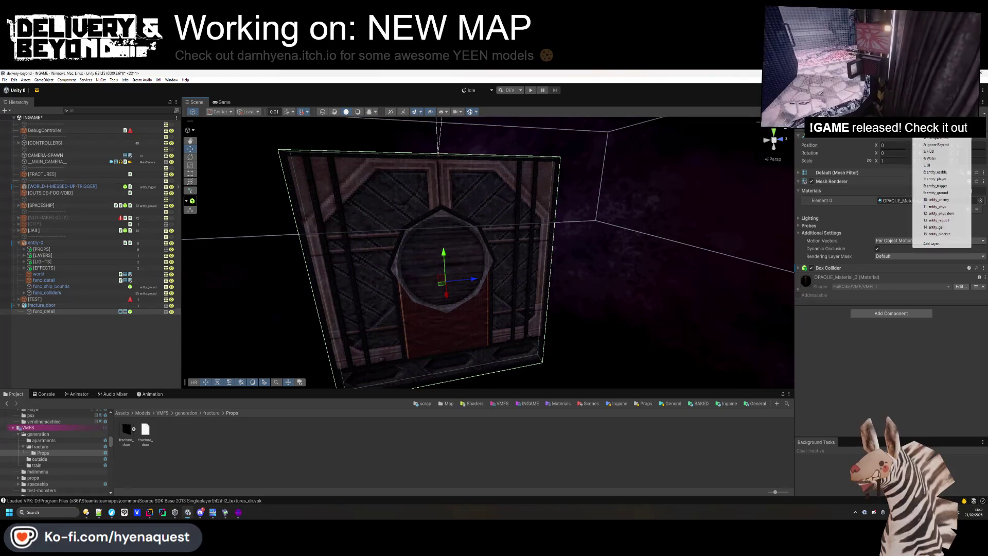
click(934, 194)
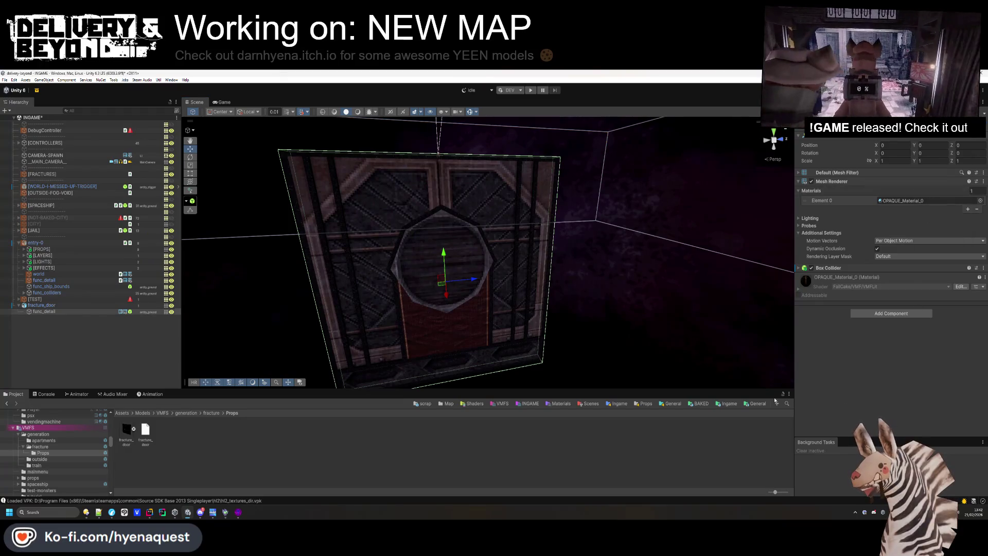
click(91, 356)
Create an empty object named entity_fracture_door and parent fracture_door under it
right_click(44, 322)
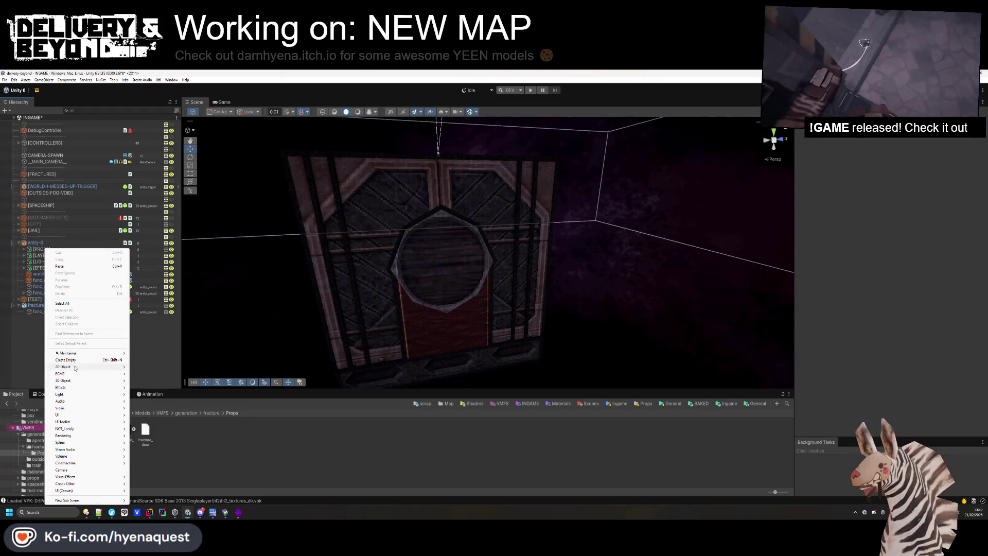
click(70, 359)
text(entity)
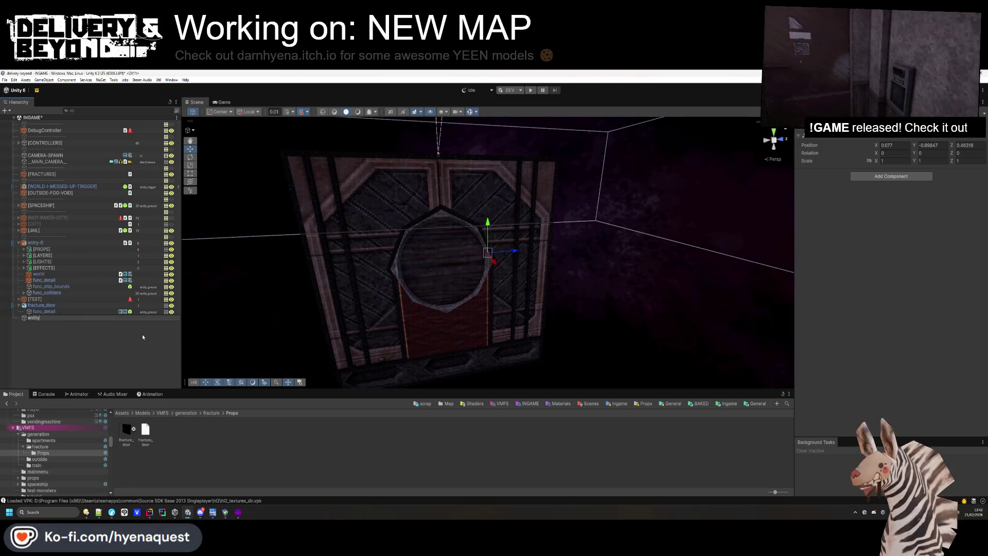
text(_fracture_door)
key(Return)
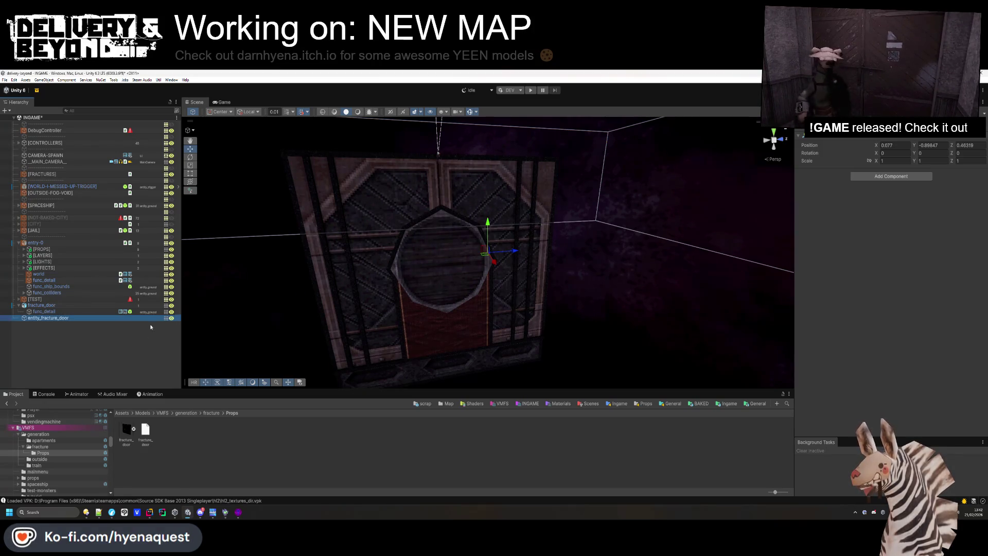
drag(23, 305, 41, 318)
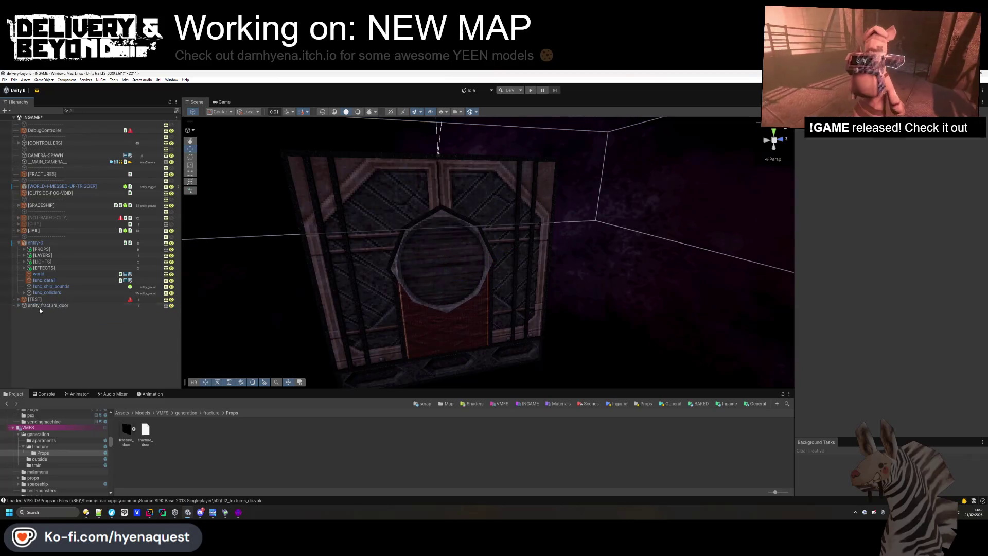
Zero entity_fracture_door's Position to 0,0,0 and confirm fracture_door's position is also zeroed
click(18, 306)
click(51, 306)
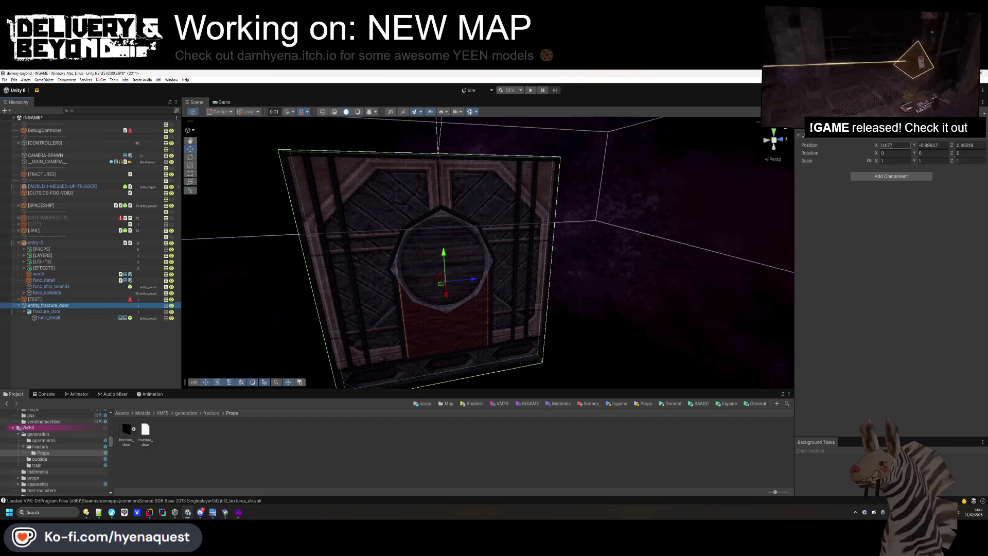
text(0)
key(Tab)
text(0)
key(Tab)
text(0)
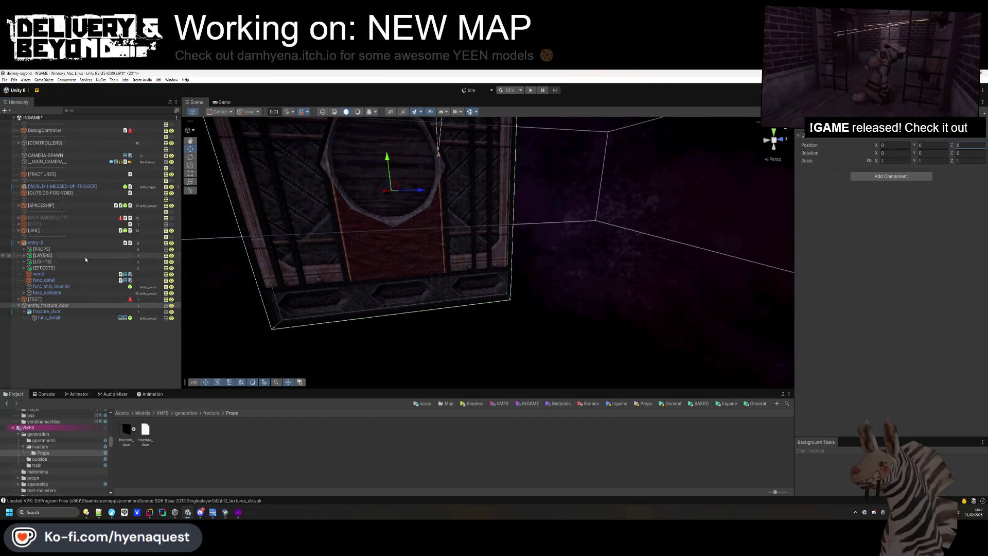
click(46, 311)
click(958, 166)
text(0)
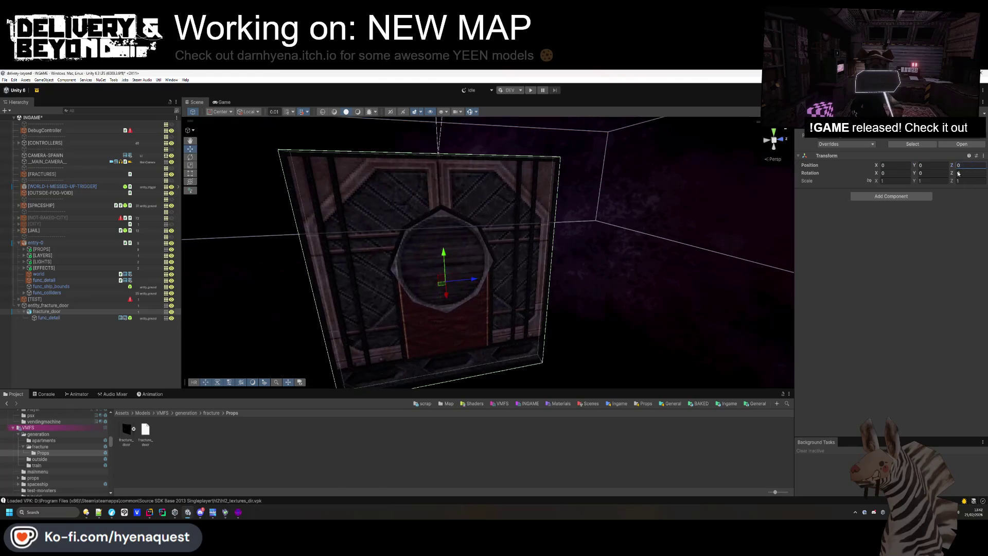
click(62, 305)
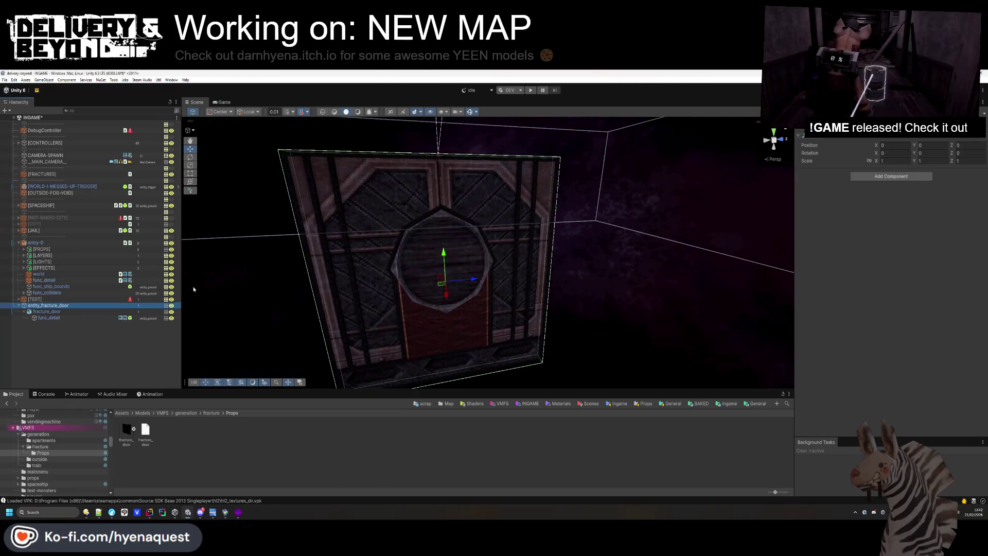
click(893, 178)
Add an Entity_door script with fracture_door as Target and Shake ticked
text(door)
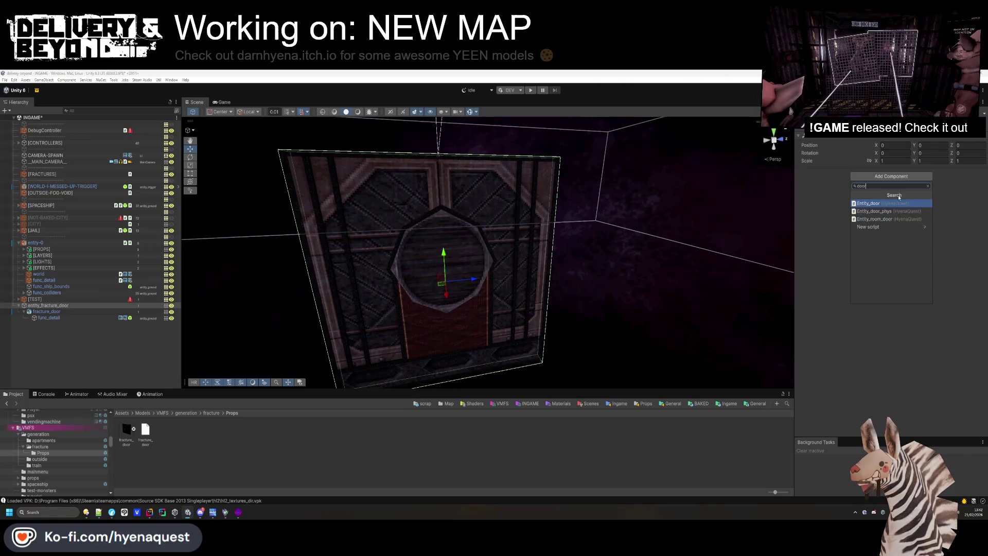
key(Return)
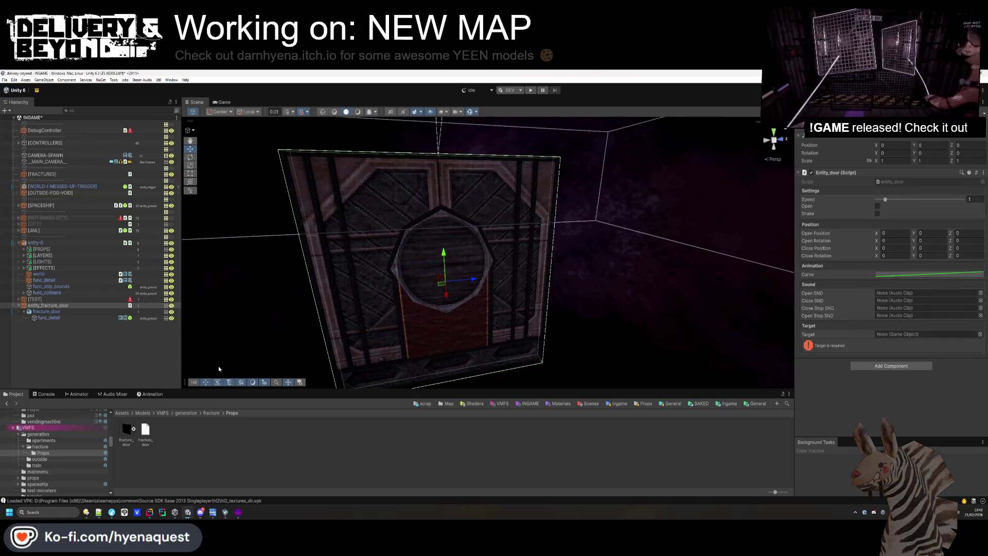
drag(46, 312, 926, 334)
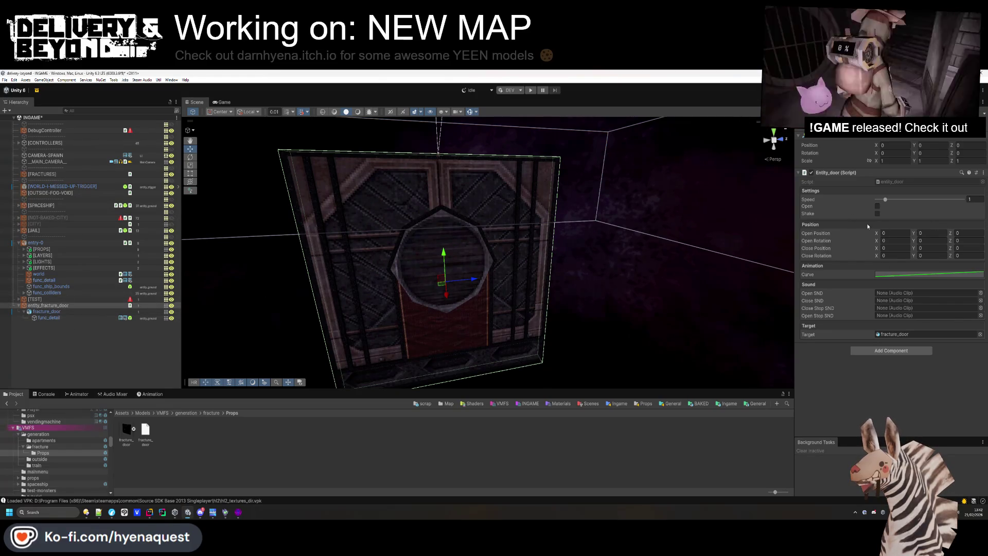
click(878, 213)
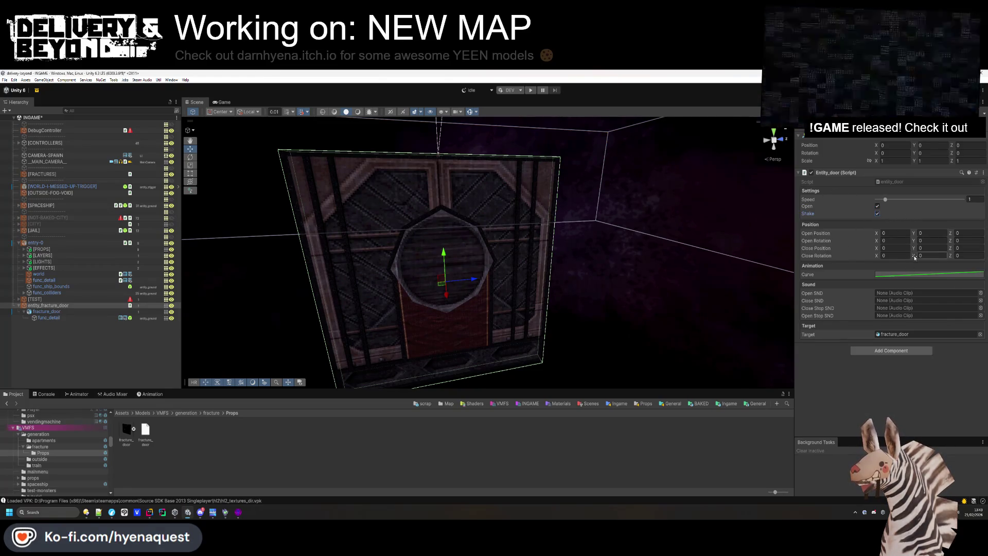
drag(914, 236, 938, 236)
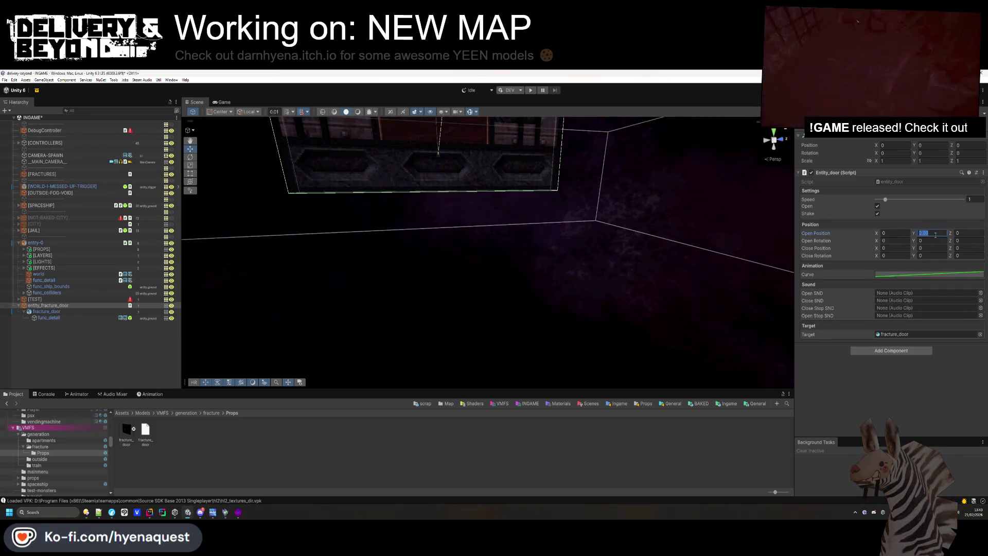
text(3)
key(Return)
key(f)
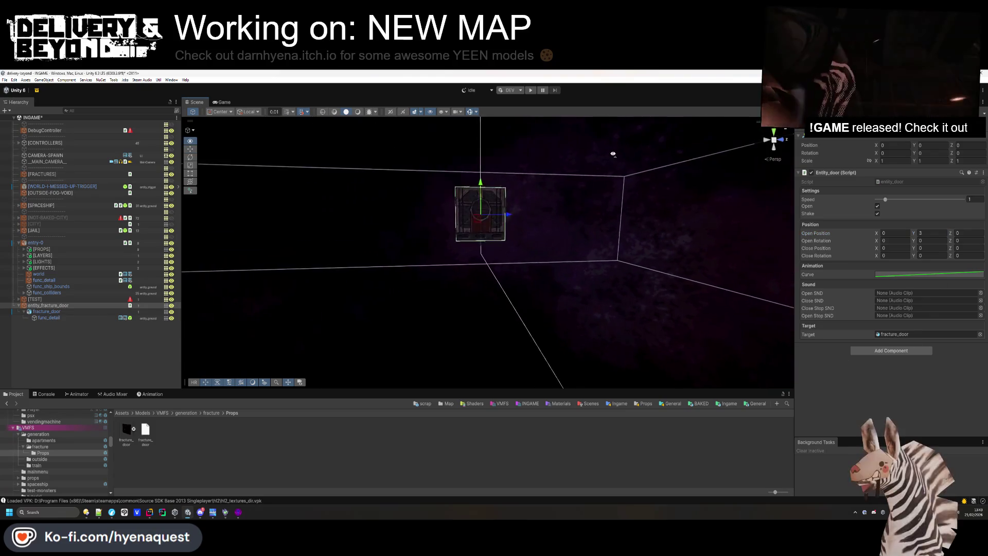
Check func_detail's box collider, then set Open Position Y to 2.2 and untick Open
click(295, 298)
double_click(107, 306)
click(85, 317)
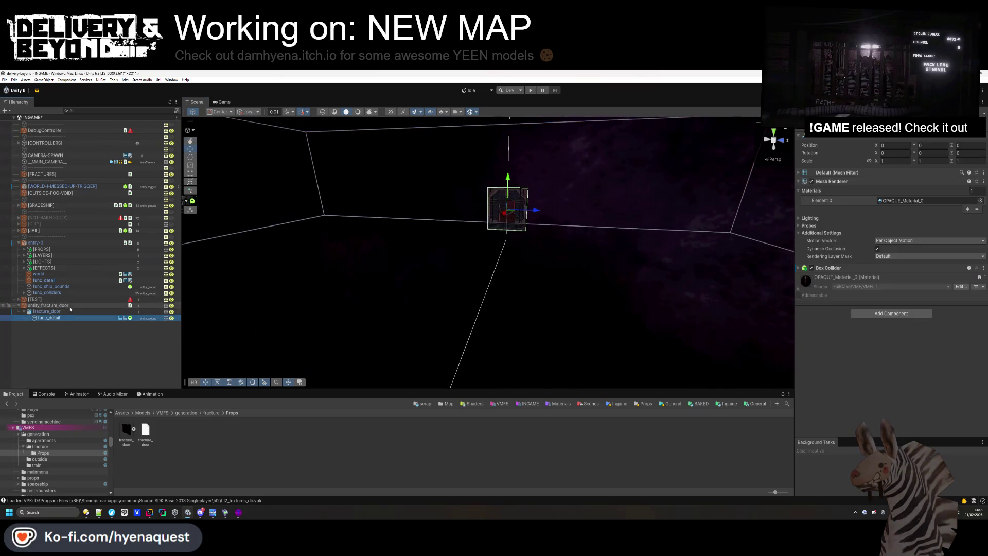
click(823, 267)
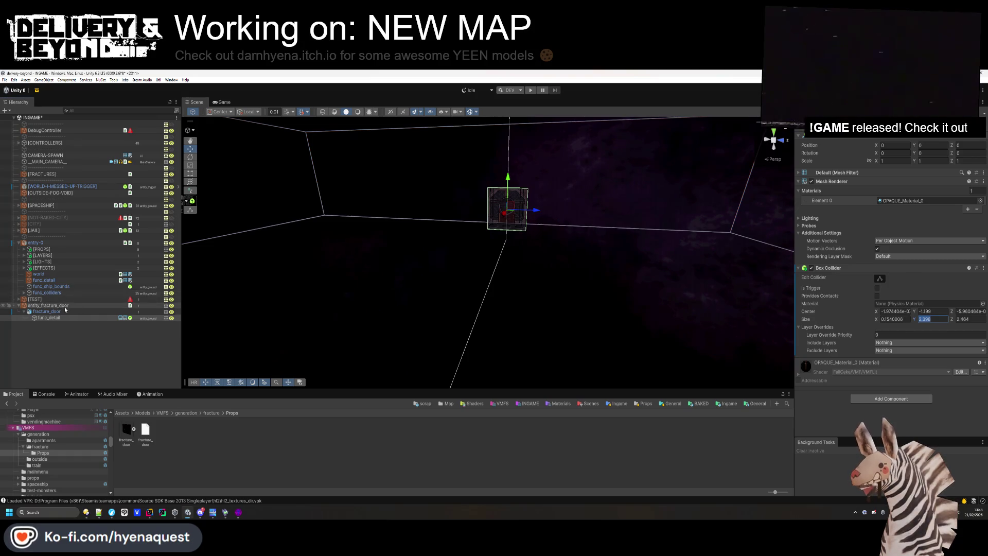
click(49, 306)
click(924, 234)
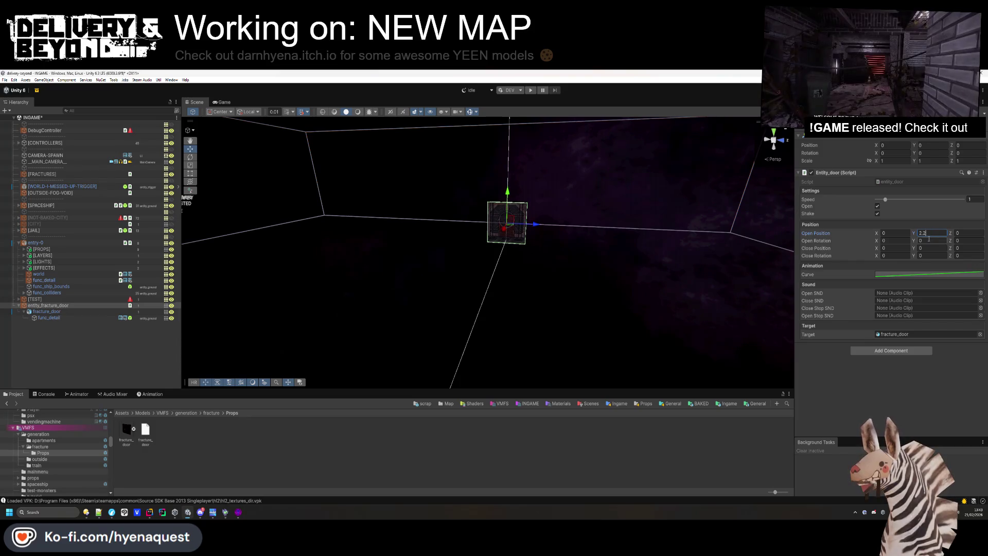
click(103, 305)
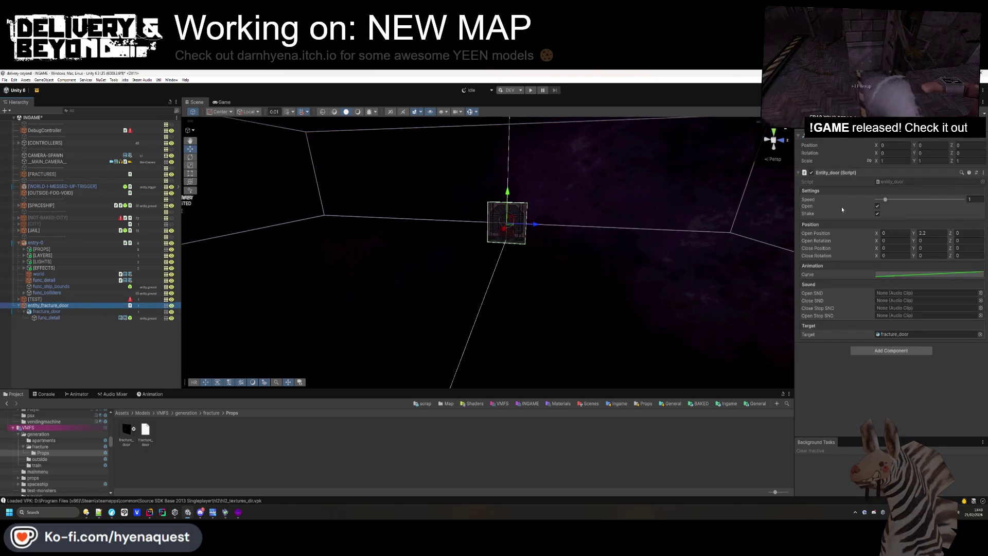
click(878, 207)
drag(567, 300, 583, 287)
scroll(583, 288, up, 6)
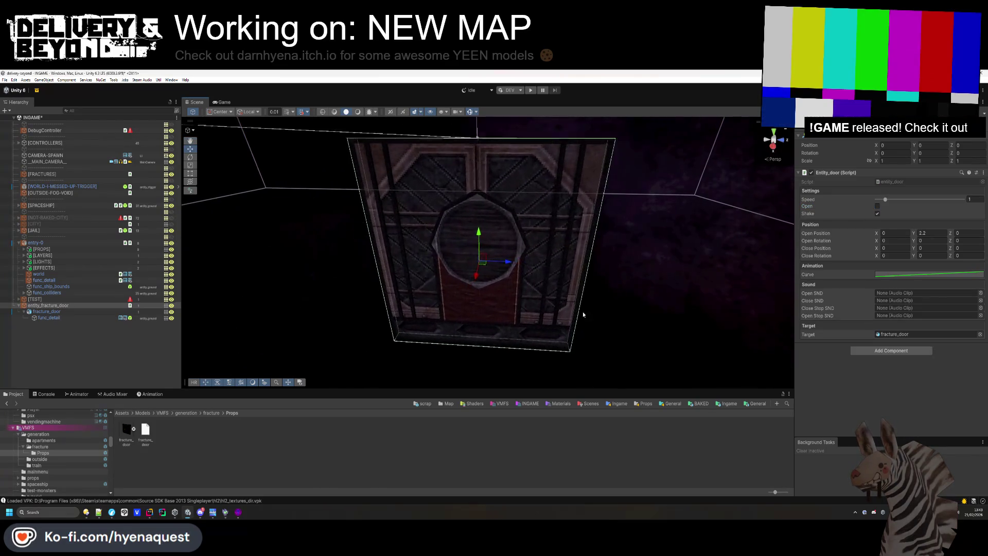
Reselect entity_fracture_door and go up from Props to the generation folder in the Project panel
click(99, 337)
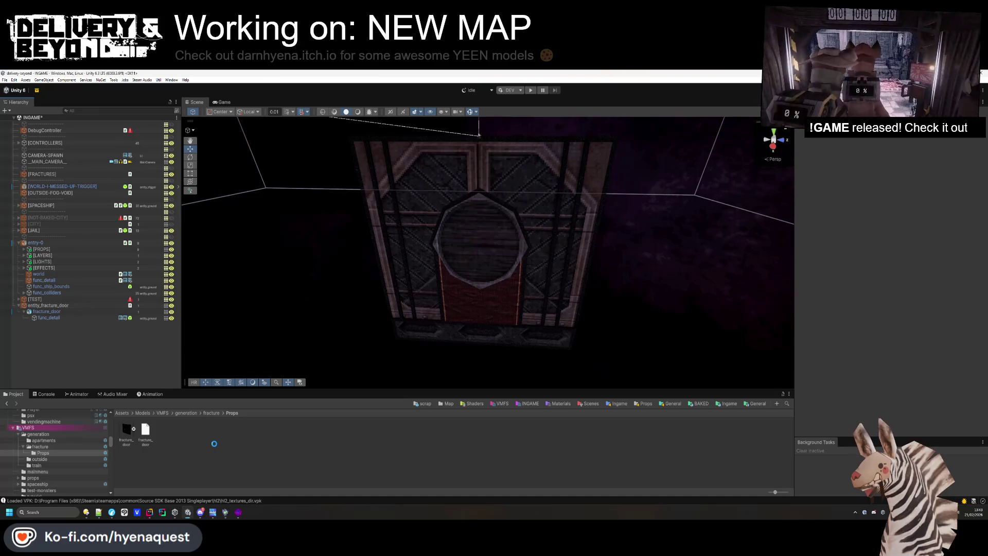
click(56, 306)
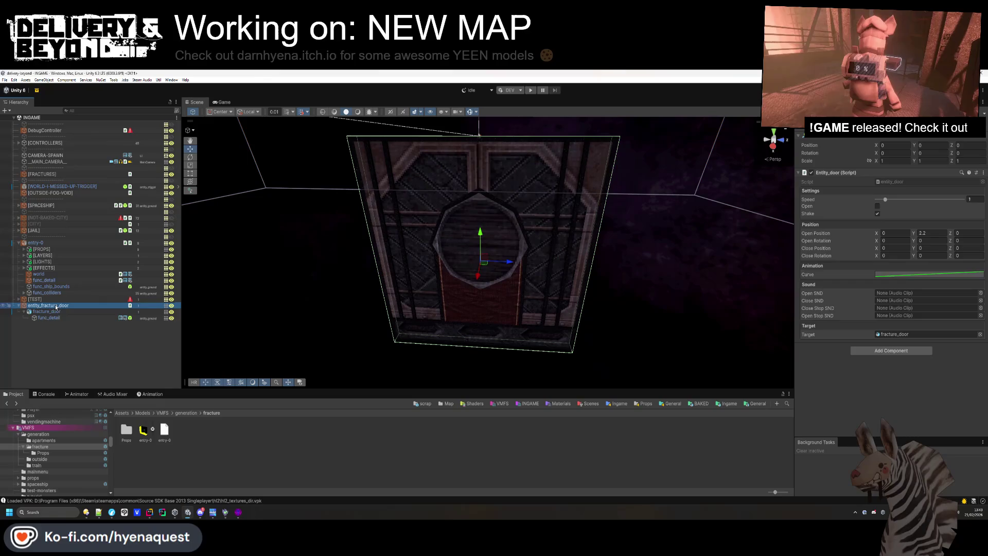
key(BackSpace)
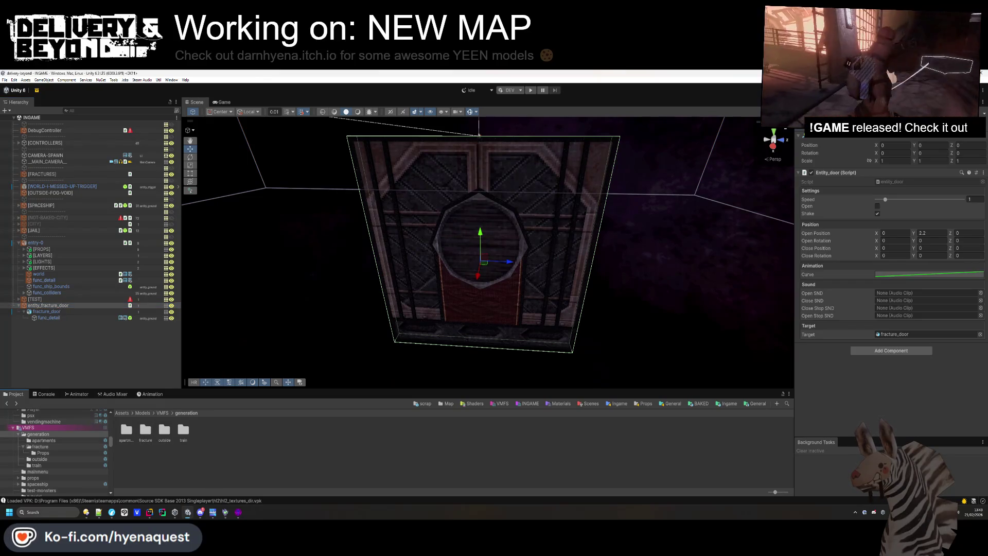
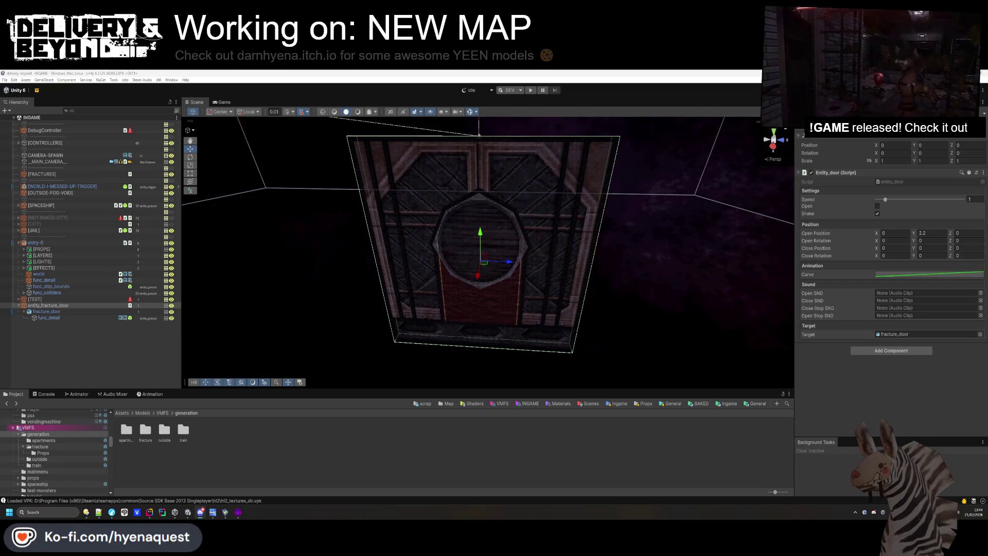
Save entity_fracture_door as a prefab in Fracture/Entities and delete the original from the scene
click(373, 431)
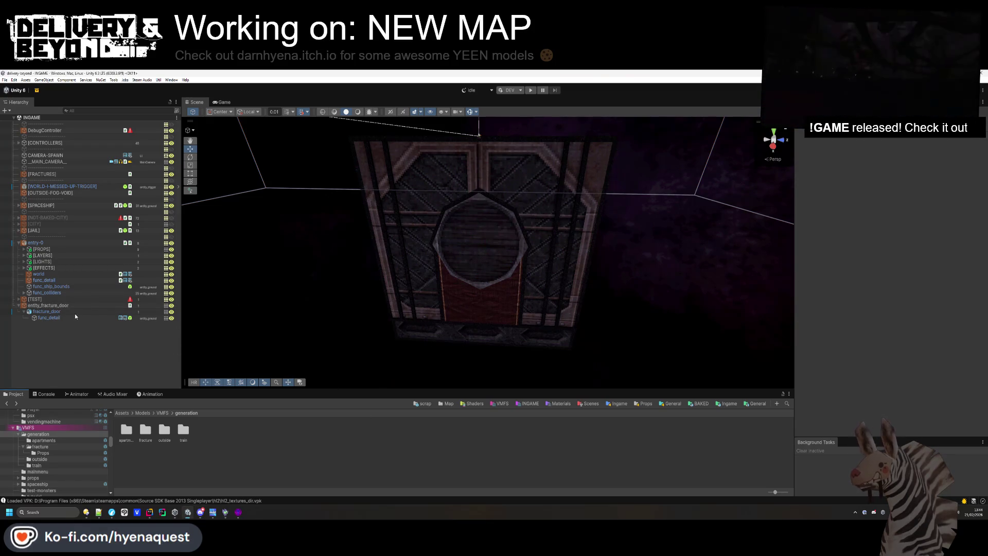
click(63, 307)
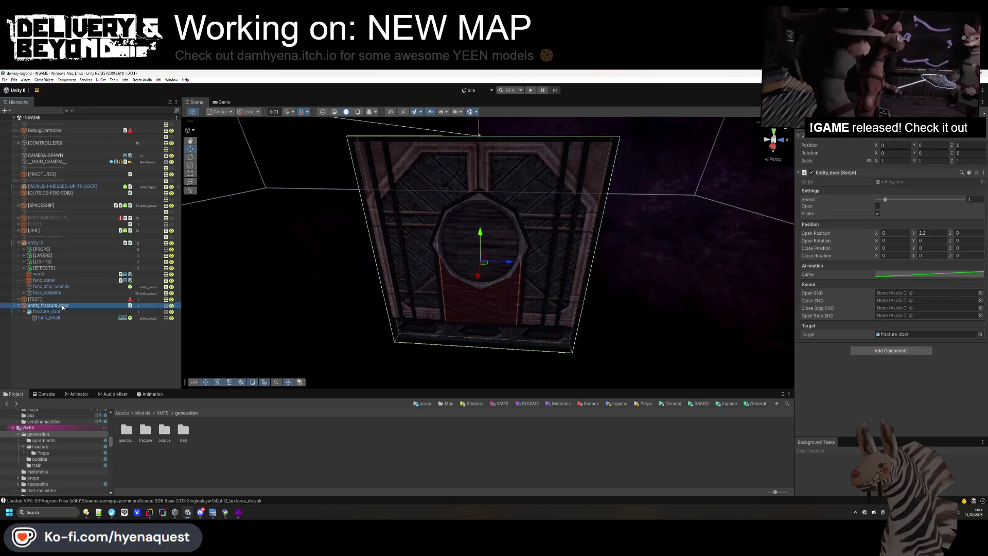
drag(199, 443, 60, 311)
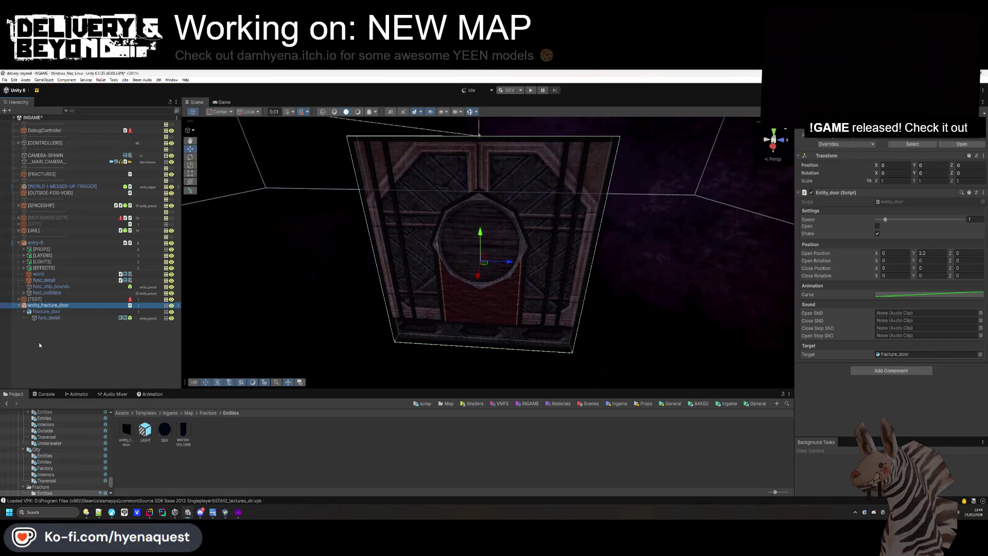
key(Delete)
Place the door prefab in the corridor doorway at about X 9.84, Y 2.288, Z -41.06
mouse_move(477, 302)
mouse_down()
mouse_move(290, 254)
mouse_move(388, 198)
mouse_move(443, 221)
mouse_move(498, 264)
mouse_move(381, 319)
mouse_up()
mouse_move(128, 436)
mouse_down()
mouse_move(492, 286)
mouse_move(526, 213)
mouse_move(552, 214)
mouse_move(574, 264)
mouse_up()
drag(489, 316, 488, 316)
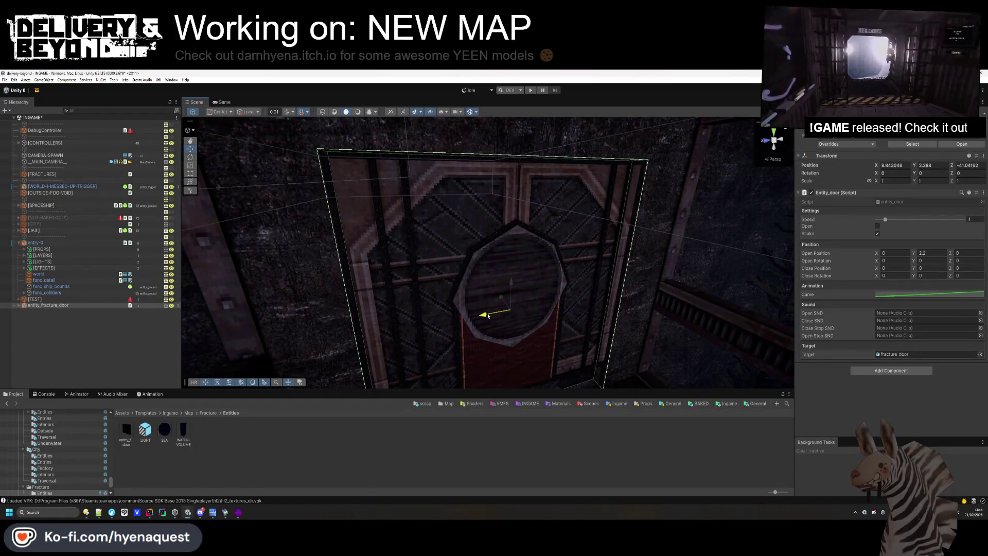
Raise the door in the opening and narrow its Transform Scale X to 0.85
drag(511, 278, 513, 233)
mouse_move(424, 277)
mouse_down()
mouse_move(592, 360)
mouse_move(697, 242)
mouse_move(724, 237)
mouse_move(607, 256)
mouse_move(465, 225)
mouse_move(441, 231)
mouse_move(463, 229)
mouse_up()
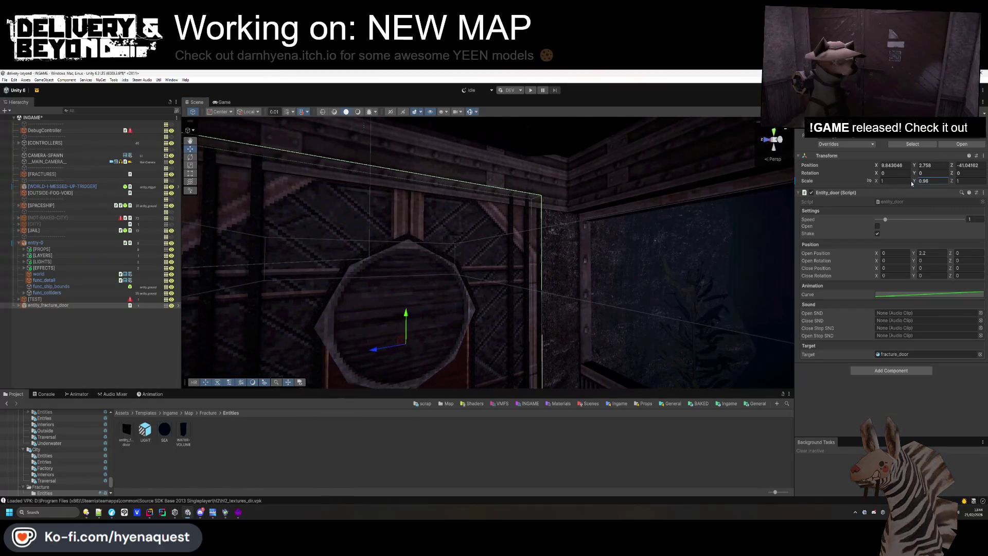
drag(951, 183, 950, 183)
text(1)
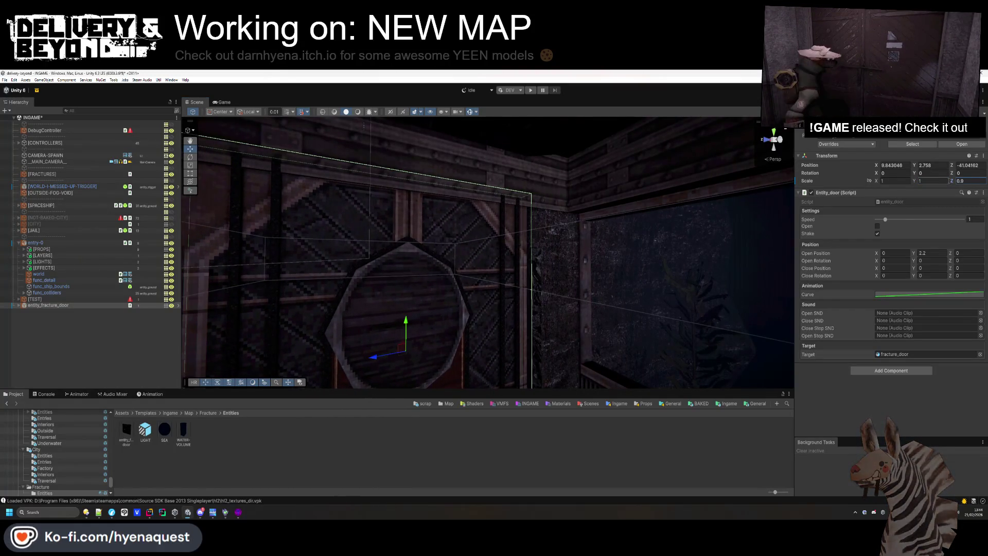
text(0.9)
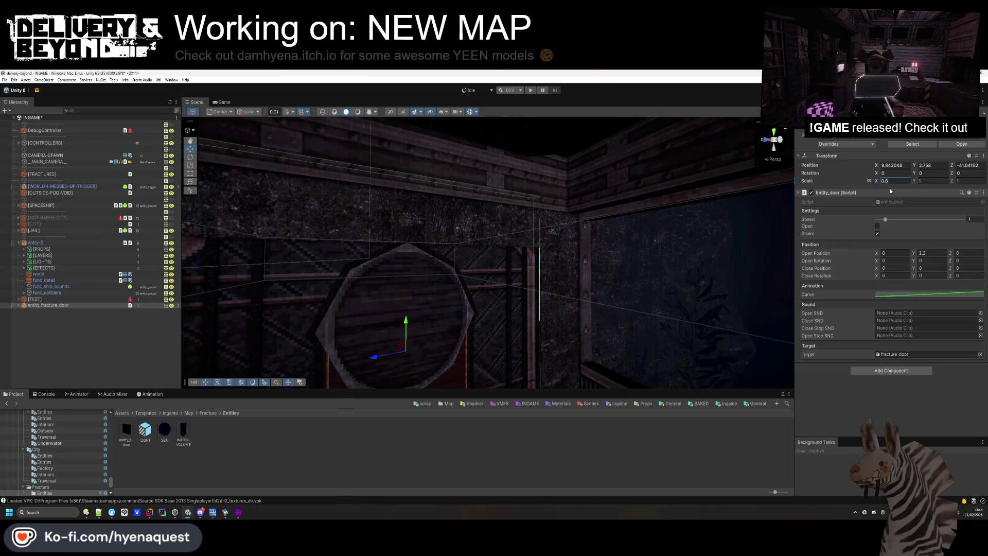
click(142, 349)
Lower the door back to Y 2.289 so it sits inside the doorway frame
mouse_move(587, 340)
mouse_down()
mouse_move(591, 374)
mouse_move(572, 379)
mouse_move(410, 364)
mouse_move(501, 358)
mouse_move(549, 261)
mouse_up()
click(502, 358)
mouse_move(601, 229)
mouse_down()
mouse_move(532, 256)
mouse_move(480, 197)
mouse_move(496, 242)
mouse_move(536, 237)
mouse_up()
mouse_move(581, 143)
mouse_down()
mouse_move(556, 269)
mouse_move(419, 311)
mouse_move(575, 275)
mouse_move(470, 245)
mouse_move(477, 220)
mouse_move(481, 232)
mouse_move(401, 374)
mouse_move(509, 196)
mouse_up()
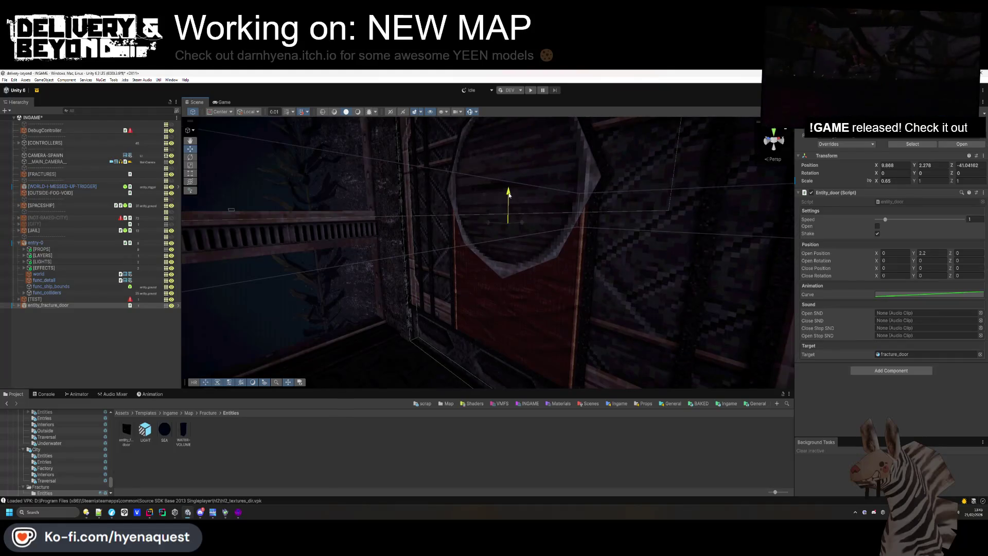
click(122, 352)
mouse_move(535, 299)
mouse_down()
mouse_move(552, 247)
mouse_move(505, 188)
mouse_move(543, 203)
mouse_move(554, 235)
mouse_up()
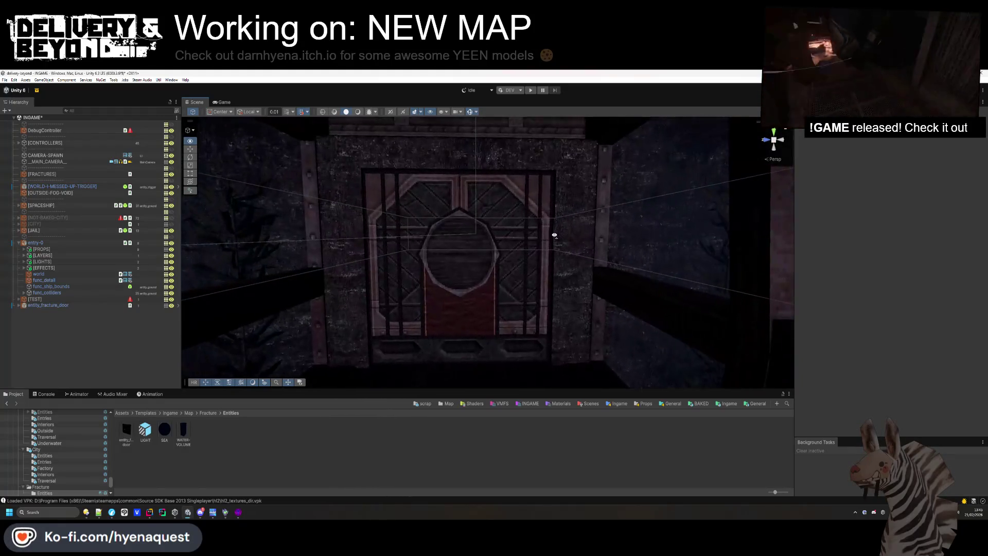
click(368, 112)
scroll(298, 320, up, 5)
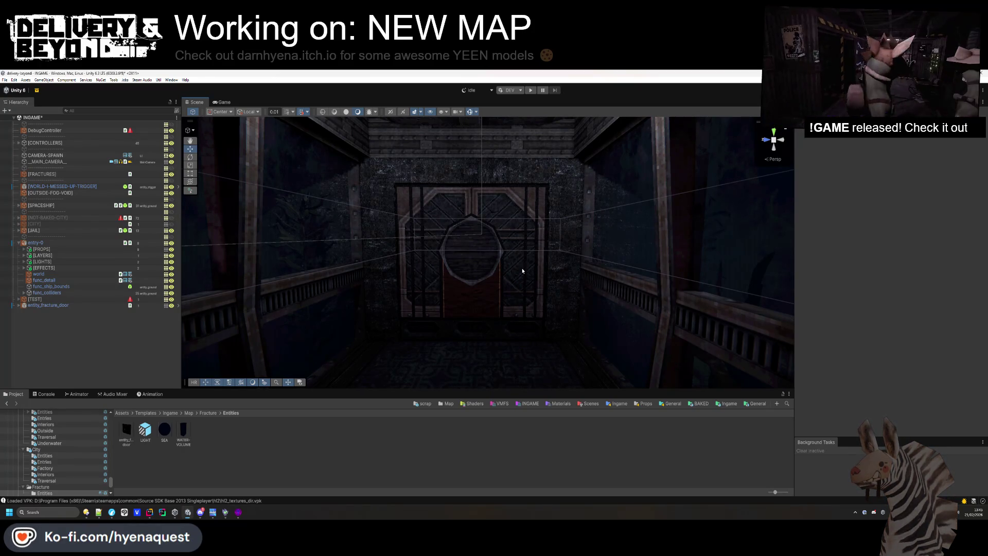
mouse_move(492, 301)
mouse_down()
mouse_move(481, 320)
mouse_move(357, 361)
mouse_move(408, 327)
mouse_move(464, 309)
mouse_move(649, 377)
mouse_move(493, 320)
mouse_up()
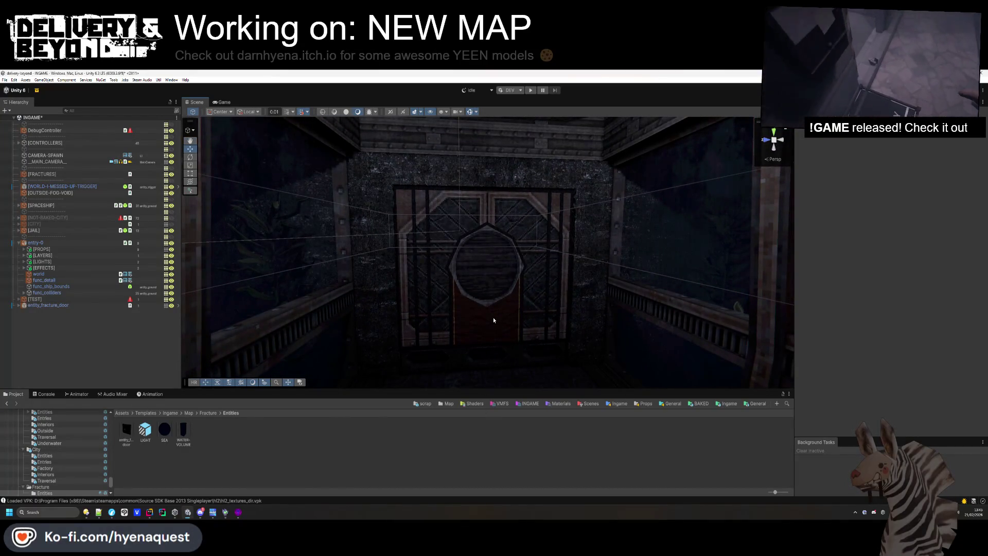
mouse_move(493, 319)
mouse_down()
mouse_move(333, 258)
mouse_move(354, 266)
mouse_move(505, 246)
mouse_up()
Switch to Hammer++, bring up the entry-0.vmf map, and make OUTSIDE the current texture
click(237, 512)
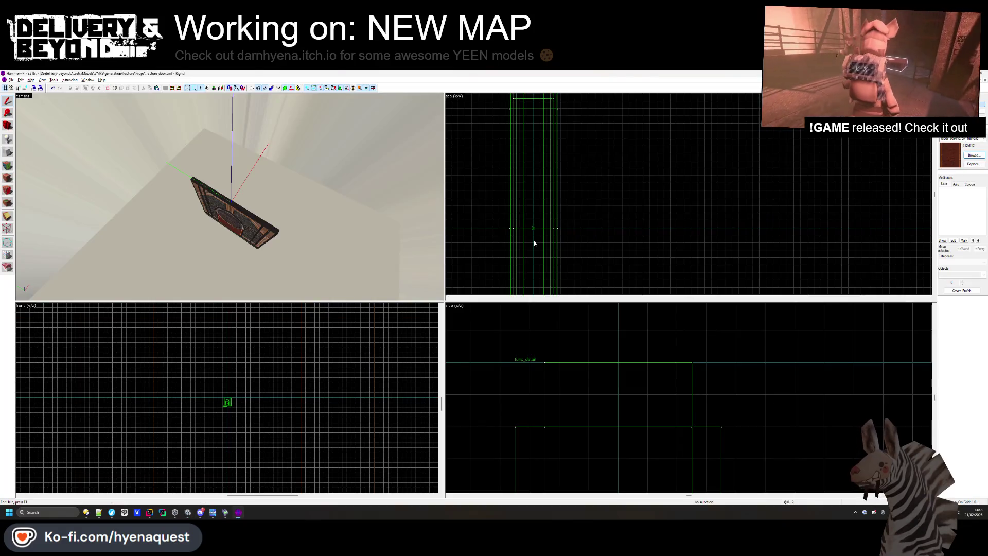
key(ctrl+Tab)
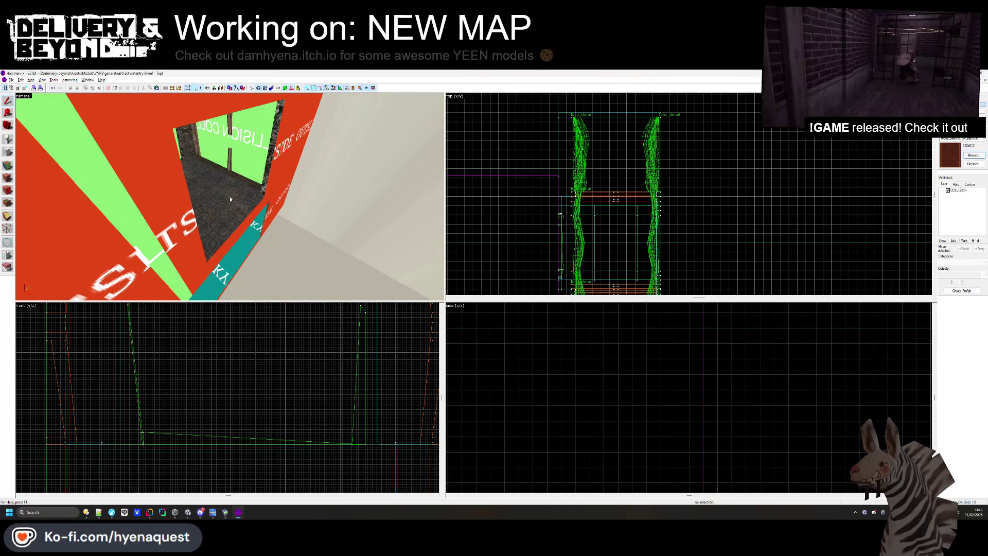
scroll(629, 142, down, 5)
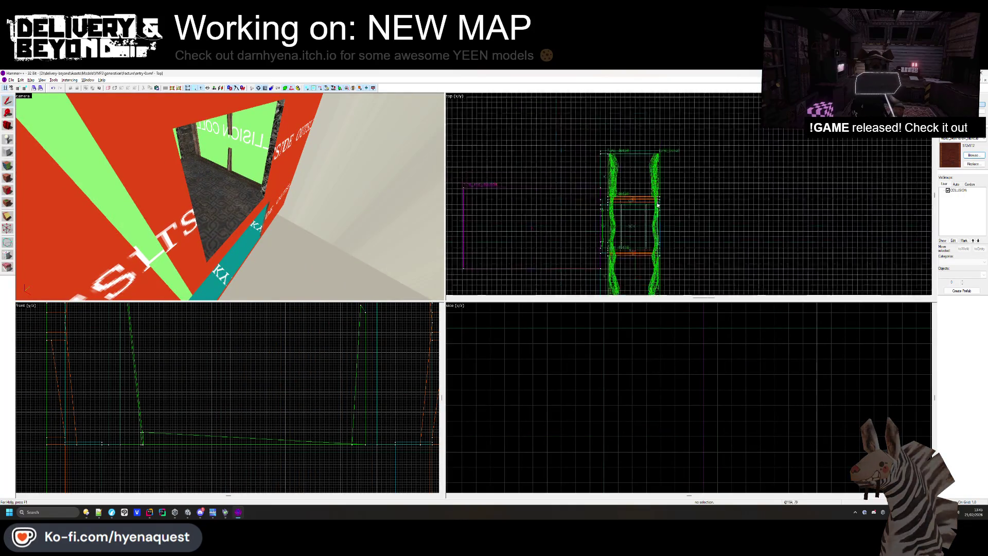
key(shift+b)
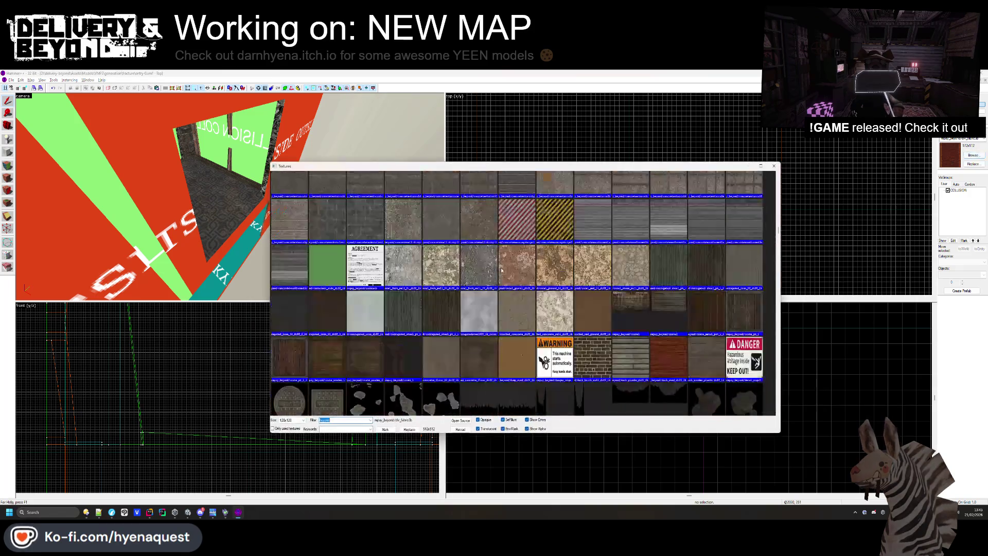
scroll(421, 232, up, 5)
double_click(563, 204)
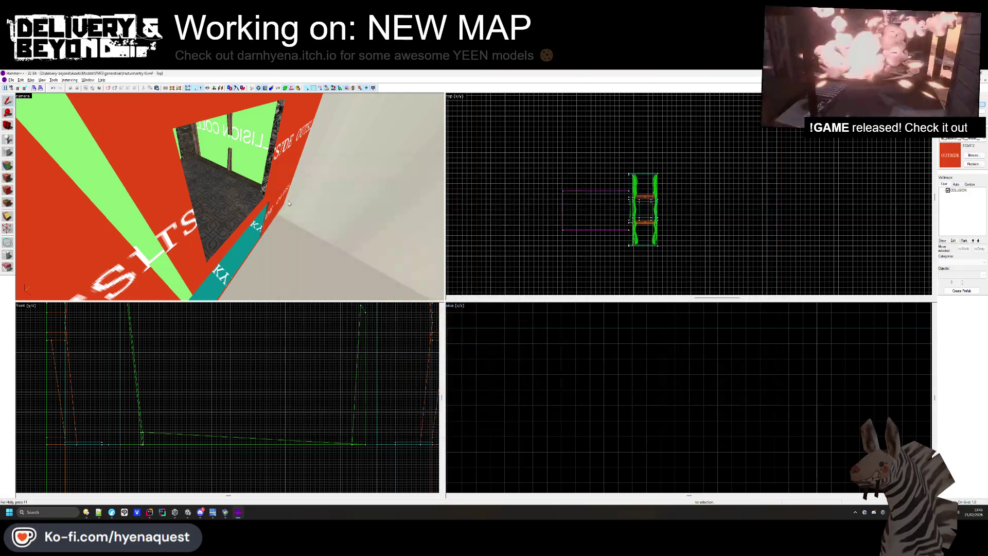
Create a thin new block at the edge of the entrance floor brush
click(232, 165)
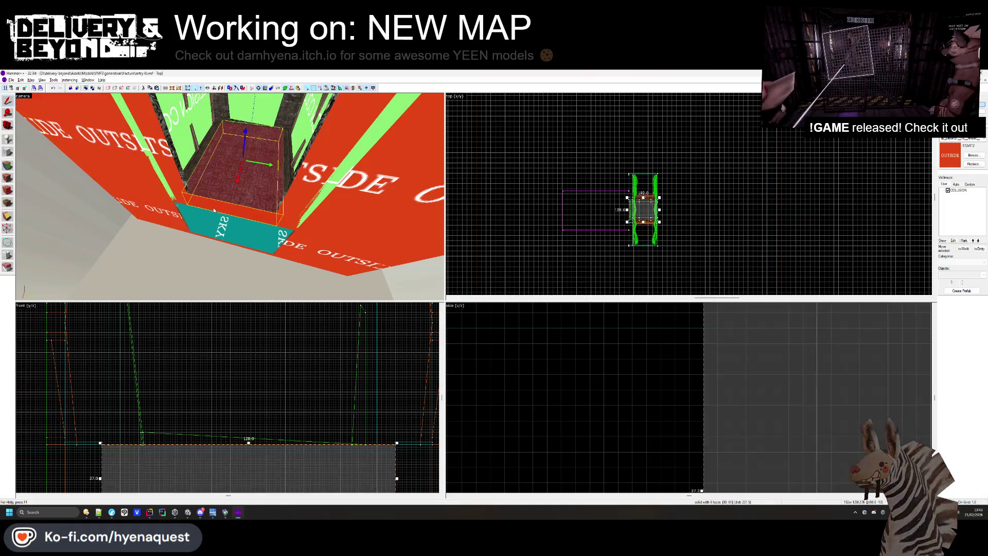
scroll(669, 202, up, 4)
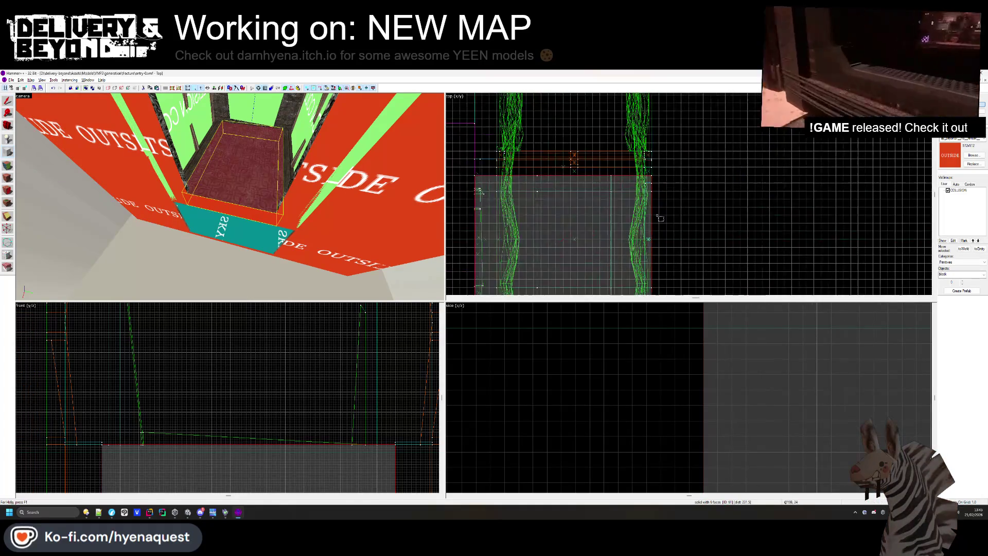
mouse_move(654, 178)
mouse_down()
mouse_move(727, 287)
mouse_move(710, 160)
mouse_move(711, 271)
mouse_up()
scroll(711, 161, down, 2)
scroll(716, 235, up, 3)
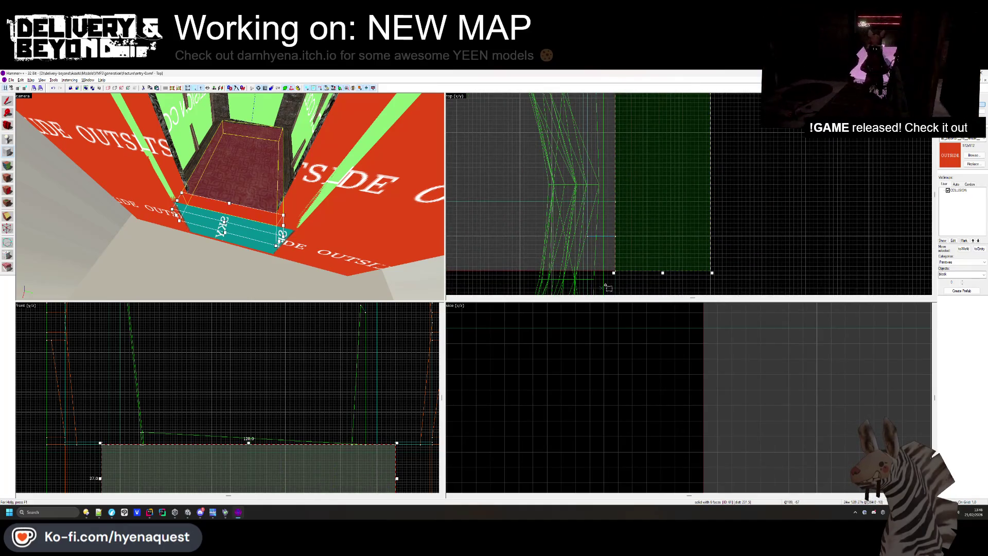
scroll(691, 228, down, 3)
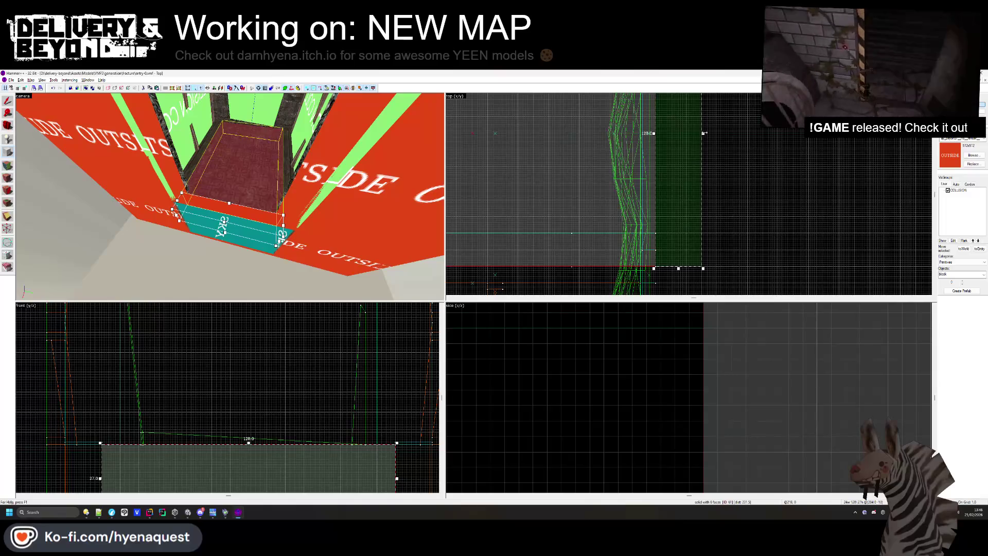
drag(704, 133, 665, 133)
key(Return)
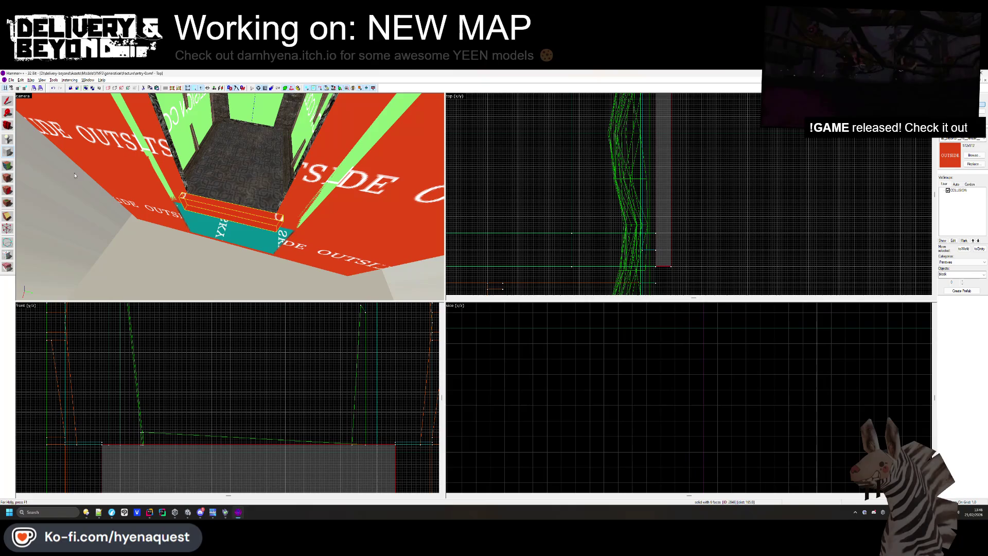
Stretch the new block along the corridor and trim its height to 24 units
scroll(613, 122, up, 3)
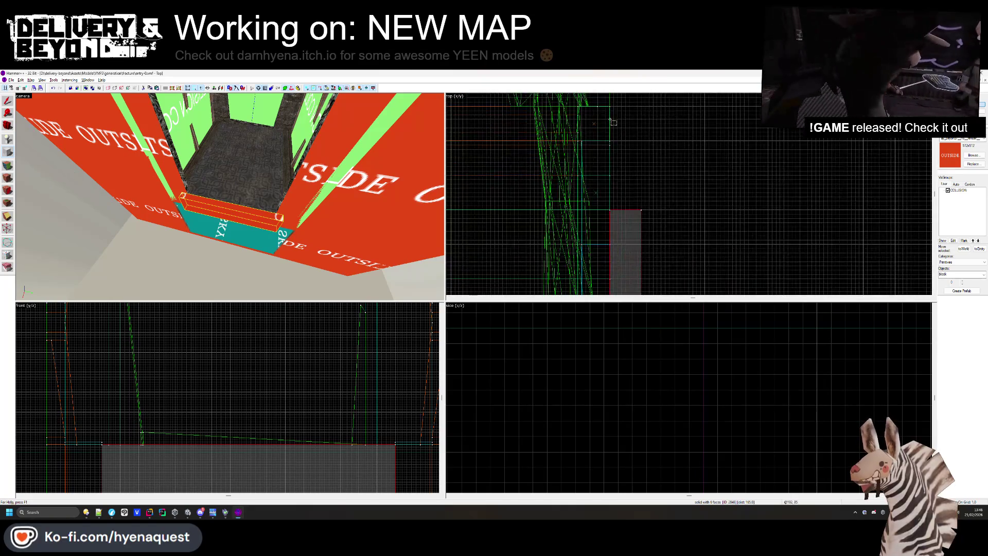
drag(637, 153, 641, 212)
scroll(641, 212, down, 4)
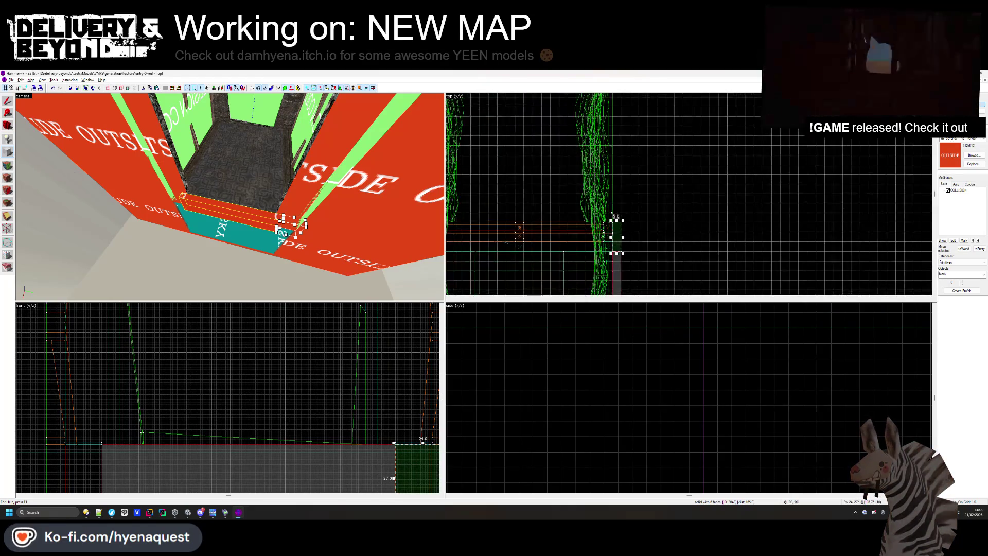
scroll(291, 409, down, 3)
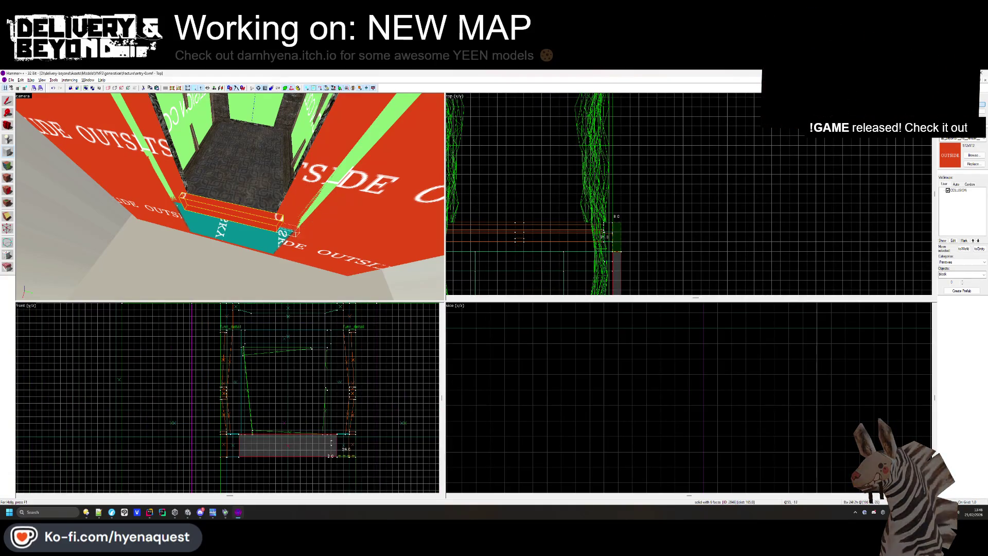
scroll(344, 309, up, 3)
scroll(344, 310, up, 1)
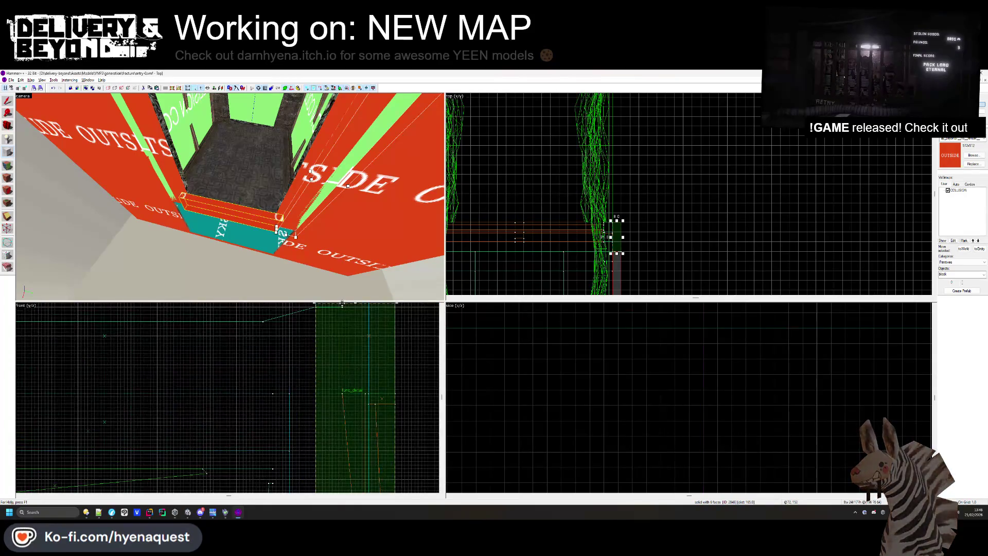
scroll(349, 322, up, 1)
drag(350, 320, 349, 326)
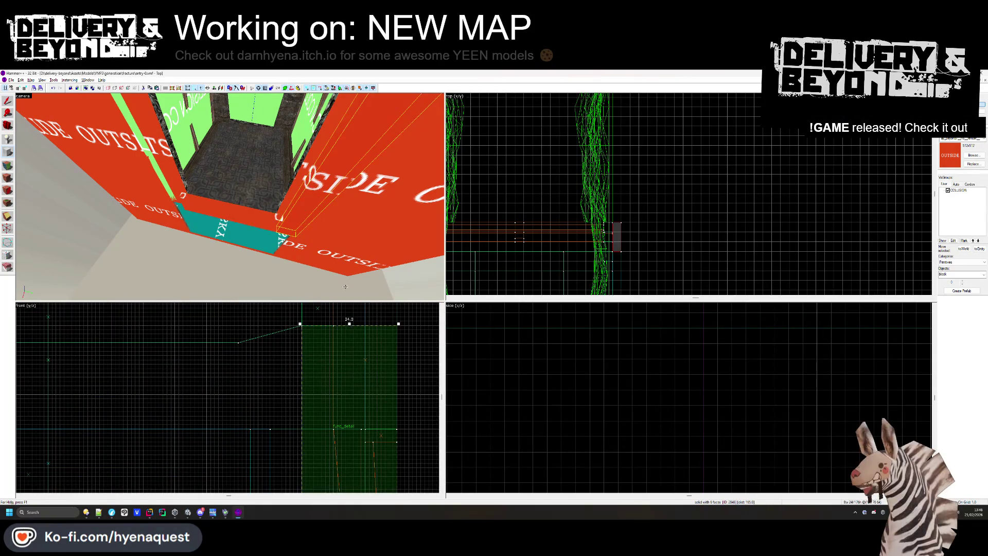
scroll(563, 148, up, 3)
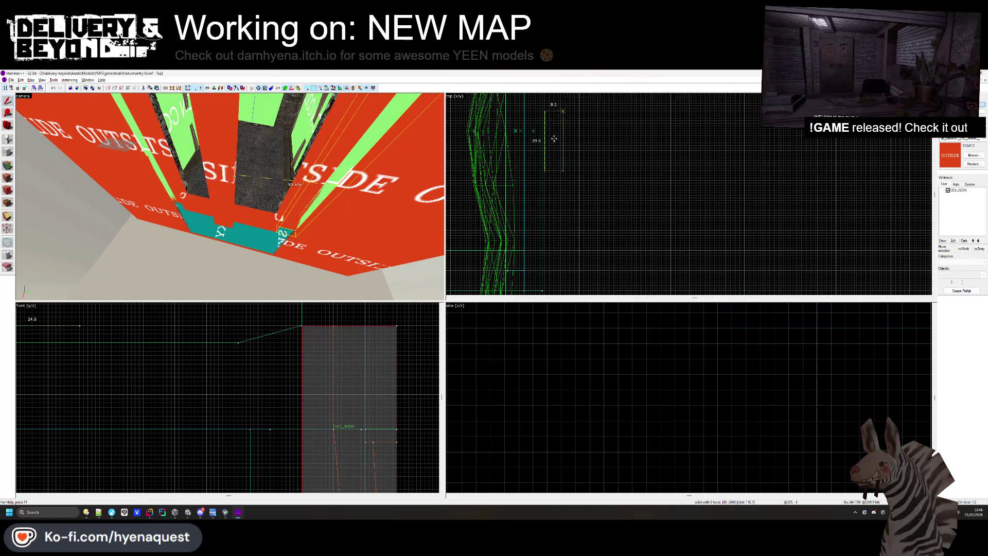
scroll(576, 216, down, 2)
click(575, 198)
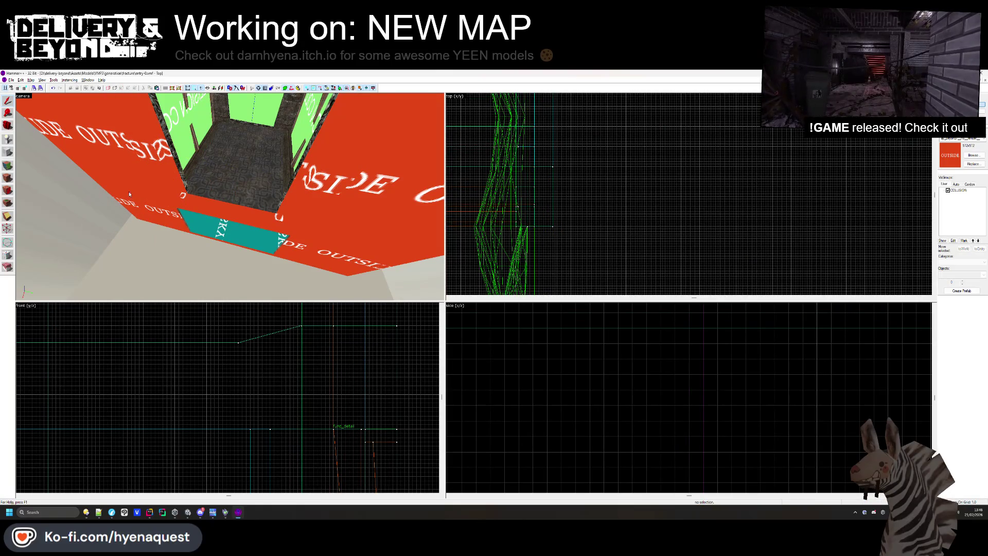
click(7, 165)
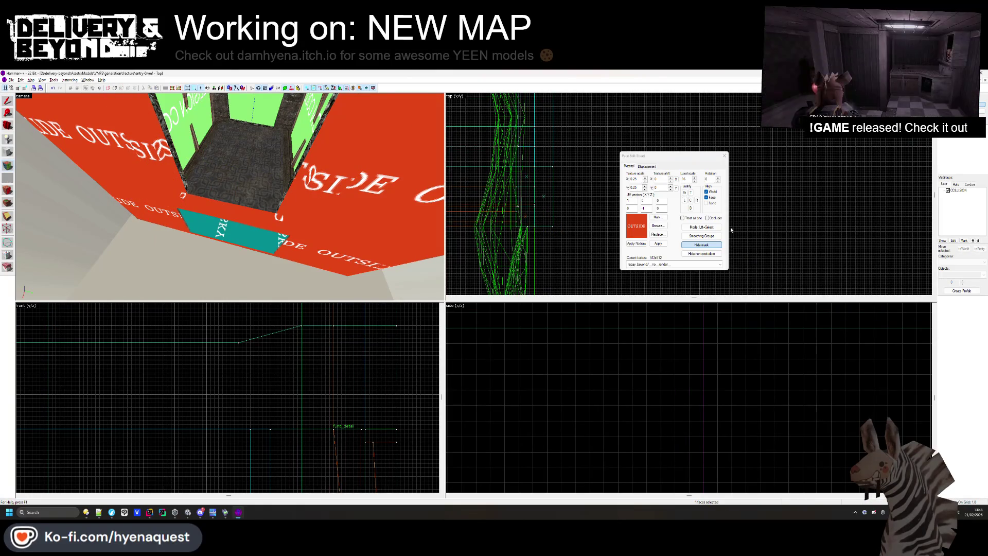
Apply metalwarningstripe1 to the bottom edge of the doorway
click(657, 228)
scroll(572, 234, down, 10)
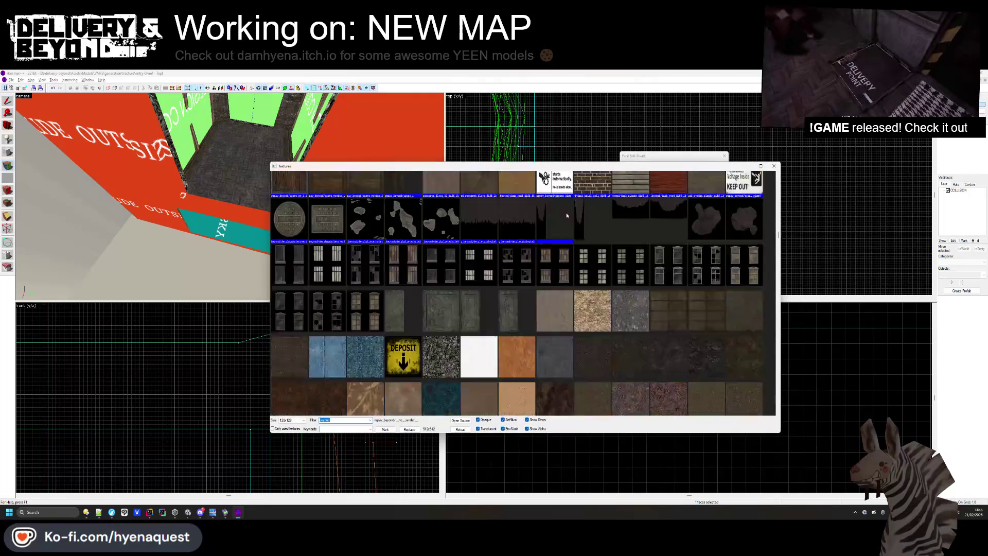
scroll(557, 221, down, 15)
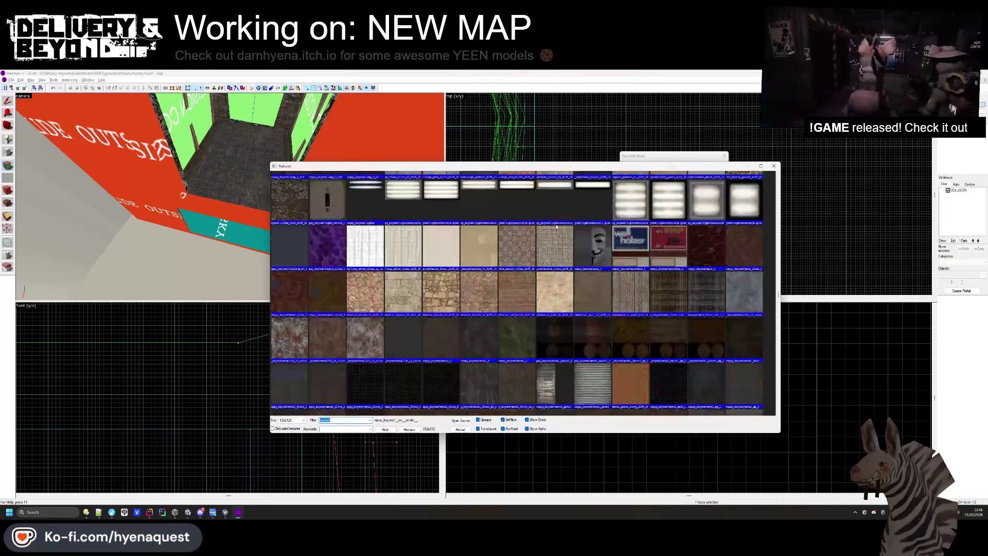
scroll(557, 229, down, 10)
double_click(565, 378)
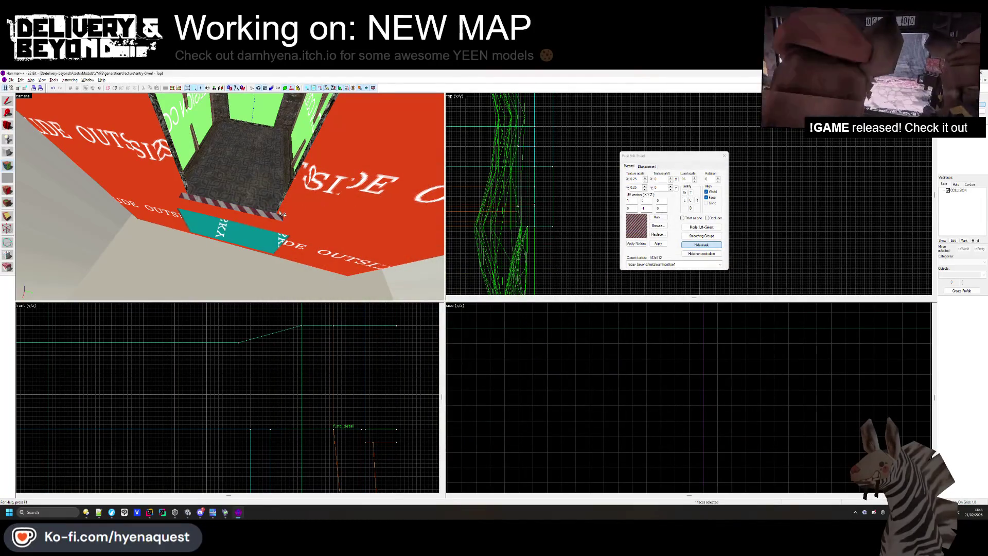
scroll(282, 214, up, 5)
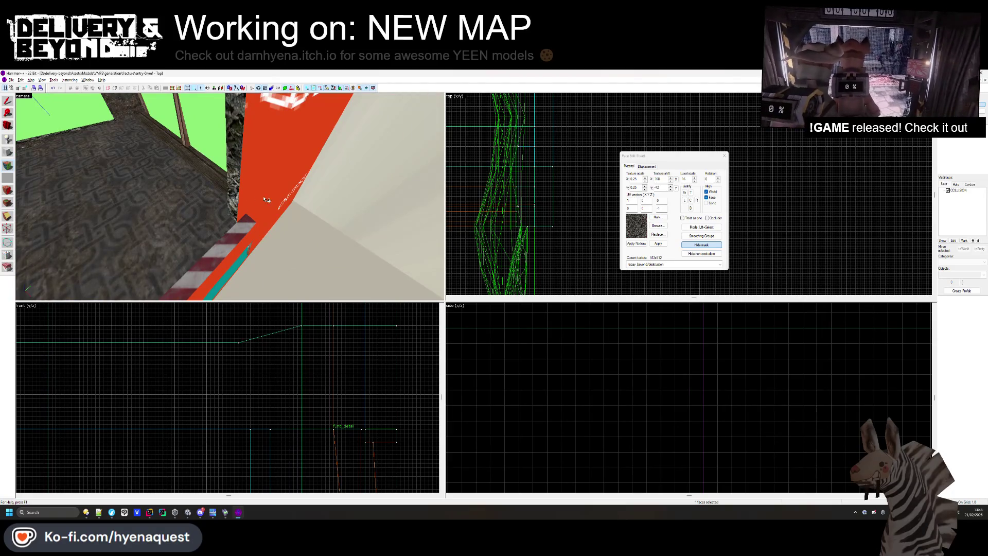
Apply the rock_pt_4 texture to the face above the corridor
mouse_move(256, 207)
mouse_down()
mouse_move(230, 197)
mouse_move(208, 242)
mouse_move(212, 260)
mouse_up()
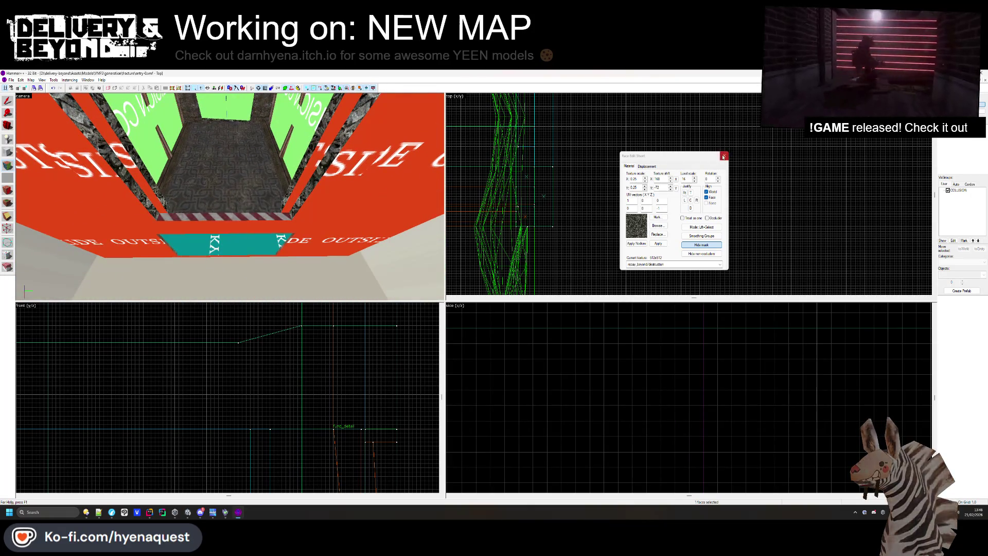
mouse_move(295, 168)
mouse_down()
mouse_move(203, 197)
mouse_move(230, 197)
mouse_up()
click(203, 197)
right_click(227, 136)
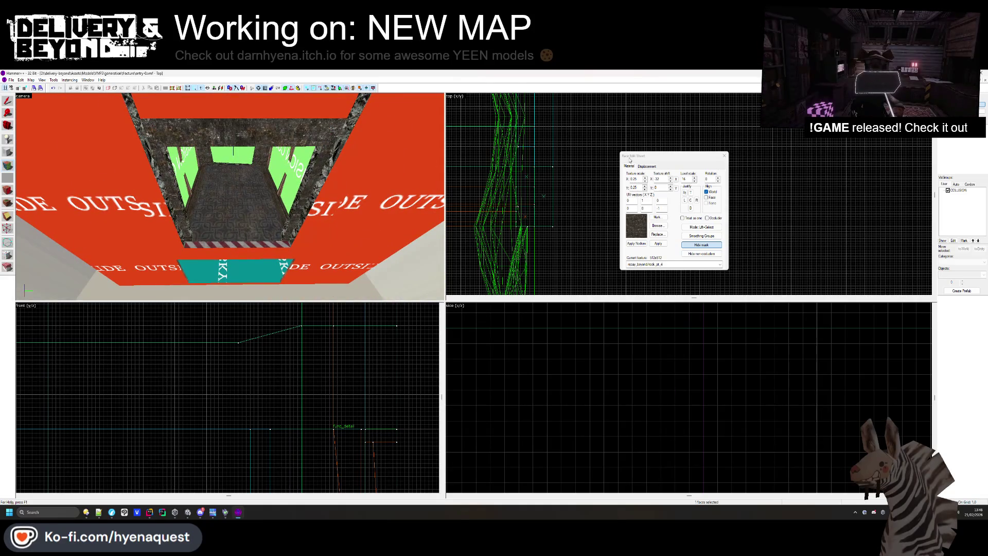
click(724, 157)
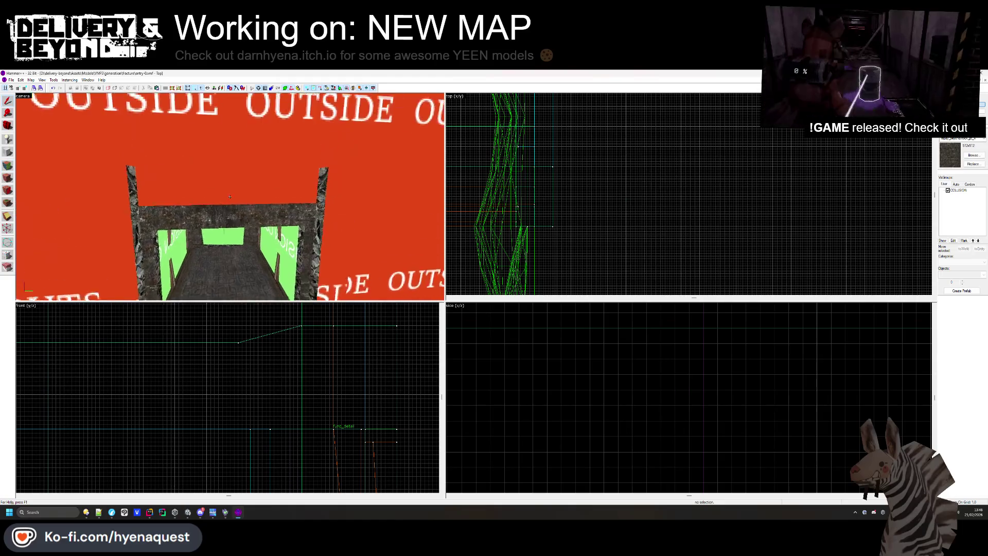
Draw a new lintel block spanning above the corridor doorway
click(299, 232)
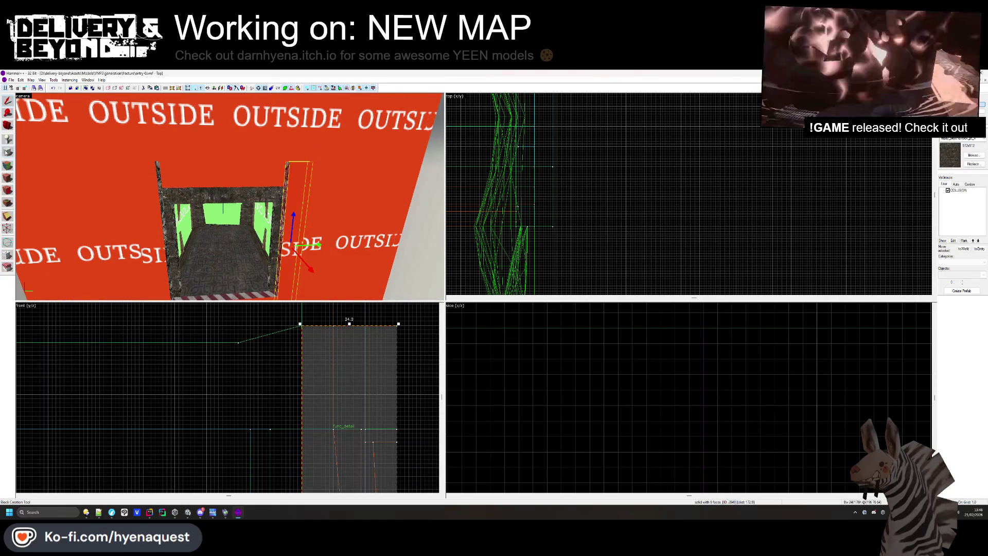
click(7, 152)
scroll(609, 150, up, 2)
scroll(536, 156, up, 3)
mouse_move(565, 140)
mouse_down()
mouse_move(589, 211)
mouse_move(582, 242)
mouse_up()
scroll(563, 159, down, 2)
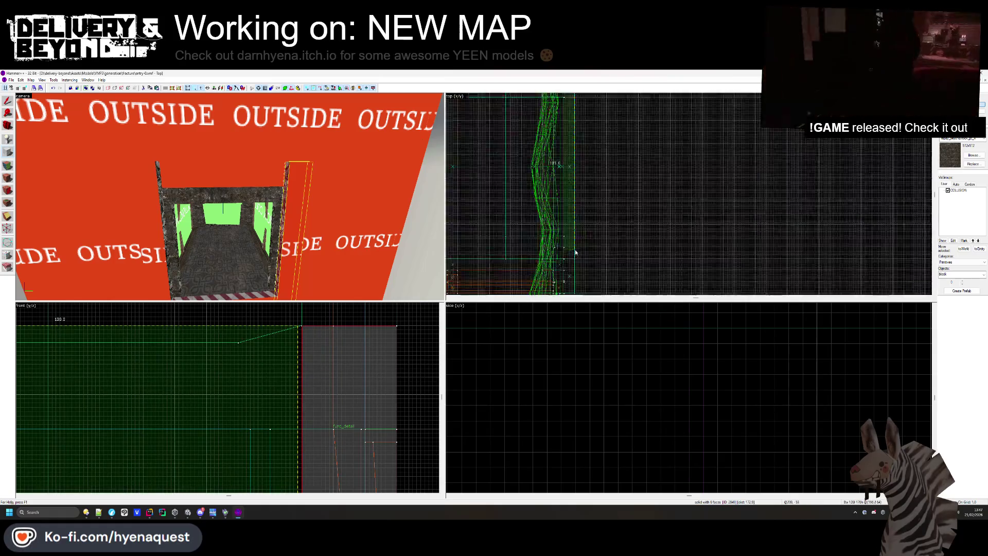
scroll(575, 254, up, 5)
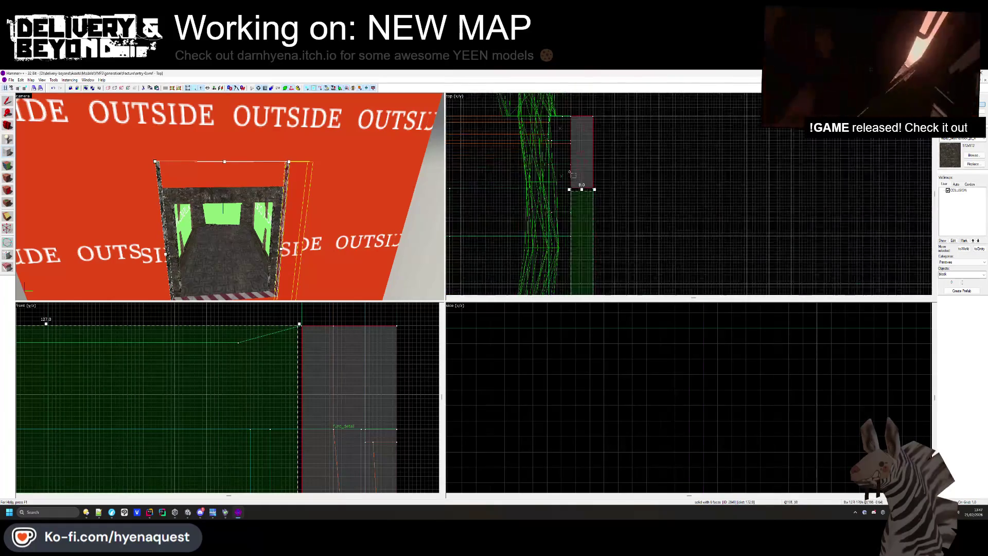
scroll(277, 378, down, 4)
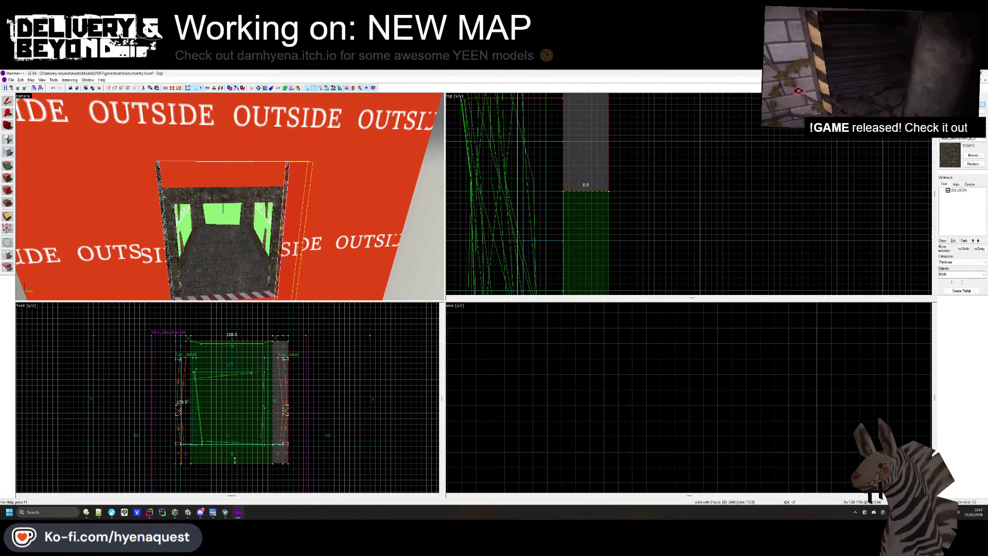
drag(235, 459, 253, 377)
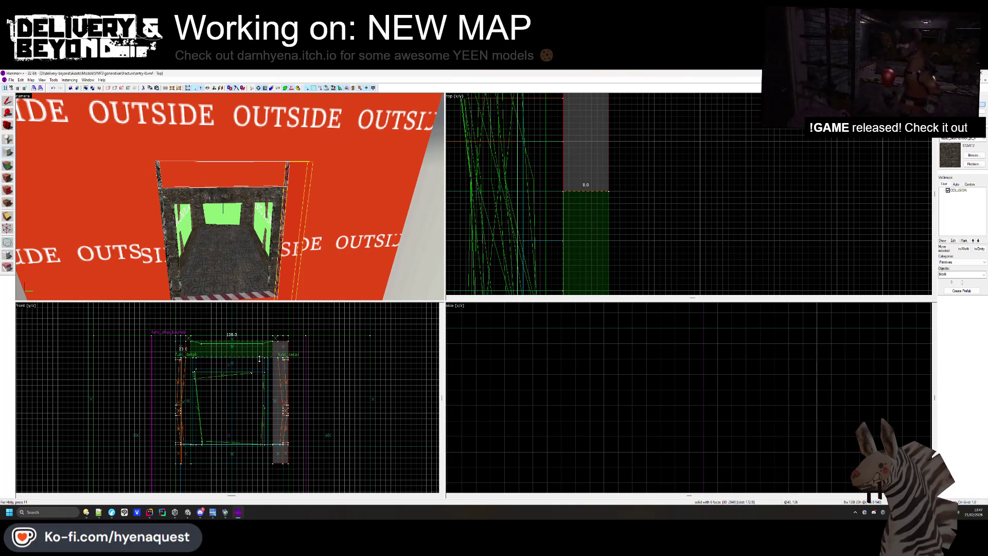
scroll(260, 359, up, 5)
key(Escape)
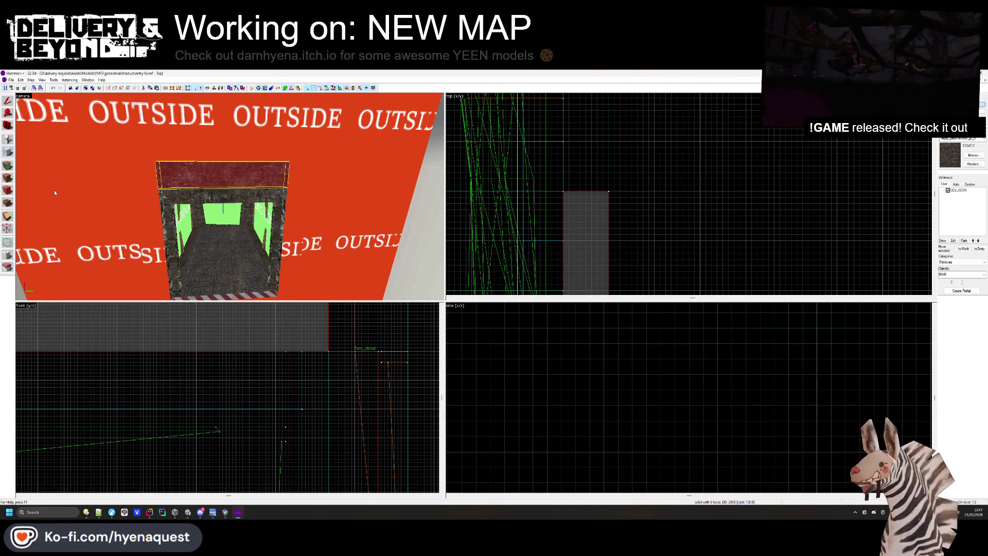
Give the new lintel's face the rock texture
key(shift+a)
click(203, 166)
key(z)
key(w)
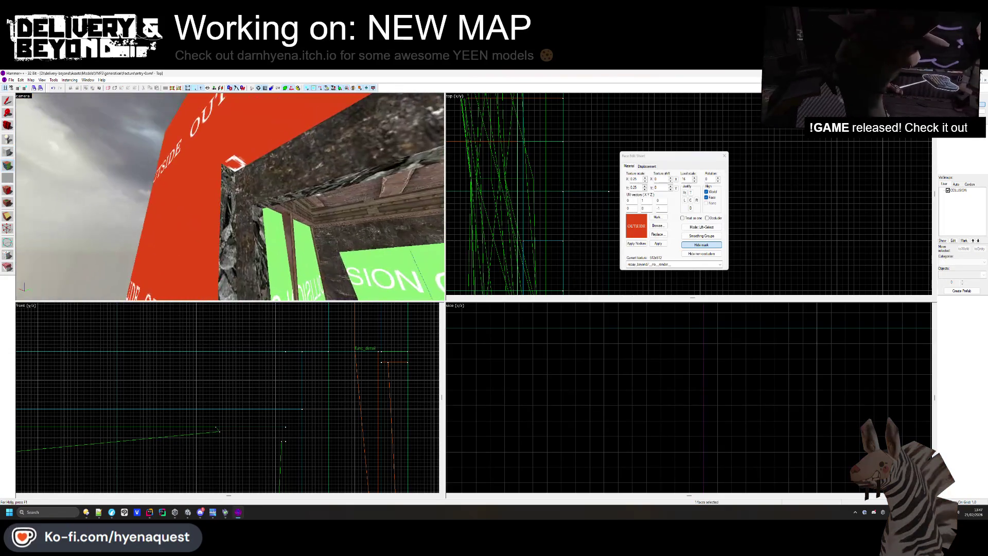
click(230, 197)
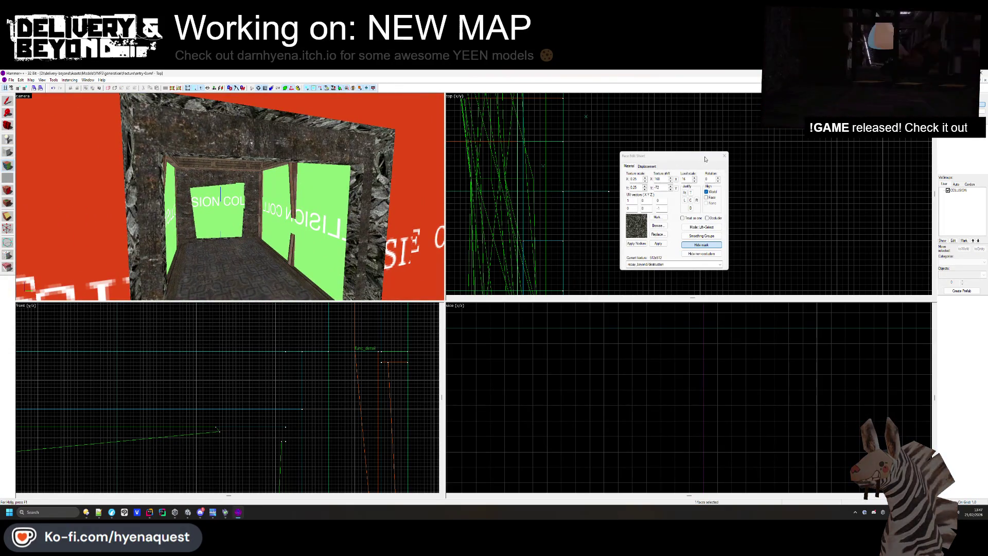
key(shift+s)
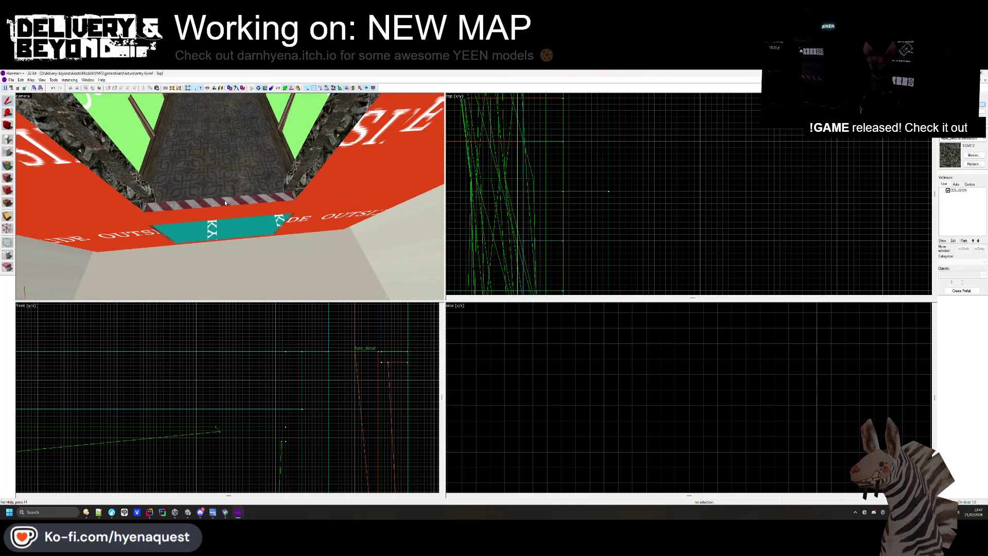
key(w)
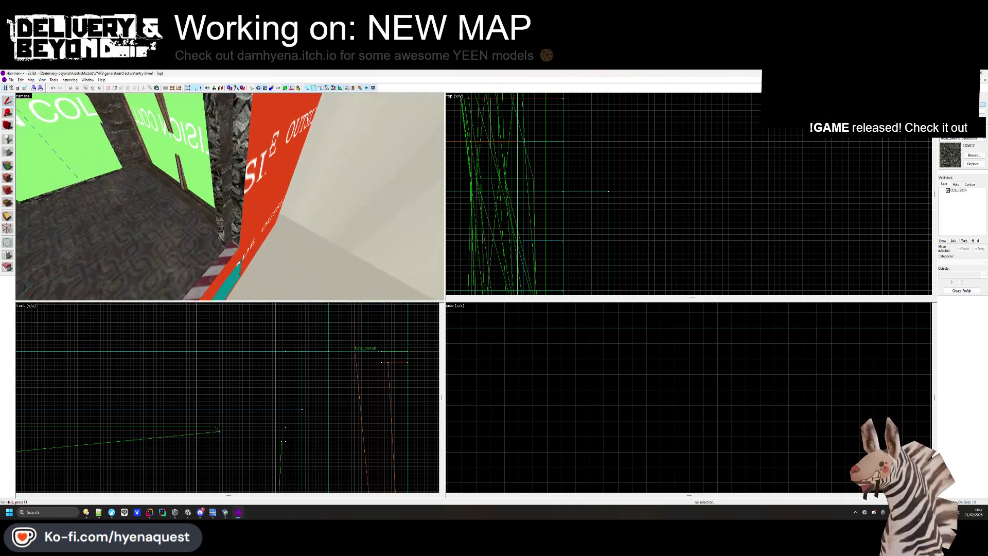
key(z)
Cut a diagonal corner off the pillar beside the wall with the Clipping tool
click(228, 243)
scroll(576, 204, down, 1)
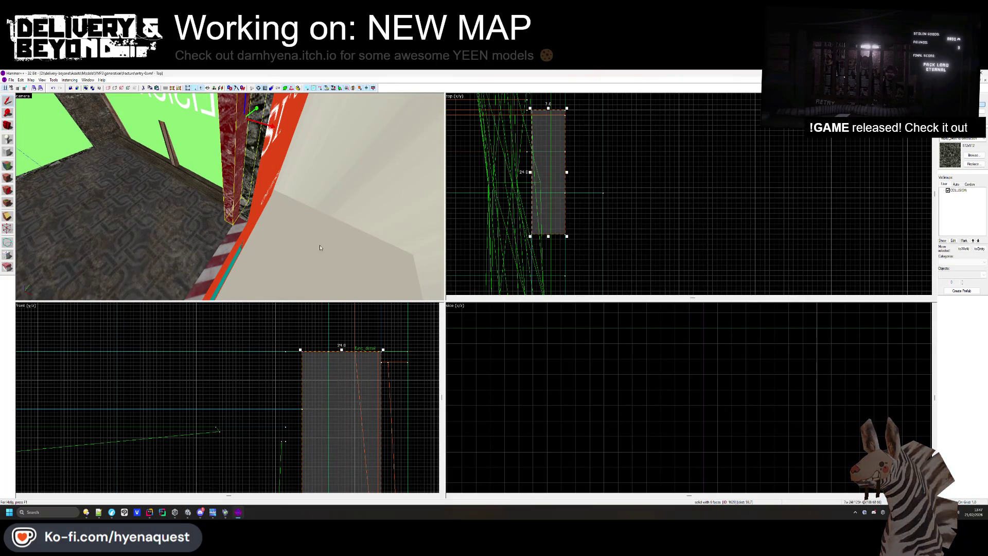
key(shift+x)
mouse_move(565, 193)
mouse_down()
mouse_move(561, 203)
mouse_move(537, 203)
mouse_up()
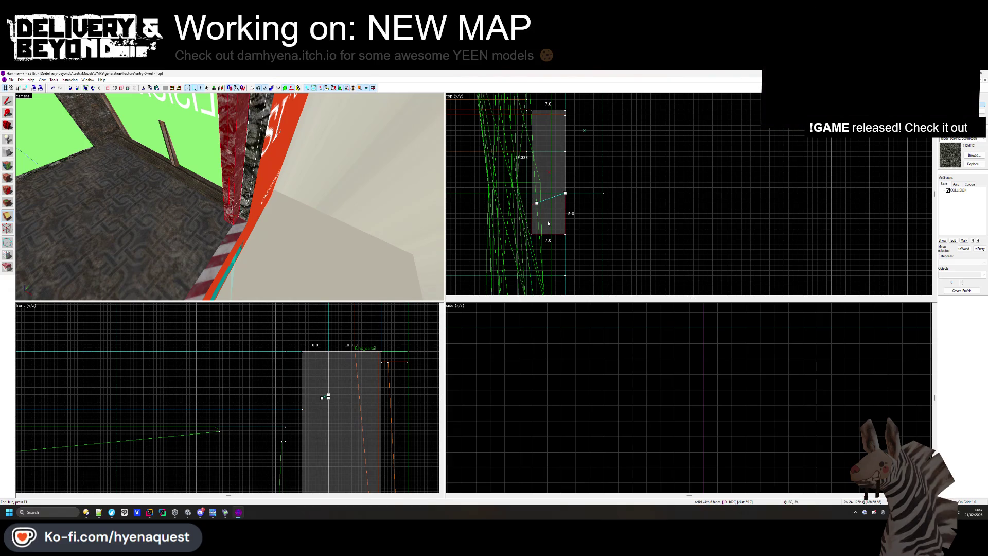
key(shift+a)
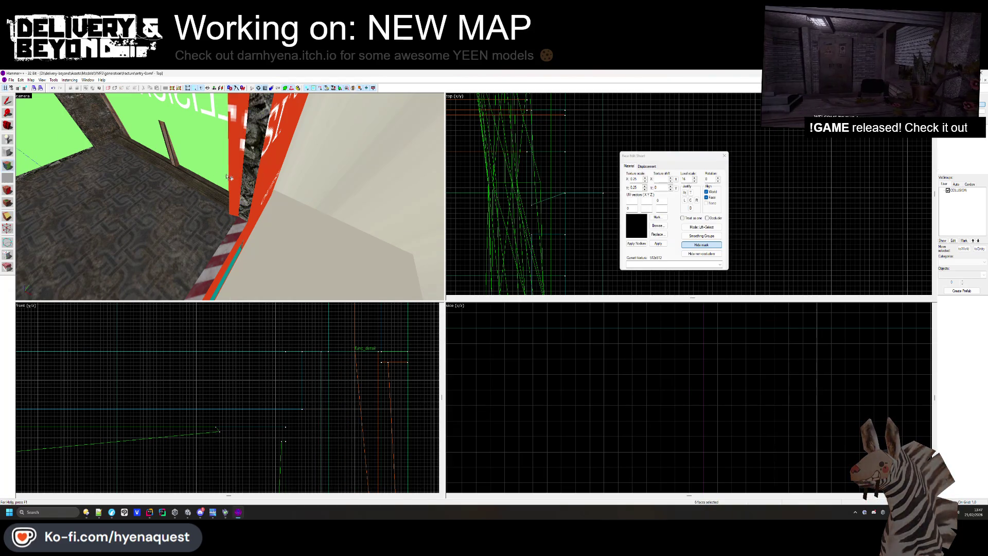
key(Page_Up)
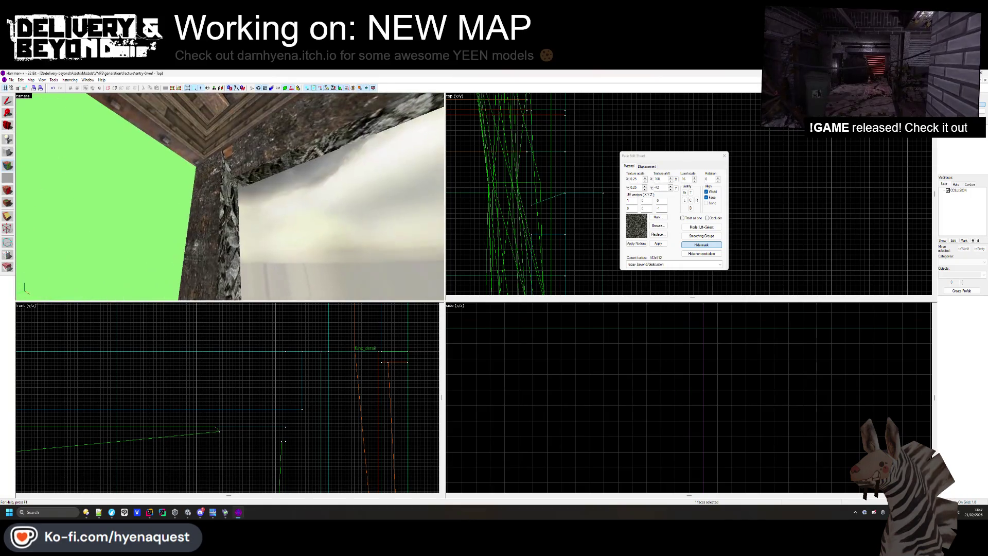
click(551, 222)
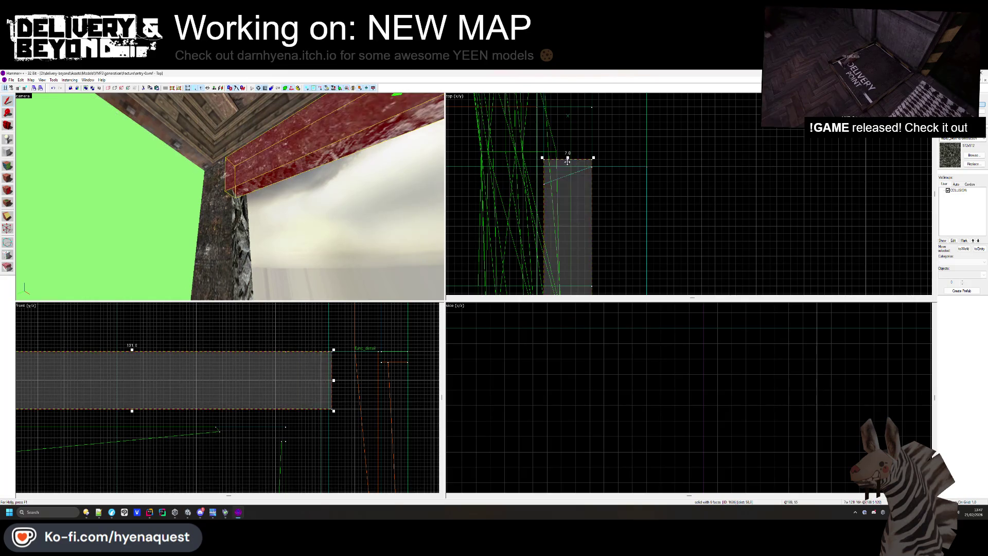
key(Escape)
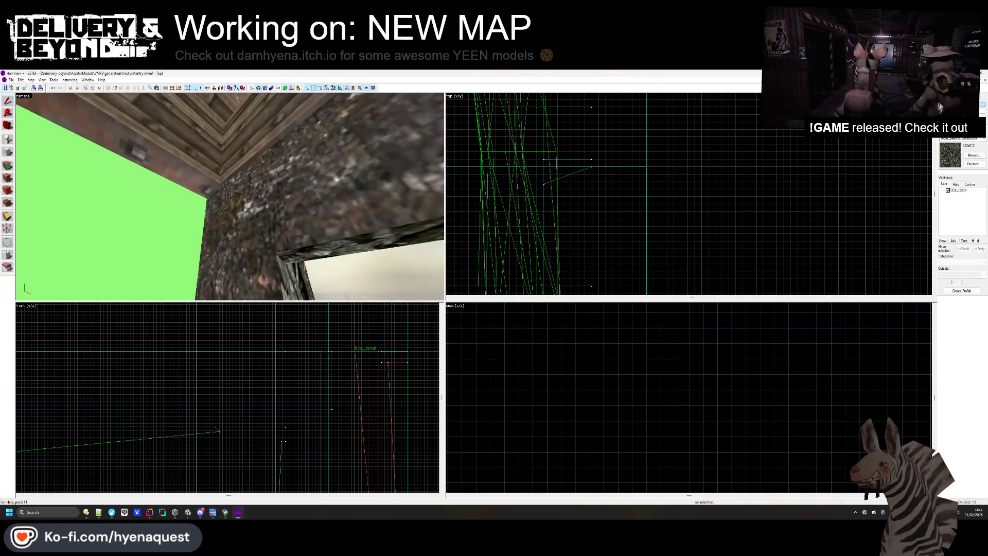
Inspect the texture on a face of the red solid near the ceiling
click(320, 228)
key(shift+a)
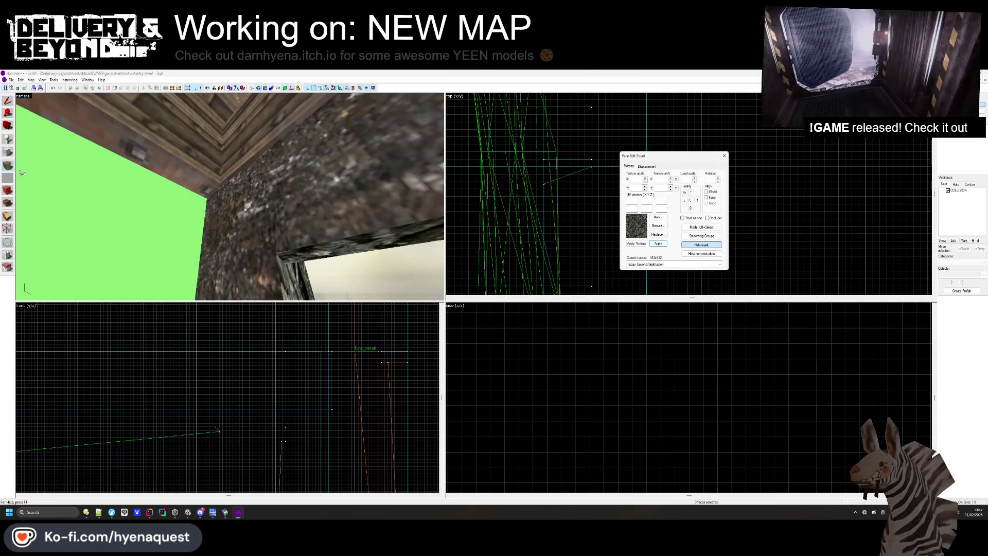
click(329, 189)
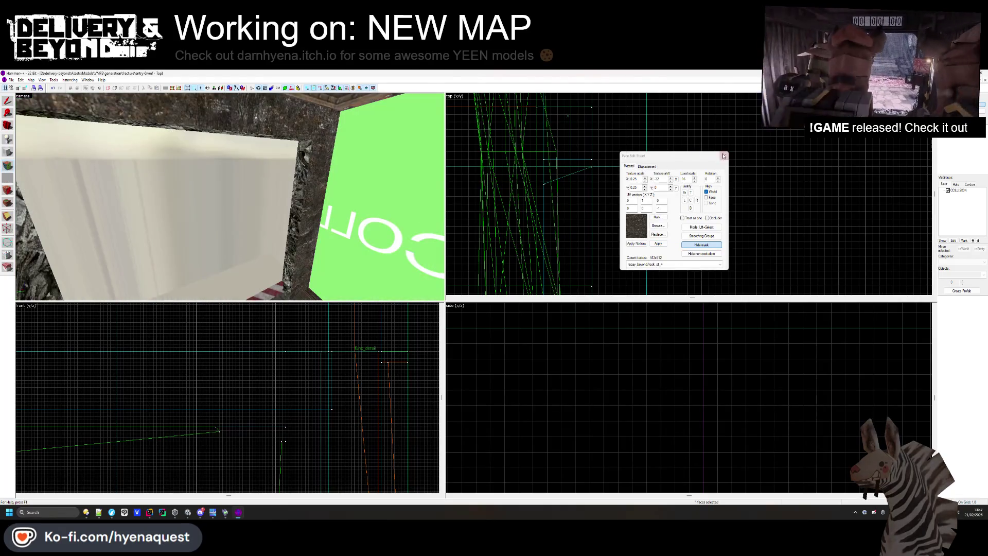
key(shift+s)
Clip the corner off the dark strip beside the green wall
click(315, 221)
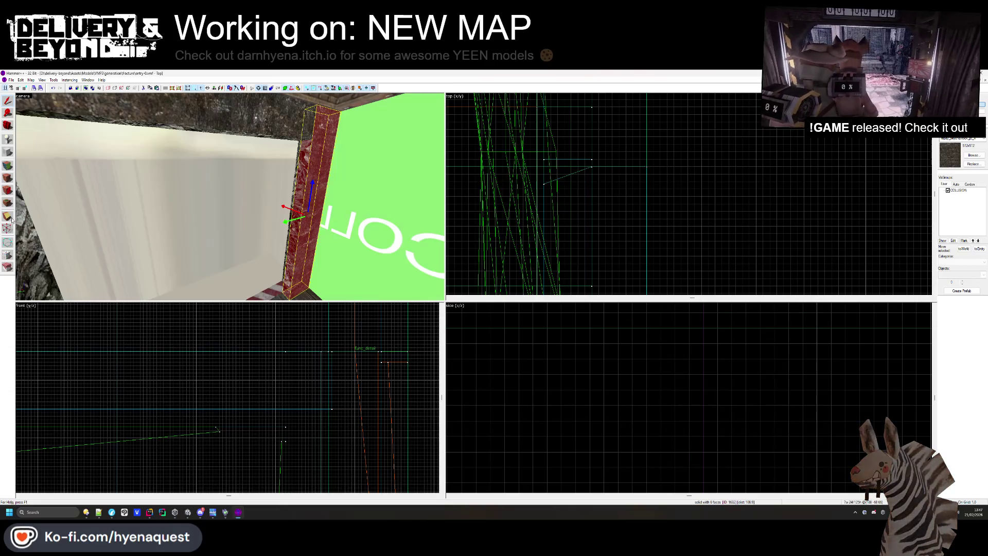
scroll(671, 121, down, 3)
scroll(672, 121, up, 5)
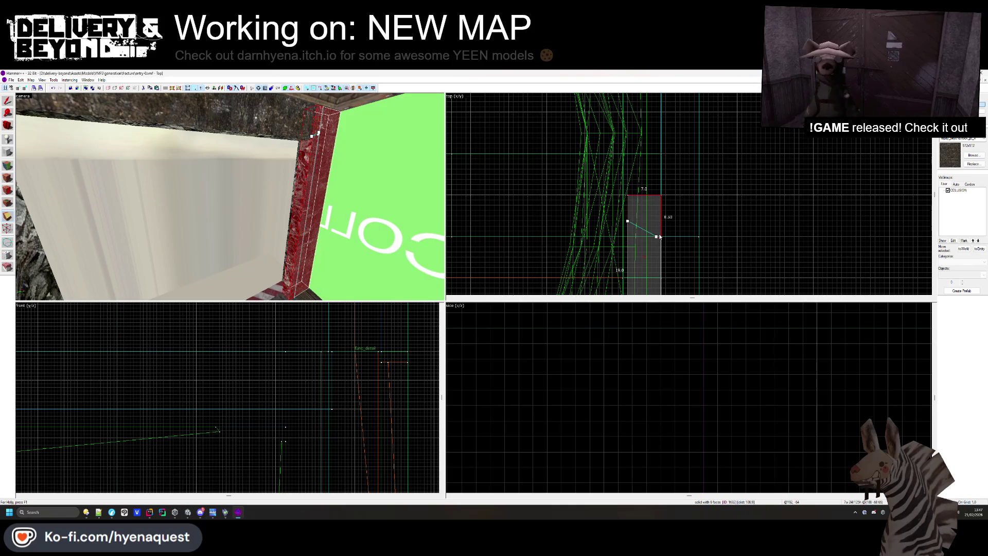
key(Return)
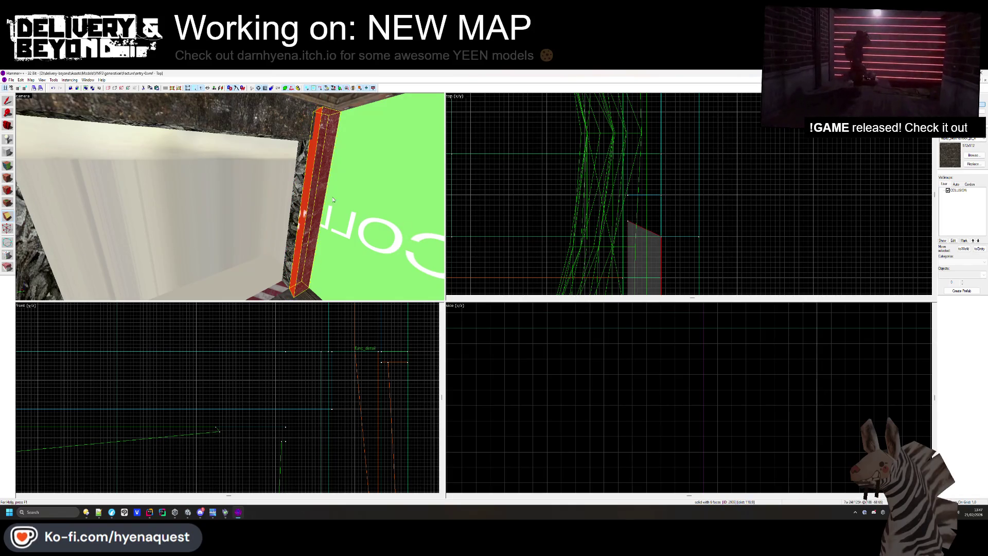
click(8, 170)
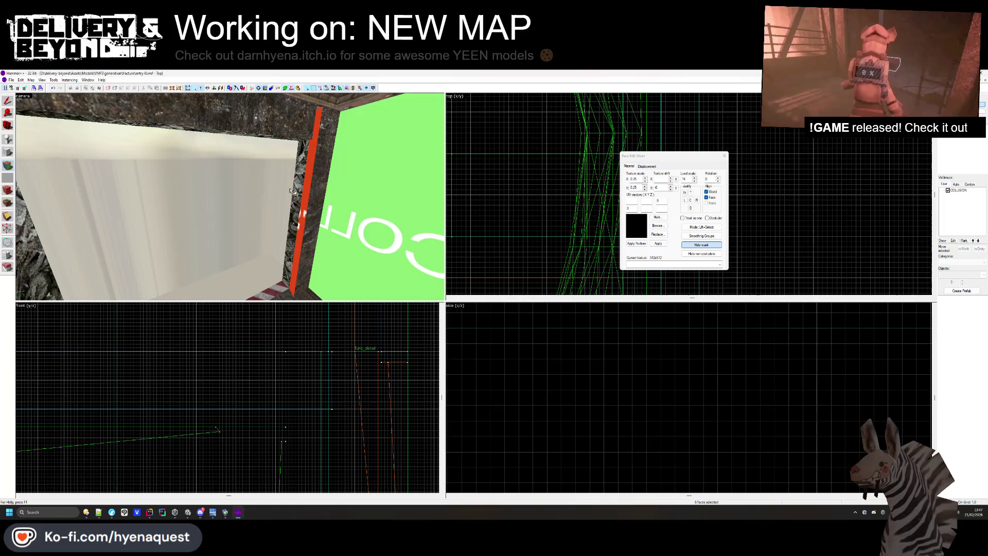
key(shift+s)
Delete the ceiling brush
click(292, 119)
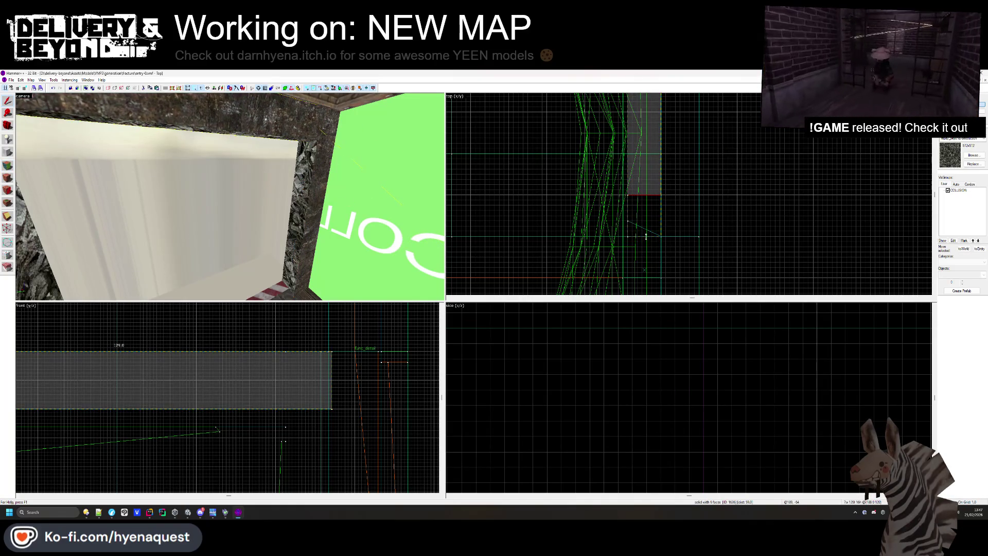
key(Delete)
click(8, 175)
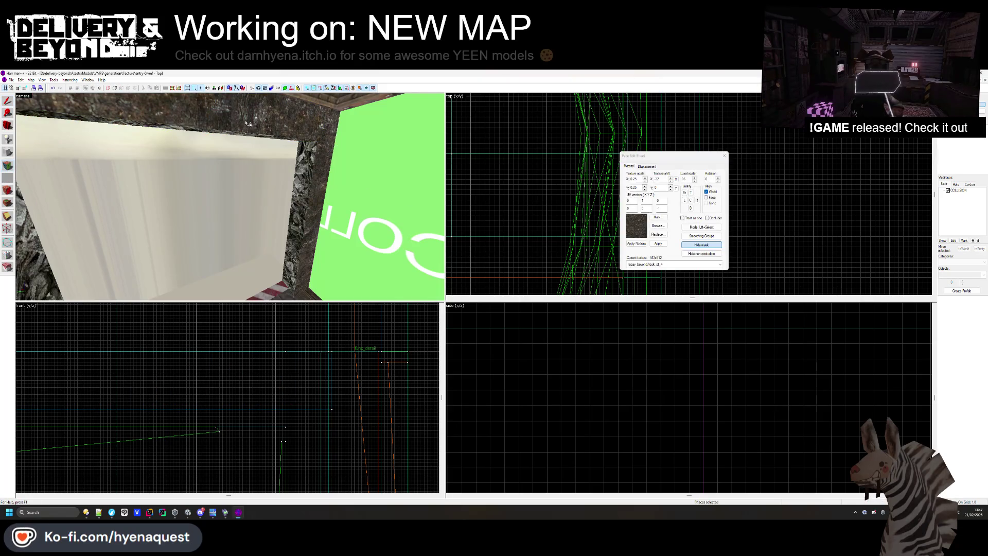
click(724, 155)
Sample the texture from the red OUTSIDE wall face in the Face Edit Sheet
key(z)
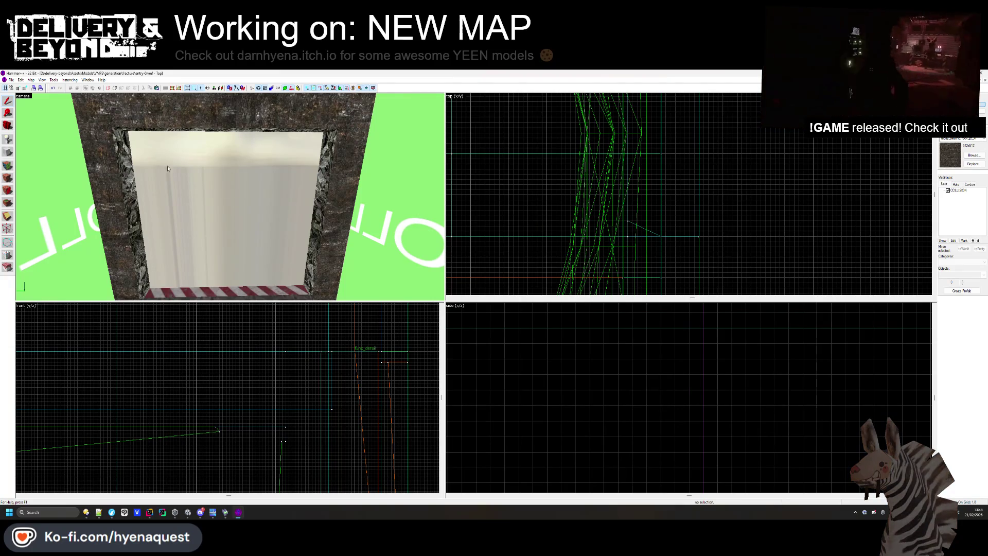
key(shift+a)
key(z)
click(230, 197)
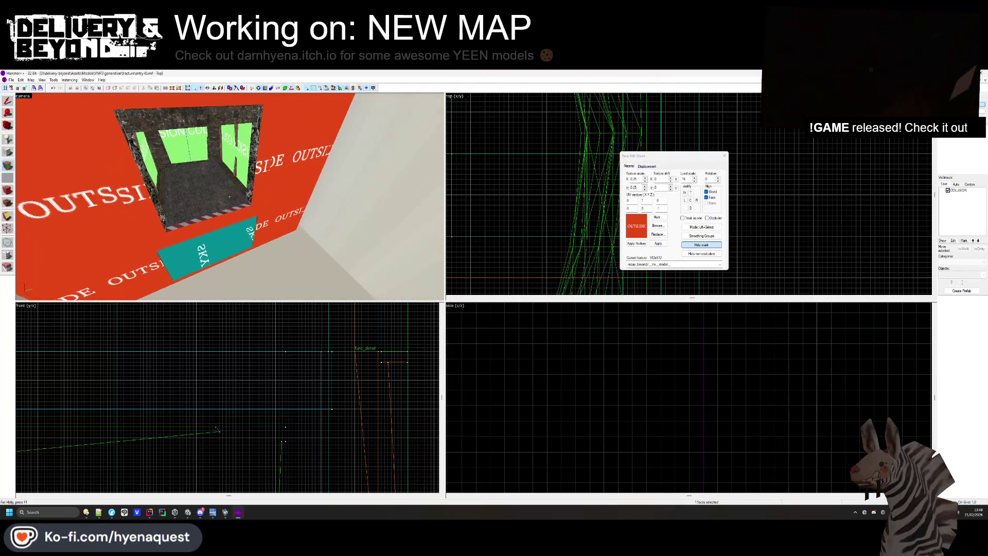
key(z)
click(723, 156)
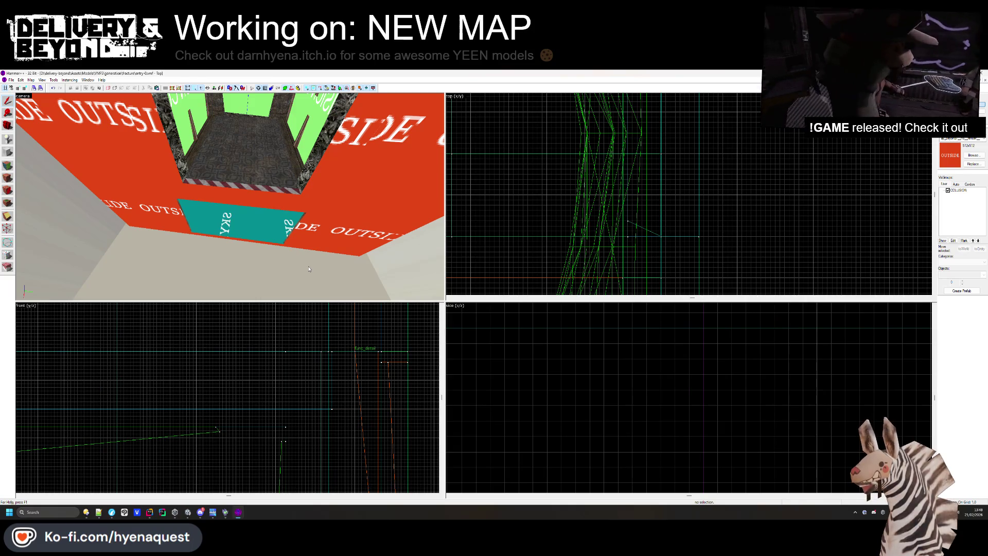
Draw a new slab block 128 units wide in front of the OUTSIDE wall
click(278, 198)
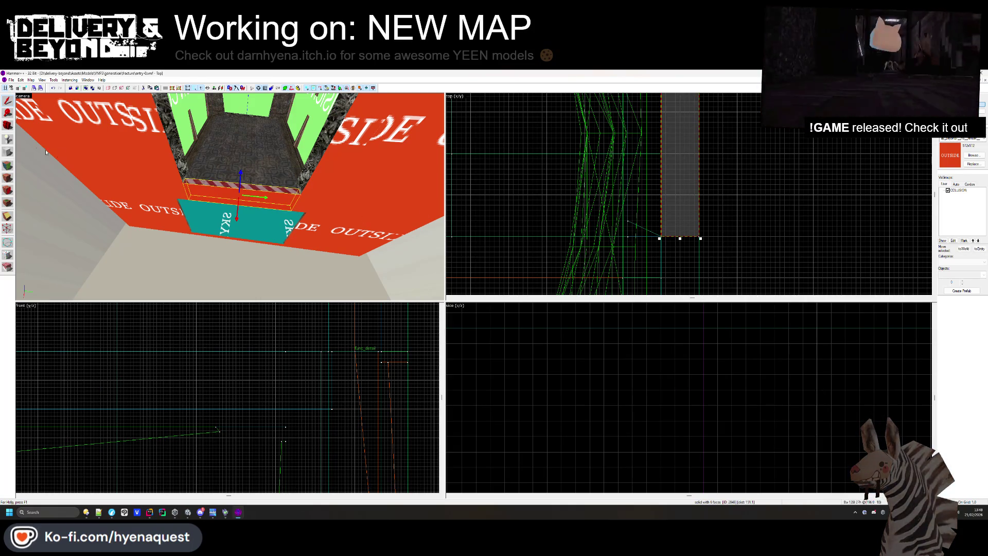
scroll(624, 149, down, 5)
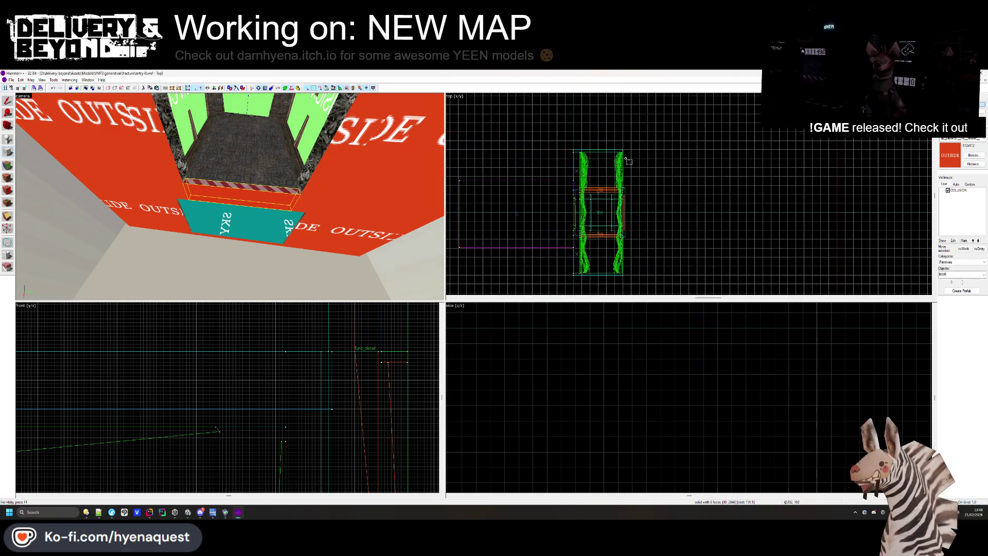
scroll(609, 133, up, 3)
scroll(669, 206, down, 2)
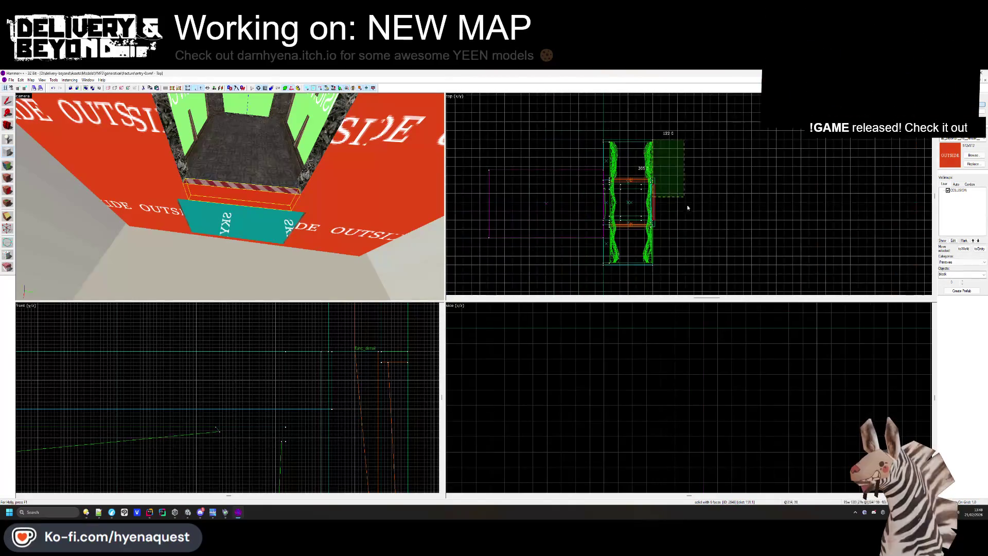
drag(626, 134, 688, 266)
scroll(688, 266, up, 2)
scroll(689, 265, up, 2)
scroll(632, 169, down, 3)
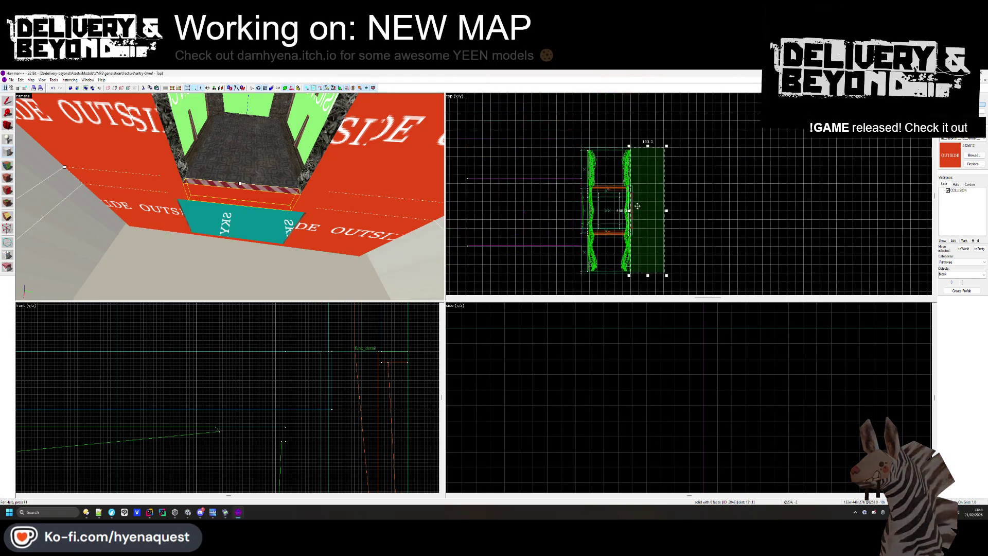
scroll(631, 169, up, 4)
scroll(632, 170, up, 1)
scroll(648, 165, down, 3)
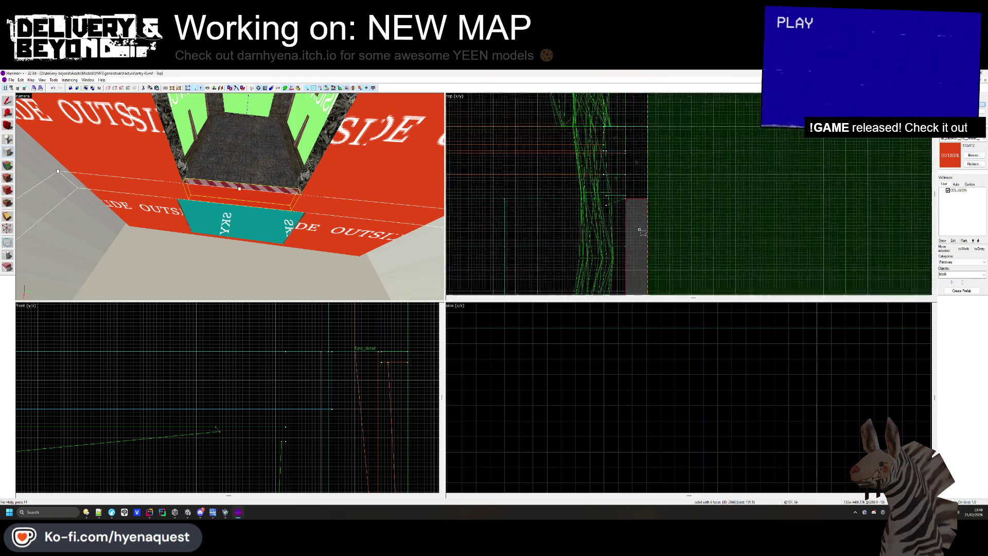
scroll(651, 158, up, 5)
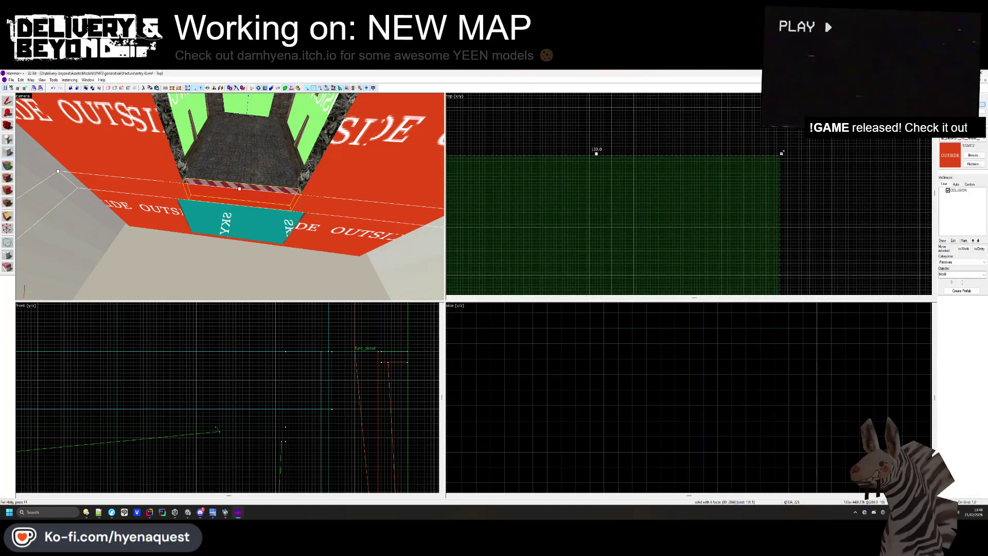
drag(783, 154, 770, 152)
click(172, 196)
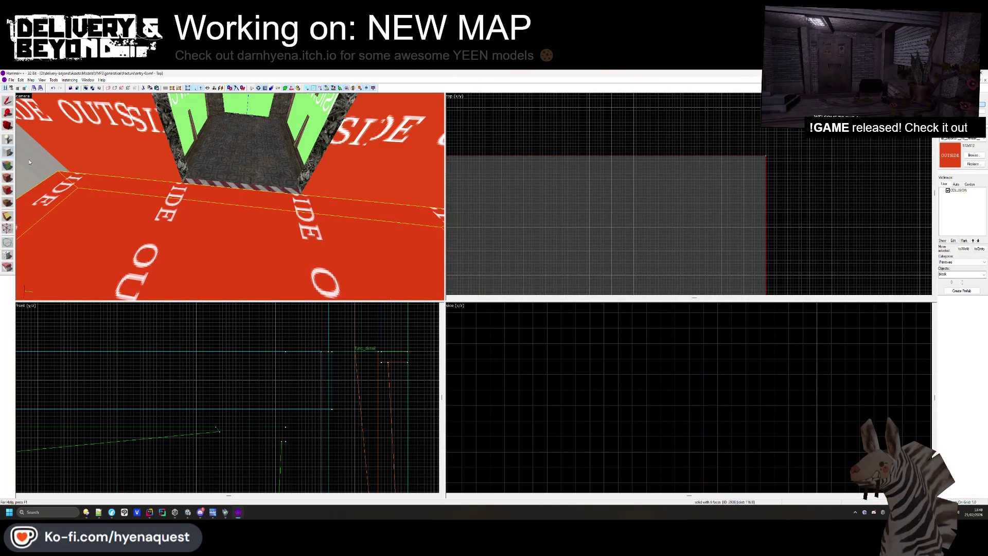
Give the new slab's top face the dark floor texture
key(shift+a)
key(z)
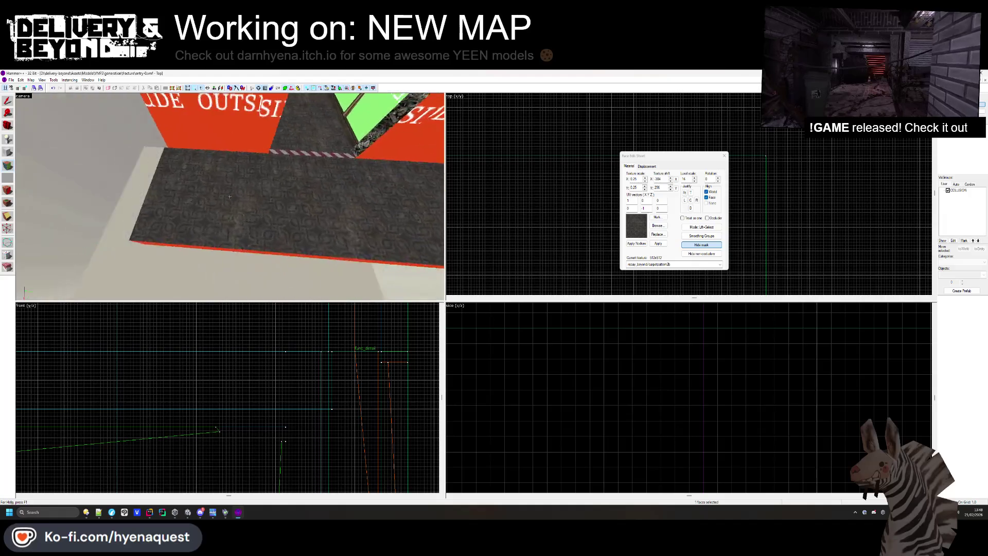
key(w)
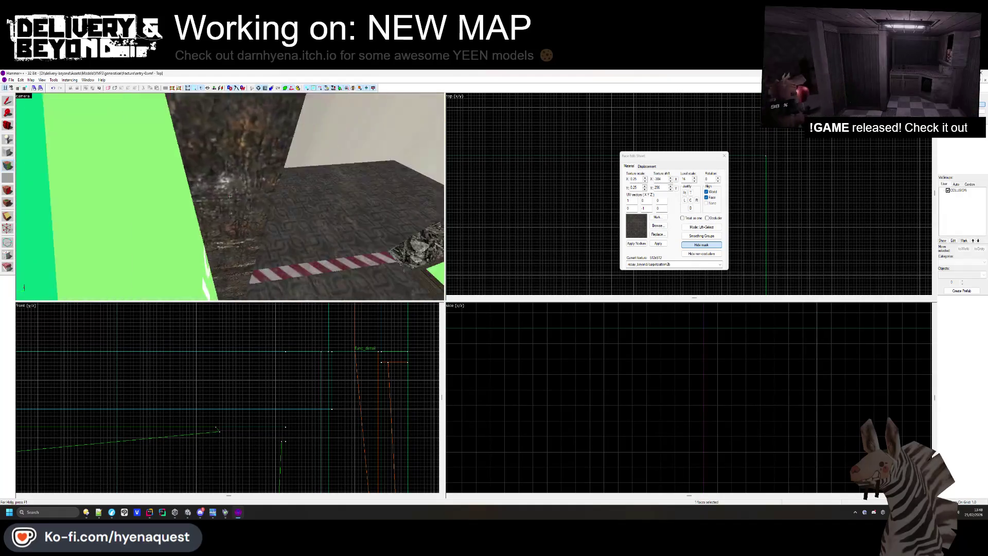
key(s)
key(z)
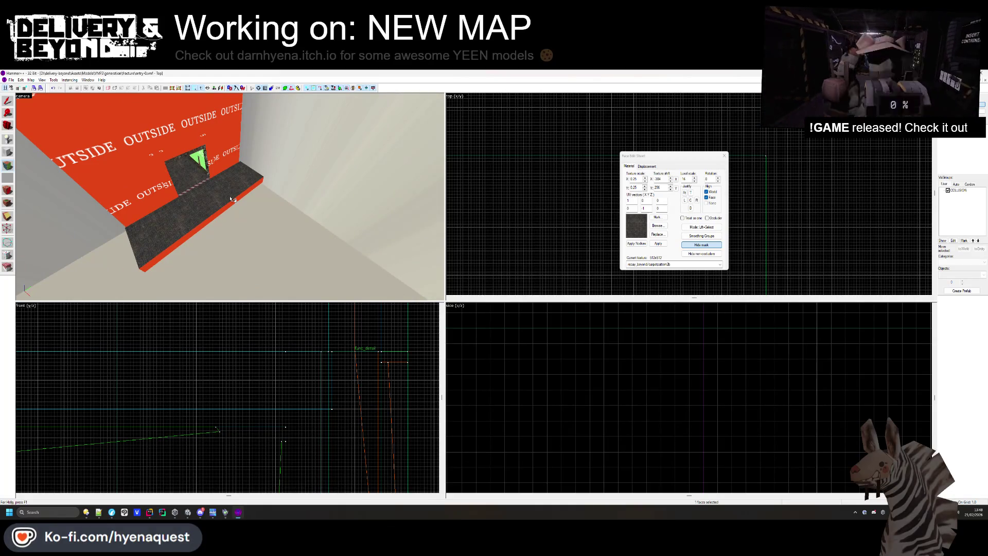
click(725, 157)
key(w)
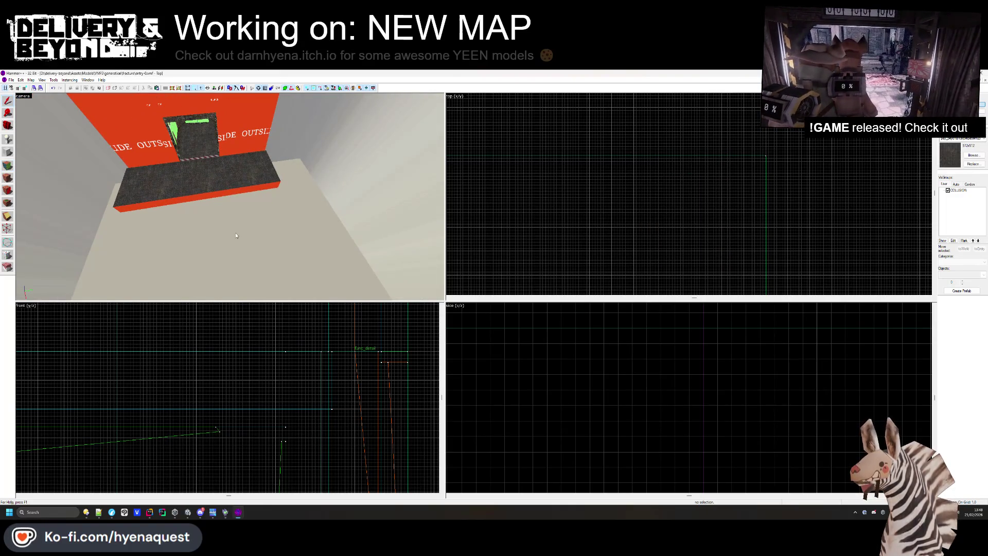
key(w)
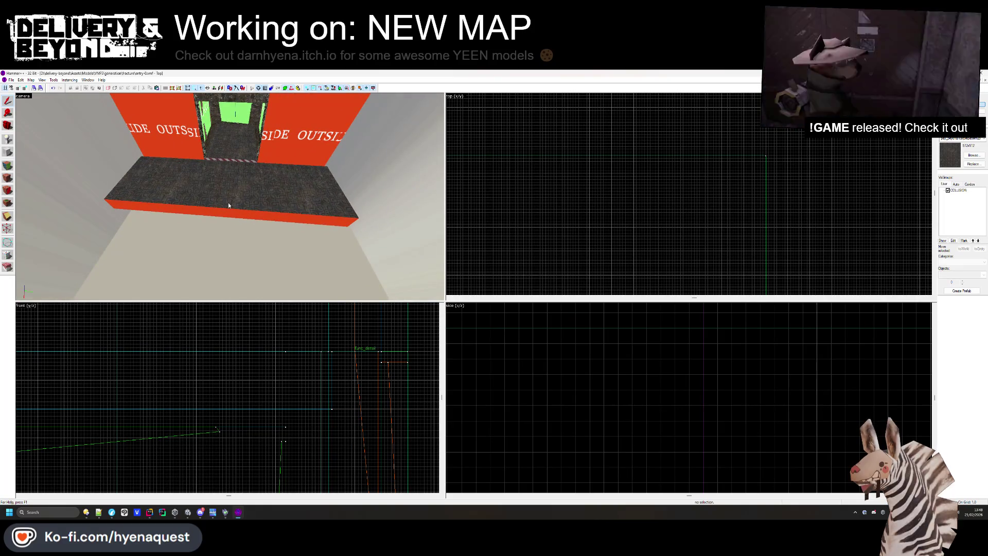
Pick the slab's orange side face to make OUTSIDE the current texture again
click(228, 205)
key(Escape)
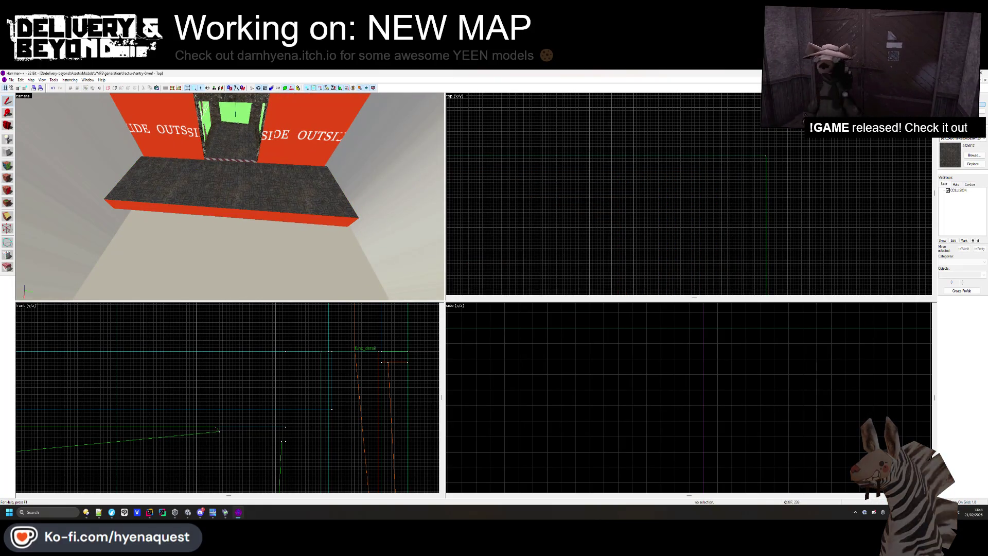
key(shift+a)
click(175, 214)
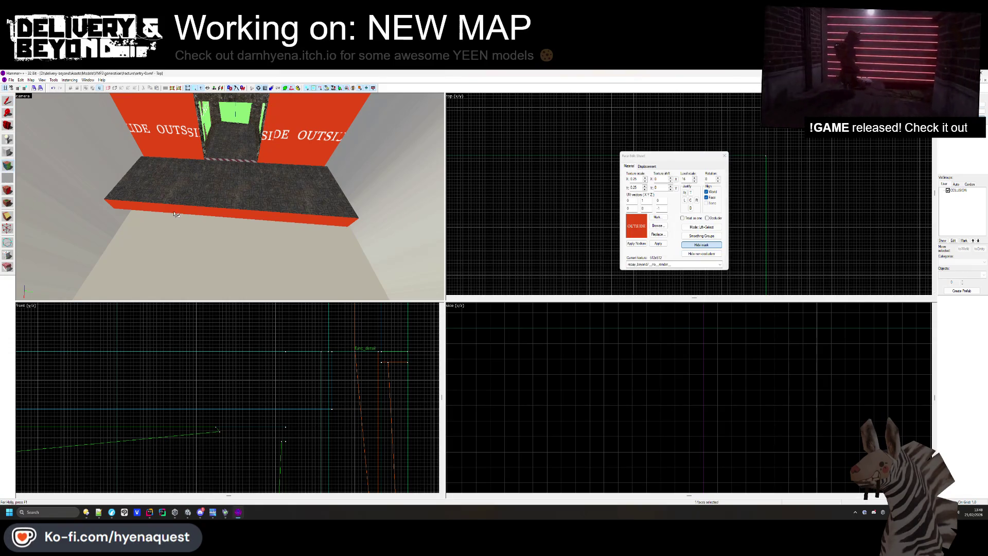
click(725, 155)
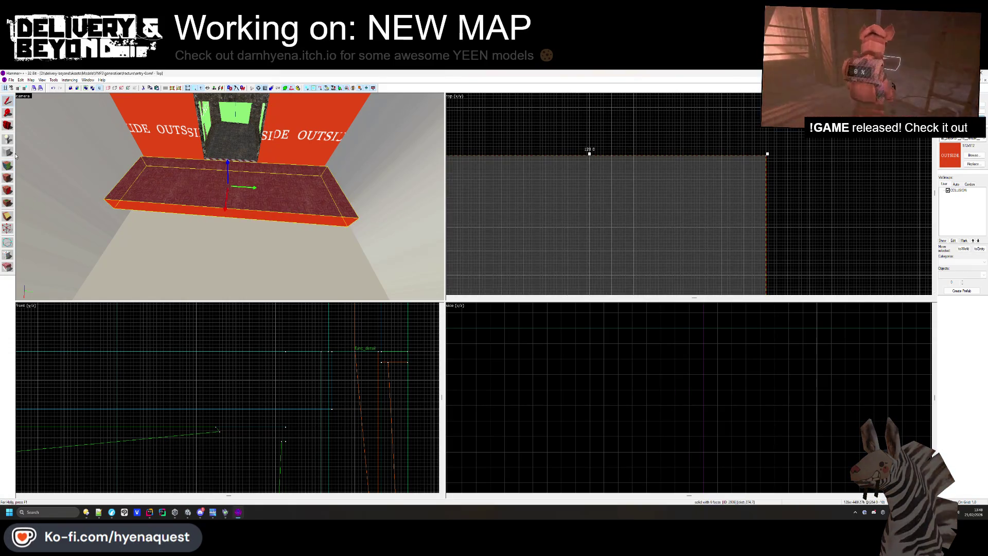
Outline a new block along the floor slab's edge
click(8, 152)
scroll(558, 145, down, 3)
scroll(581, 147, up, 3)
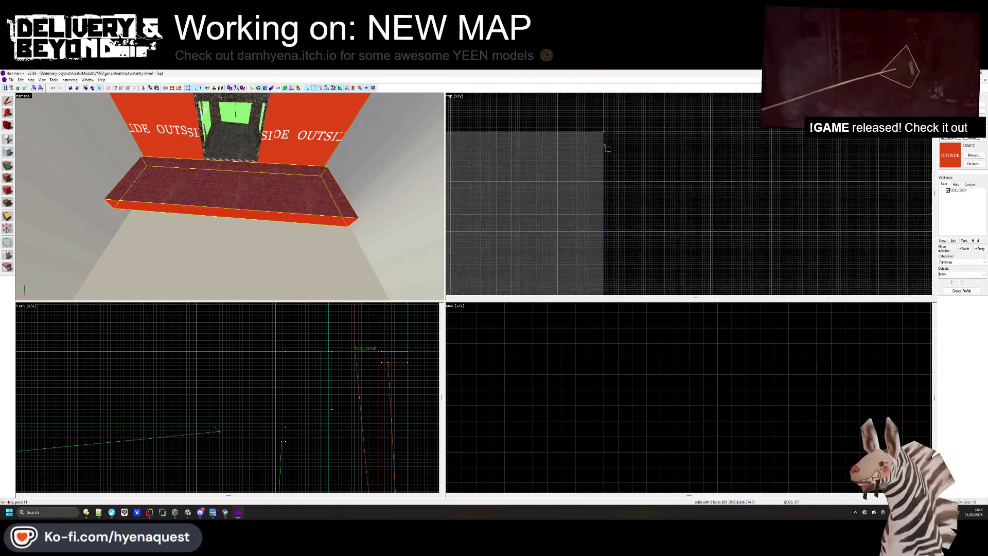
mouse_move(604, 133)
mouse_down()
mouse_move(646, 287)
mouse_move(642, 194)
mouse_move(639, 260)
mouse_move(619, 266)
mouse_up()
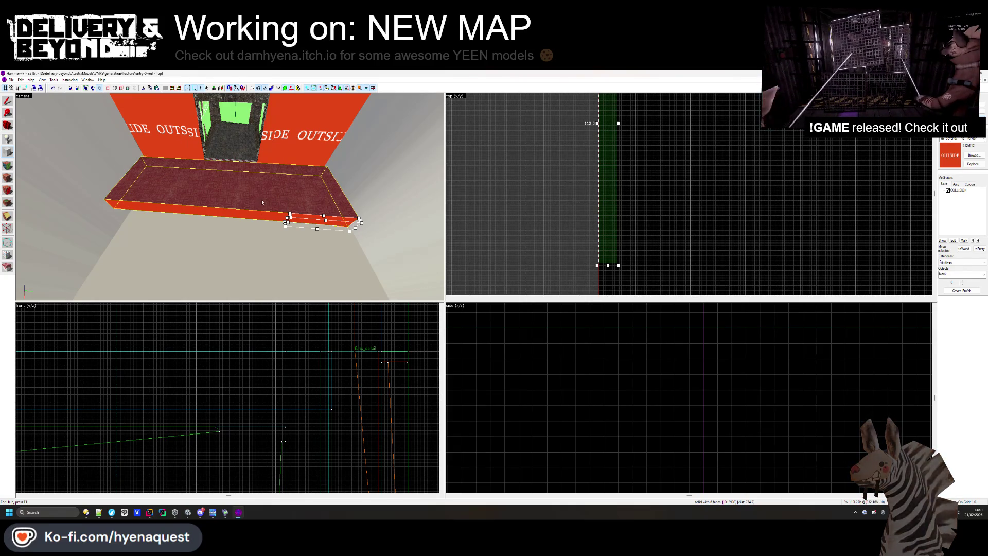
scroll(654, 215, down, 3)
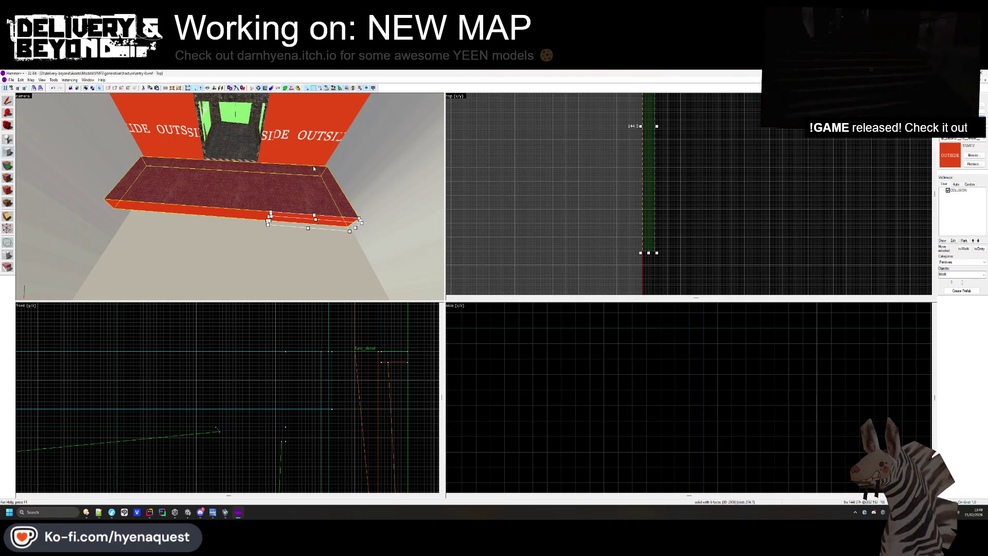
Fly the camera back to the red trim brush, select it and lower its top to thin it
key(z)
key(w)
key(w)
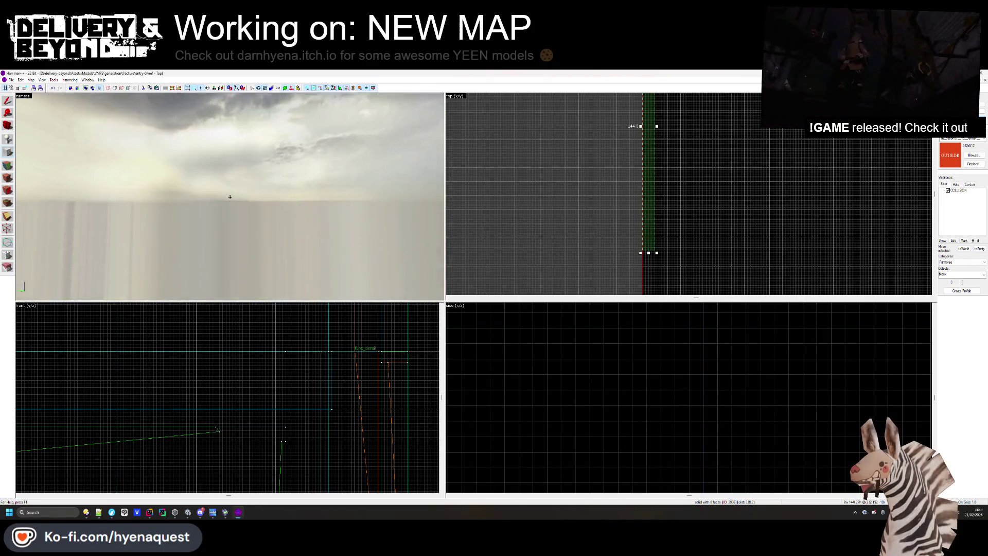
key(z)
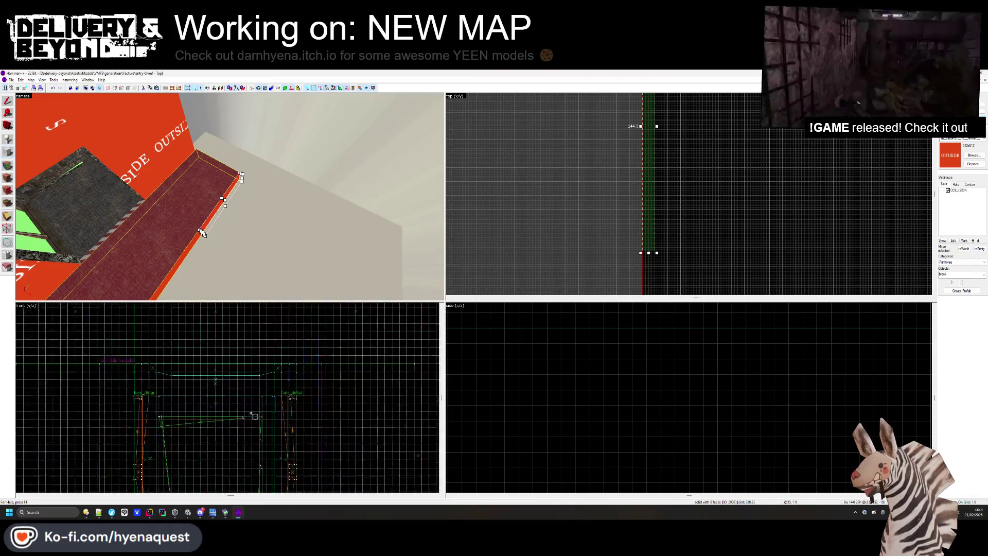
scroll(251, 415, up, 6)
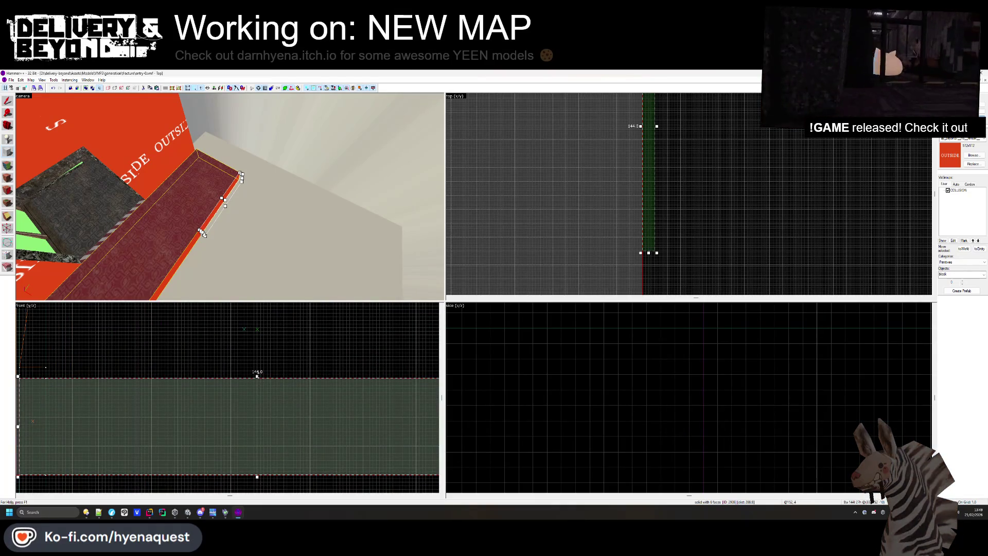
drag(252, 389, 252, 391)
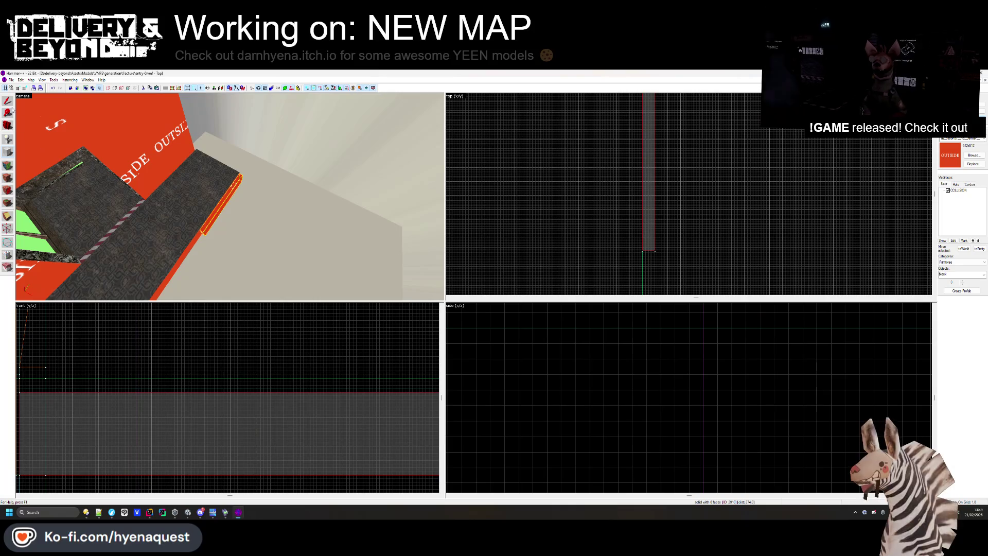
click(230, 197)
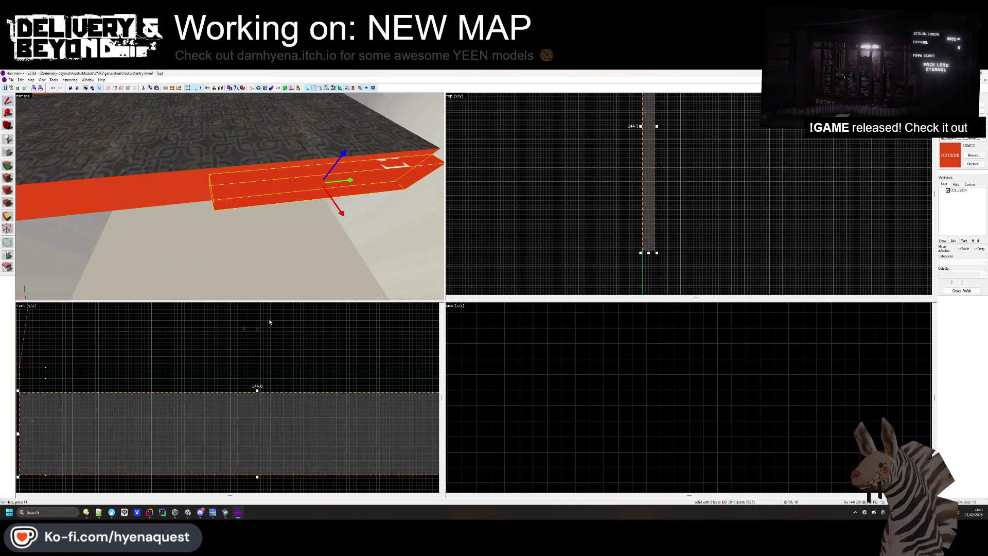
scroll(235, 372, down, 2)
scroll(652, 176, up, 3)
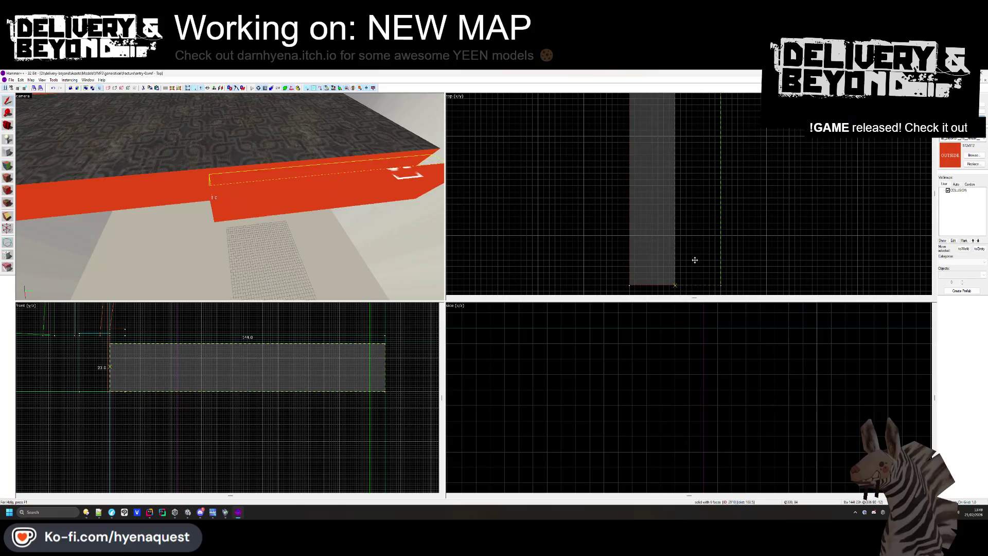
drag(247, 342, 247, 348)
Try shifting the trim one grid step right, undo it, and reduce its height from 20 to 19
scroll(247, 346, up, 2)
drag(705, 221, 750, 218)
scroll(321, 397, up, 1)
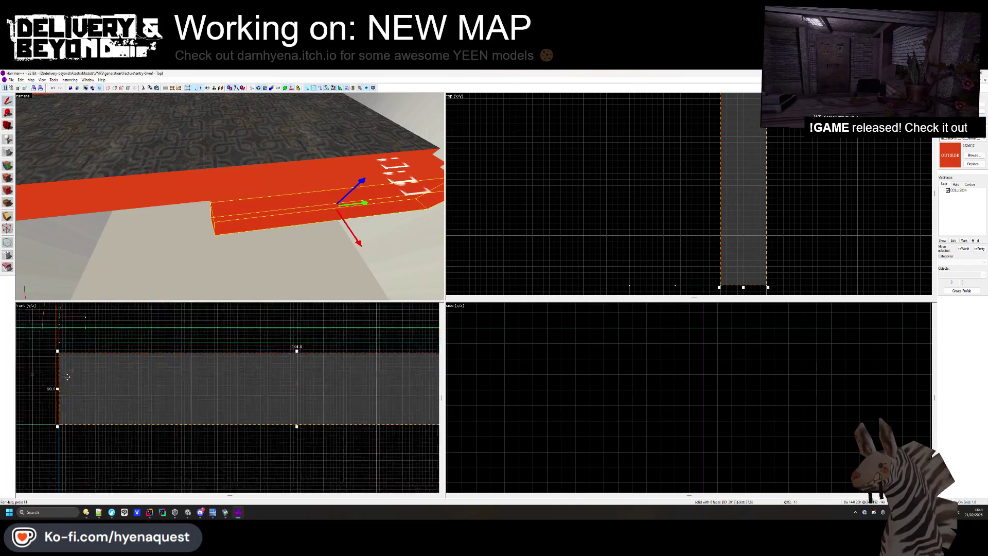
scroll(67, 377, up, 1)
key(ctrl+z)
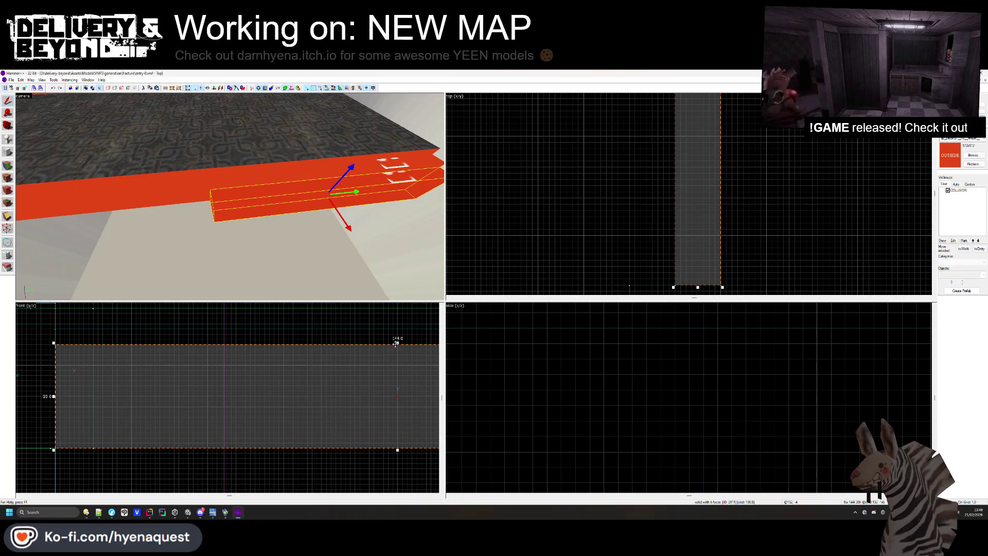
drag(397, 344, 397, 348)
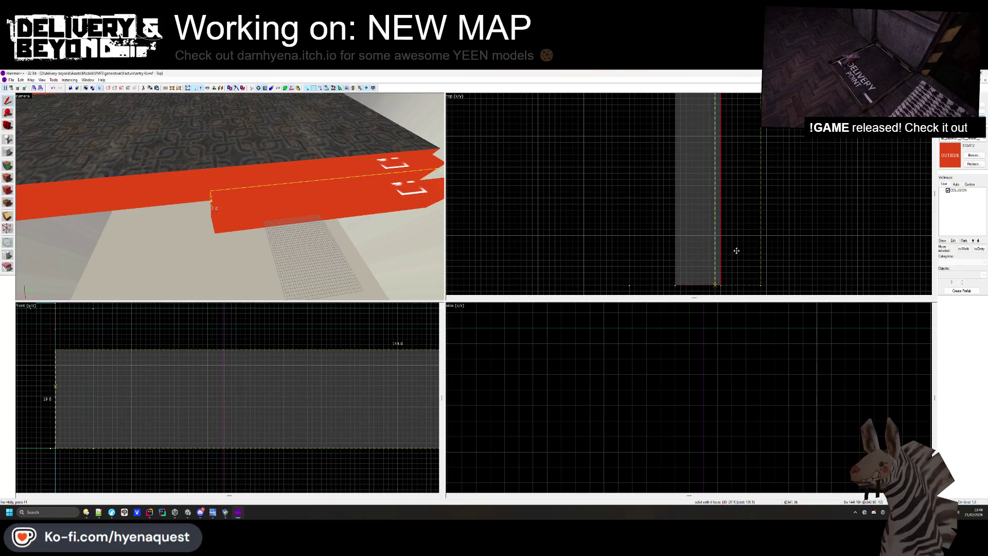
Nudge the red brush along the floor edge and flatten it through 7 to 4 units tall
key(Right)
drag(397, 349, 391, 390)
key(Right)
scroll(688, 243, up, 2)
drag(772, 253, 831, 253)
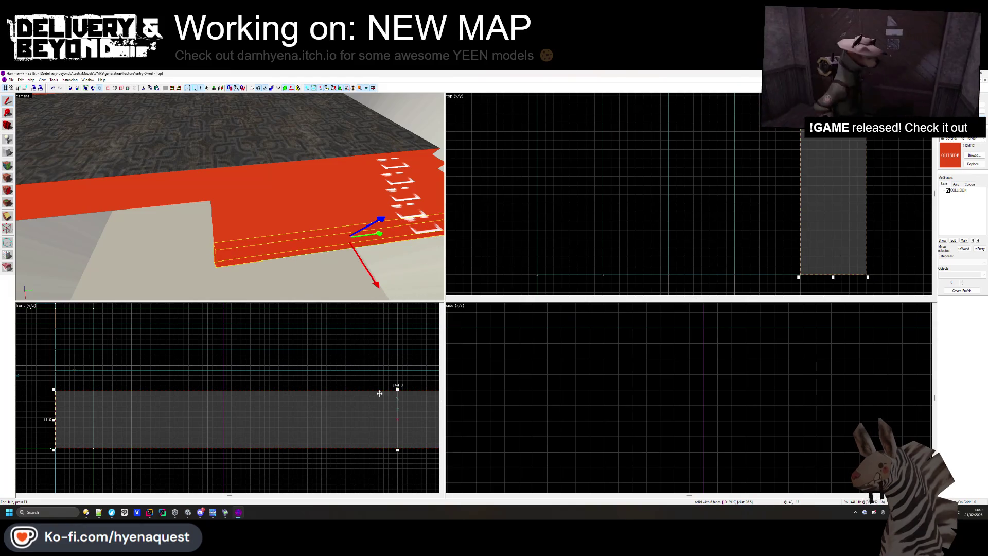
drag(397, 389, 391, 410)
scroll(746, 288, up, 1)
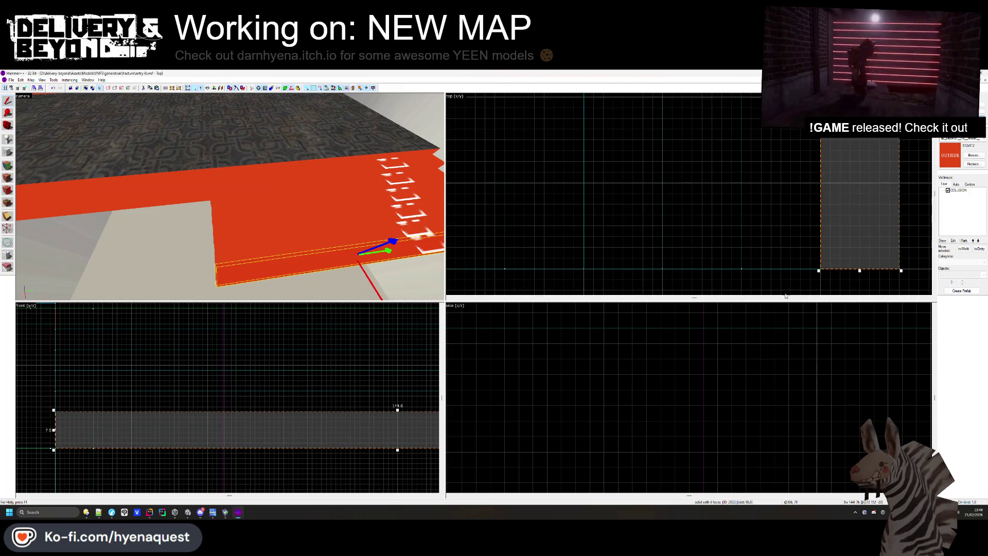
drag(398, 410, 393, 427)
key(Escape)
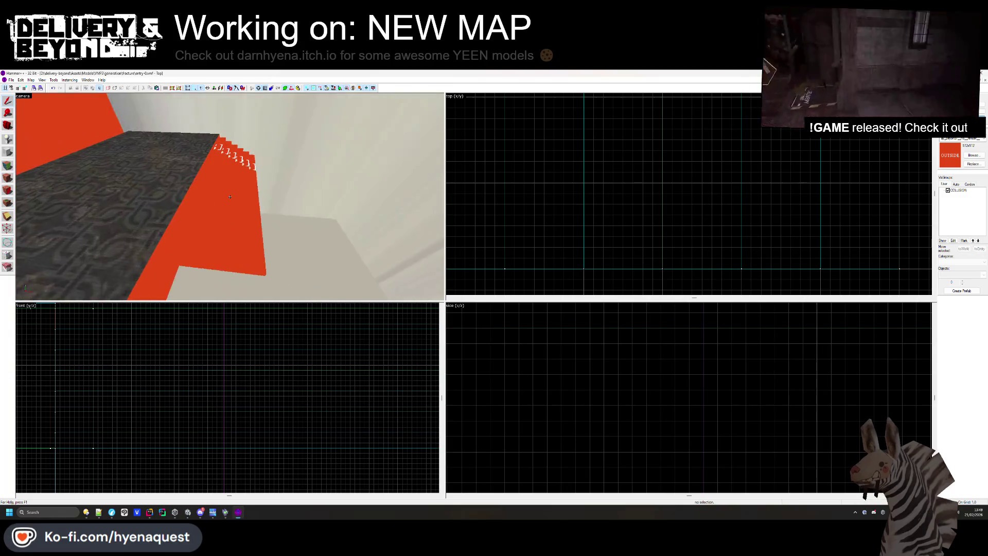
Draw a thin block beside the red ledge, 25 units tall, and create it
drag(141, 194, 230, 199)
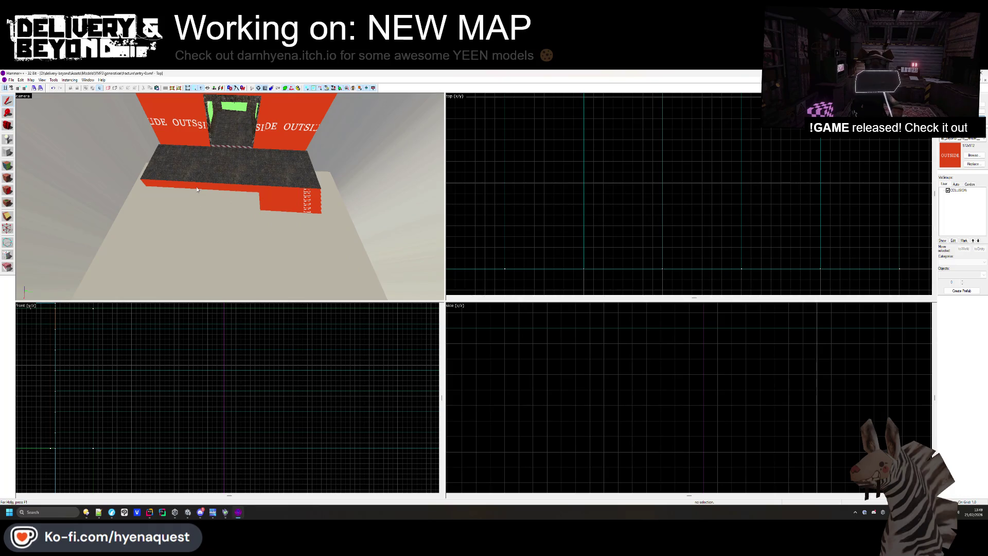
click(288, 203)
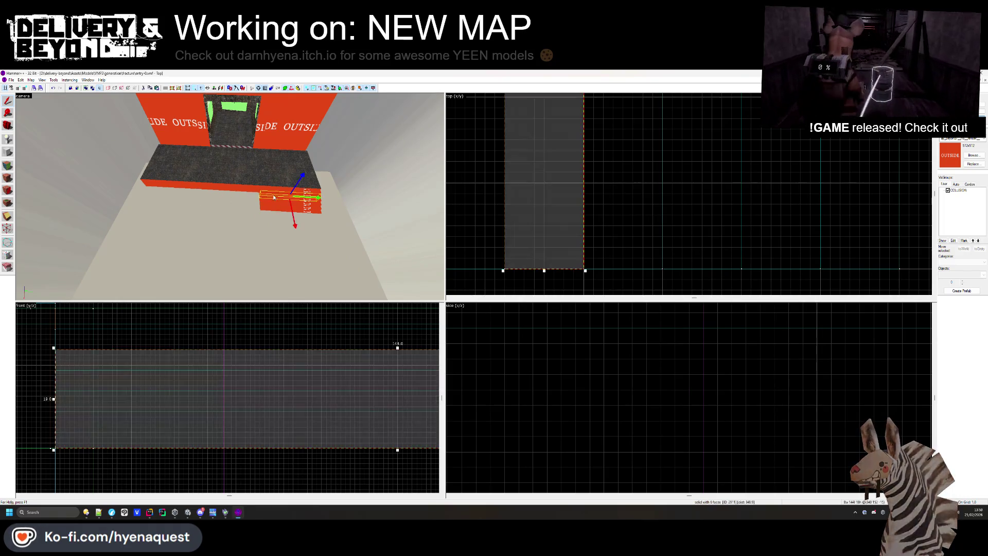
click(9, 152)
scroll(617, 206, down, 3)
drag(579, 219, 768, 238)
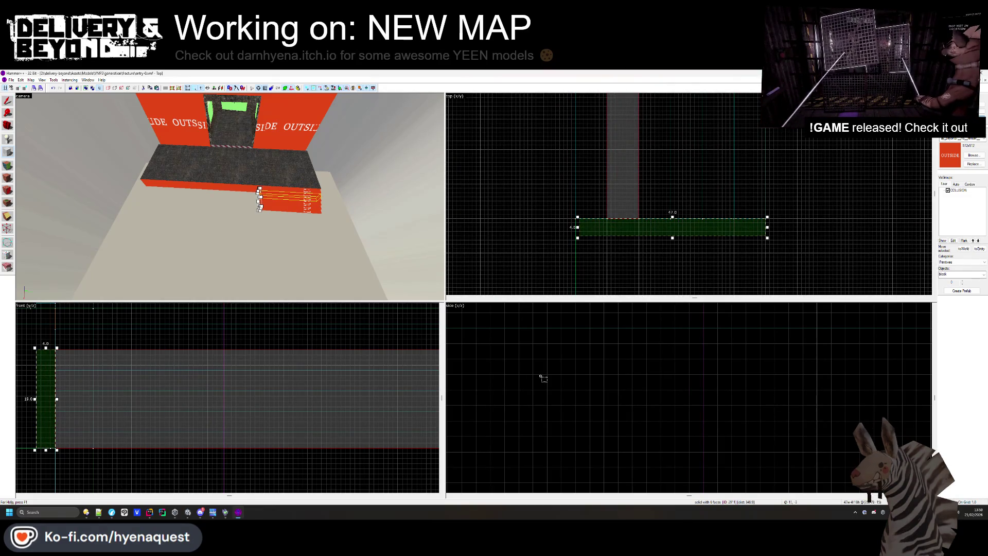
scroll(226, 410, up, 1)
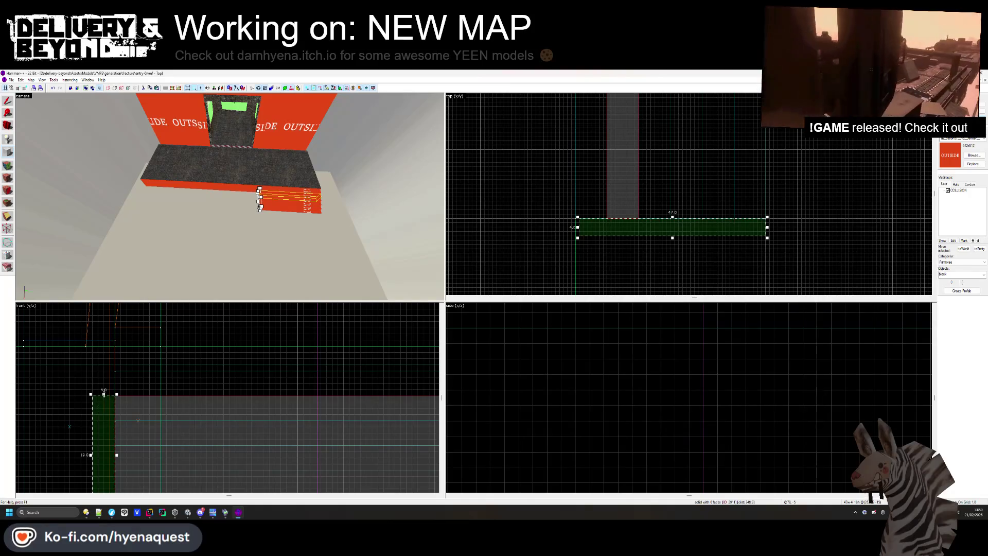
drag(104, 394, 111, 348)
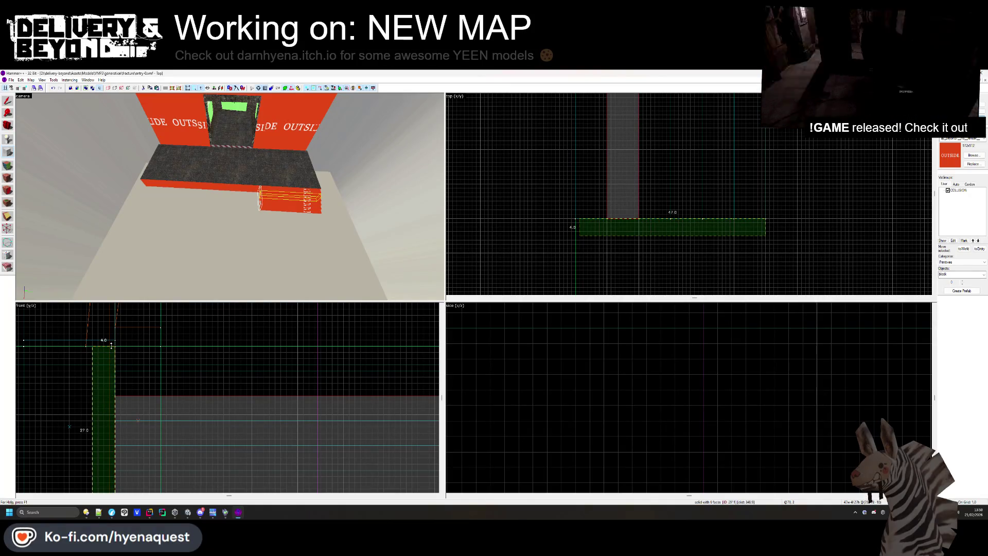
key(Return)
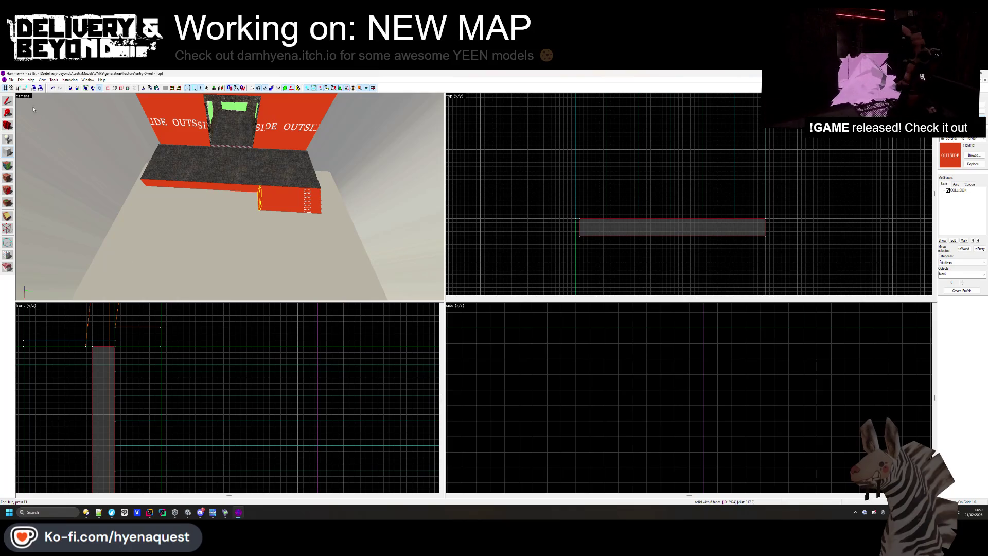
Raise the new strip's top to 28 units and pick its face in the texture editor
key(ctrl+shift+e)
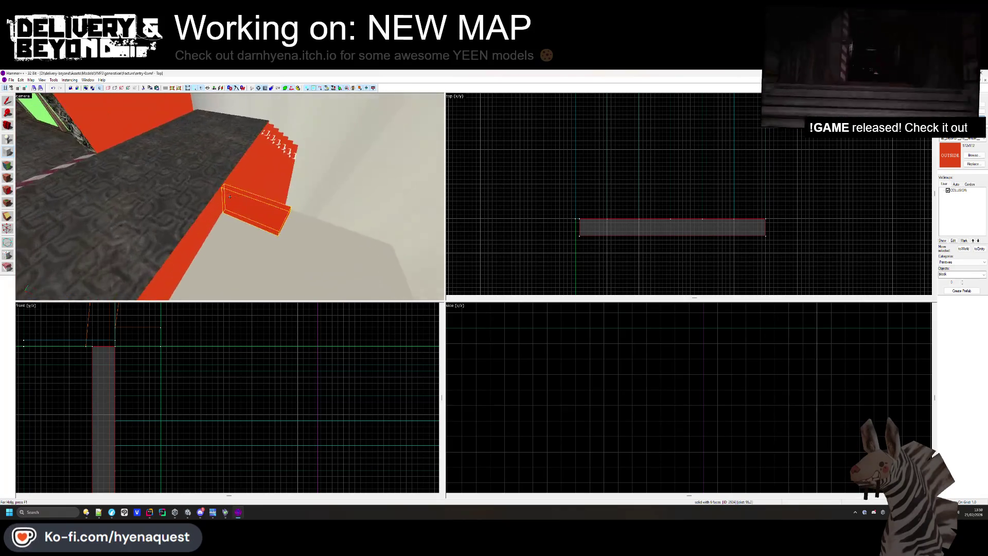
click(7, 101)
drag(103, 344, 104, 340)
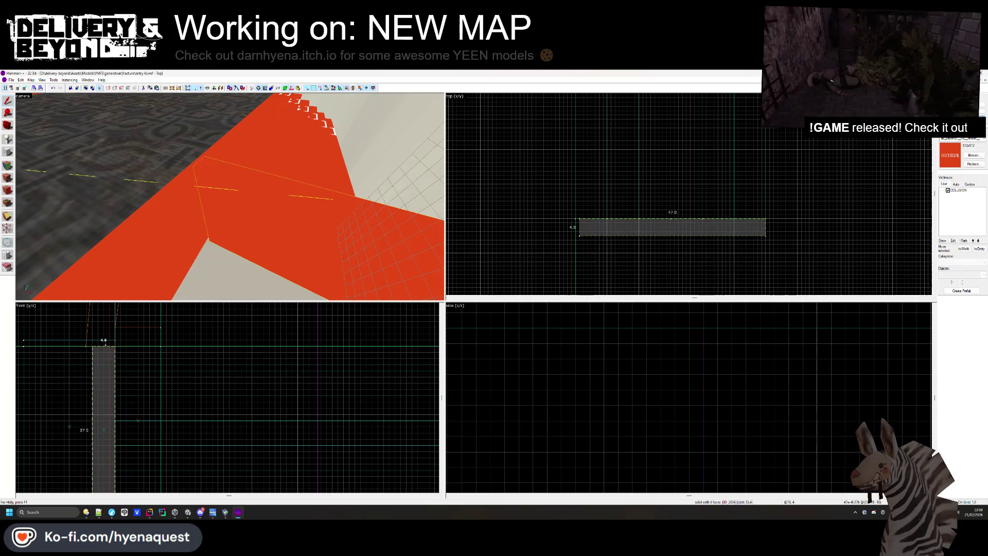
key(Escape)
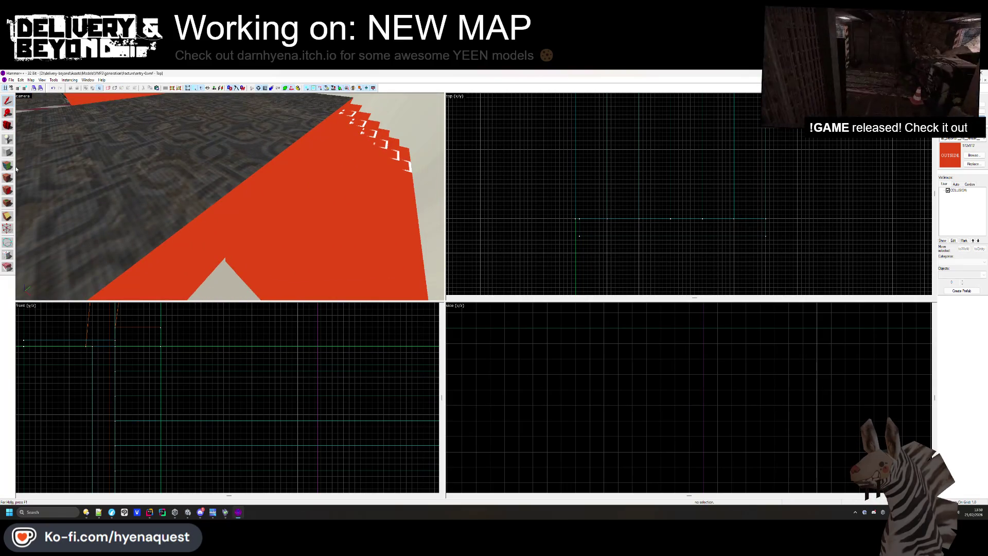
click(8, 165)
click(226, 206)
drag(229, 196, 268, 208)
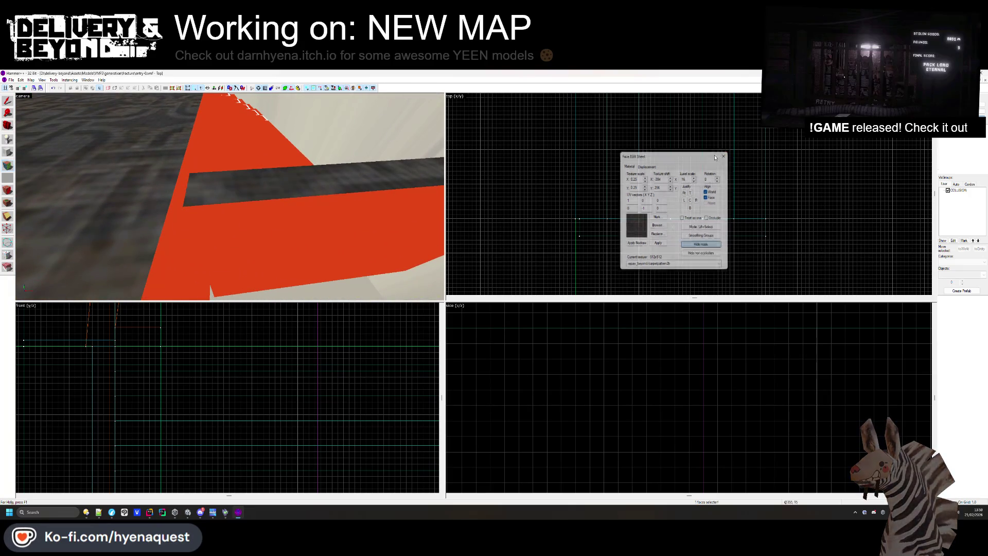
Close the face texture editor, deselect the strip and look around in free-look
click(723, 156)
key(Escape)
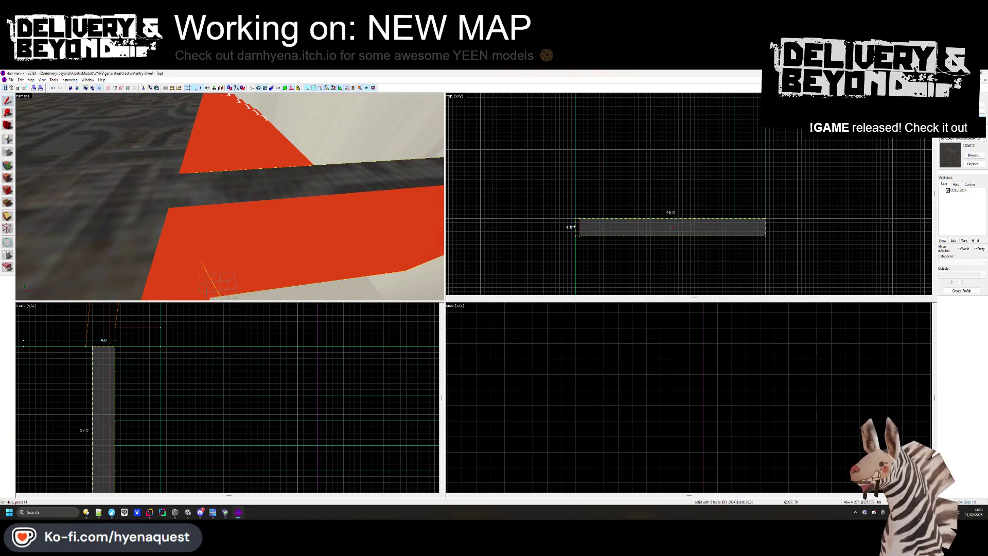
key(z)
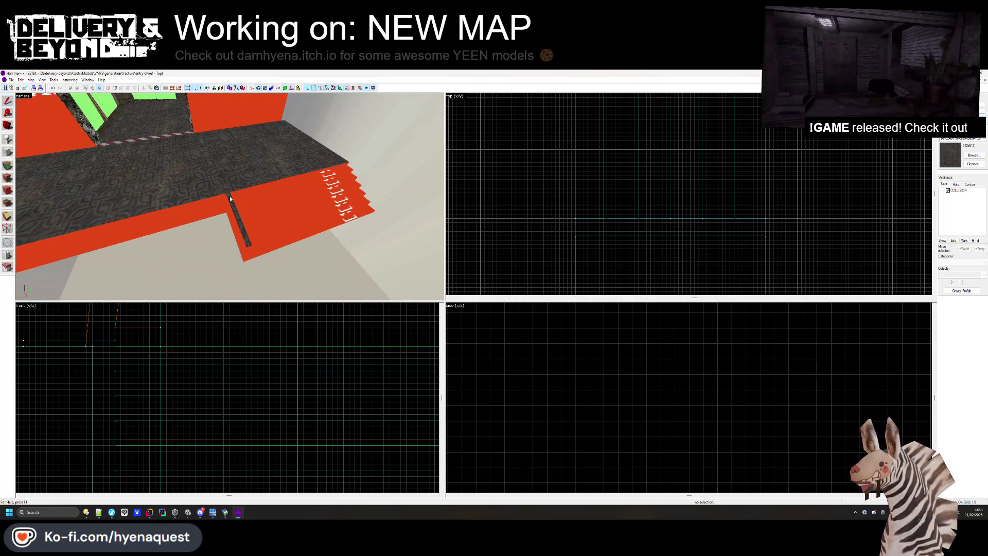
key(z)
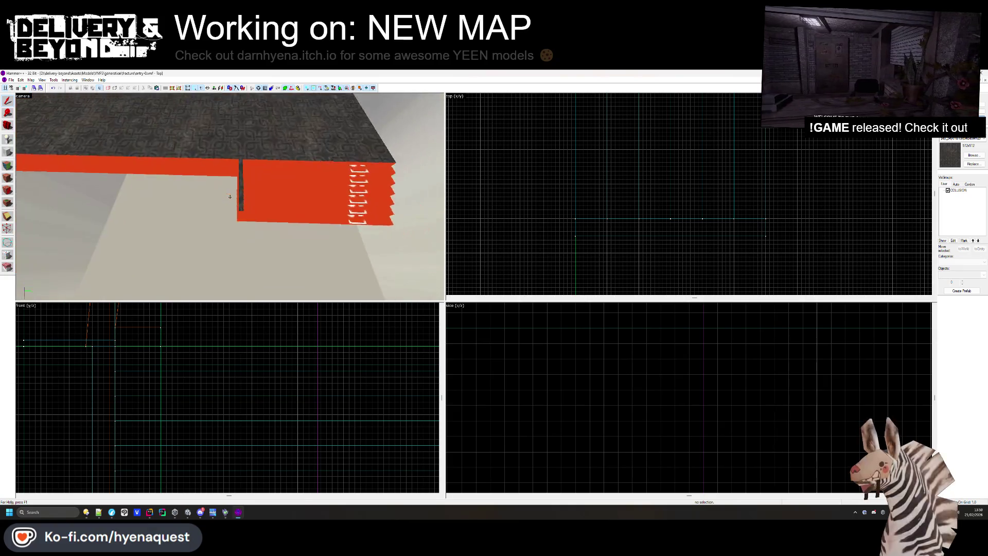
mouse_move(230, 197)
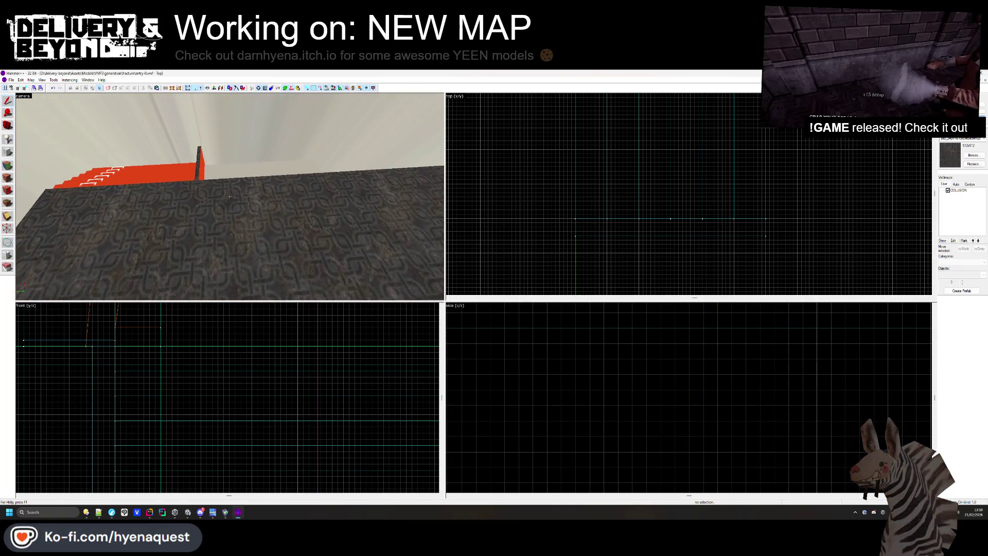
key(z)
Inspect the red ledge and its five adjacent poles by selecting them, then clear the selection
click(208, 170)
scroll(594, 162, down, 3)
scroll(594, 161, up, 3)
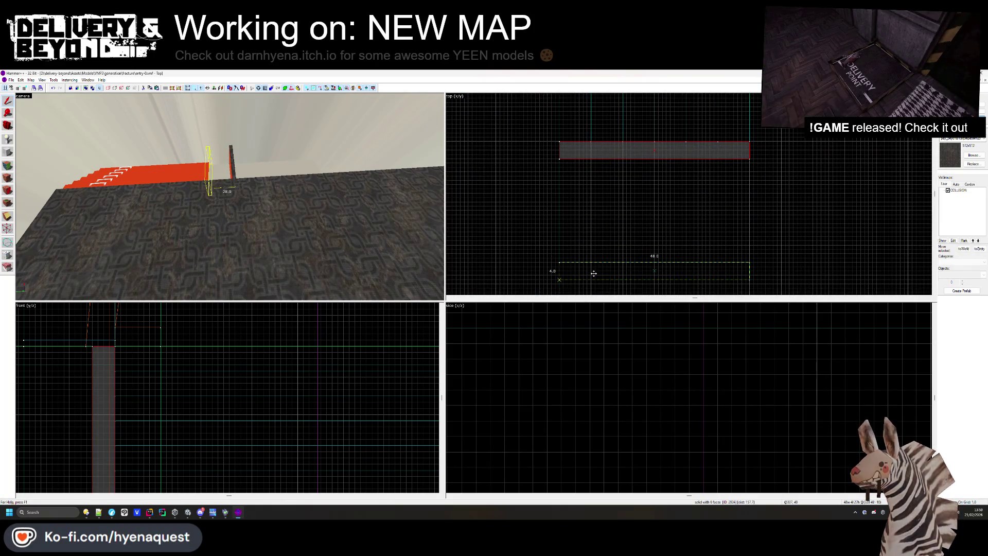
click(605, 241)
click(202, 174)
key(z)
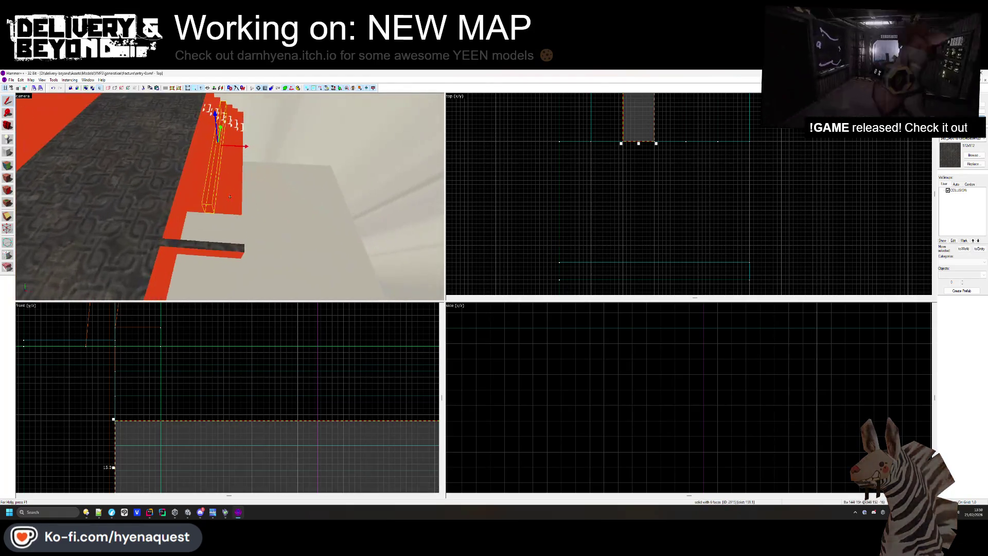
click(186, 204)
ctrl+click(198, 203)
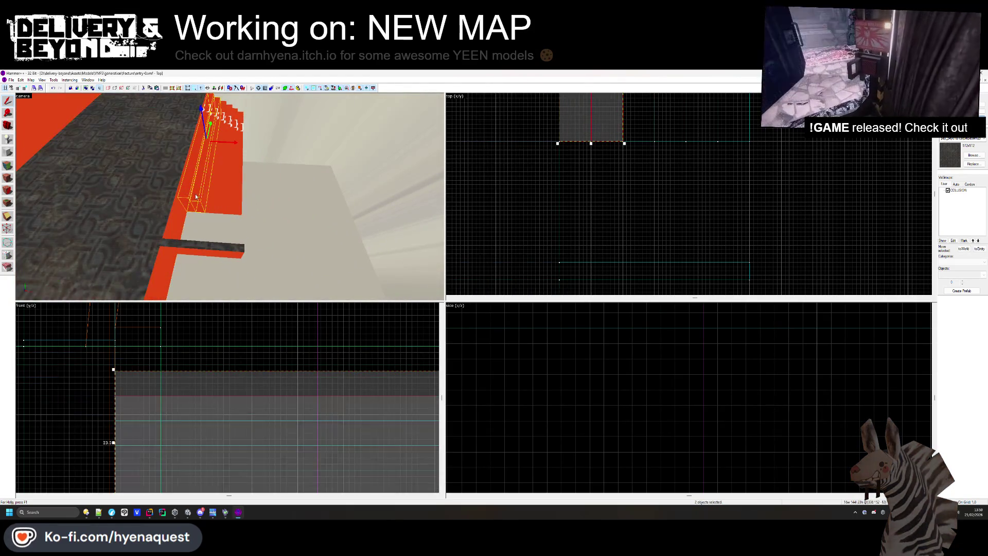
ctrl+click(208, 203)
ctrl+click(216, 203)
ctrl+click(234, 207)
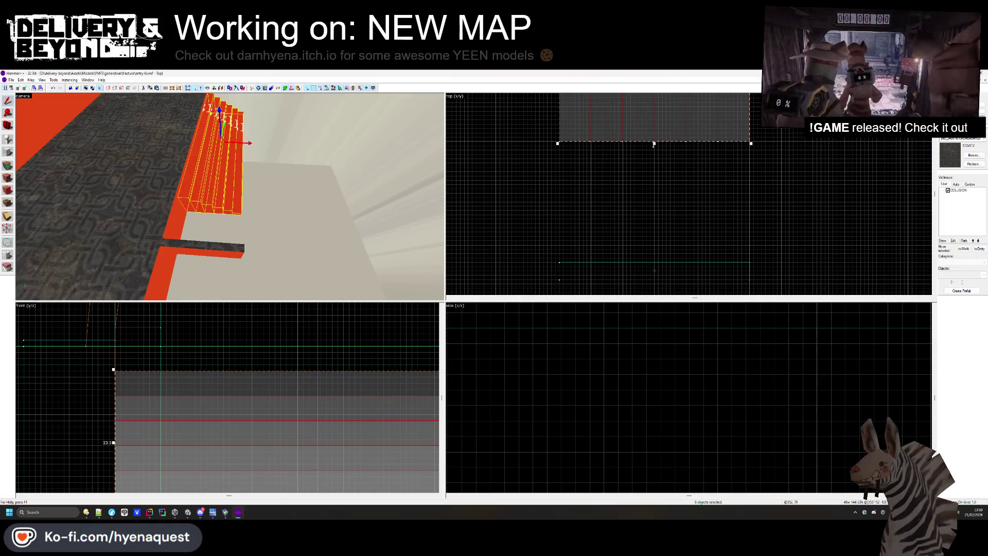
key(Escape)
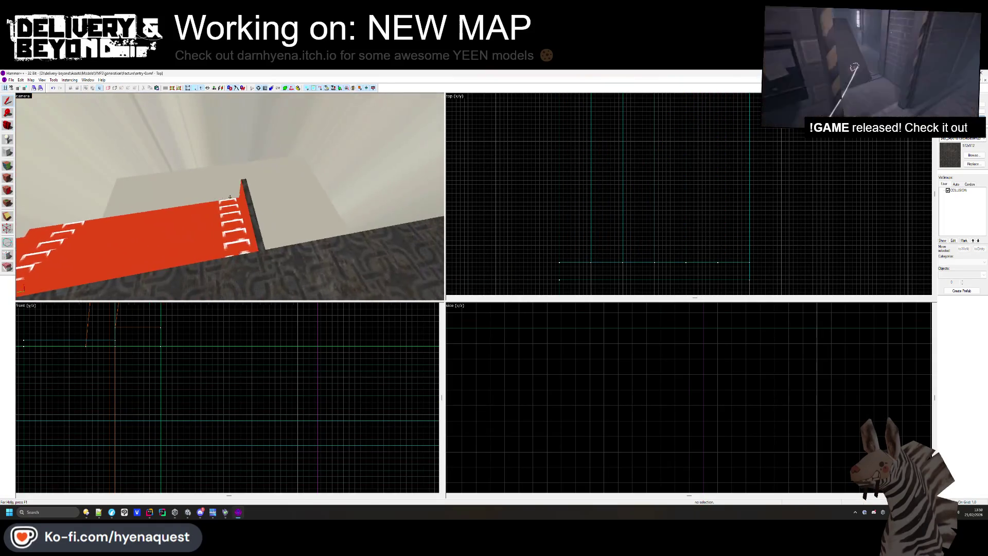
Fly over the map and select the small red step piece
key(s)
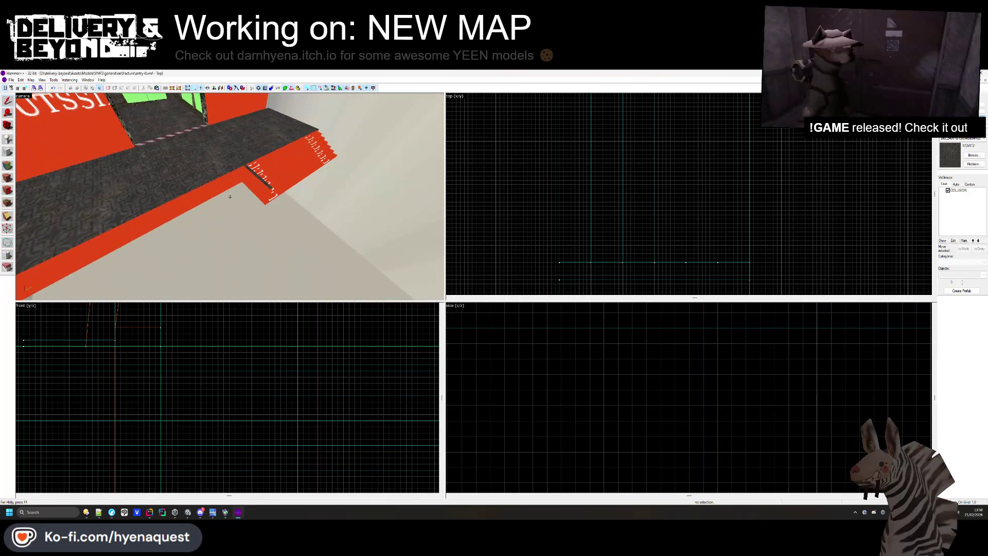
click(255, 183)
click(10, 154)
scroll(548, 150, down, 3)
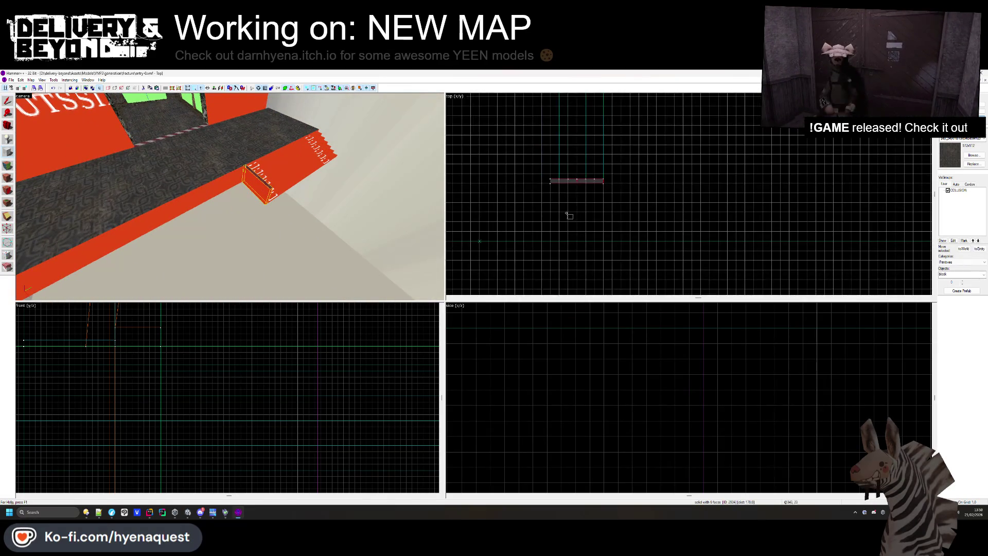
Outline a new block beside the step, stretch it to 256 wide, then narrow it to 151
scroll(568, 214, up, 3)
drag(549, 171, 715, 313)
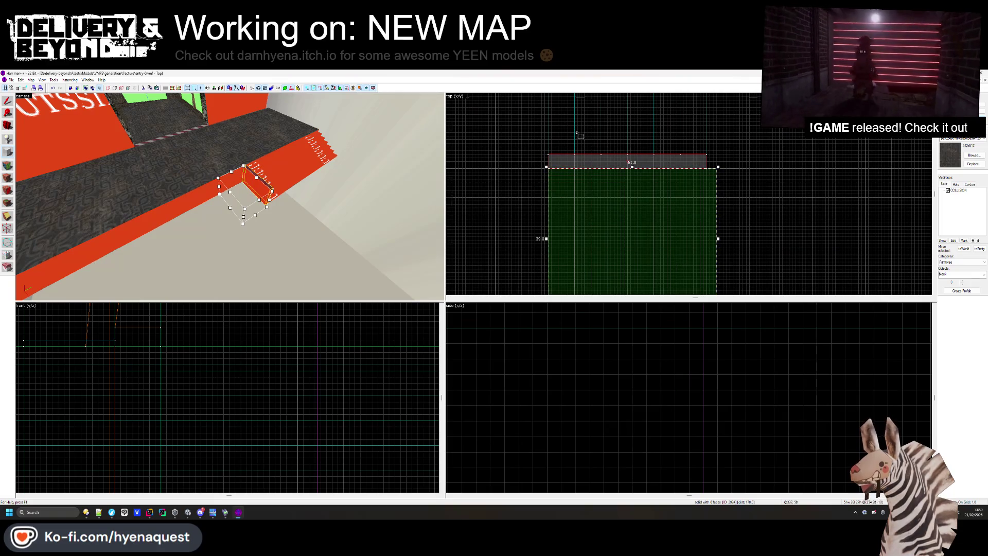
scroll(577, 135, down, 4)
scroll(606, 173, up, 2)
mouse_move(606, 173)
mouse_down()
mouse_move(649, 274)
mouse_move(642, 254)
mouse_up()
scroll(650, 274, up, 2)
scroll(642, 254, up, 1)
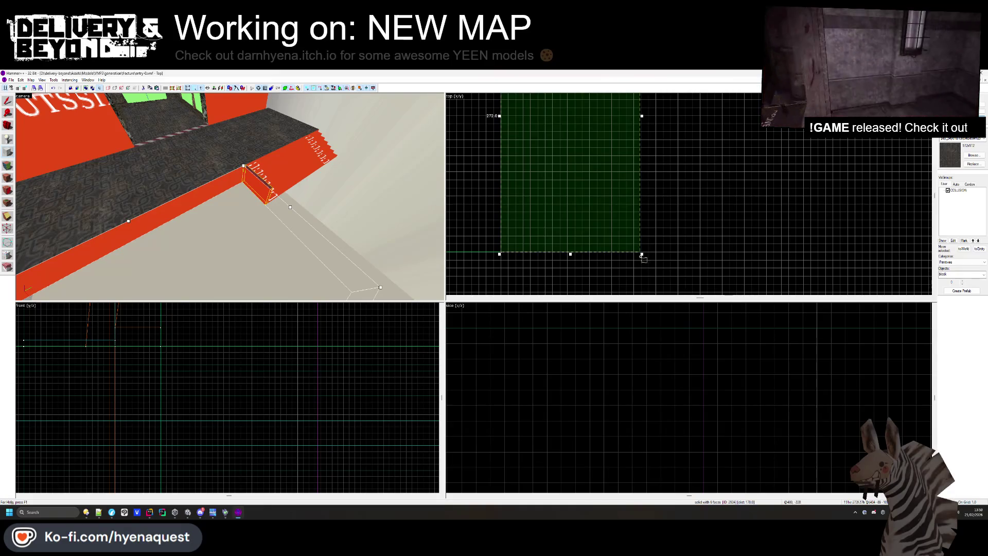
scroll(542, 252, up, 1)
mouse_move(656, 183)
mouse_down()
mouse_move(599, 182)
mouse_move(621, 181)
mouse_up()
scroll(622, 181, up, 3)
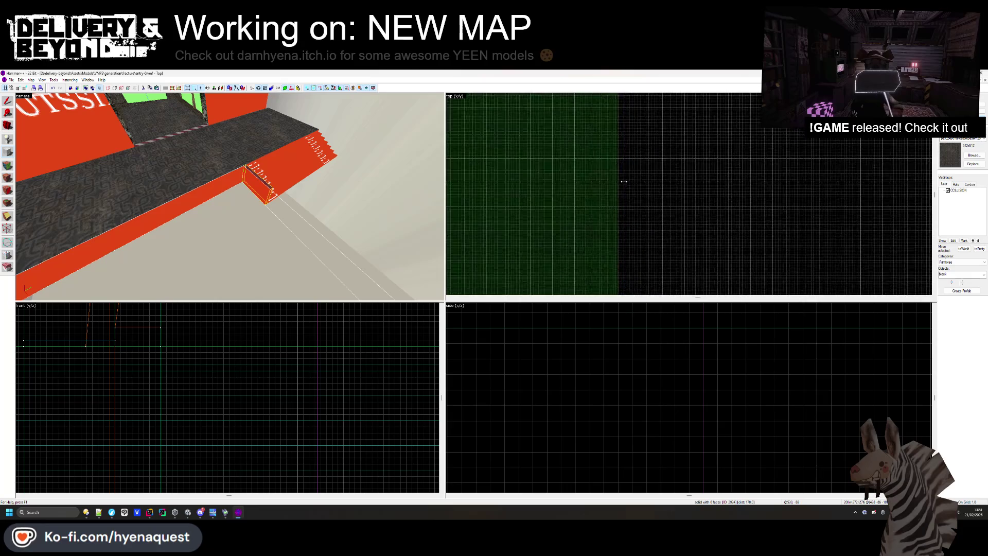
Clear the selection and pick an orange OUTSIDE face for texture editing
key(w)
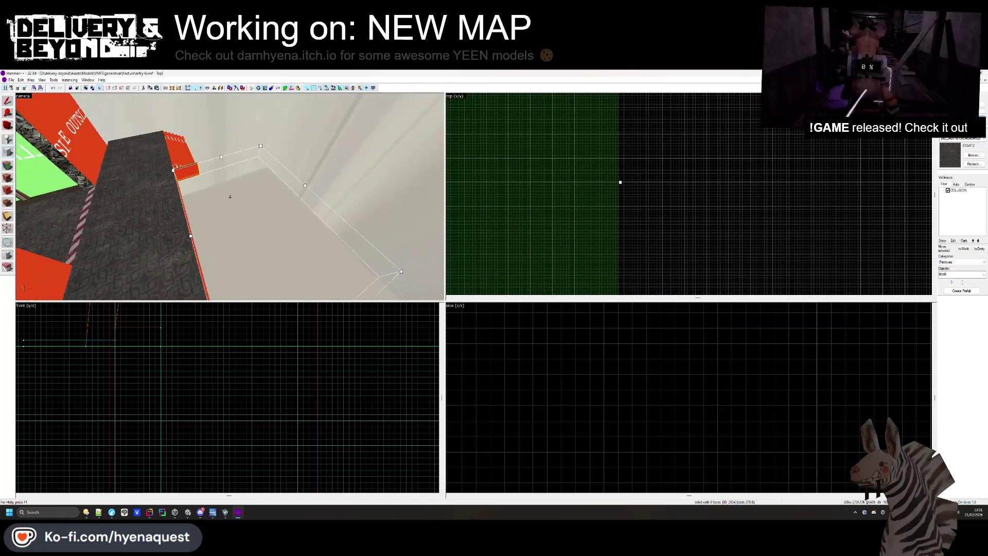
click(8, 100)
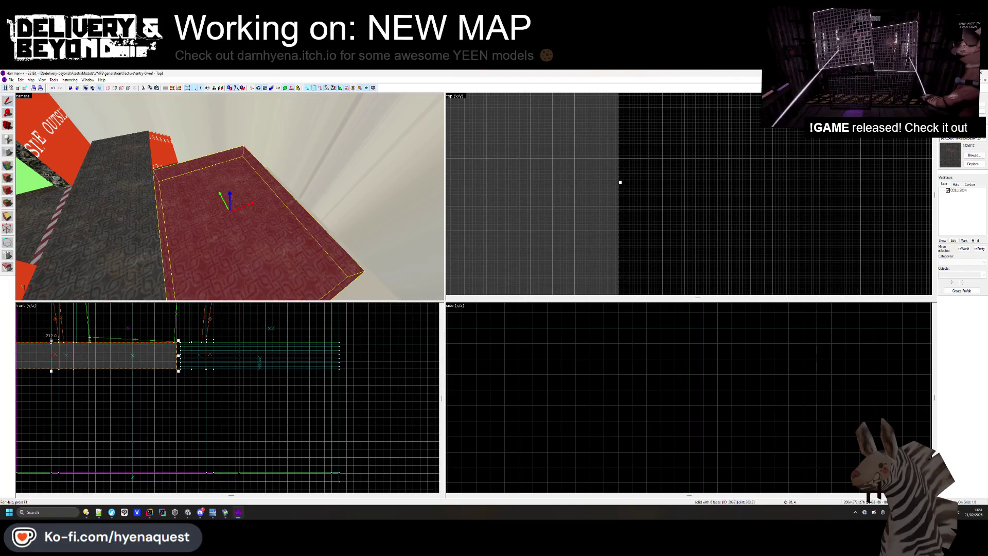
scroll(150, 364, up, 3)
click(159, 406)
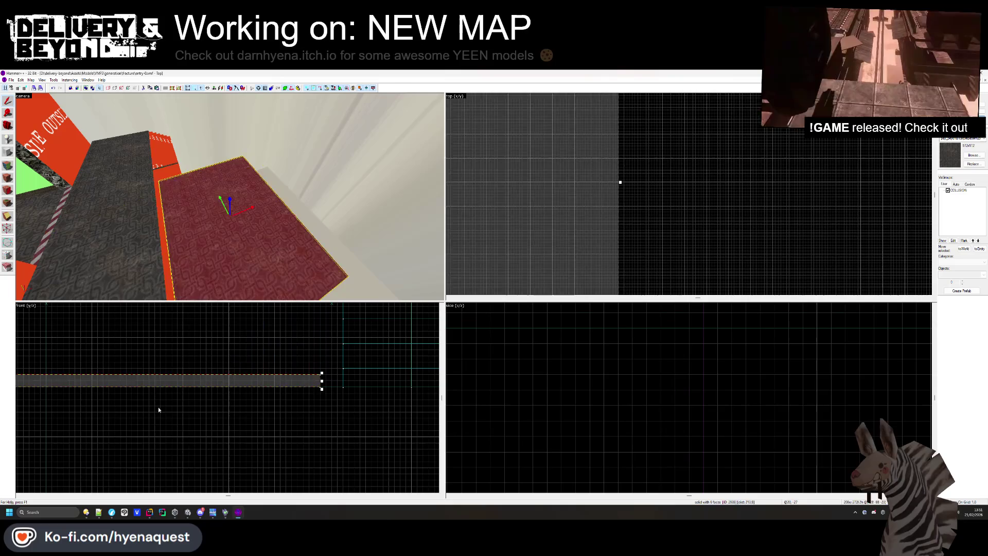
key(w)
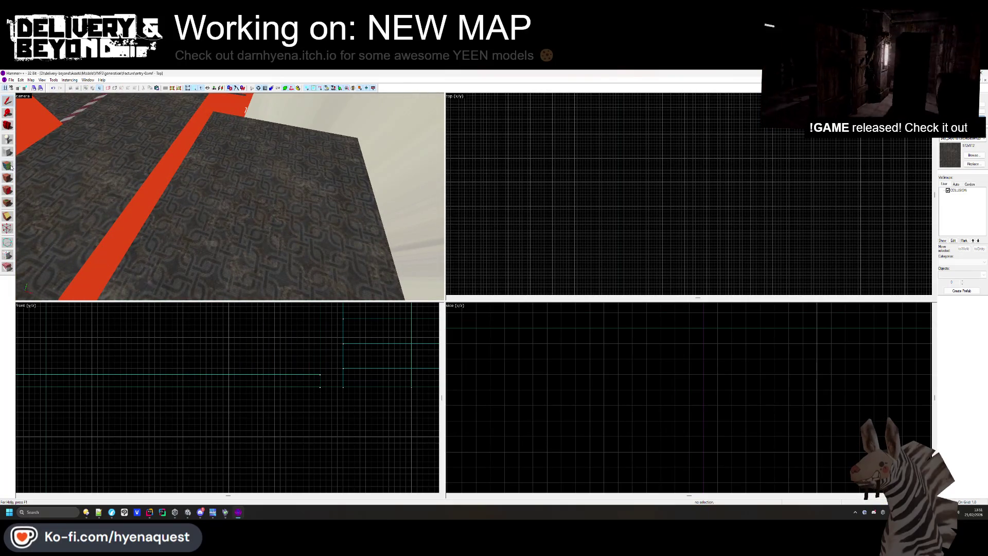
click(7, 165)
click(111, 190)
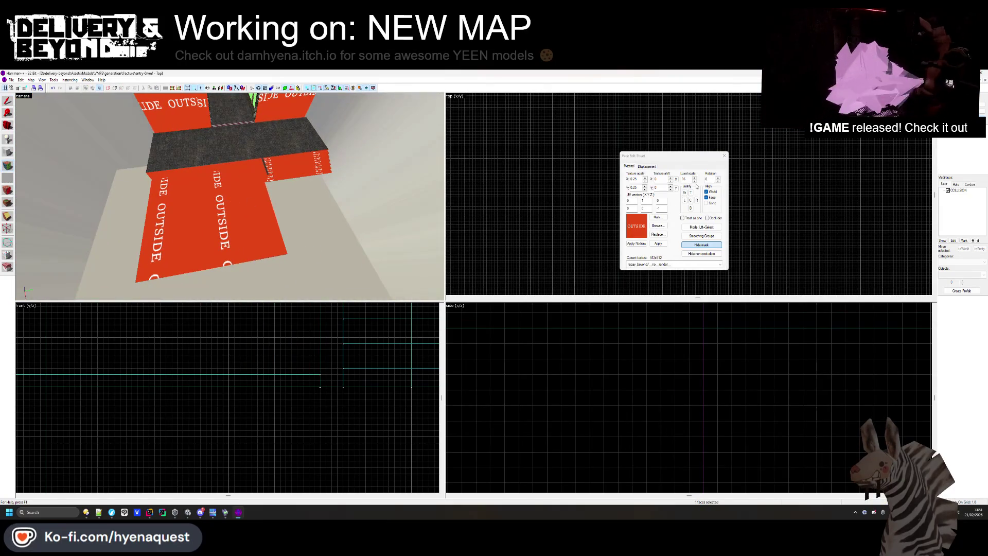
Close the face editor and draw a thin block stretched along the orange slab's edge
click(724, 156)
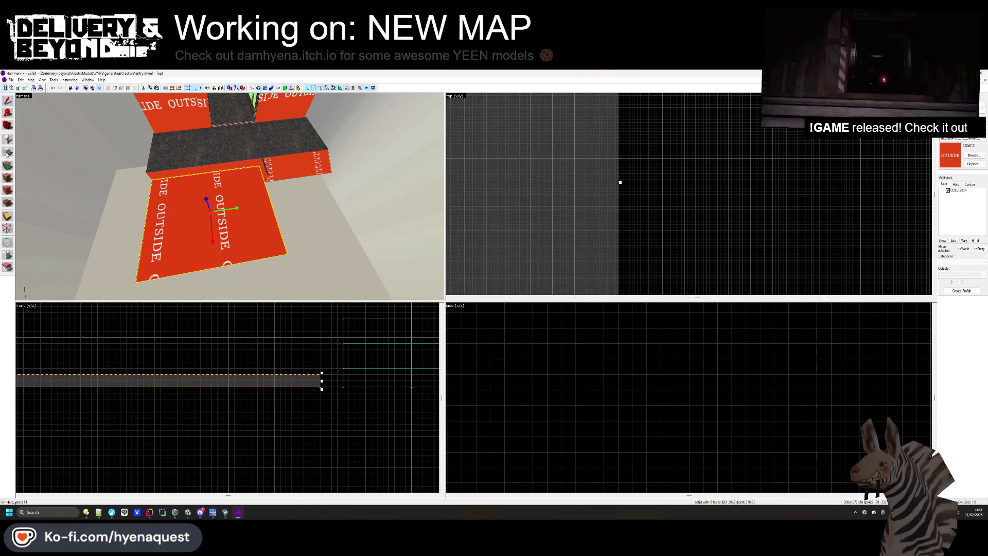
click(7, 152)
scroll(592, 209, down, 3)
scroll(535, 211, up, 5)
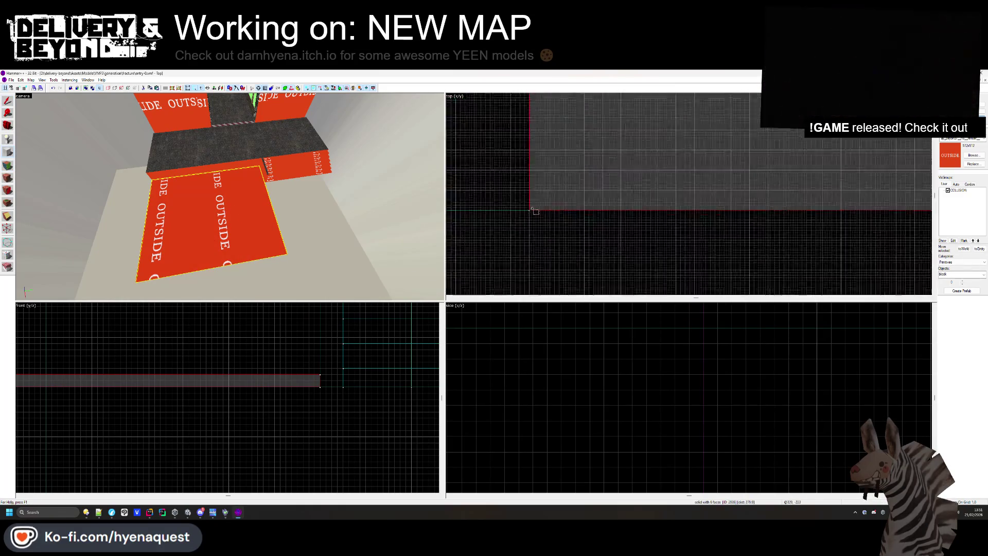
scroll(536, 211, up, 1)
drag(523, 197, 613, 219)
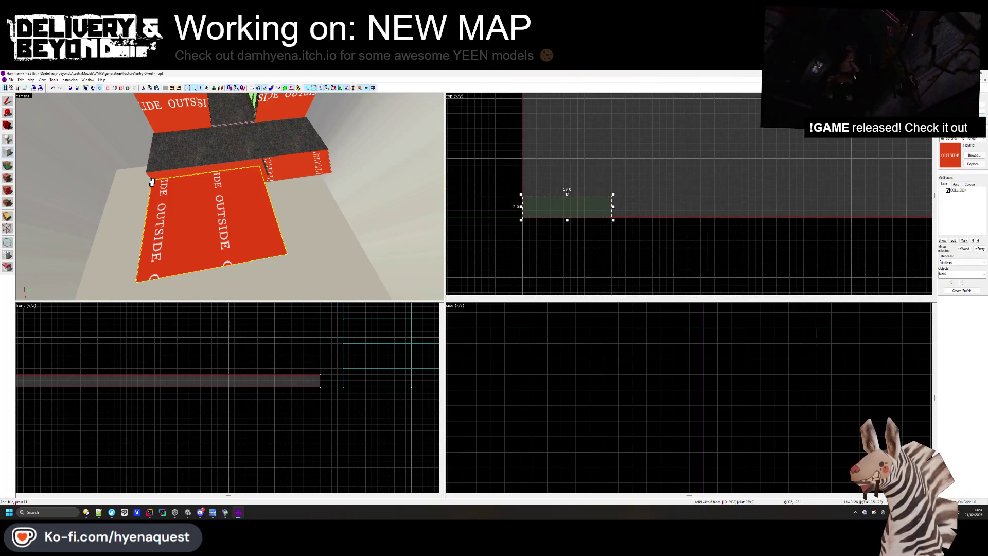
scroll(567, 202, up, 3)
drag(692, 200, 753, 198)
scroll(250, 405, down, 3)
scroll(95, 435, up, 4)
scroll(100, 445, down, 2)
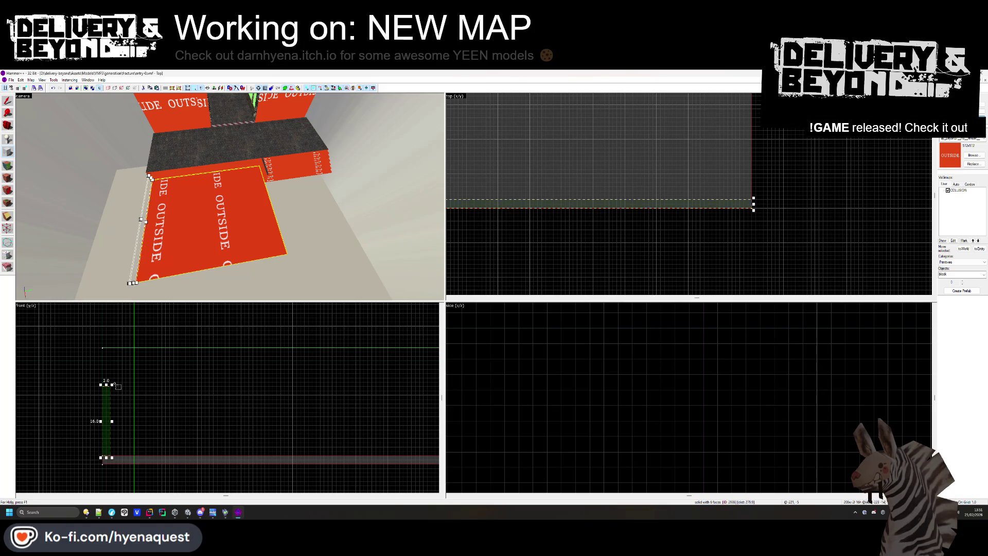
Create the outlined thin trim block
key(Return)
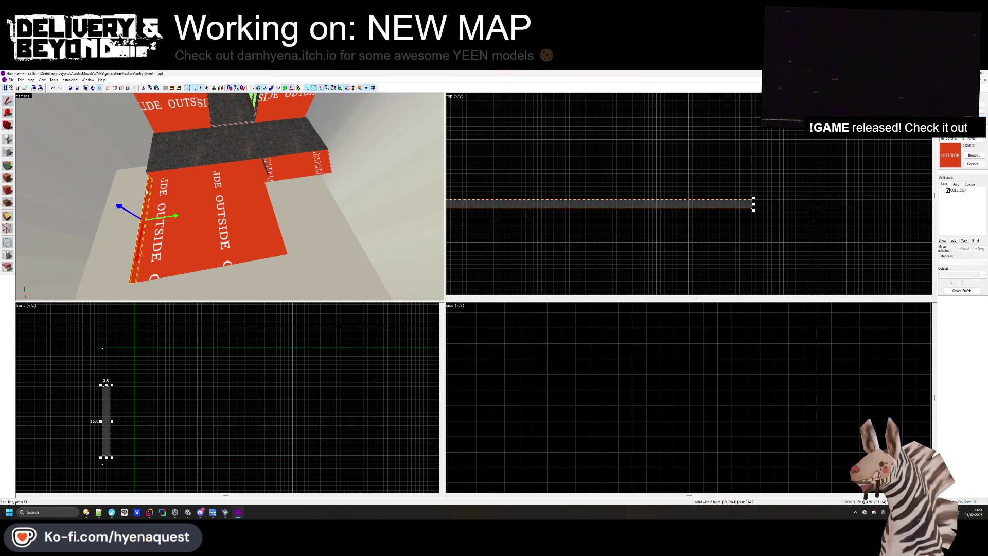
key(shift+b)
scroll(529, 159, down, 3)
scroll(587, 229, up, 2)
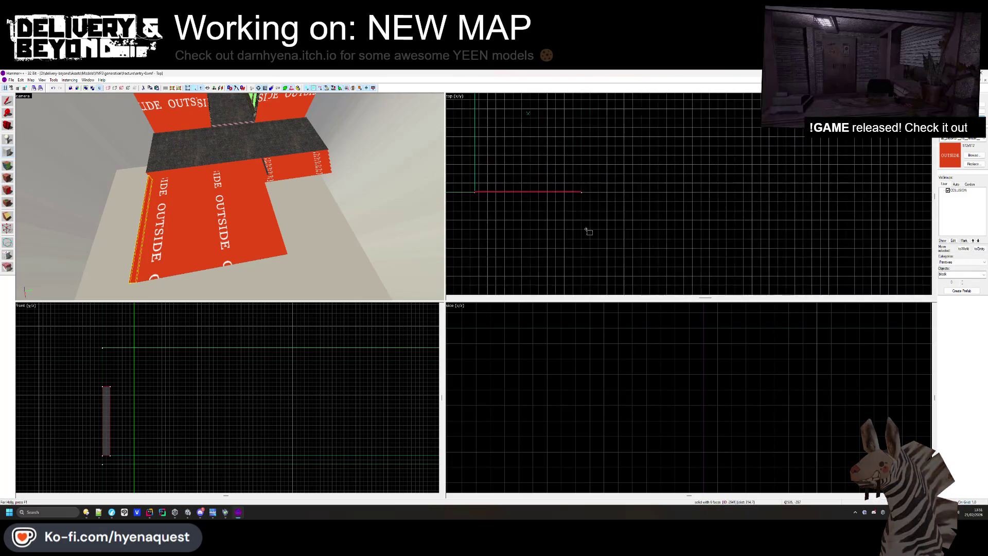
scroll(595, 210, up, 2)
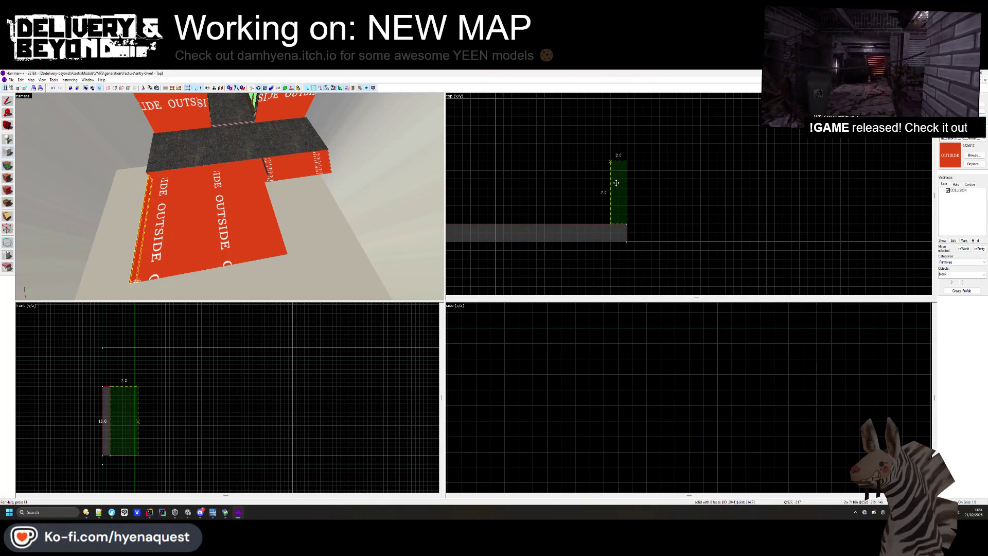
Draw another thin trim block, 265 units long, fitted along the slab's side edge
mouse_move(619, 160)
mouse_down()
mouse_move(613, 101)
mouse_move(602, 140)
mouse_up()
scroll(602, 136, up, 3)
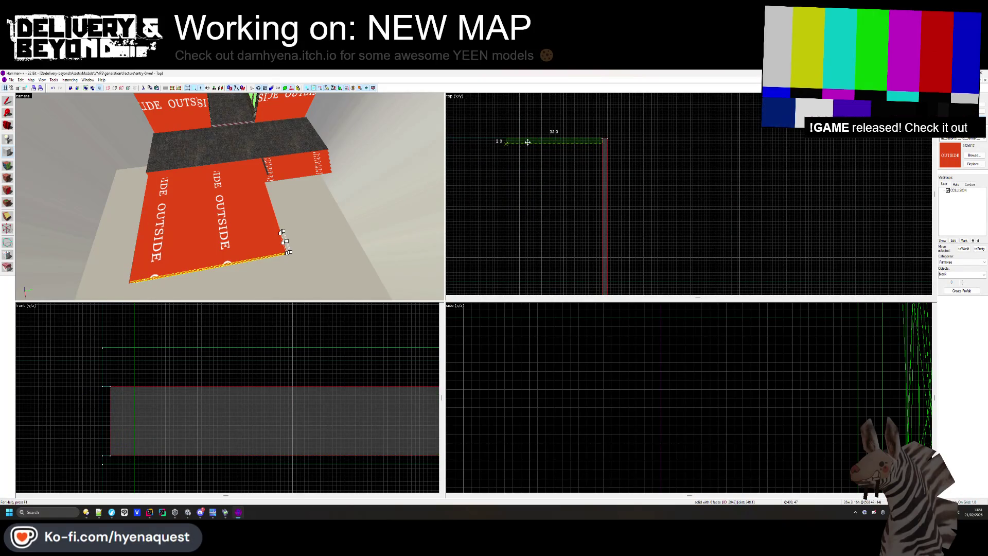
scroll(528, 142, down, 3)
scroll(693, 176, up, 2)
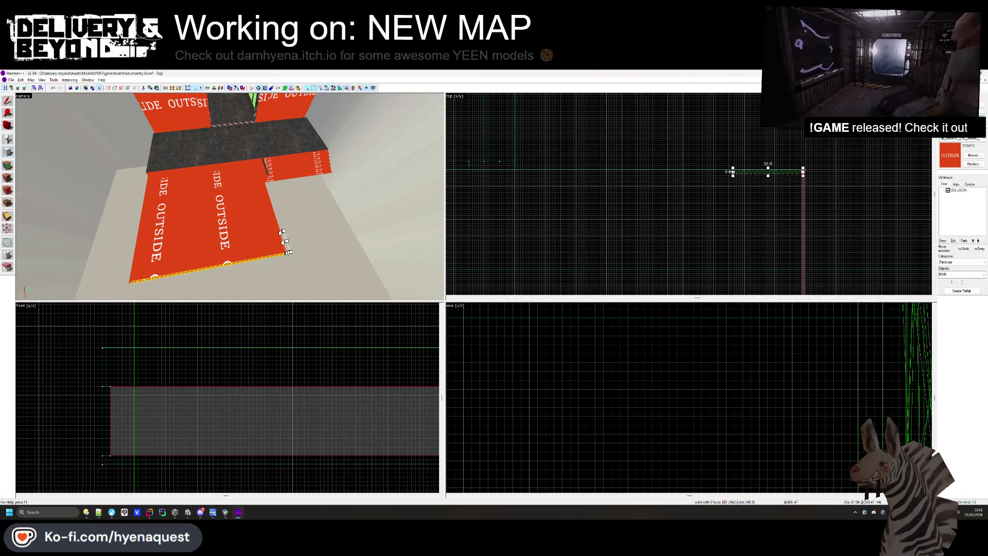
mouse_move(725, 174)
mouse_down()
mouse_move(569, 173)
mouse_move(582, 163)
mouse_up()
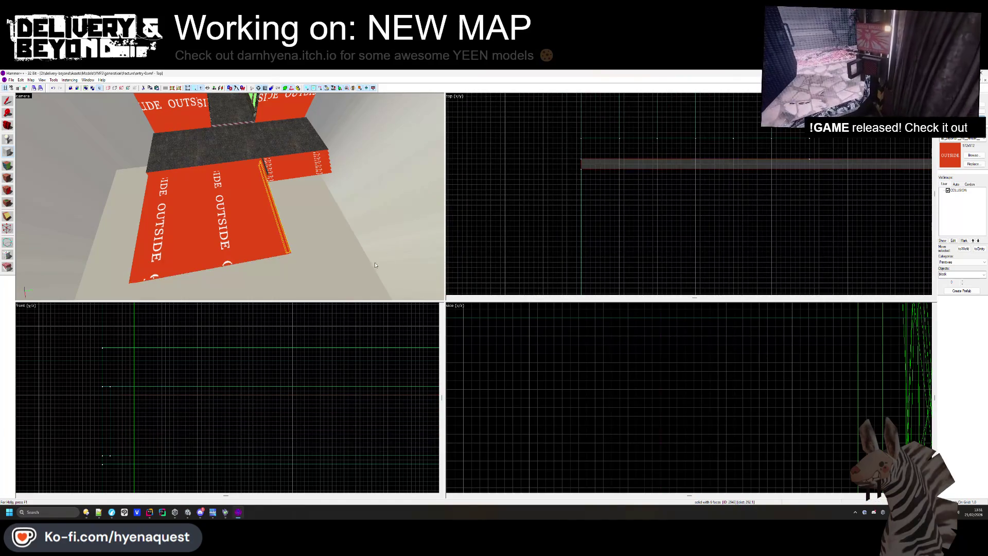
Texture the slab top with a grassy ground texture, replacing an initial aerial_rocks_04 choice
click(7, 178)
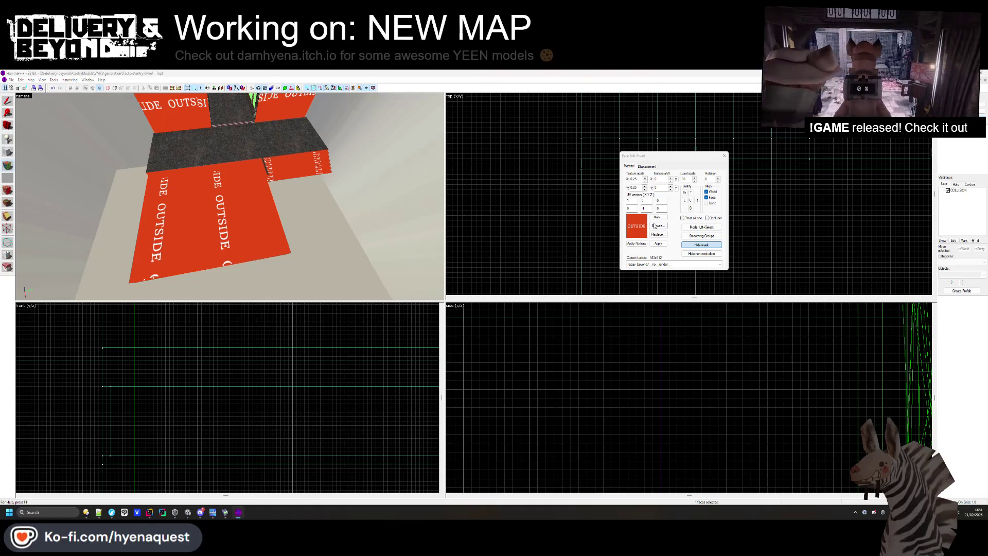
click(657, 225)
double_click(537, 244)
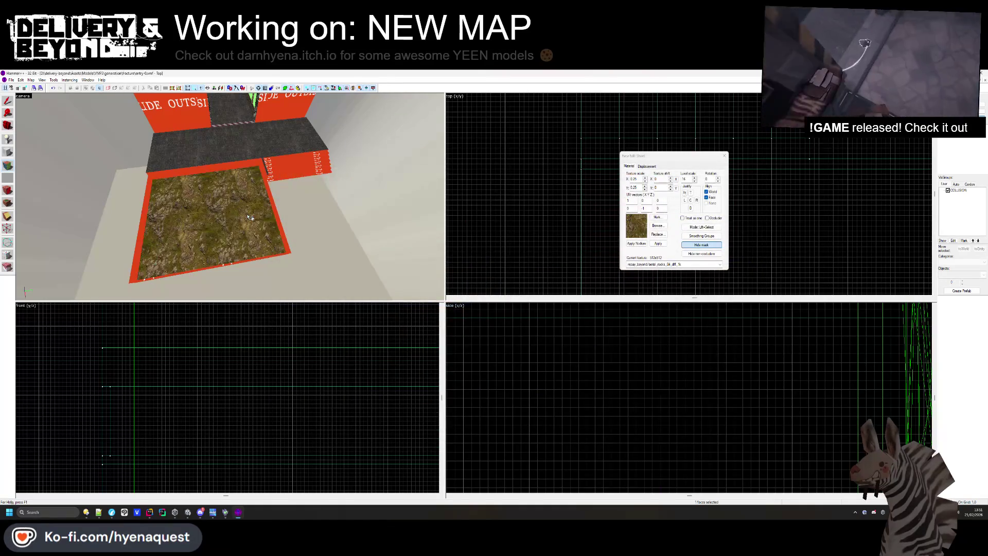
click(649, 228)
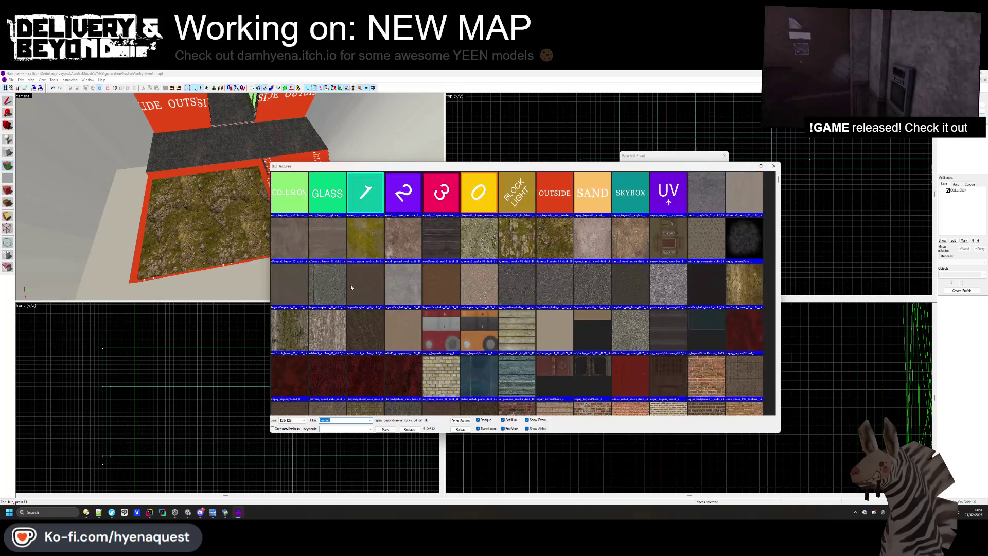
scroll(509, 250, down, 15)
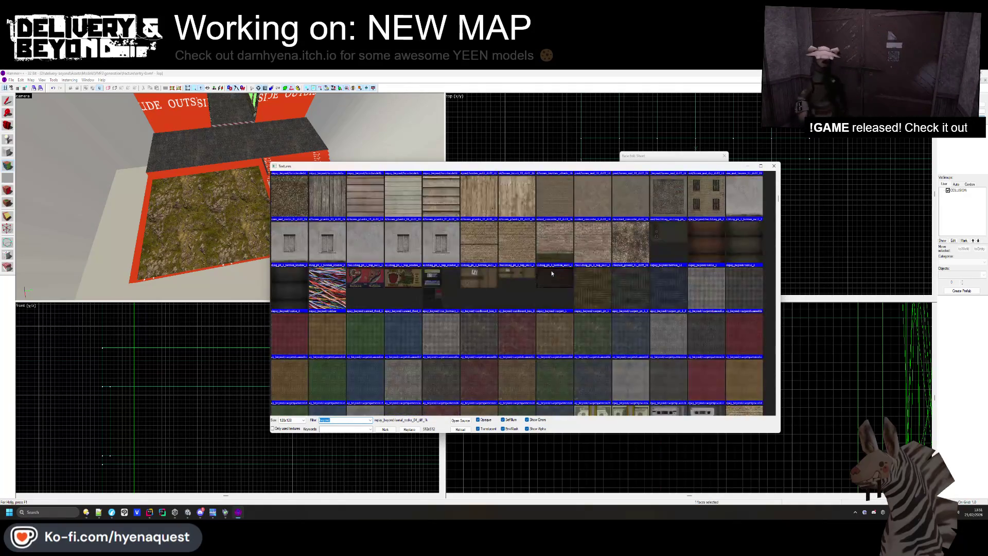
scroll(553, 275, down, 5)
scroll(683, 312, down, 2)
double_click(683, 312)
click(725, 155)
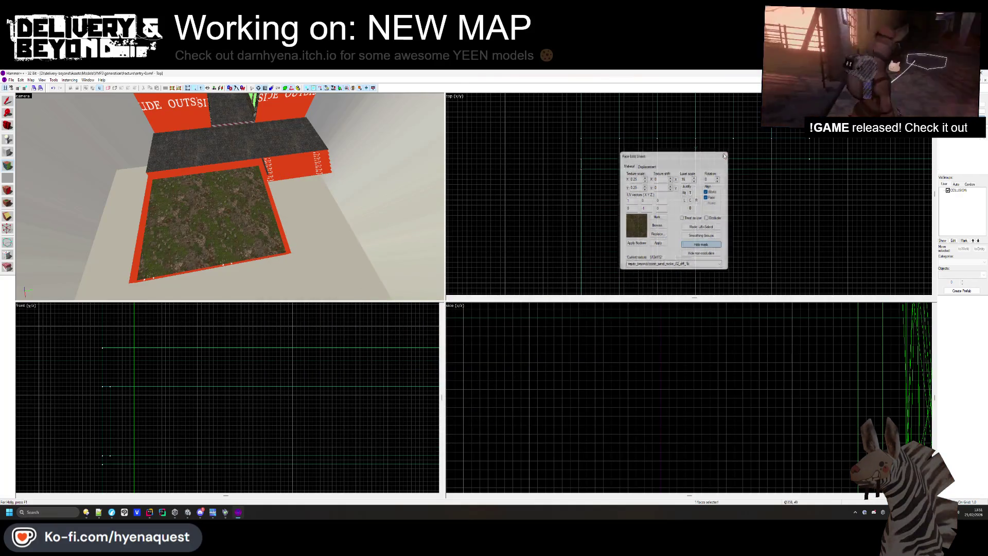
Fly the camera along the walkway and inspect the red carpet floor block
key(z)
key(w)
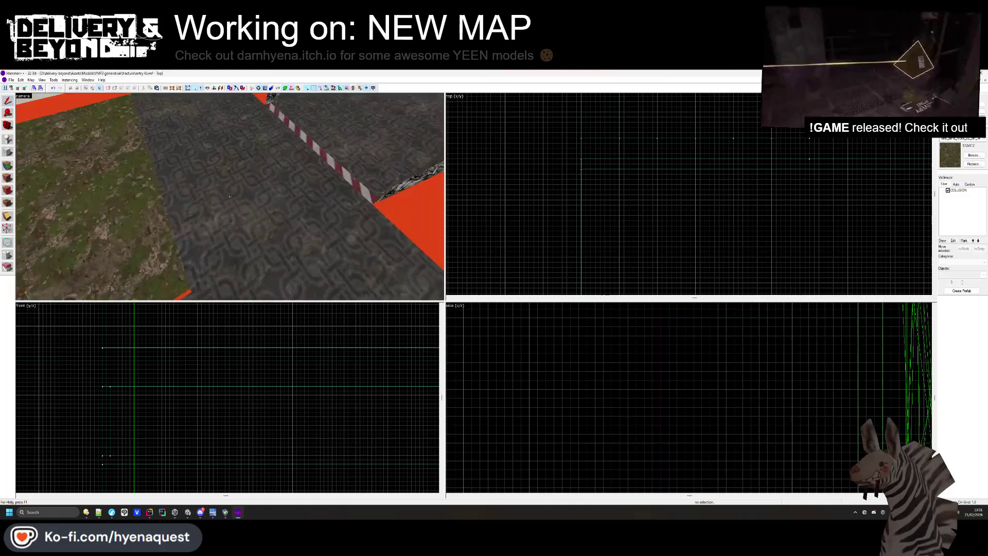
key(w)
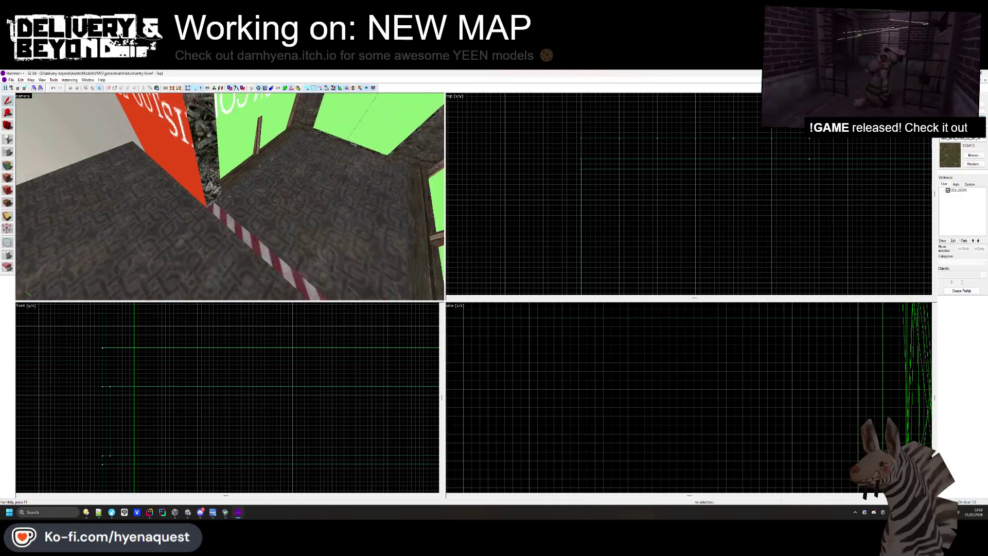
click(230, 197)
key(w)
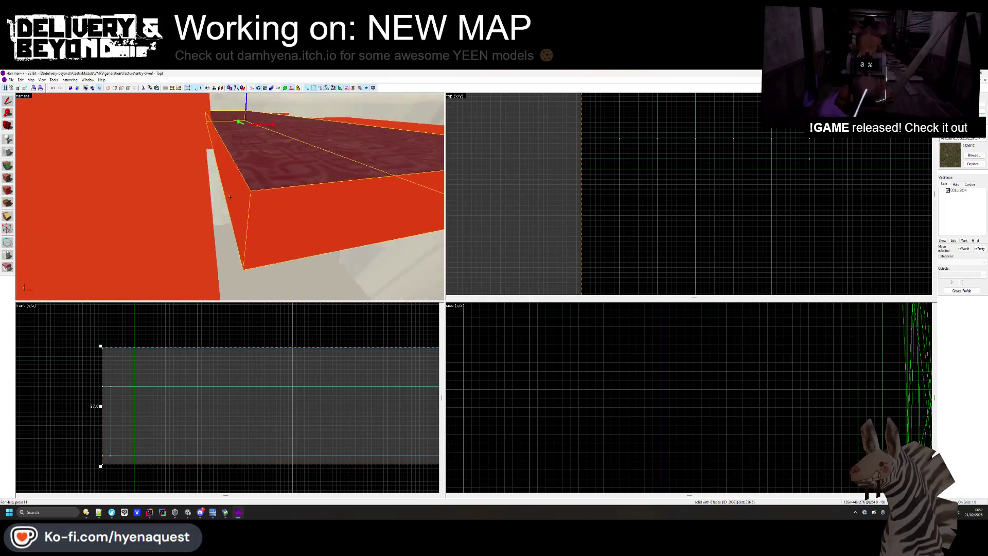
click(229, 196)
scroll(649, 227, up, 3)
scroll(626, 245, down, 3)
scroll(626, 245, up, 5)
click(629, 168)
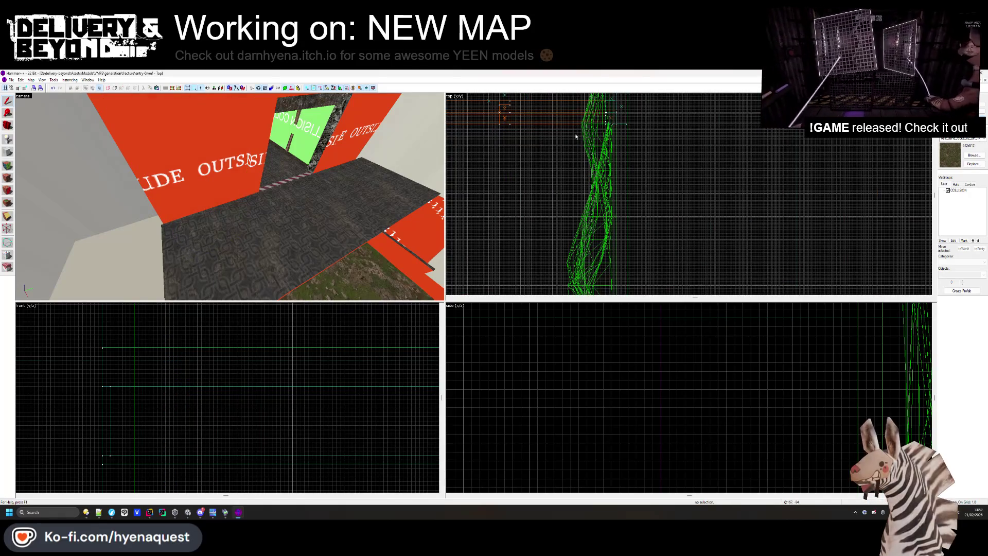
Stretch the thin block on the OUTSIDE wall across the wall
click(220, 193)
scroll(612, 158, down, 2)
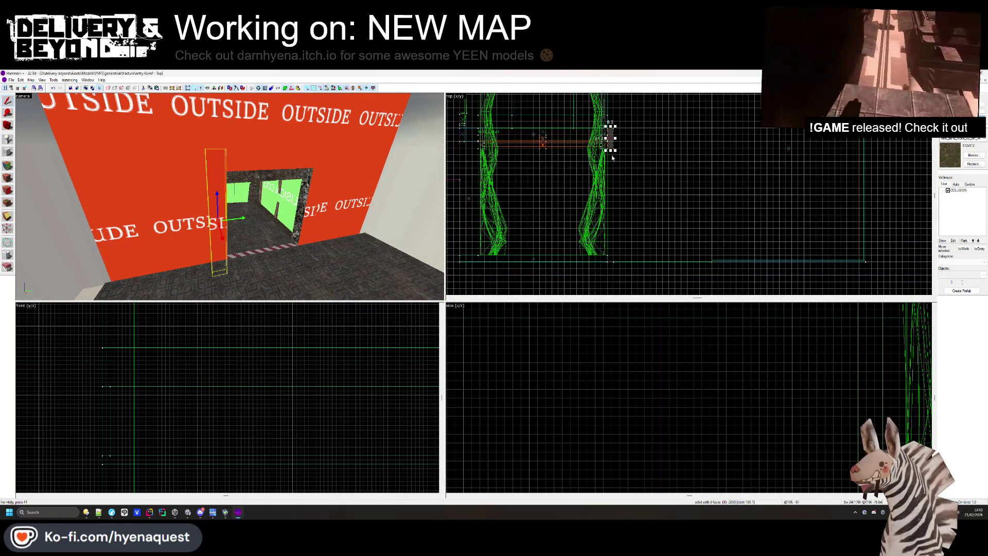
drag(610, 150, 610, 266)
scroll(586, 271, up, 5)
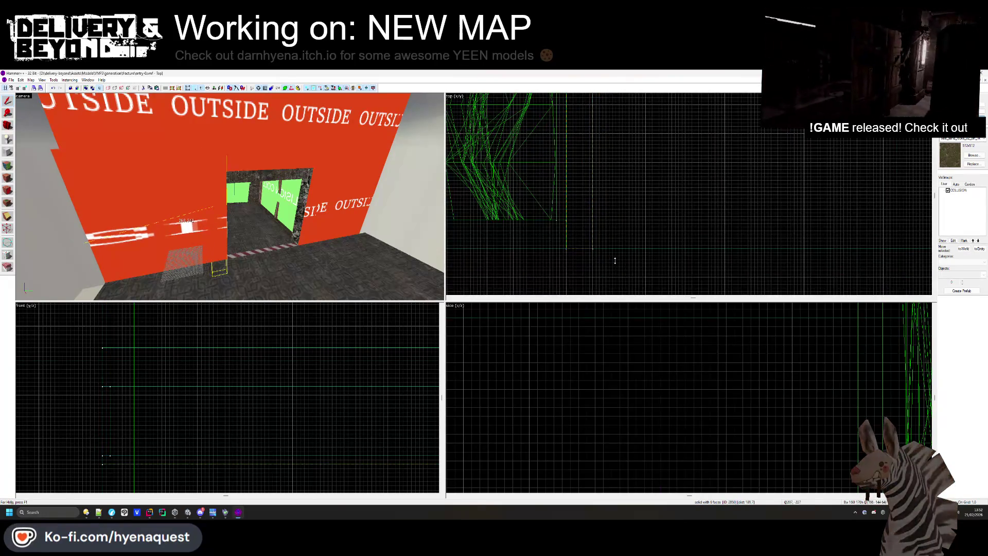
Select the thin blocks at the doorway edge and atop the red wall
click(324, 230)
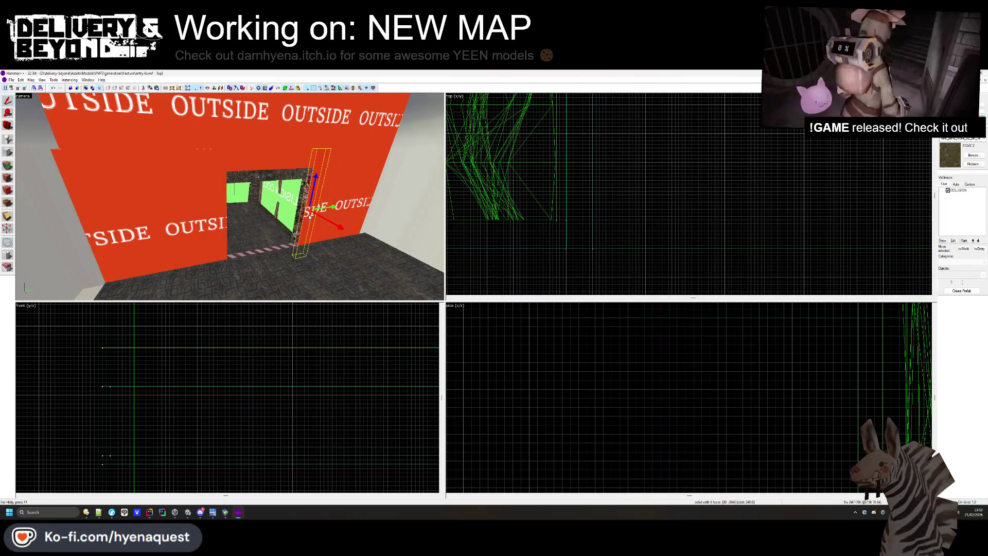
scroll(575, 208, down, 2)
scroll(575, 208, down, 2)
scroll(575, 208, up, 5)
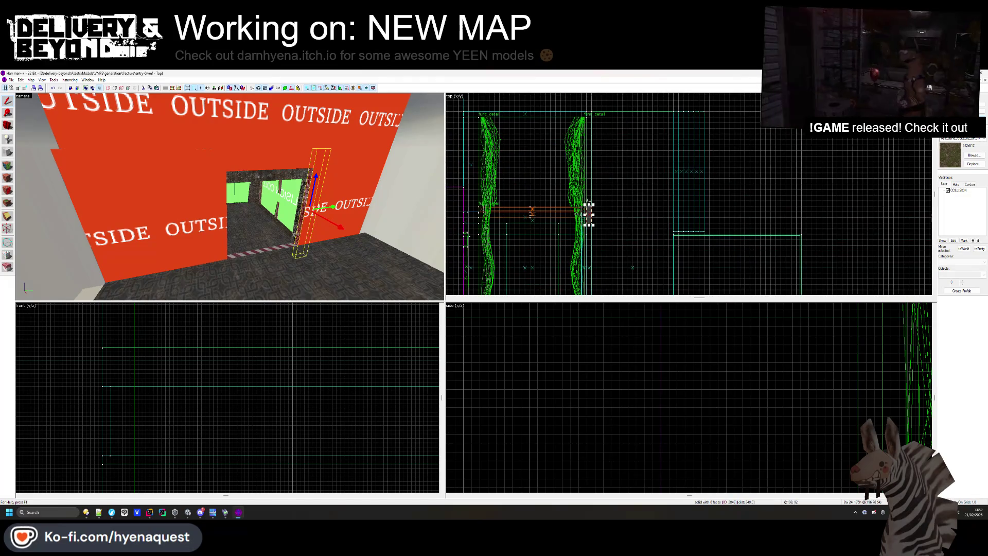
scroll(589, 113, up, 3)
click(254, 144)
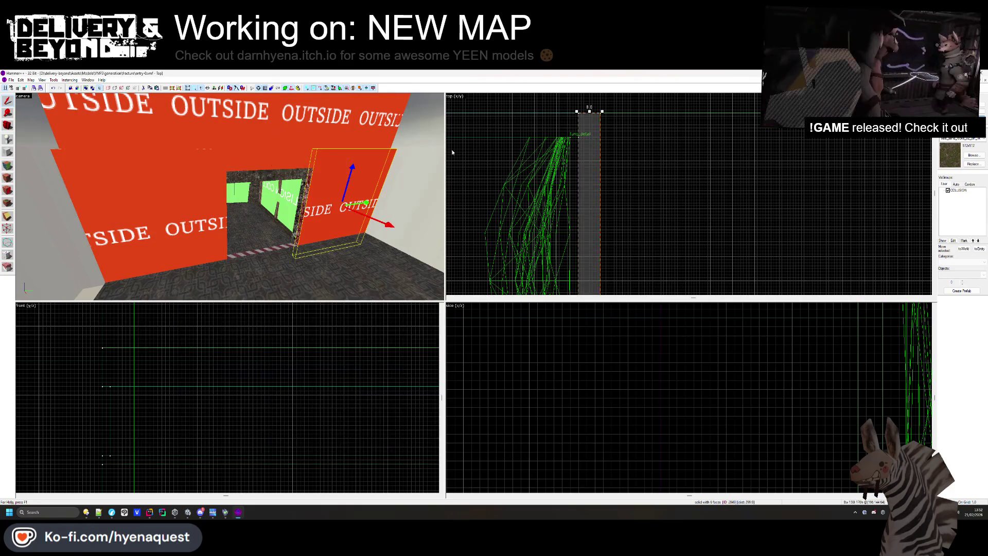
key(Escape)
click(7, 166)
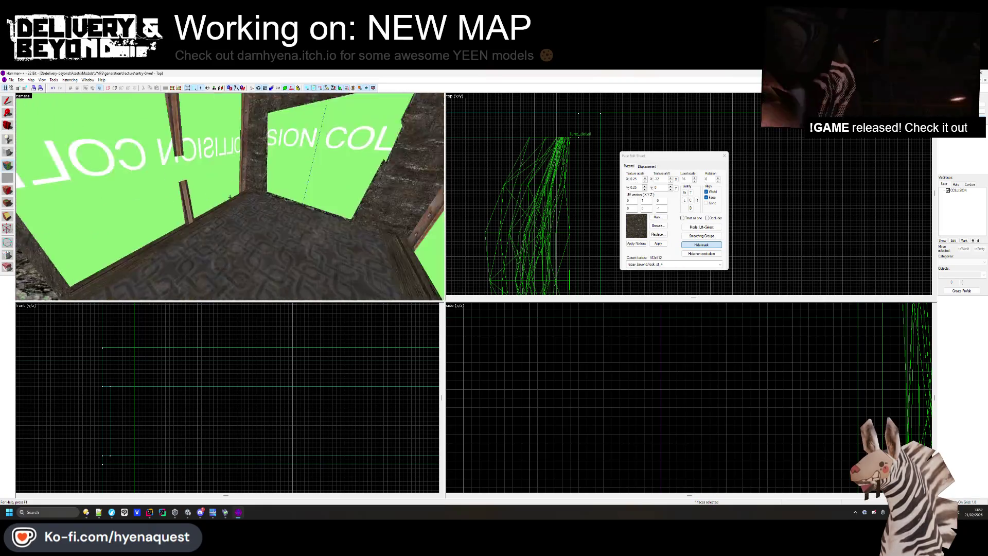
Select a wall face beside the doorway for retexturing
key(s)
click(384, 156)
key(w)
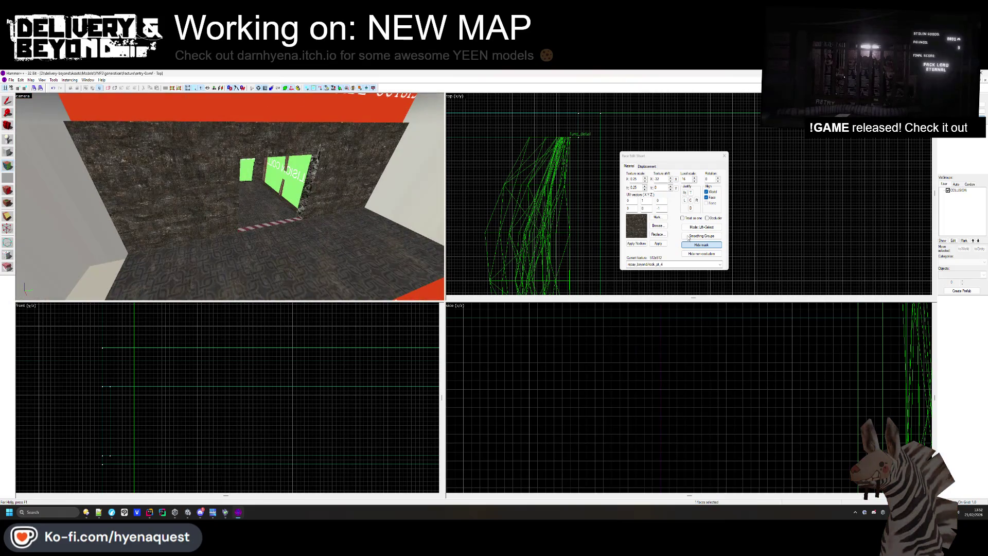
click(658, 225)
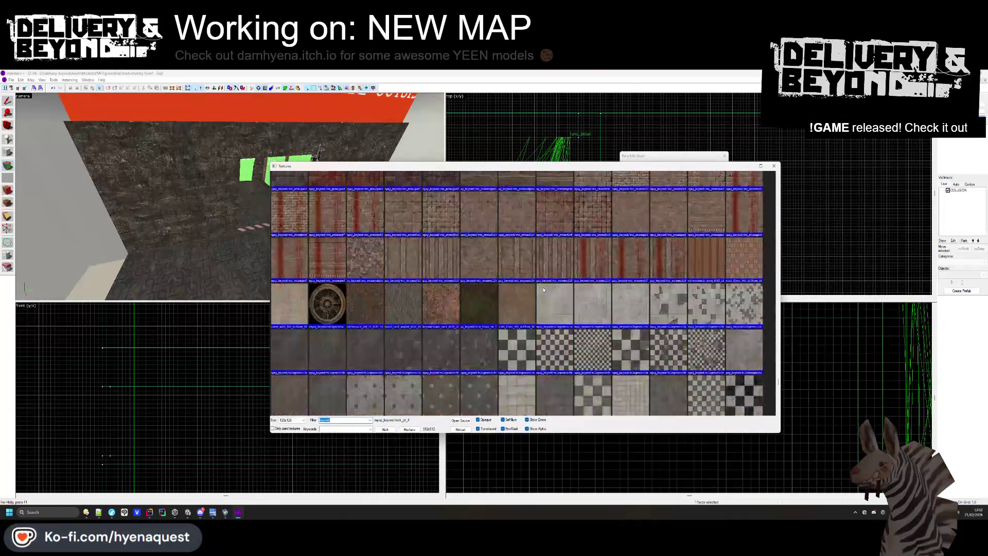
Apply the dlv_wood6h timber-frame texture to the doorway wall
scroll(544, 290, down, 15)
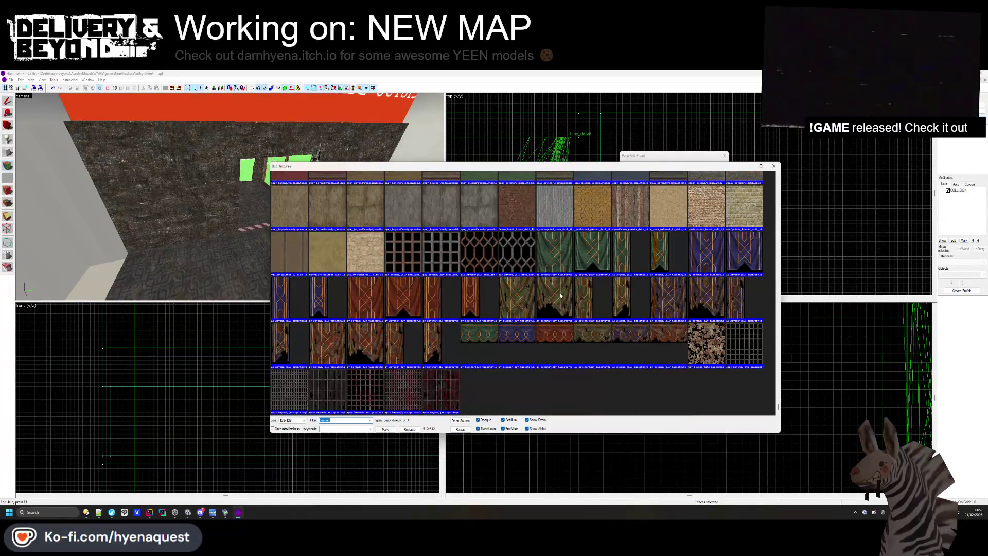
scroll(566, 297, up, 5)
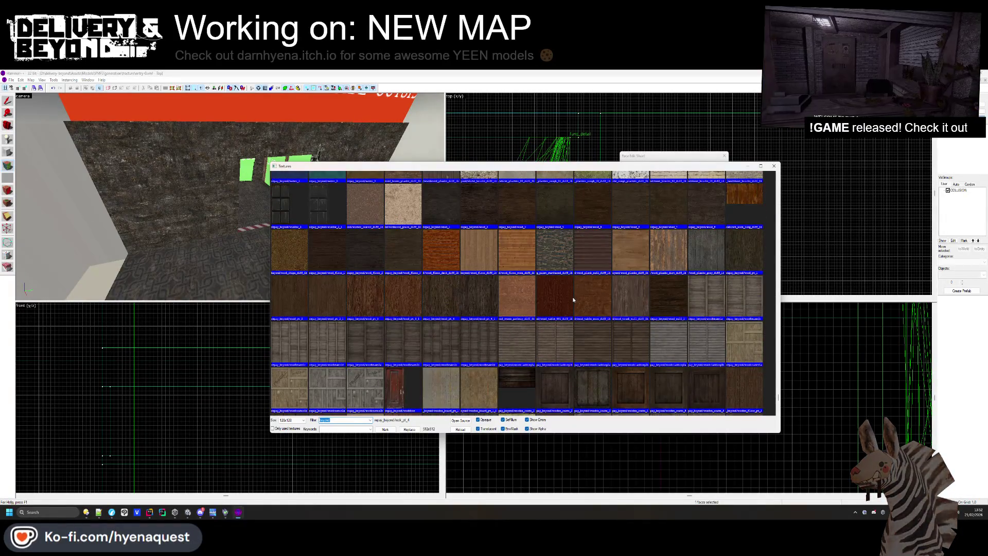
scroll(574, 299, up, 6)
scroll(573, 300, up, 8)
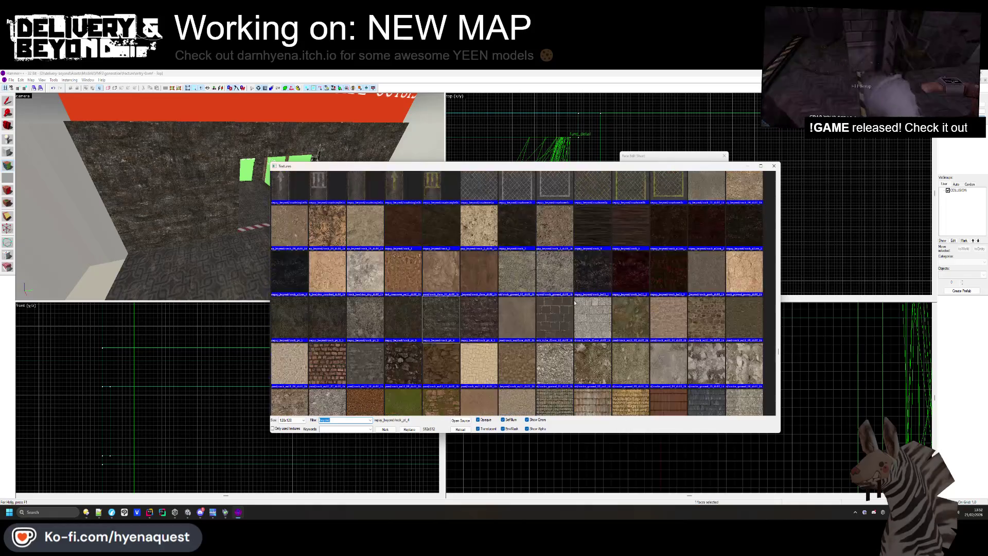
scroll(575, 302, up, 6)
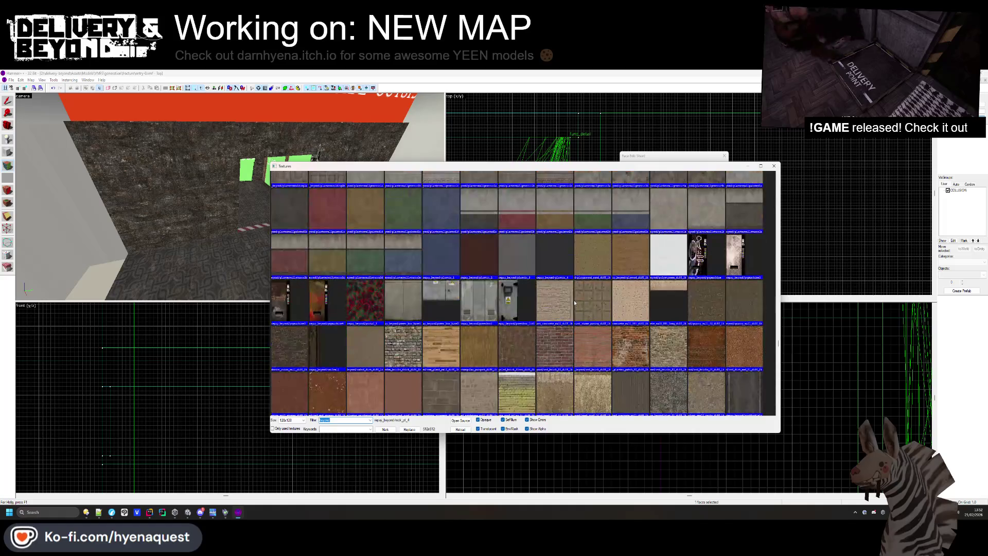
scroll(574, 303, up, 9)
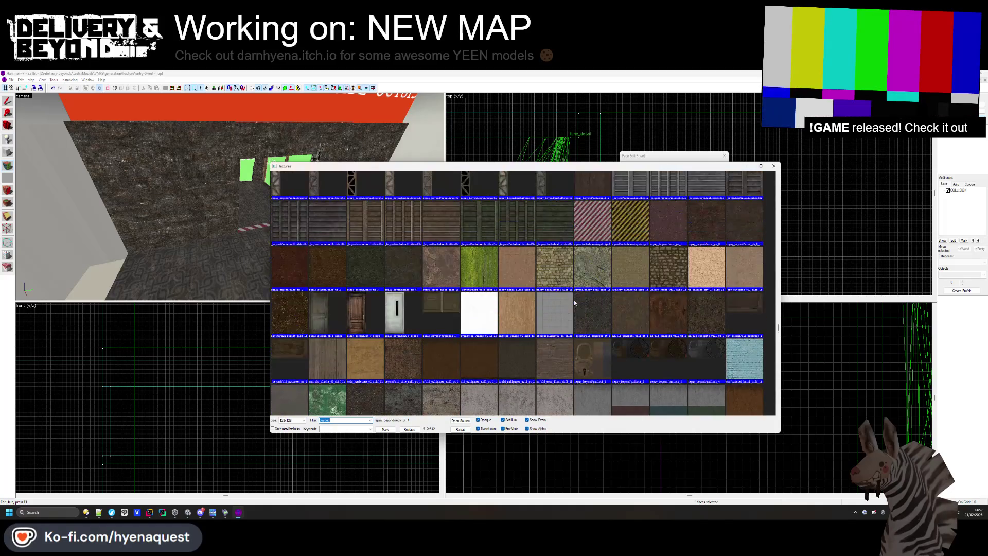
scroll(575, 308, up, 10)
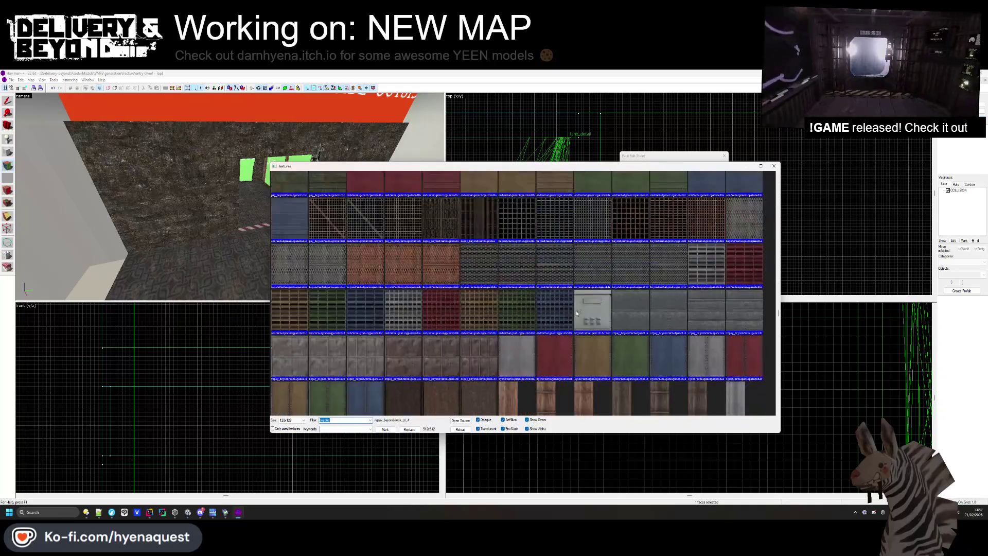
scroll(577, 314, up, 4)
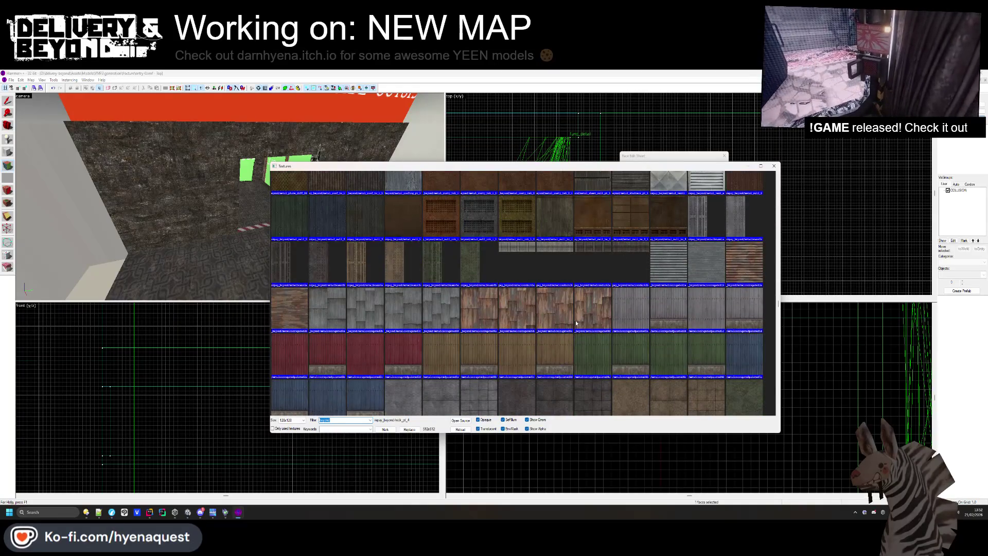
scroll(538, 355, down, 10)
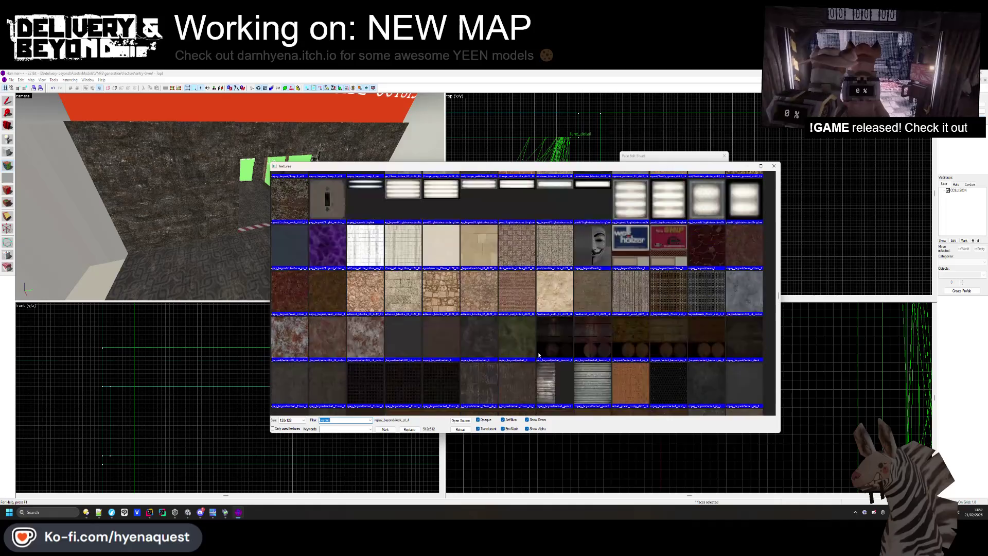
scroll(540, 355, up, 3)
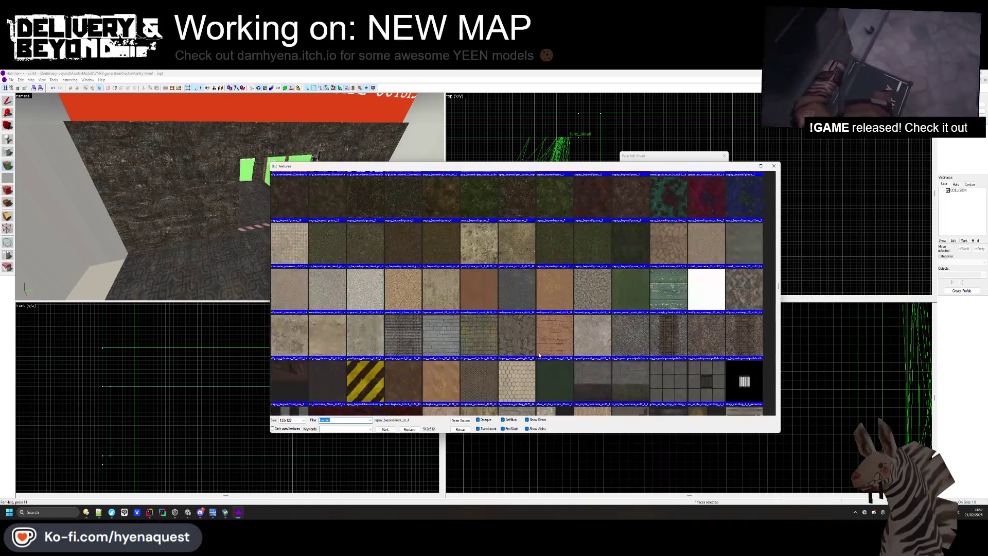
scroll(541, 354, up, 2)
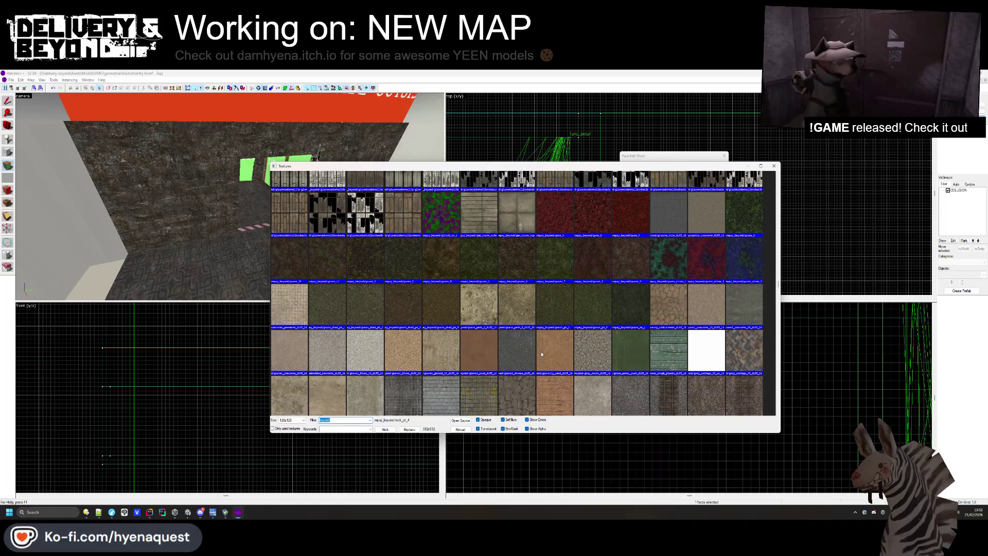
scroll(542, 354, up, 8)
scroll(542, 354, down, 10)
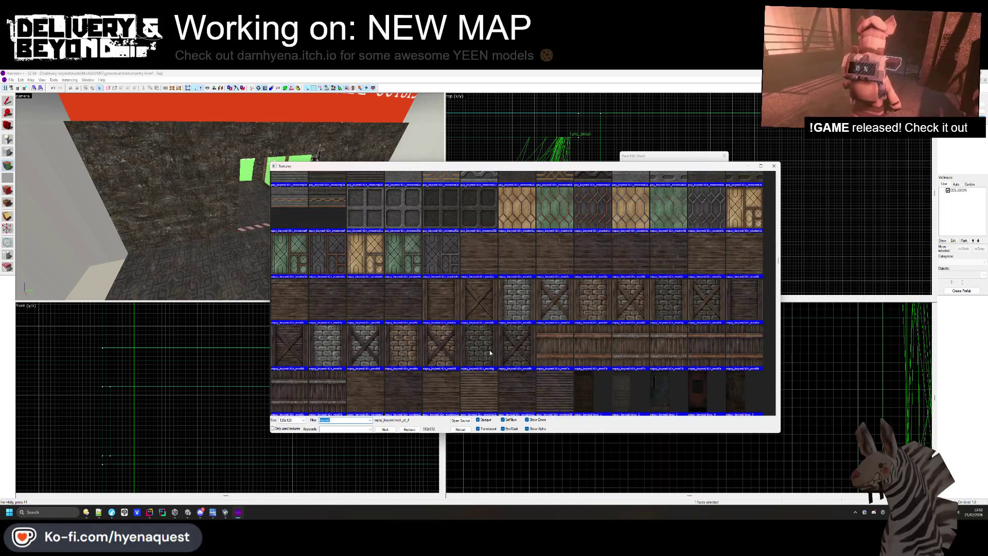
double_click(515, 350)
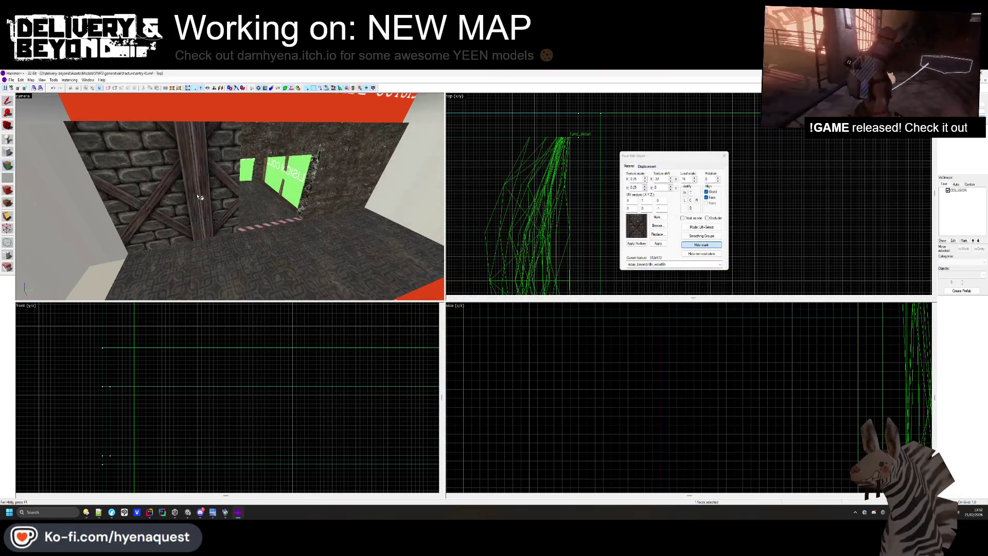
Set texture scale X and Y to 0.15 and fly the camera through to check
click(645, 190)
click(645, 181)
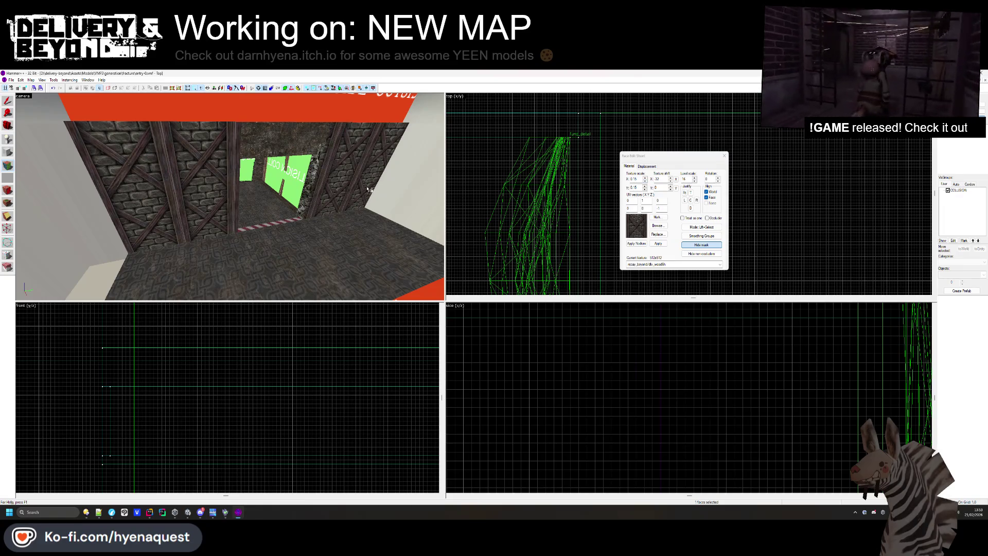
key(z)
key(w)
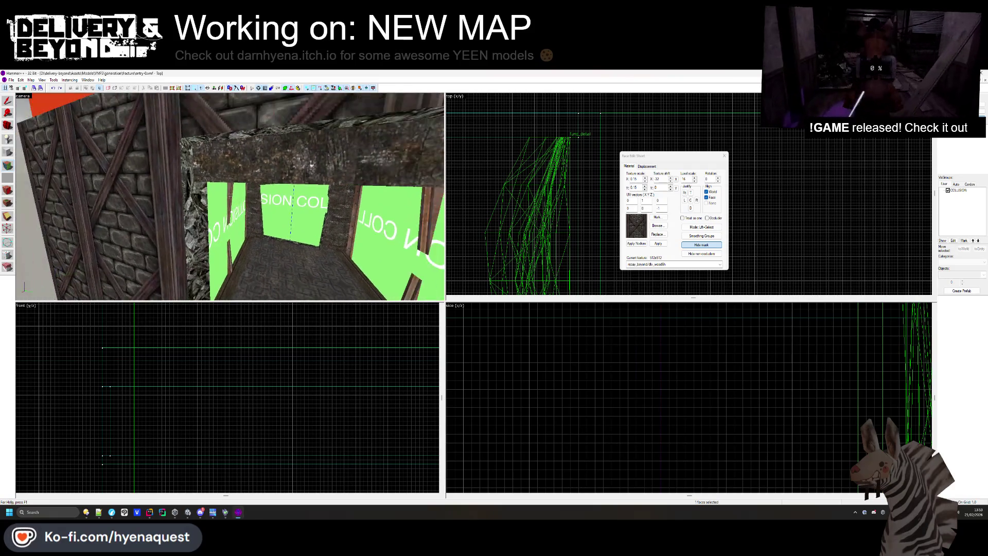
key(s)
key(z)
click(724, 155)
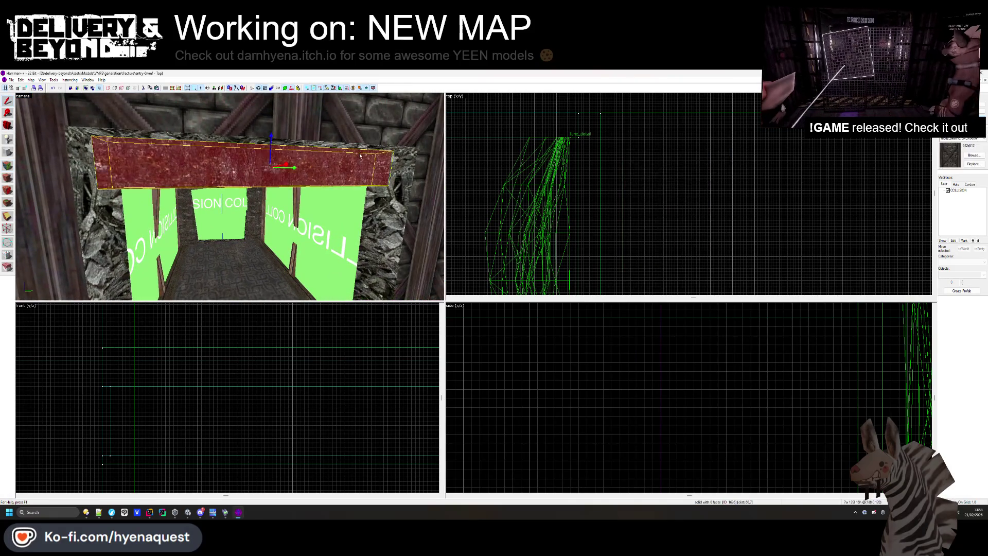
Widen the beam over the doorway to 15 units
scroll(621, 224, up, 5)
drag(620, 216, 628, 213)
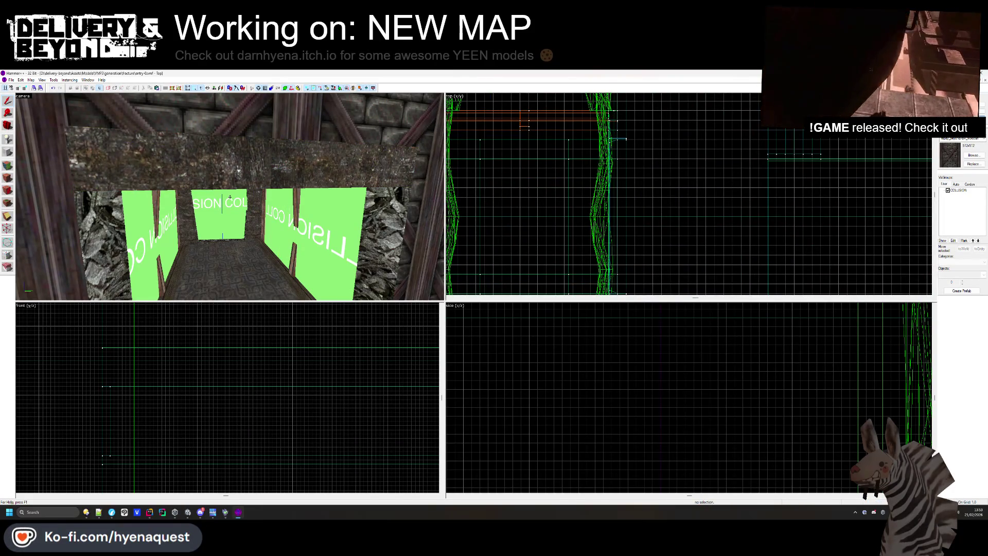
click(4, 166)
key(s)
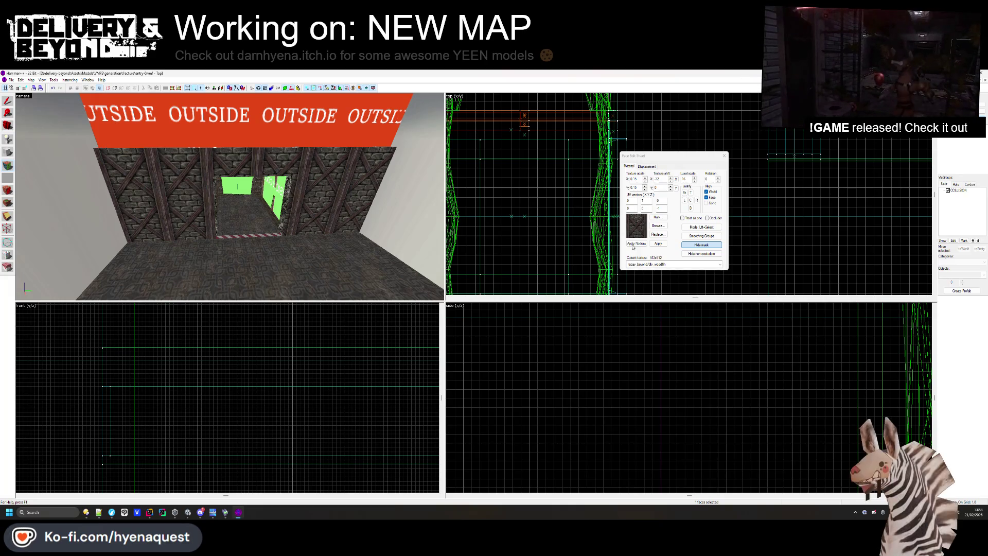
Try the dlv_window3c and honeycomb dlv_window1a textures on the left wall
click(658, 226)
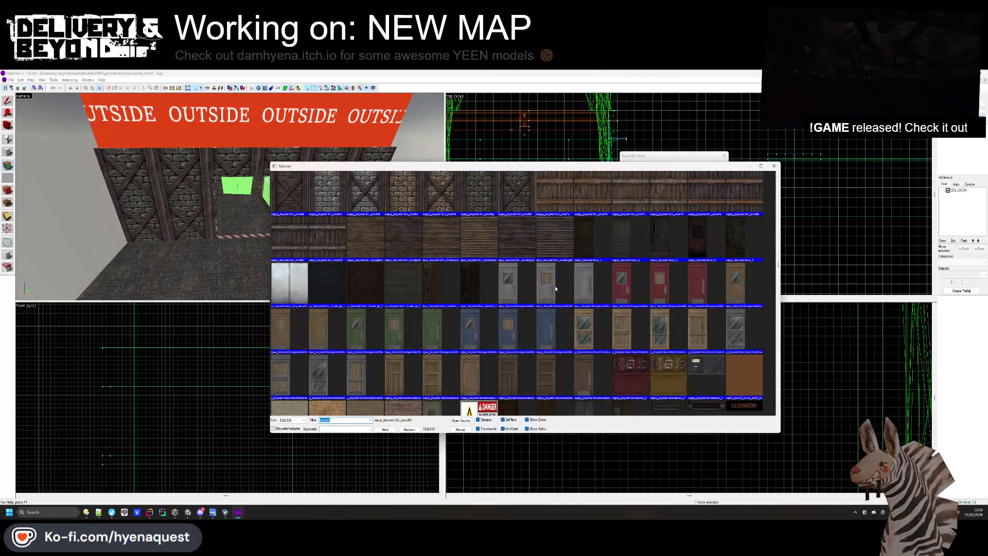
double_click(331, 348)
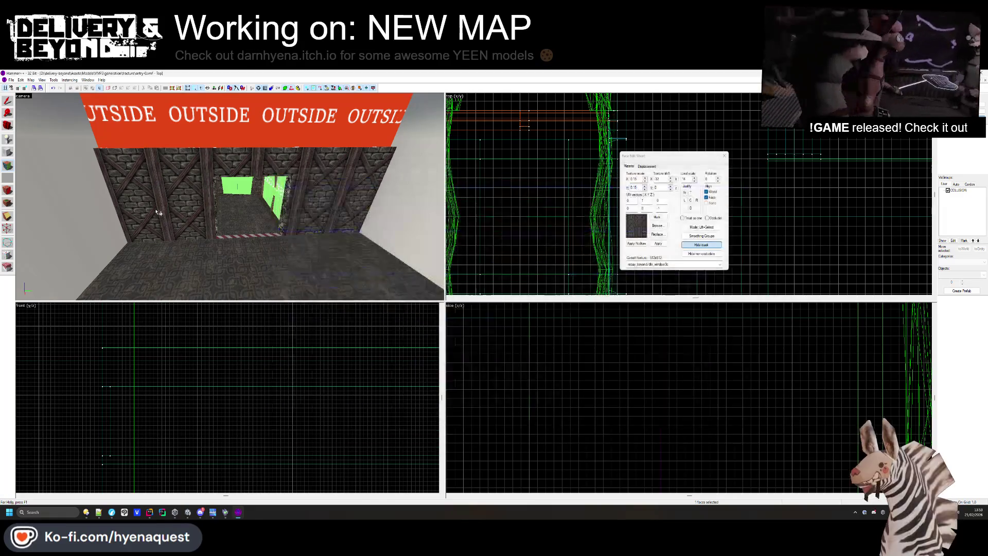
right_click(157, 212)
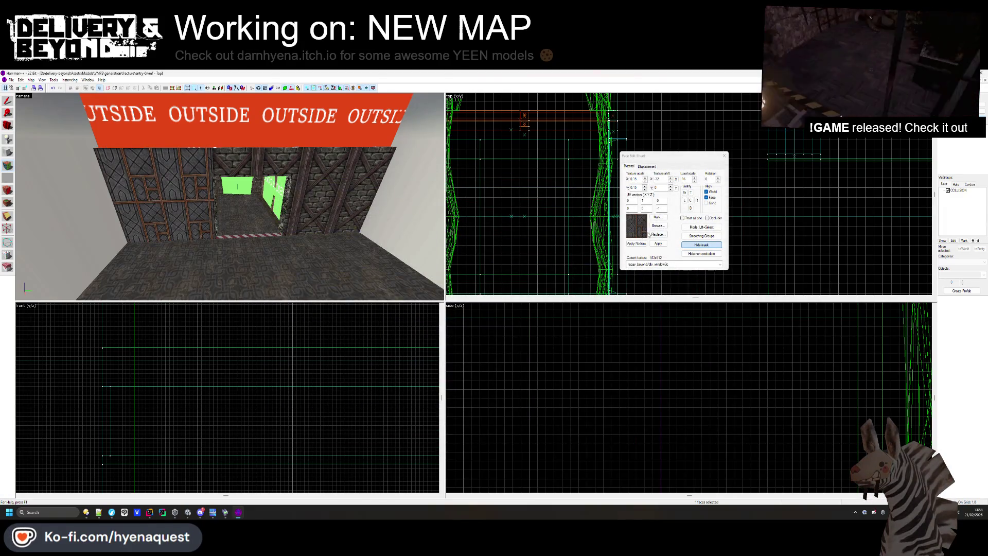
click(658, 226)
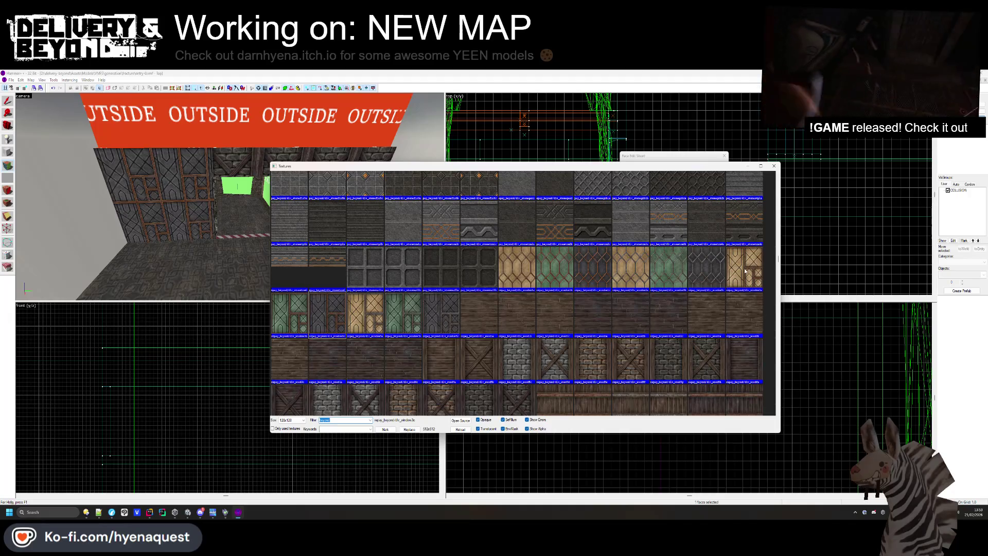
double_click(514, 277)
right_click(193, 196)
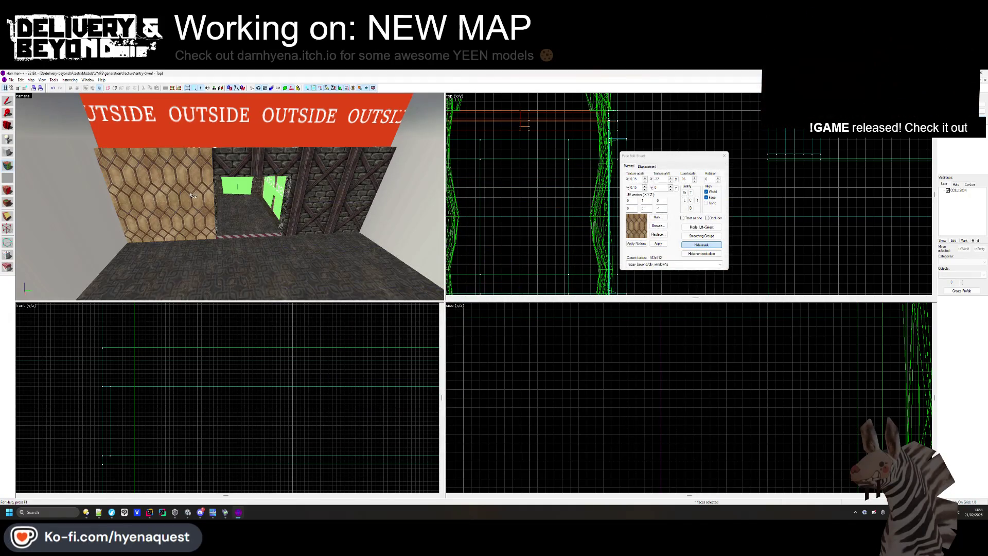
Try a stone-grid texture, then settle on dark stone-brick for the left wall
click(653, 227)
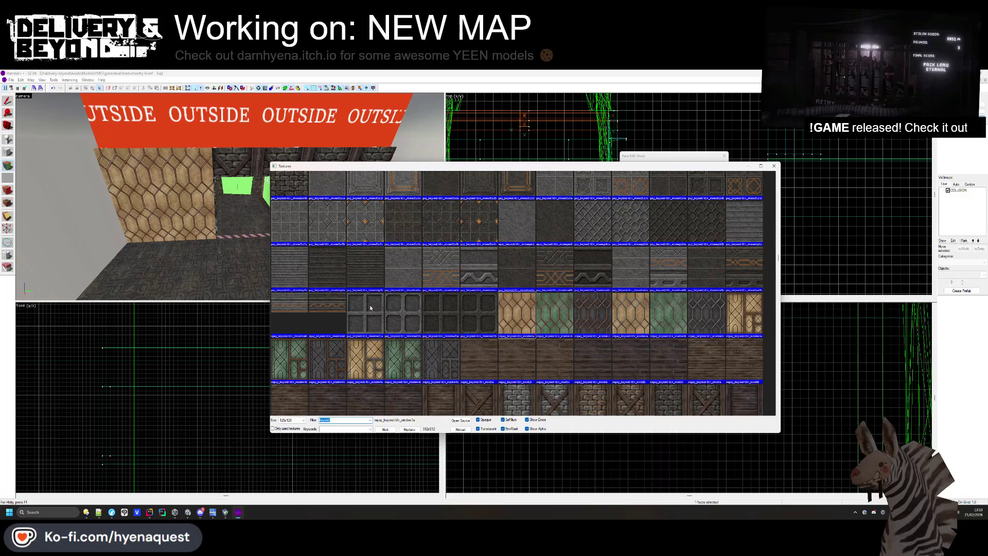
double_click(370, 308)
click(654, 227)
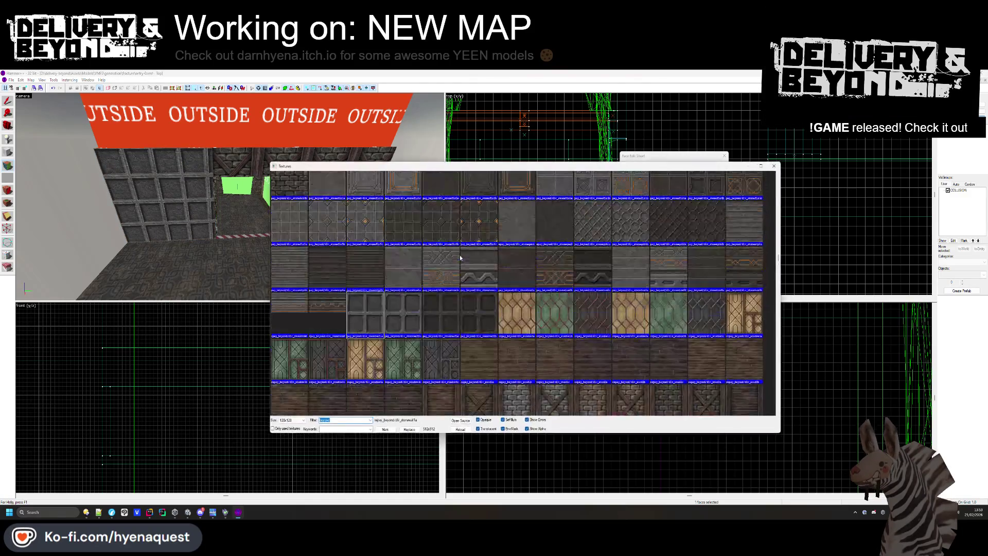
scroll(483, 299, up, 4)
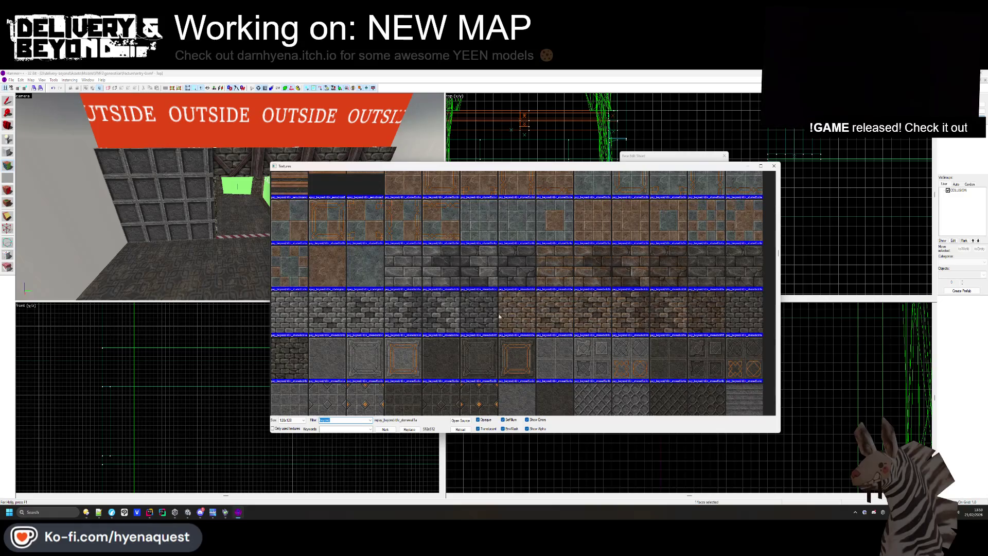
double_click(484, 299)
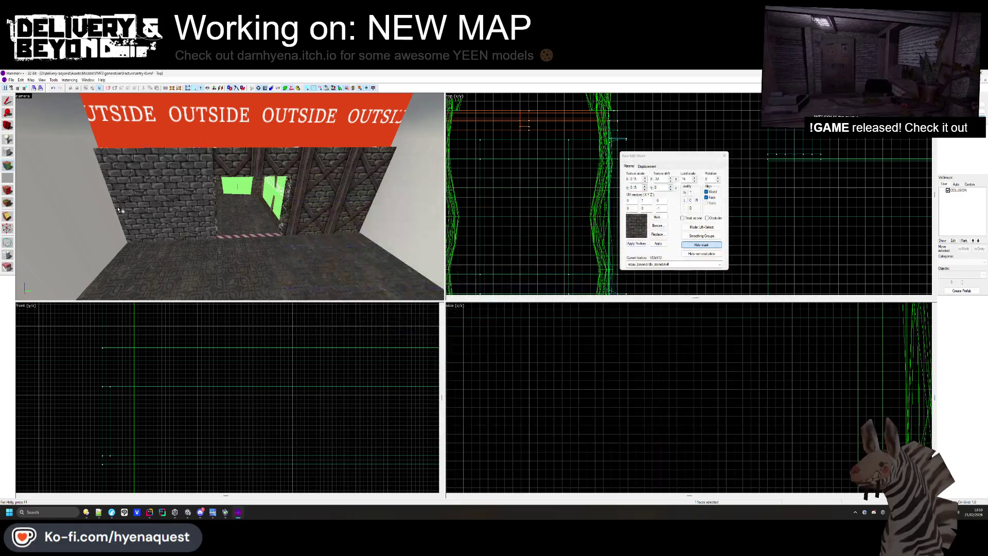
click(657, 226)
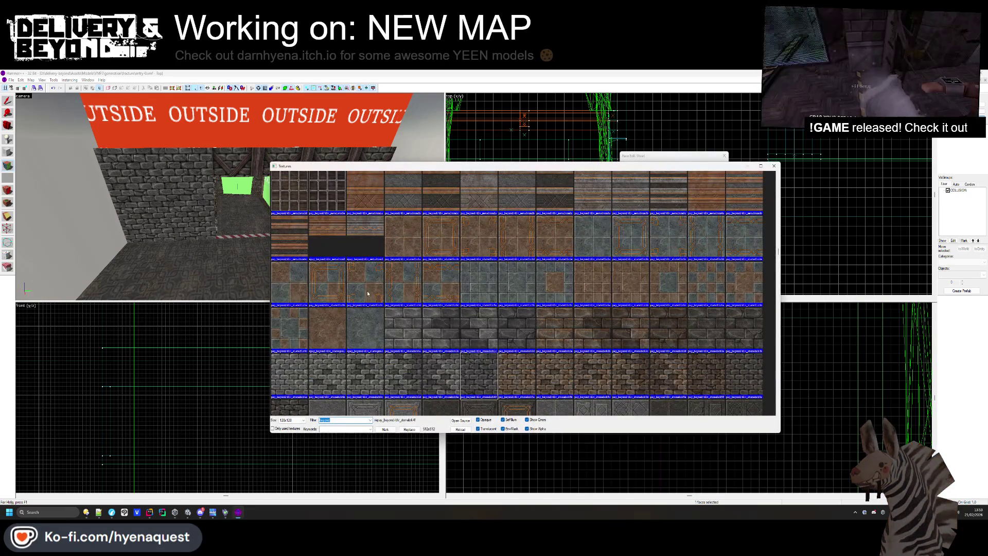
Cover the floor with dlv_slatefl3c slate tiles and try another texture from the library
double_click(453, 287)
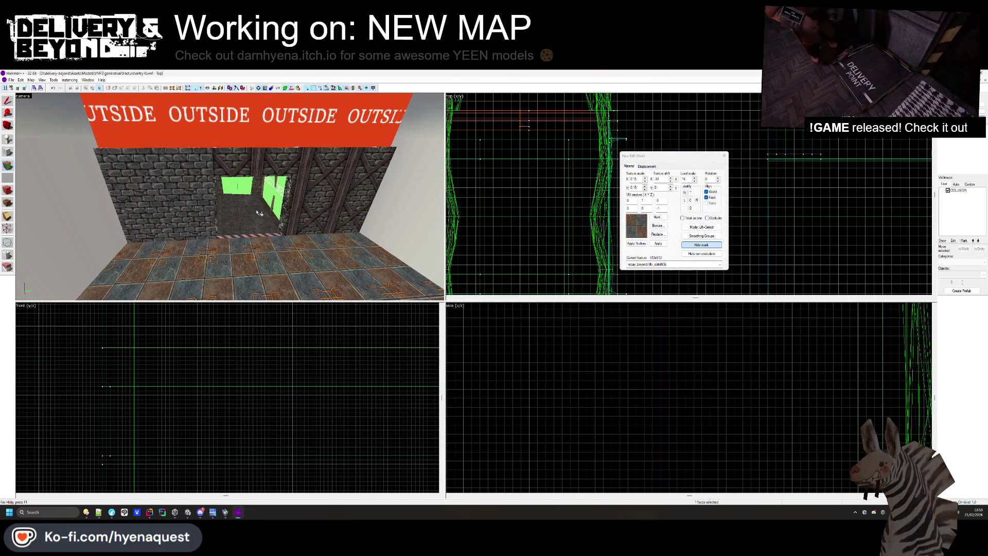
drag(259, 212, 259, 242)
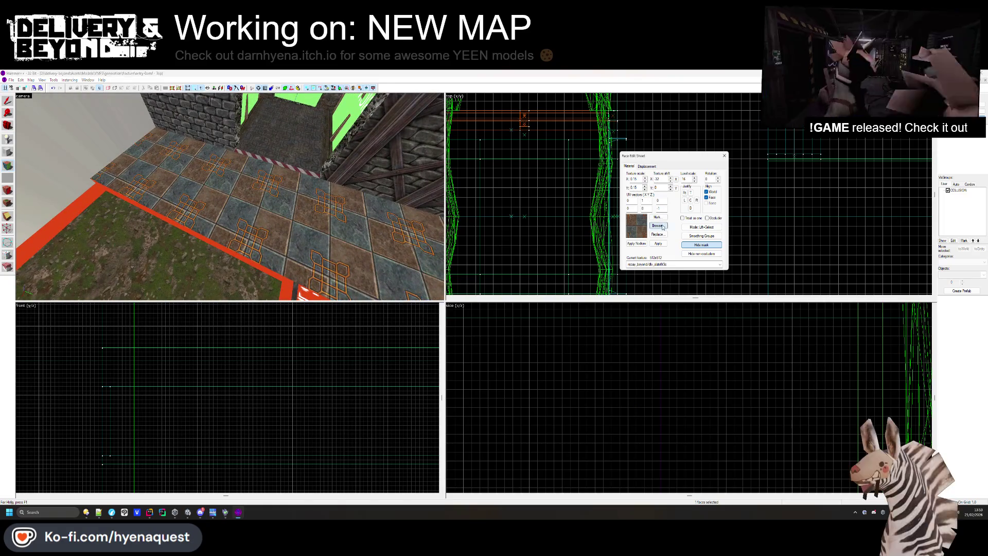
click(658, 226)
double_click(287, 238)
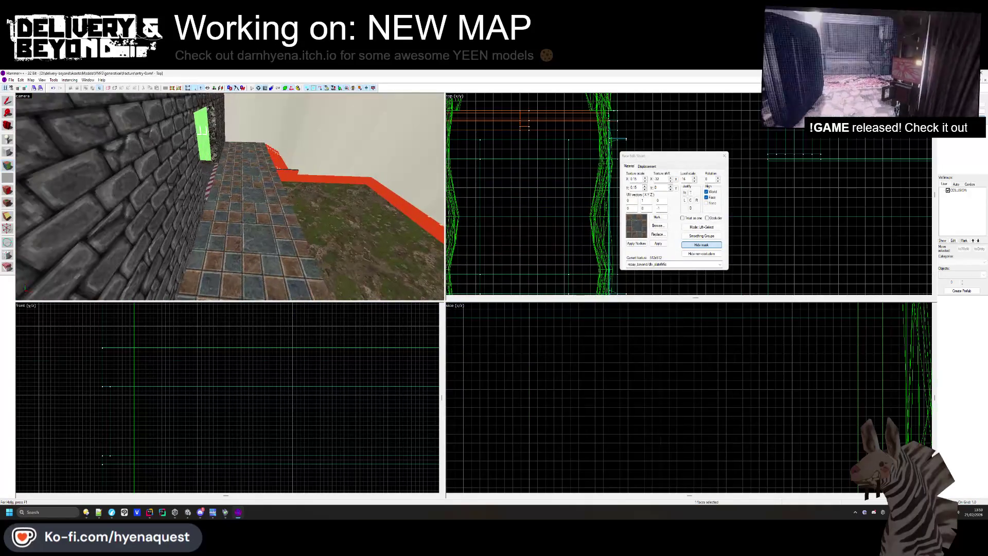
key(s)
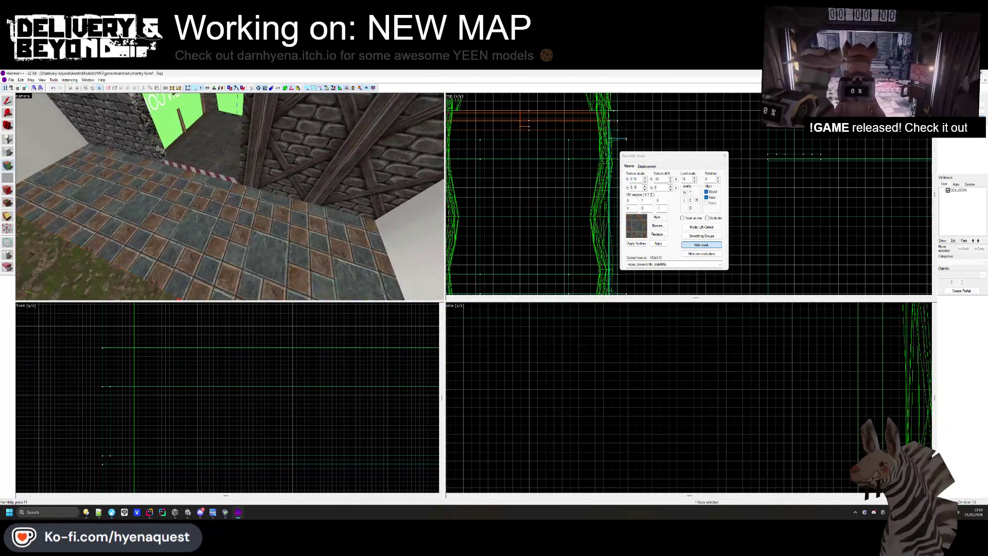
click(658, 226)
scroll(473, 284, down, 5)
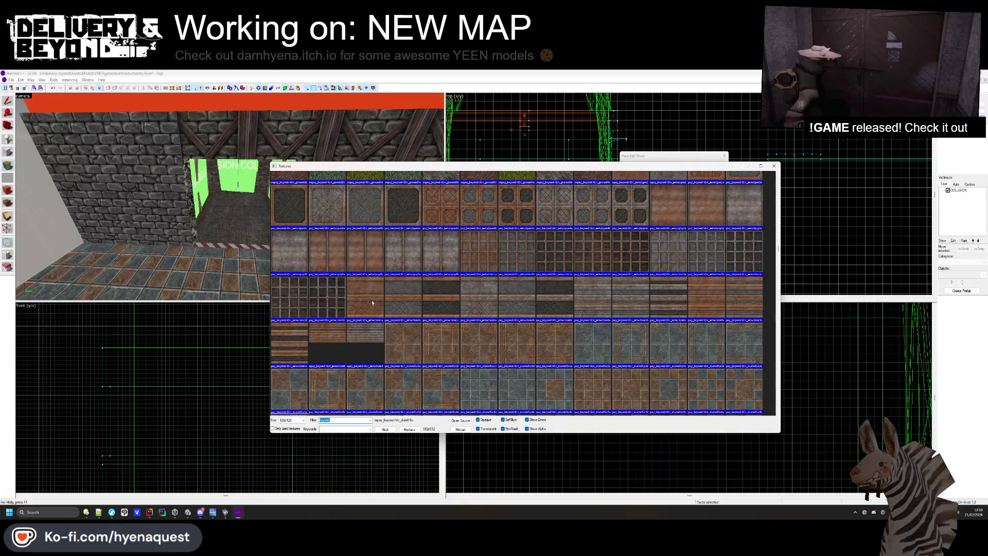
Apply the brown ornamental metal trim texture to the doorway wall
double_click(371, 300)
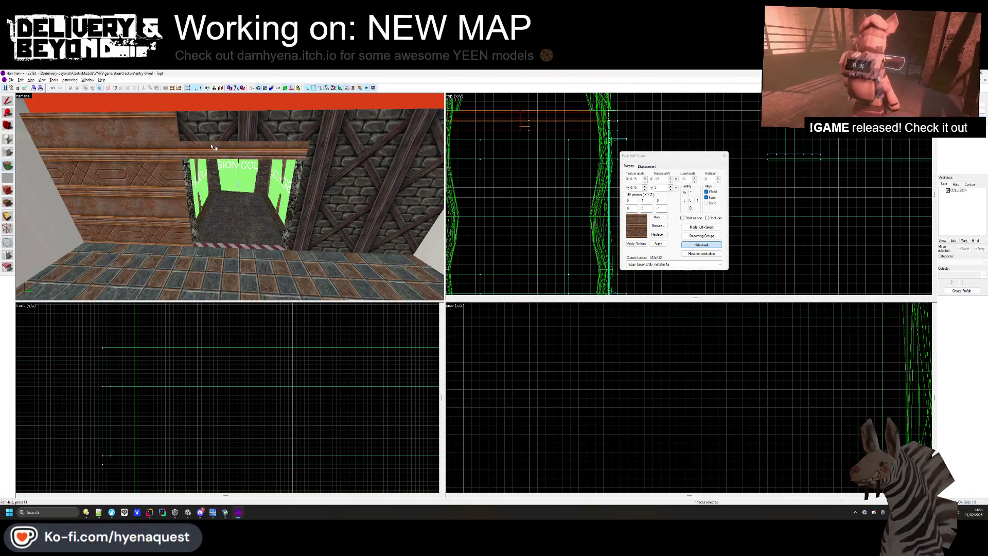
key(z)
key(w)
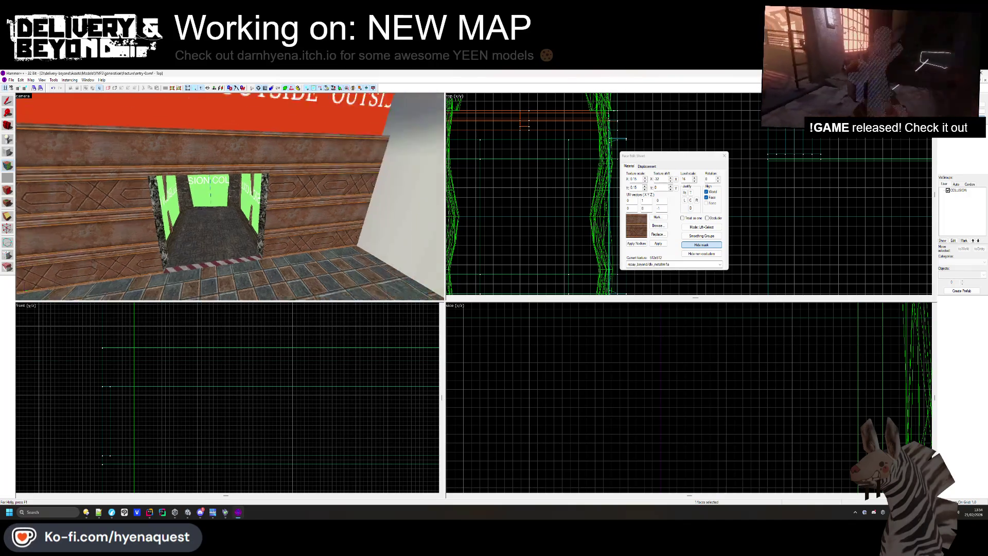
key(s)
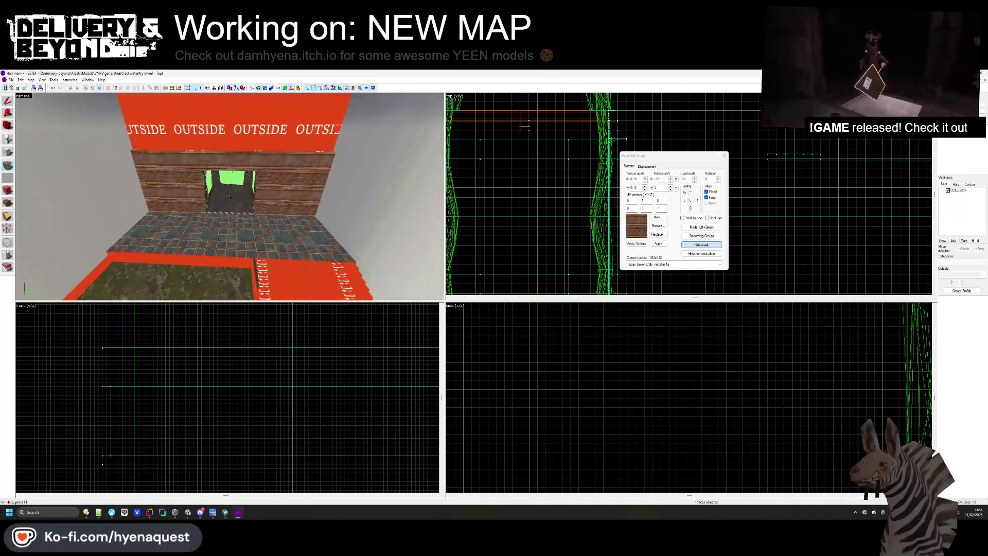
key(z)
Try a metal grid and the dark metal panel texture on the wall, undoing each
click(657, 227)
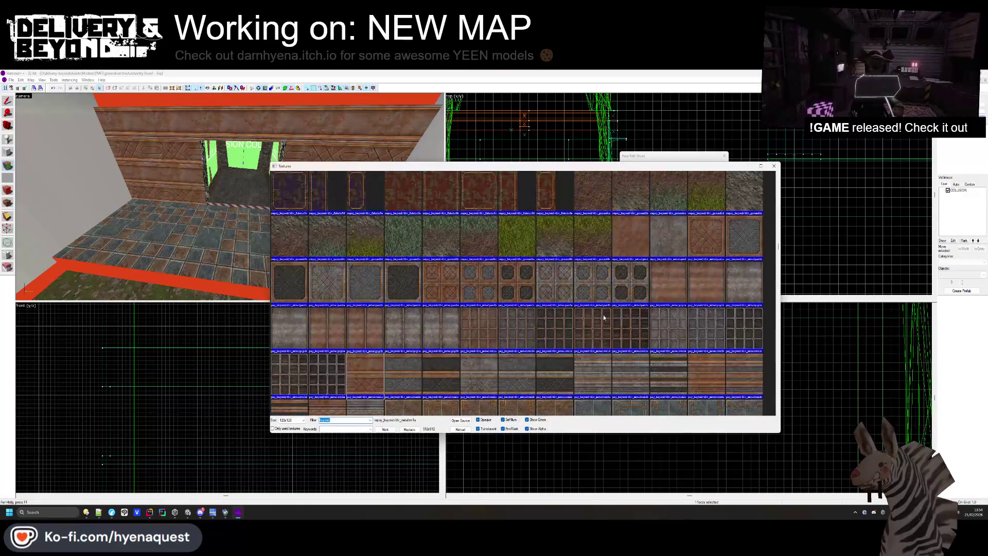
double_click(591, 327)
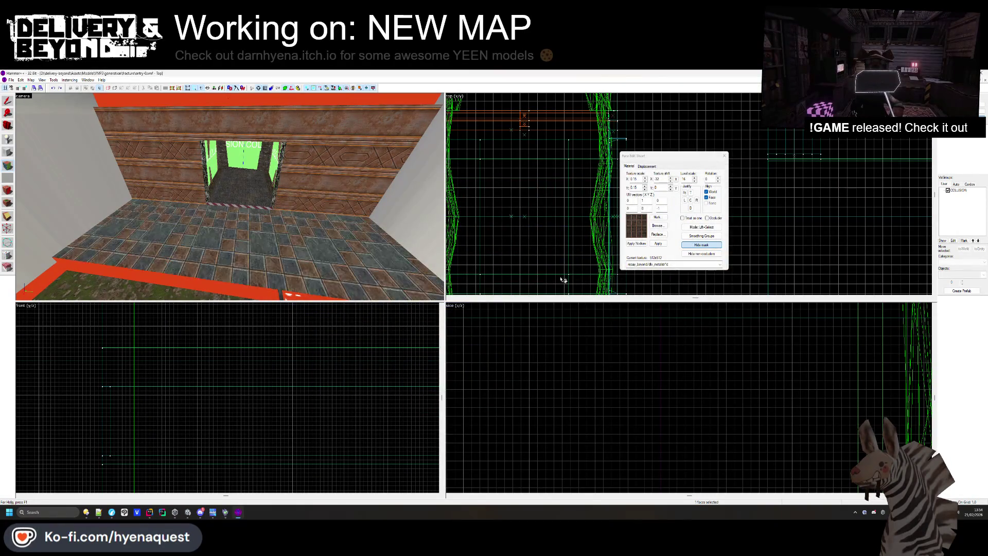
key(ctrl+z)
click(653, 227)
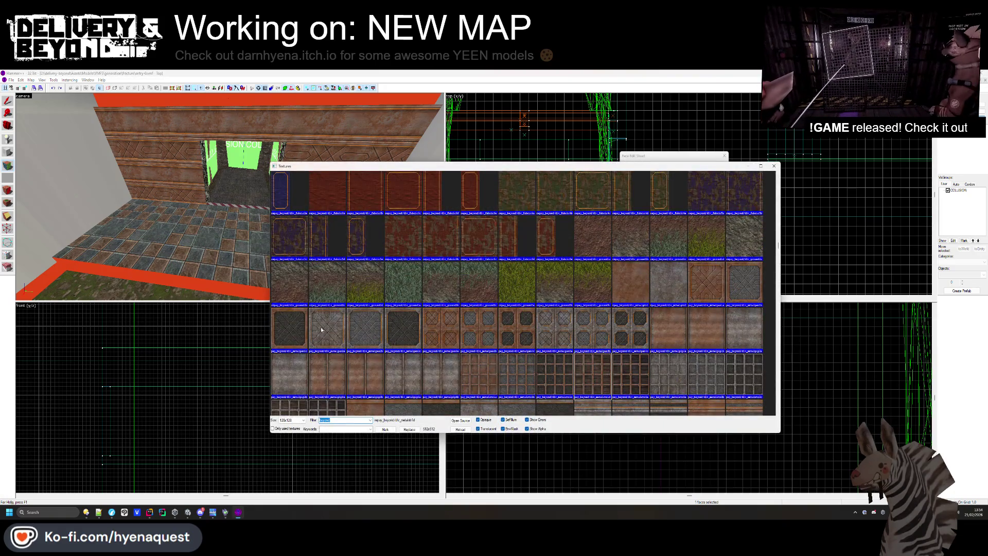
double_click(299, 329)
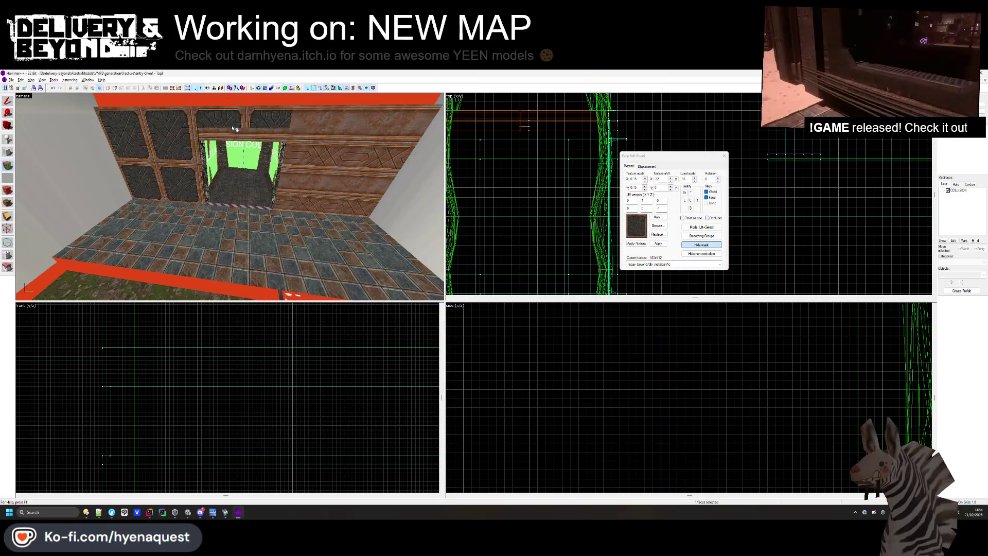
right_click(316, 127)
drag(230, 197, 232, 199)
key(ctrl+z)
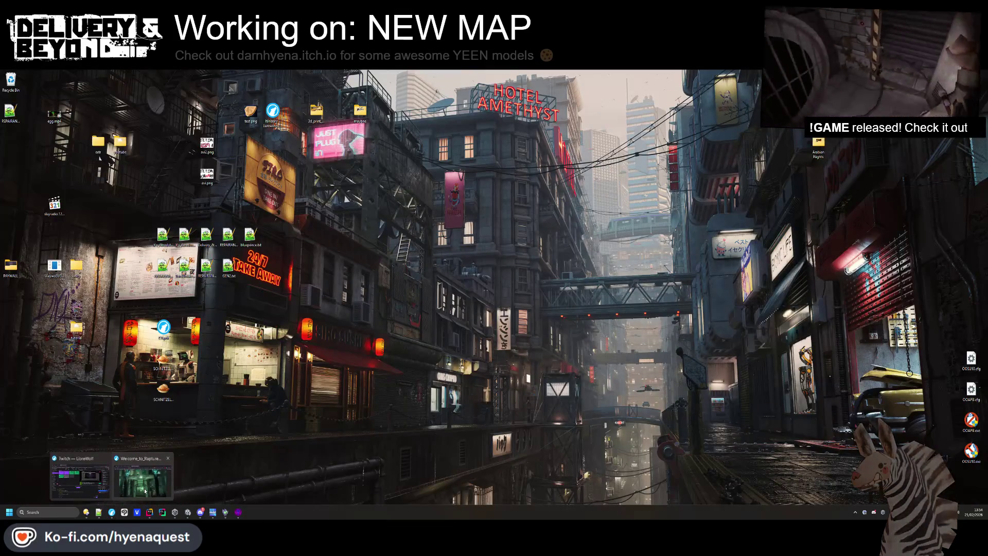
Bring Firefox back and switch to the BioShock Multiplayer Apartment Steam Workshop page
click(145, 479)
drag(942, 210, 507, 191)
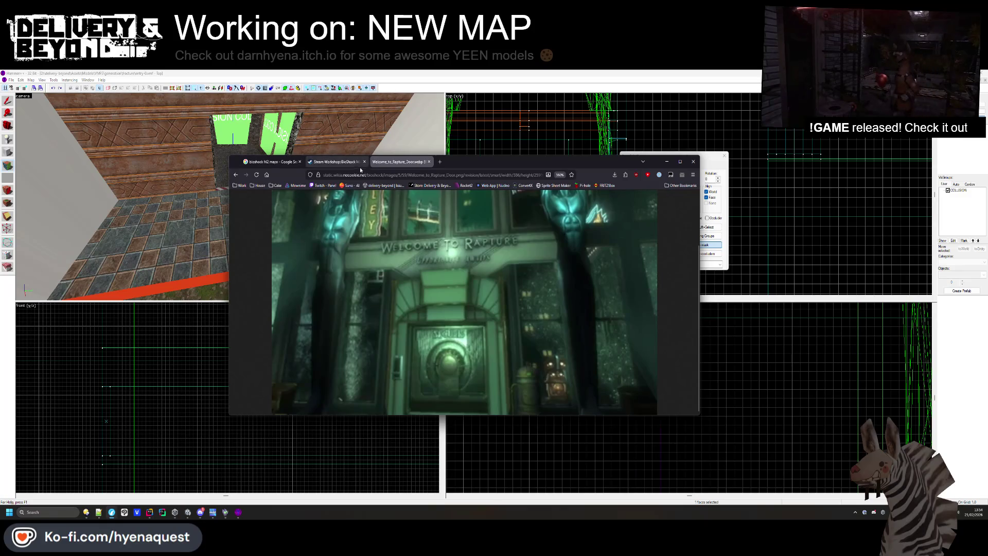
click(360, 164)
scroll(427, 323, down, 5)
click(379, 309)
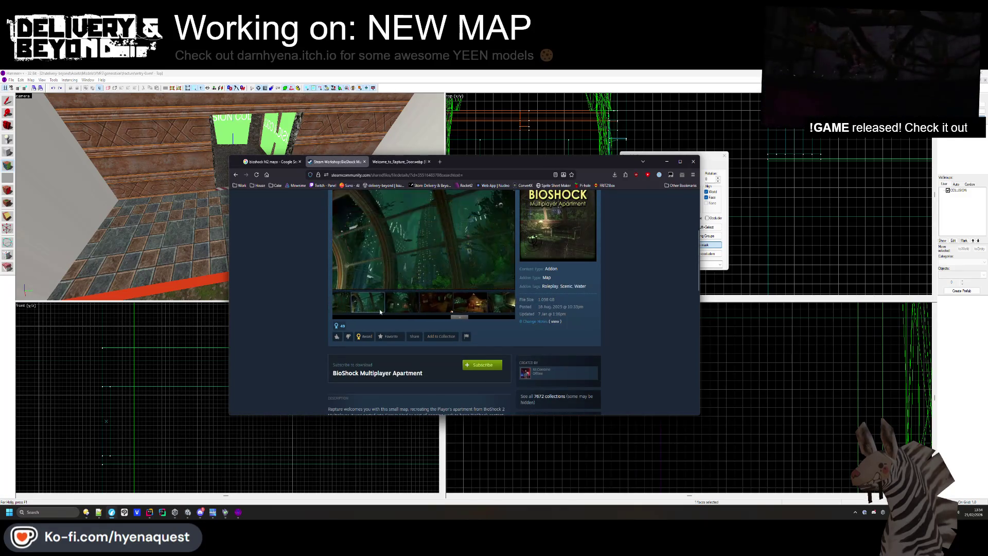
View the enlarged workshop screenshots for reference, then return to Hammer++'s texture browser
click(356, 306)
click(424, 236)
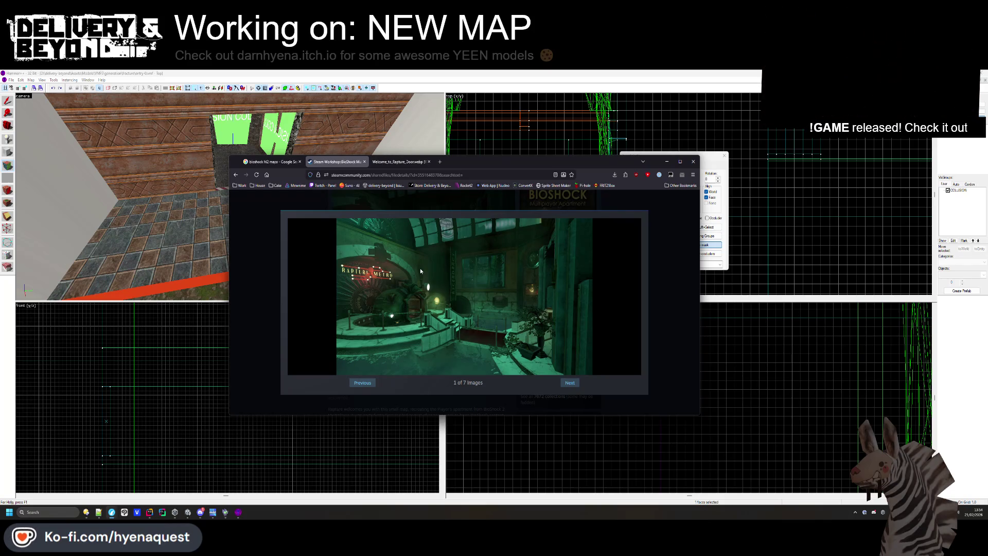
click(569, 383)
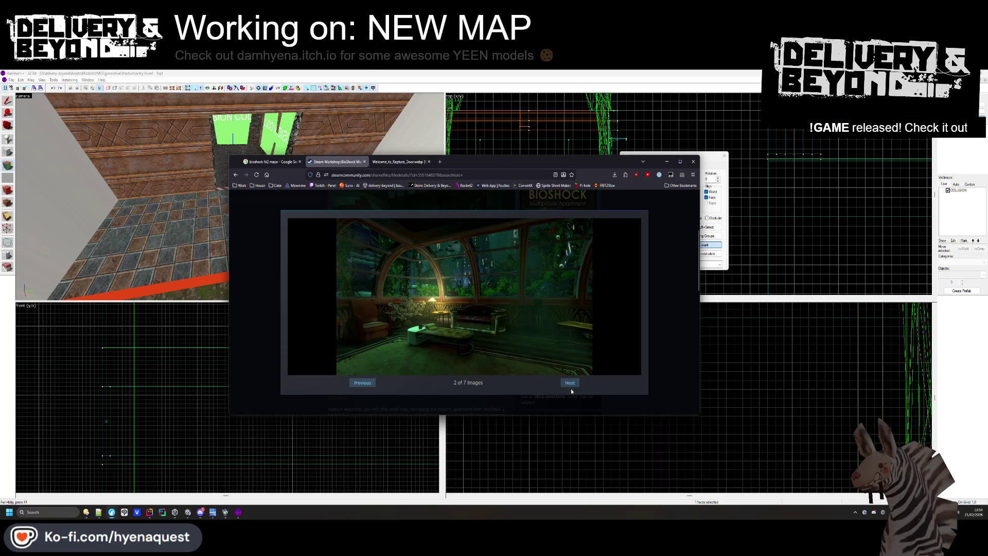
right_click(535, 392)
key(Escape)
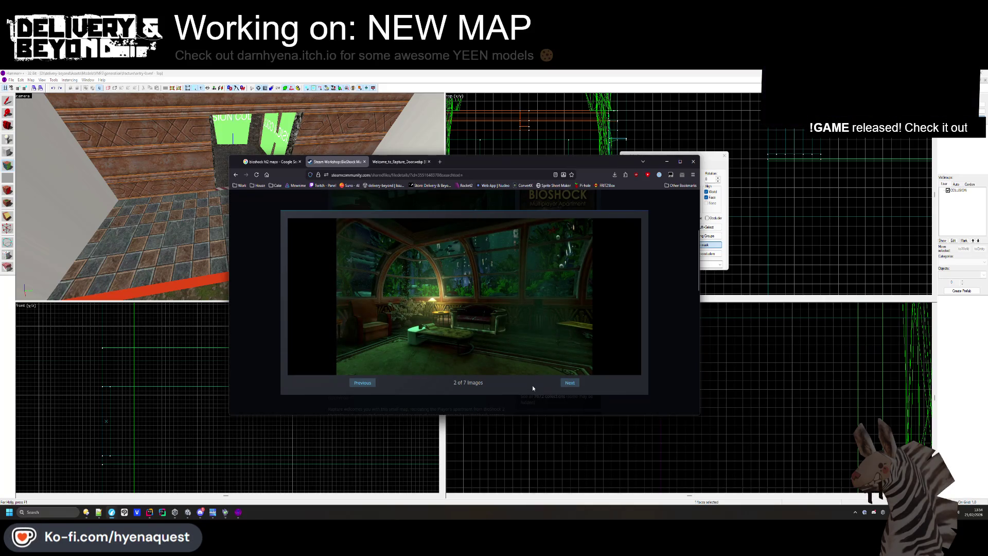
click(572, 384)
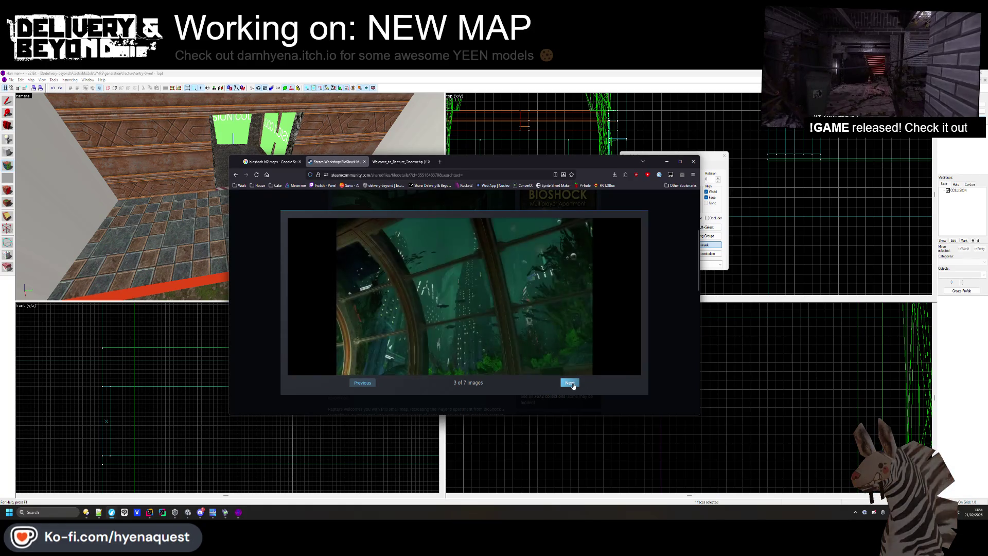
click(365, 384)
click(570, 382)
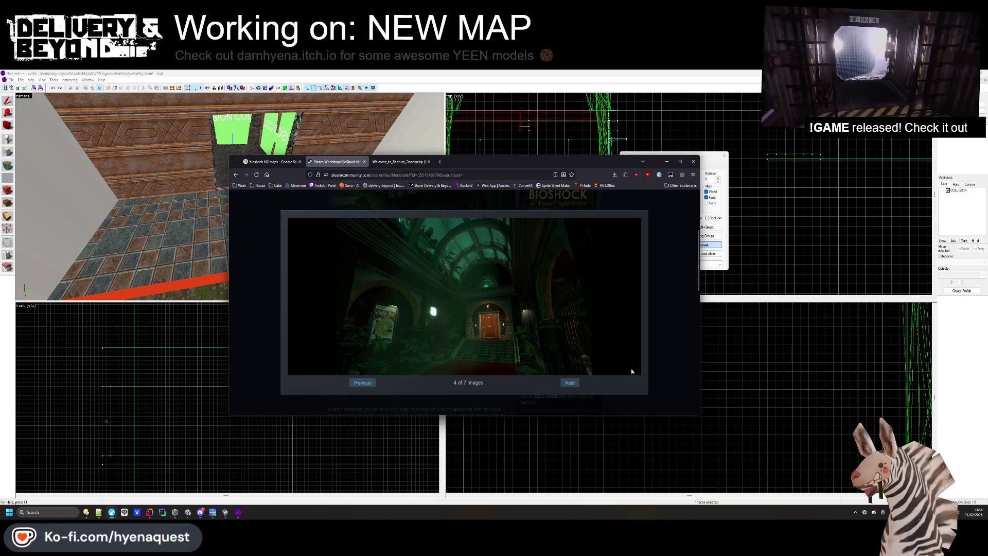
click(774, 368)
click(655, 246)
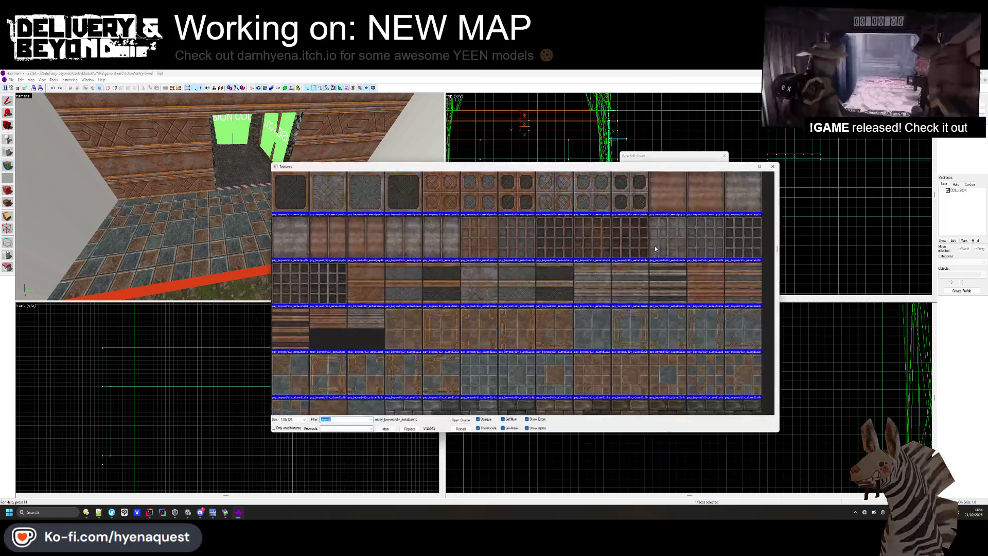
Apply a strip-wood plank texture to the left wall and a red carpet texture to the floor
scroll(539, 304, down, 3)
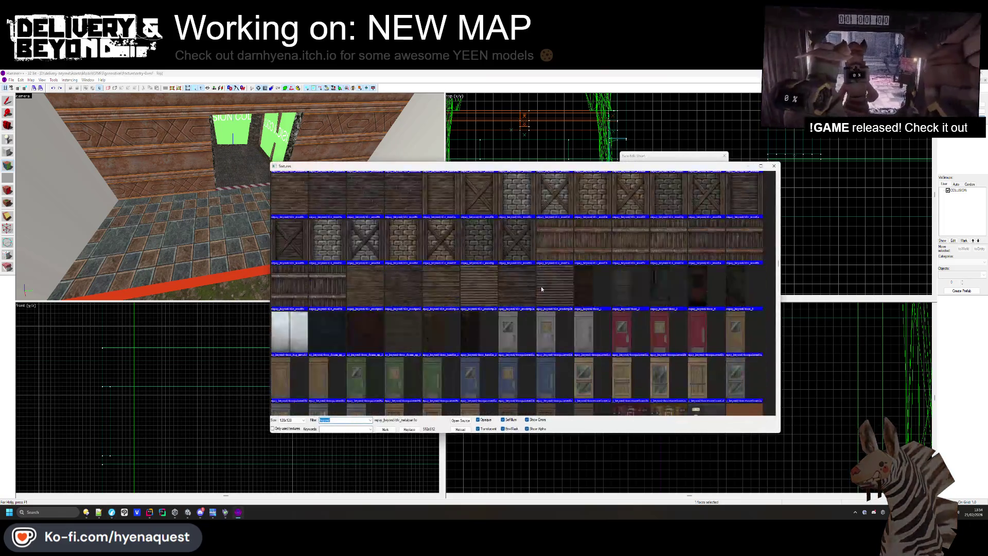
double_click(422, 278)
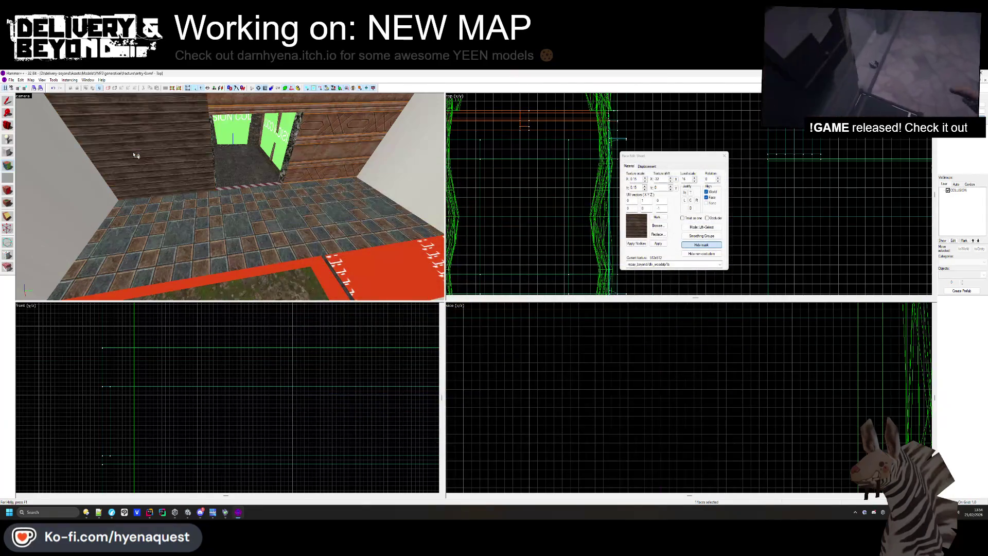
click(653, 226)
scroll(450, 294, down, 5)
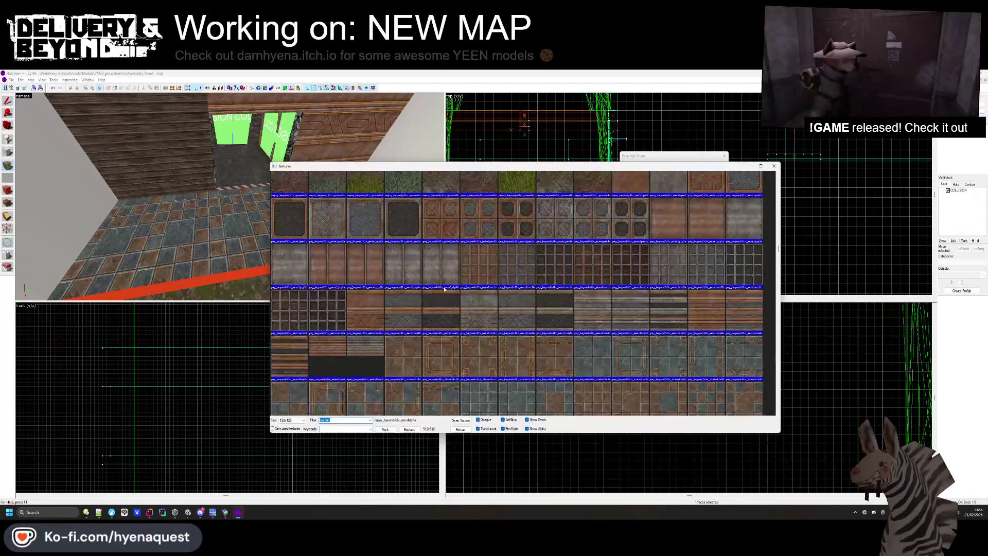
scroll(450, 292, down, 10)
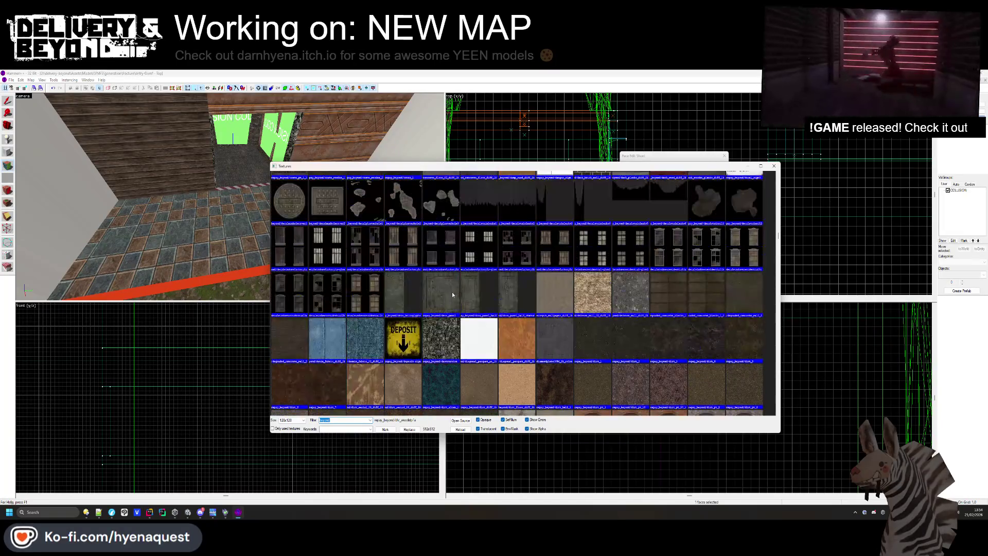
scroll(458, 295, up, 10)
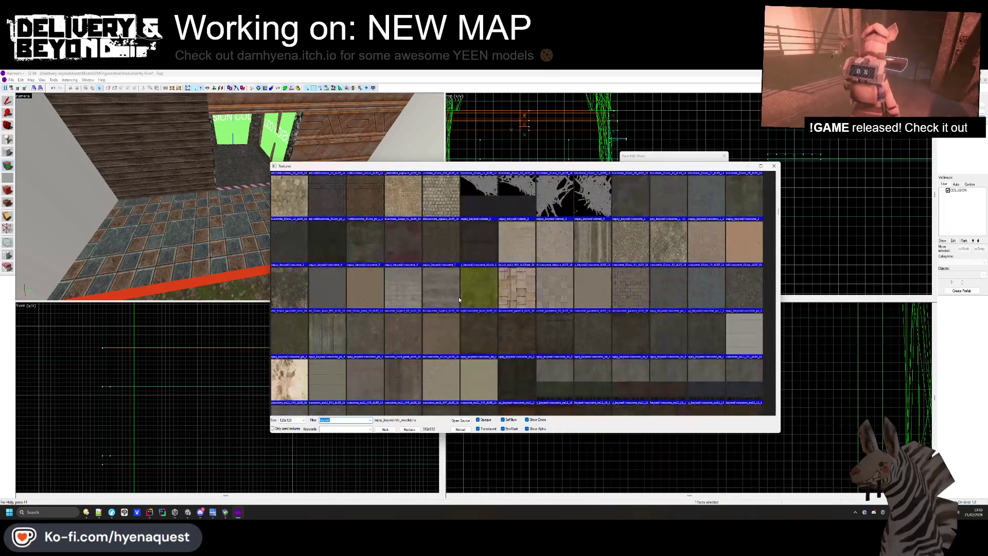
scroll(460, 300, up, 4)
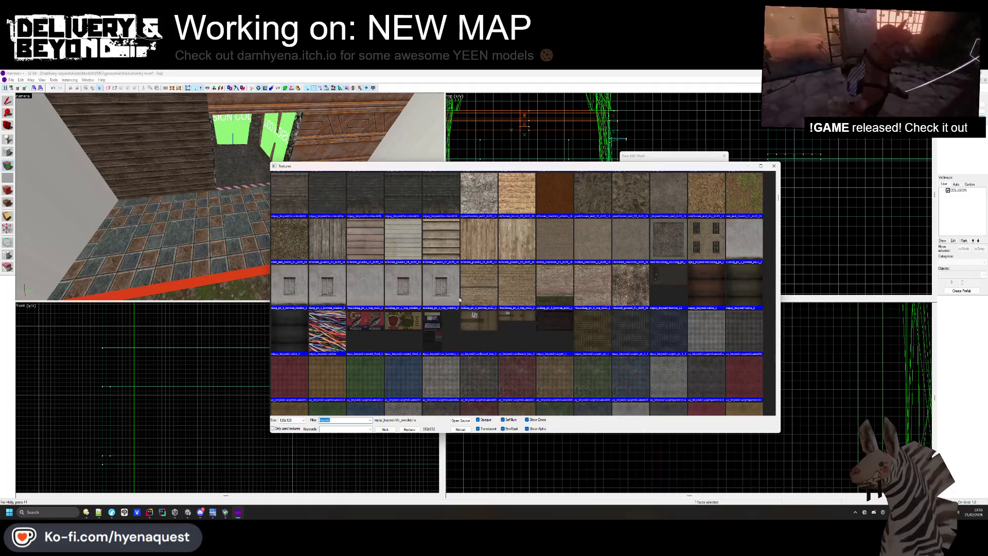
scroll(740, 385, down, 2)
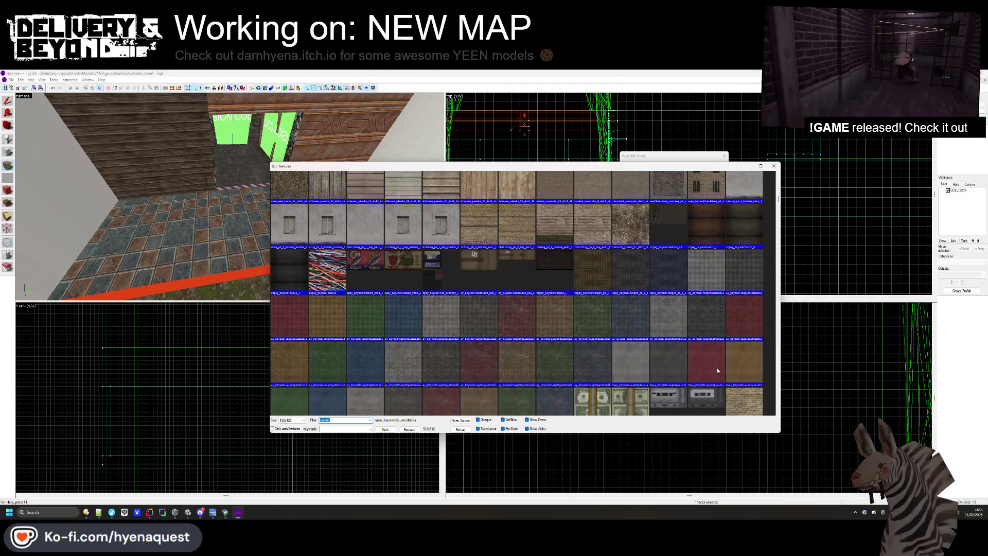
double_click(301, 326)
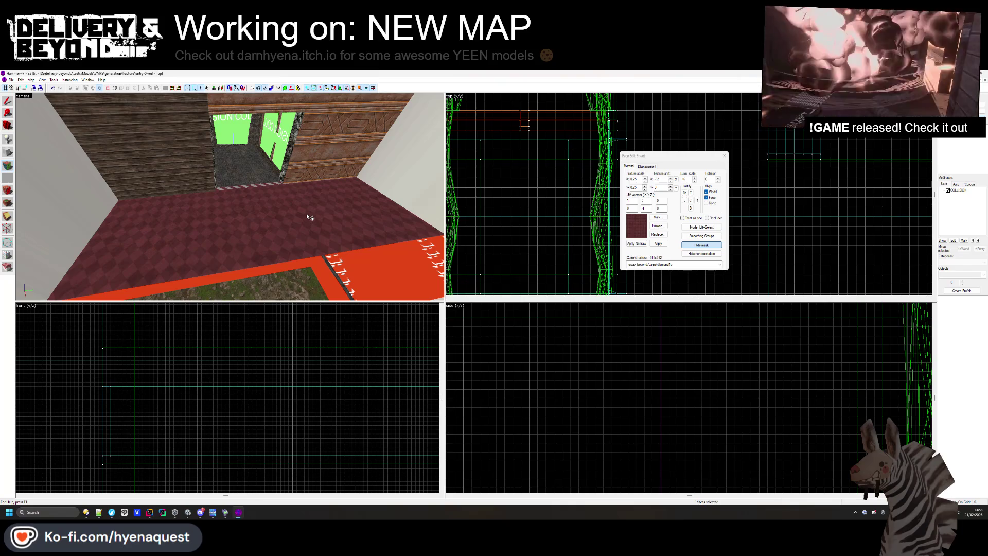
click(724, 156)
click(363, 224)
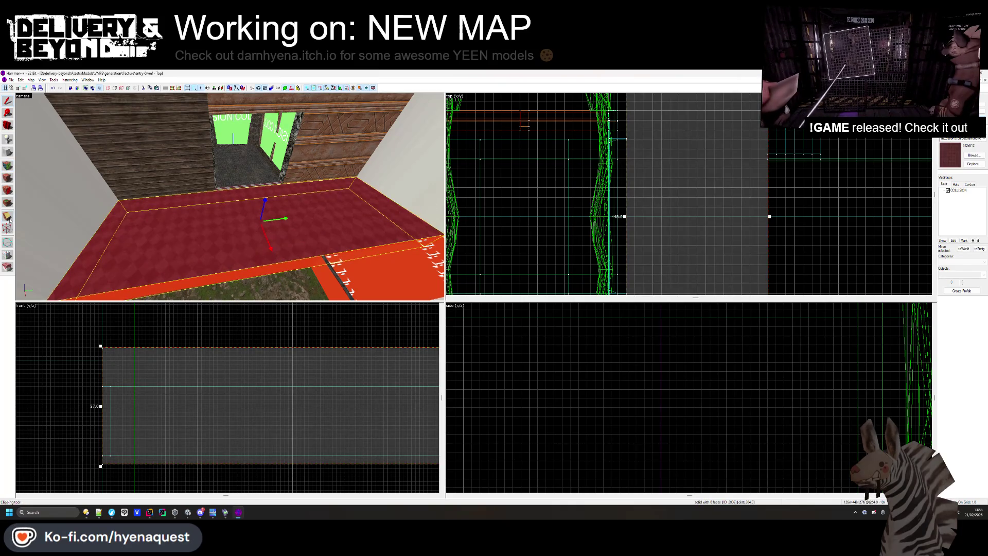
Resize the floor brush in the Top view and shift a corner to slant its edge
scroll(668, 173, up, 5)
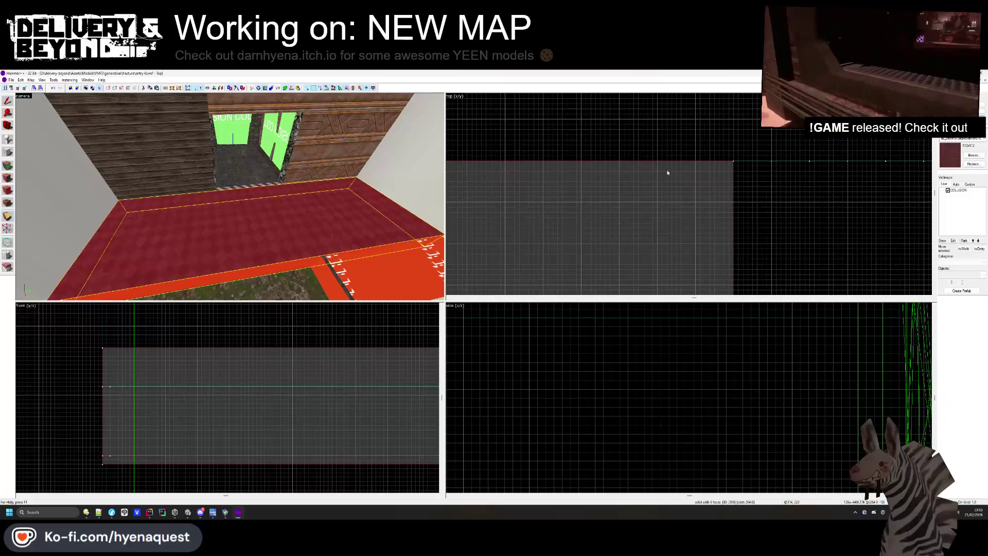
drag(660, 162, 691, 156)
scroll(658, 161, down, 3)
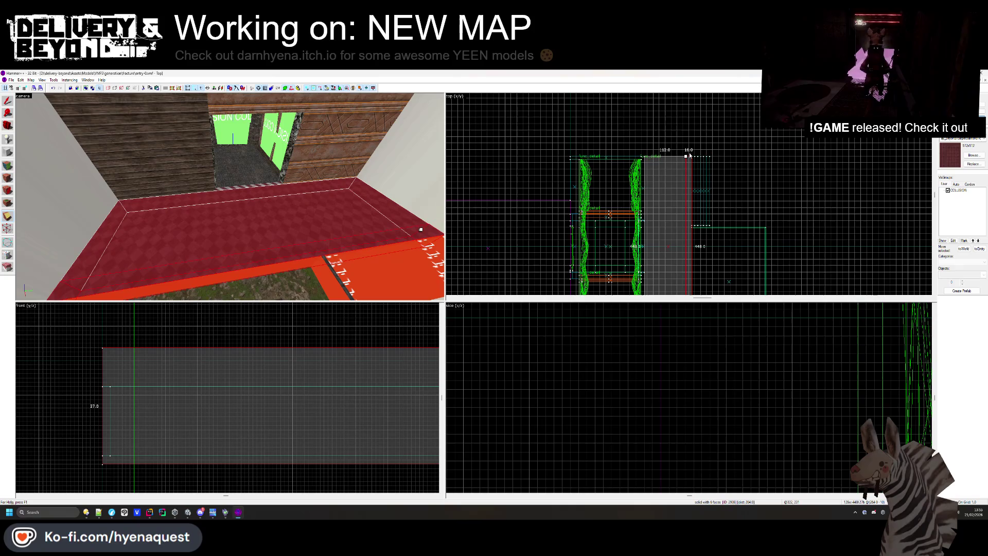
scroll(691, 155, up, 5)
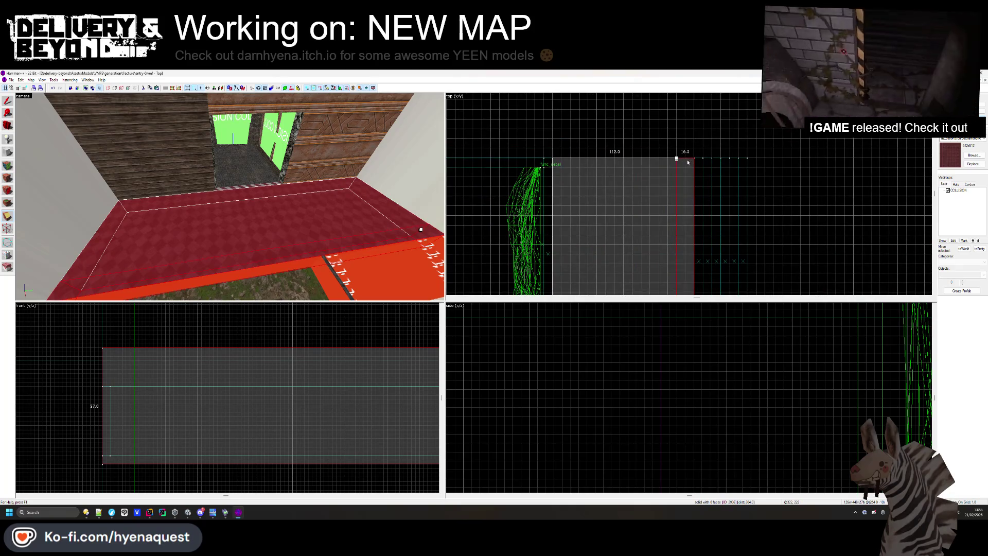
scroll(689, 162, up, 2)
drag(673, 154, 697, 154)
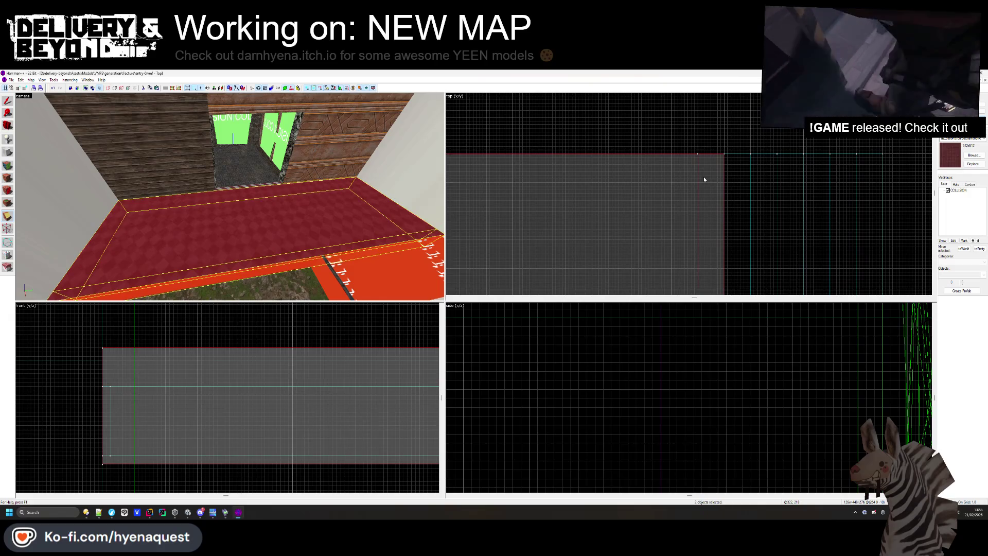
Check the thin edge strip beside the carpet is 8 units wide by 27 tall
click(205, 256)
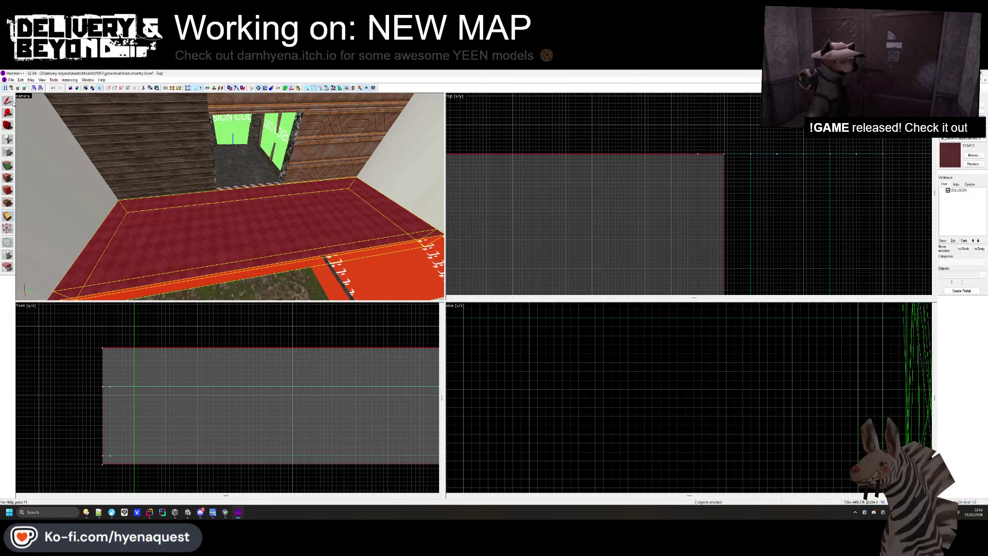
click(198, 275)
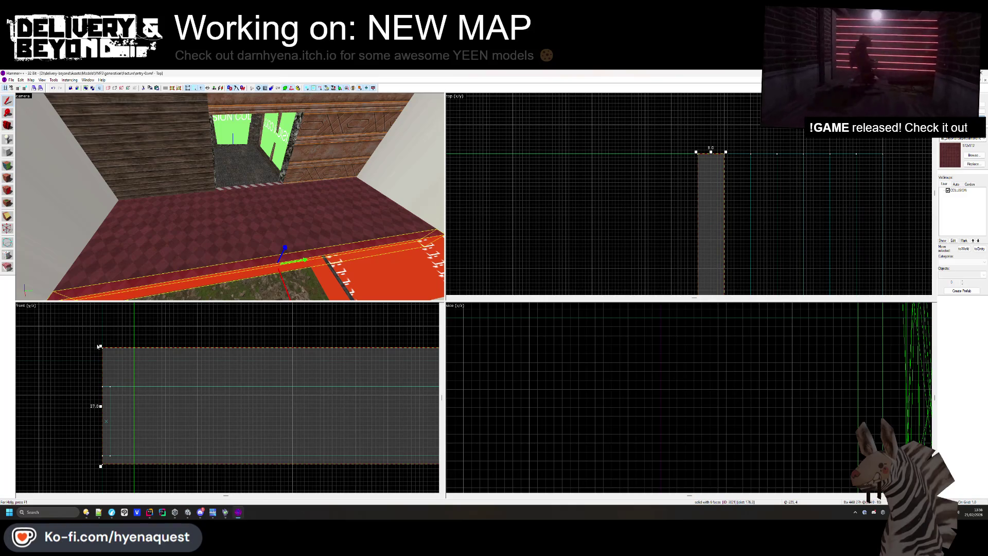
key(Escape)
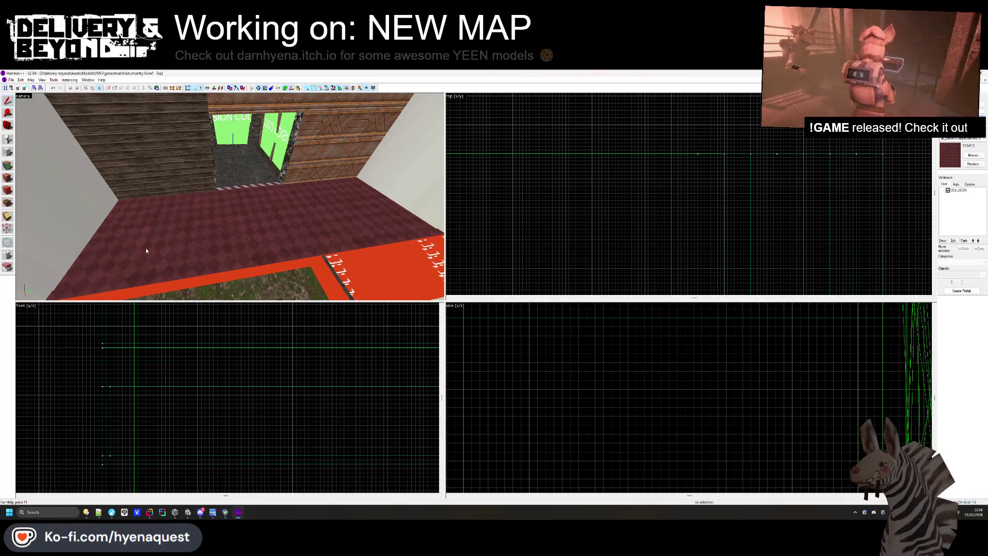
click(7, 178)
Texture the carpet's edge strip face with wooden_planks_pt_1_1 as wooden trim
click(214, 223)
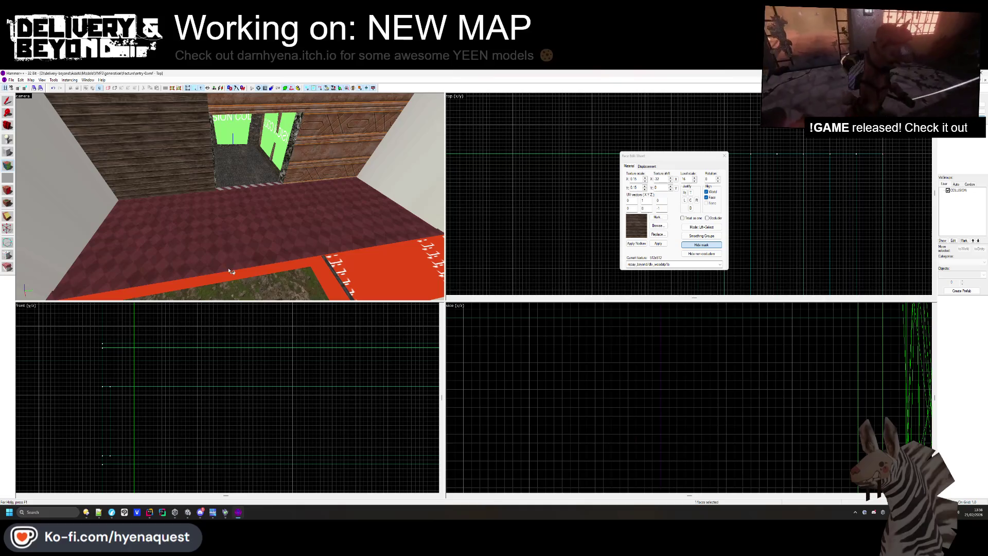
key(w)
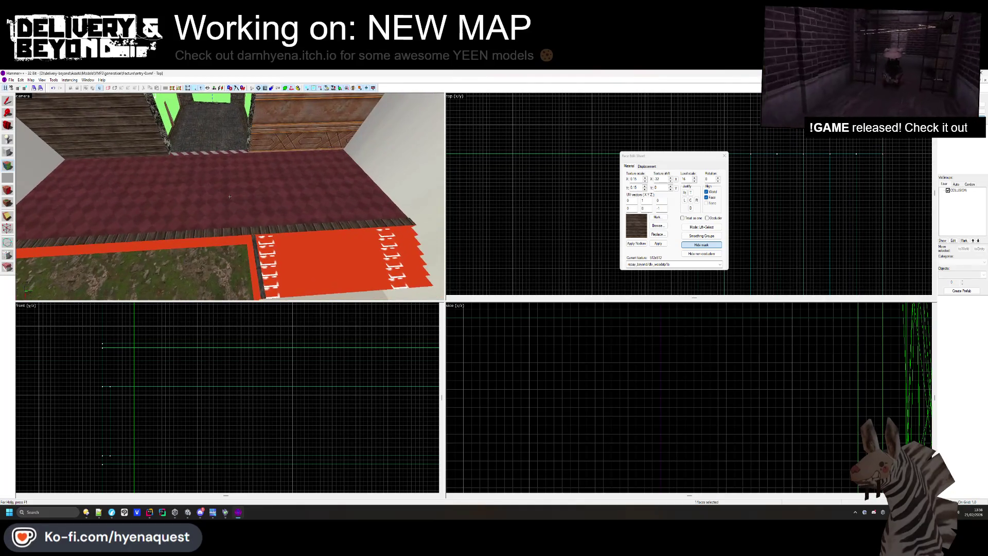
key(z)
click(233, 200)
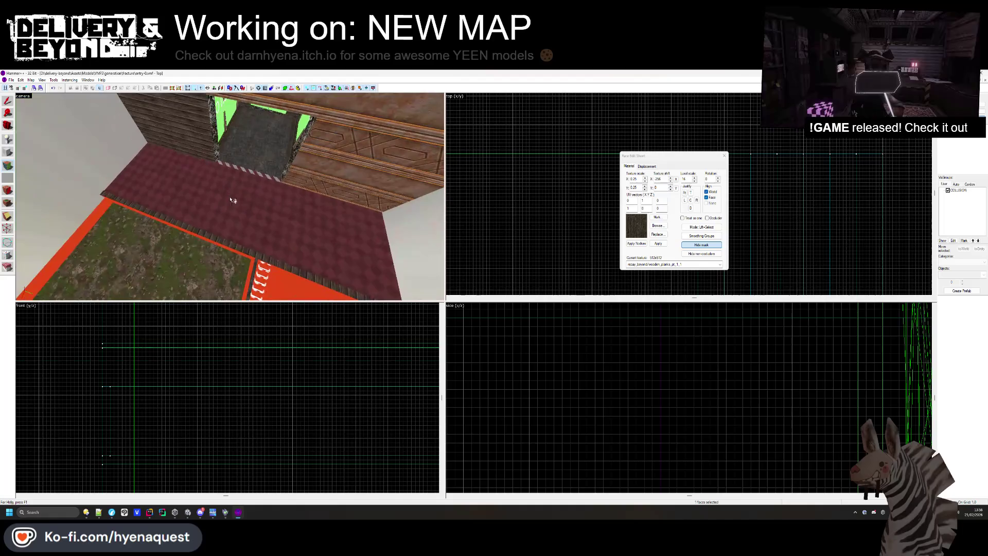
key(z)
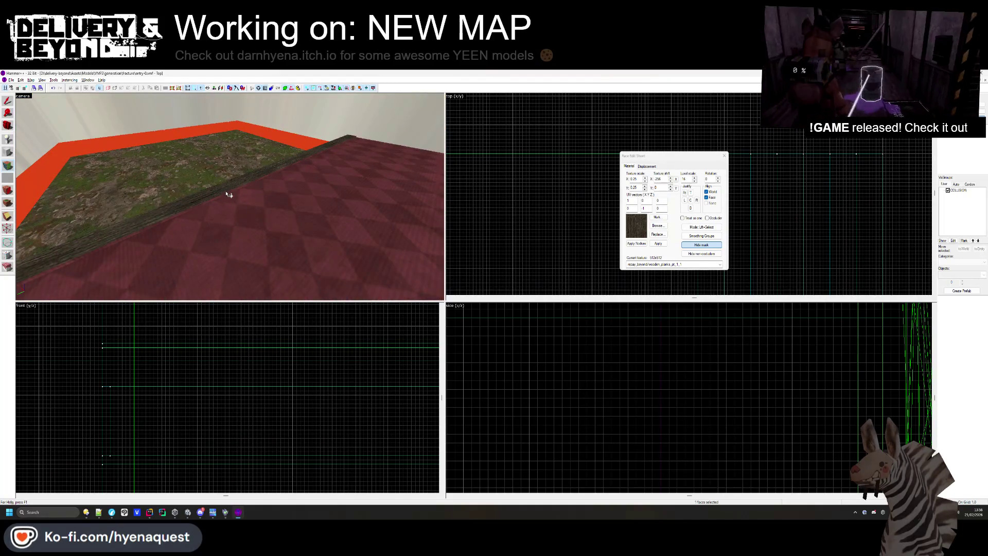
key(w)
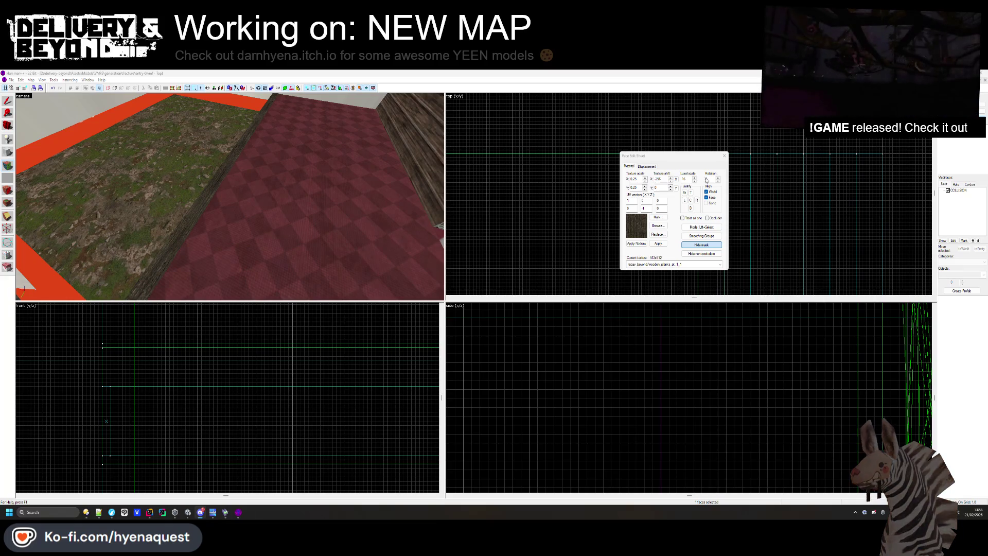
click(725, 155)
key(z)
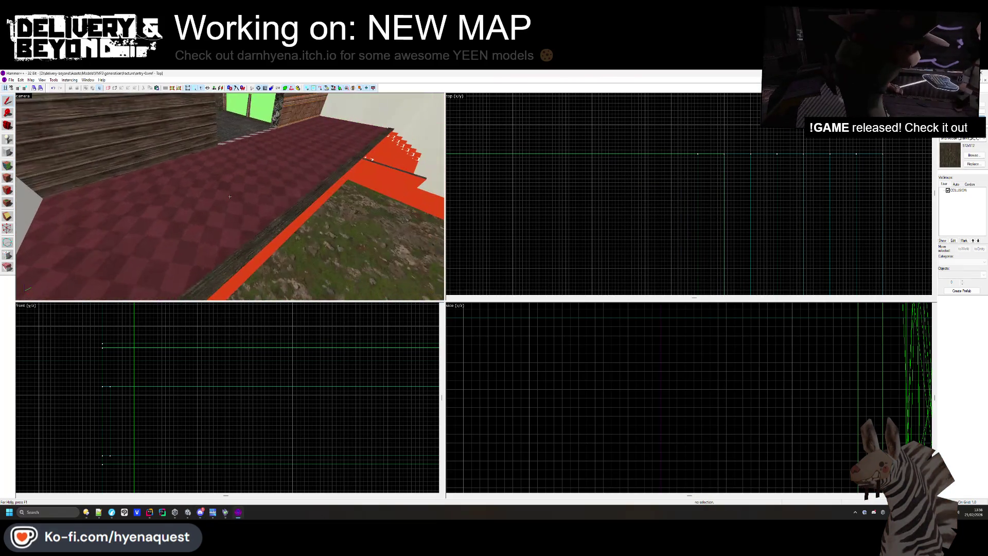
Box-select the carpet's edge pieces in the Top view, then reopen face texturing facing the doorway
key(z)
click(55, 236)
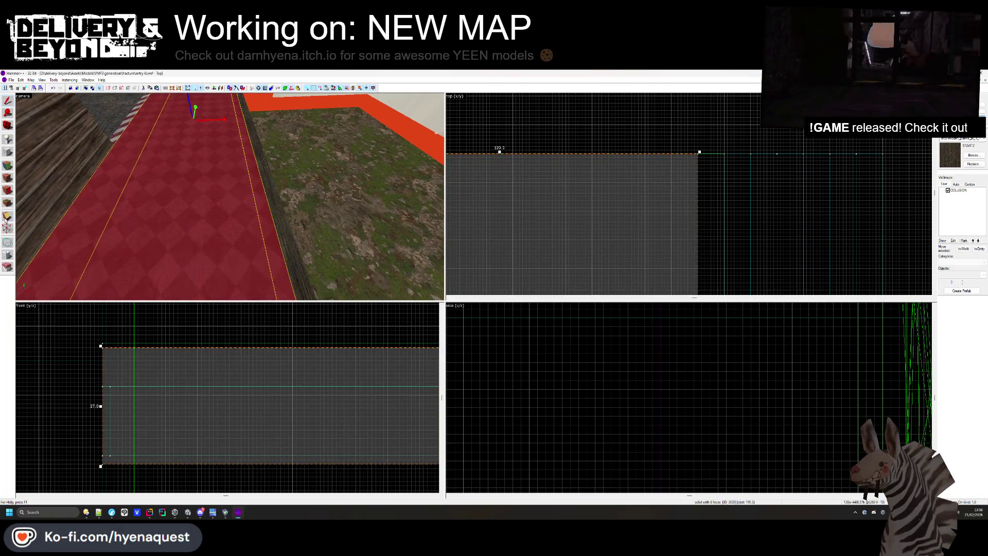
mouse_move(674, 163)
mouse_down()
mouse_move(656, 173)
mouse_move(633, 161)
mouse_move(621, 176)
mouse_up()
key(Return)
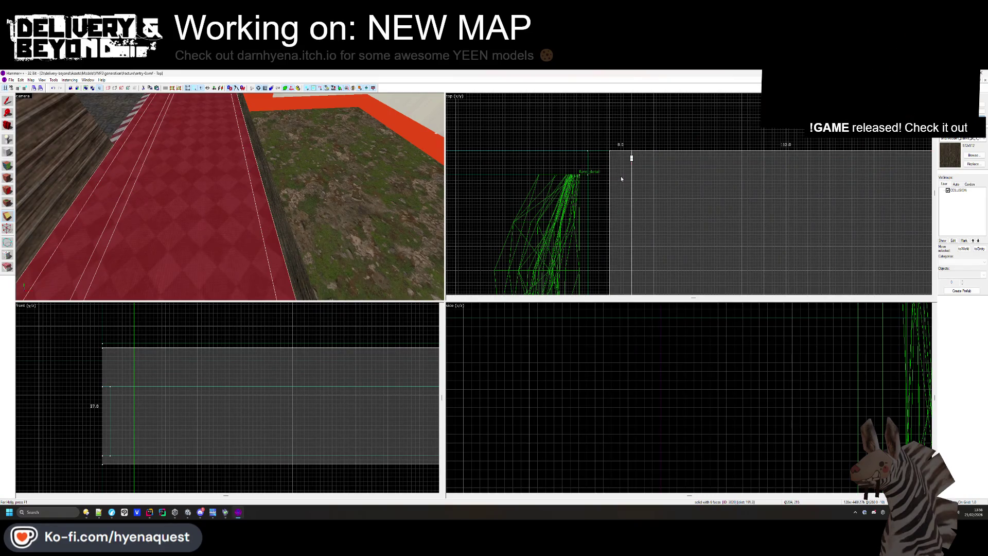
click(90, 351)
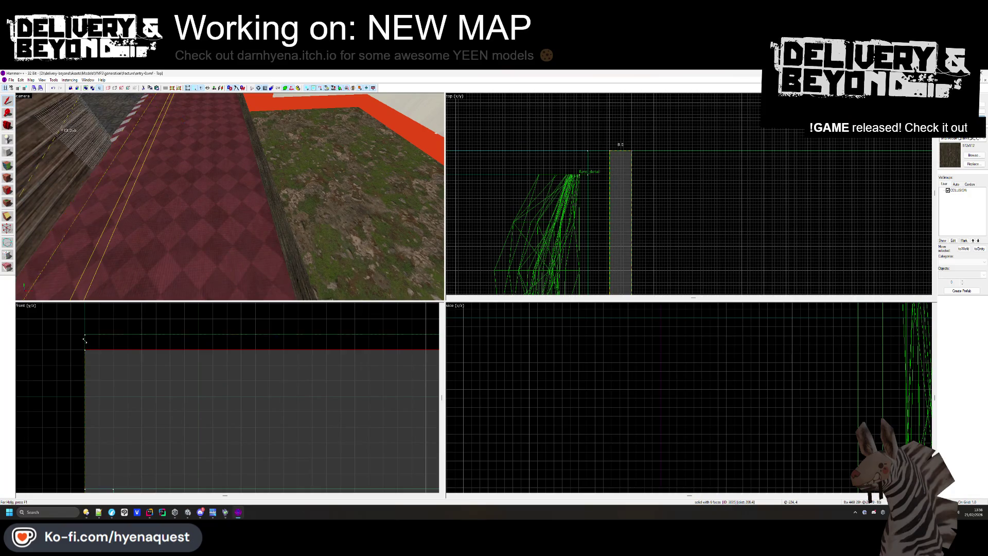
click(28, 317)
key(shift+a)
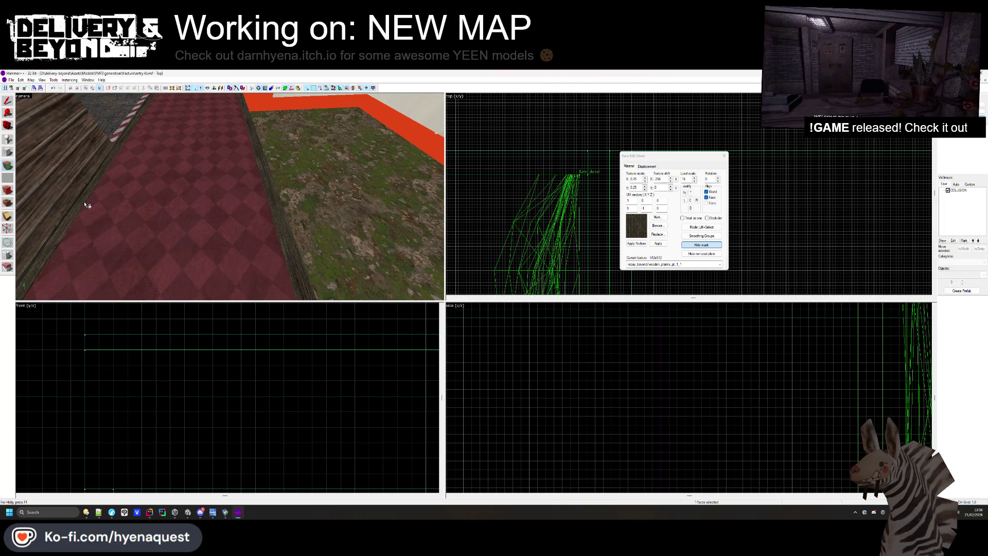
key(z)
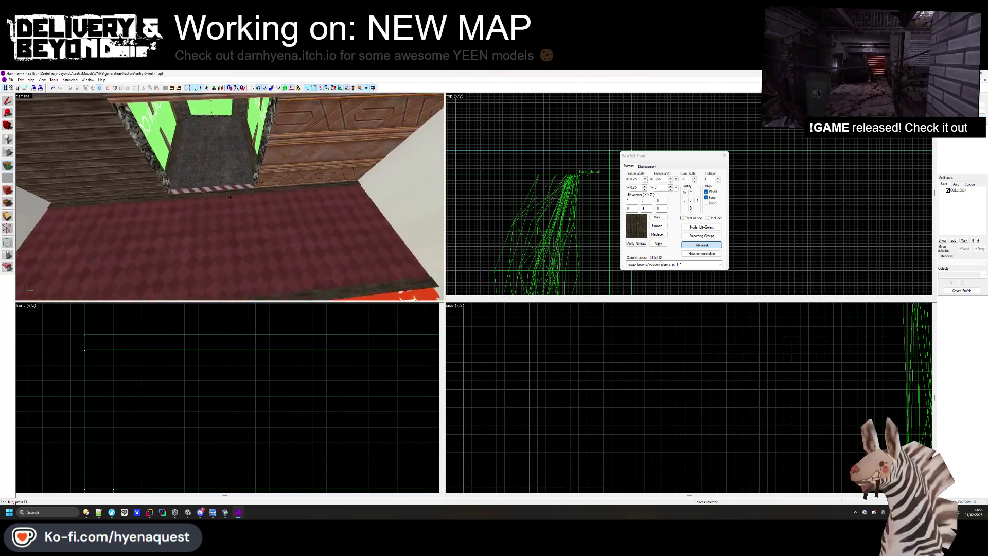
Apply woodgeneric1c to the left and back walls and woodflooring2c to the floor
key(z)
click(653, 227)
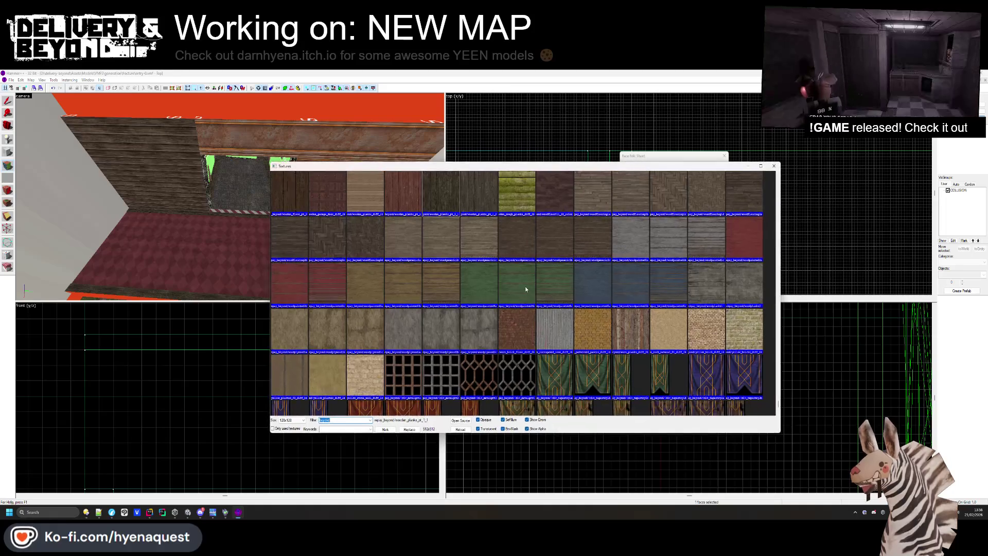
double_click(487, 249)
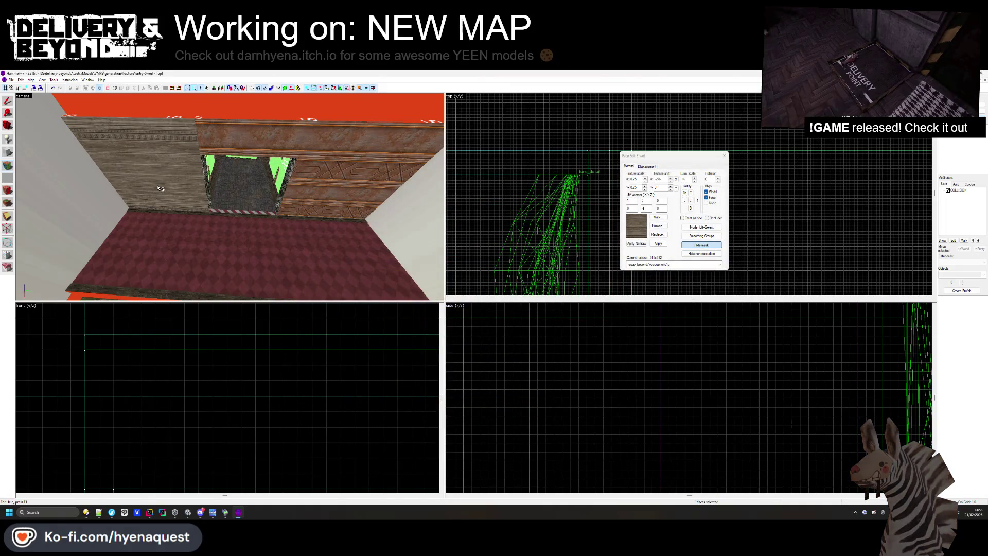
right_click(312, 137)
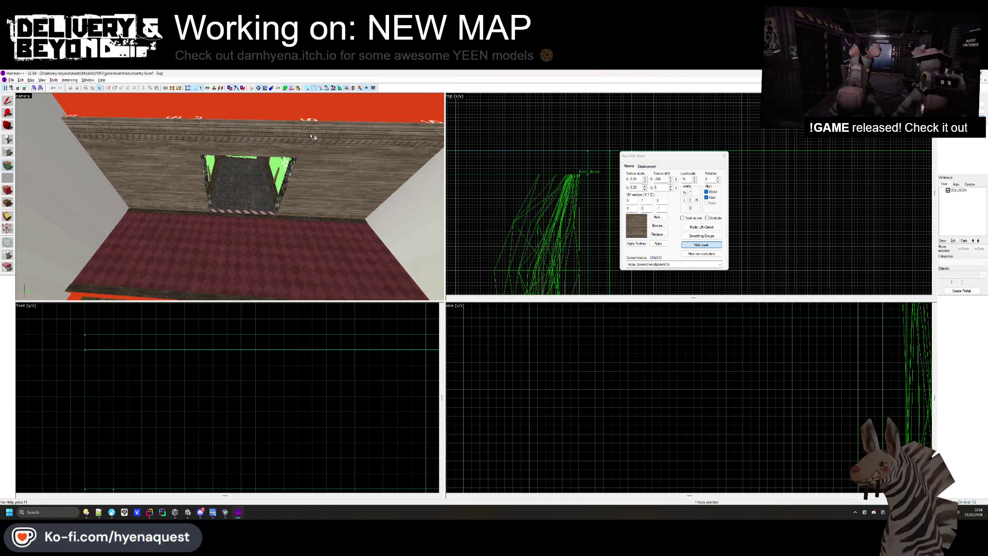
click(659, 226)
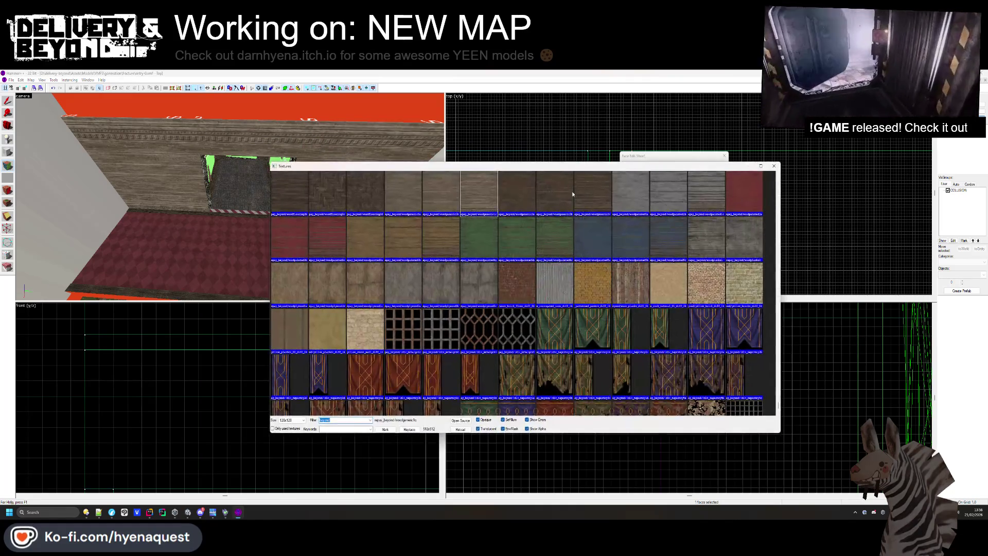
double_click(327, 191)
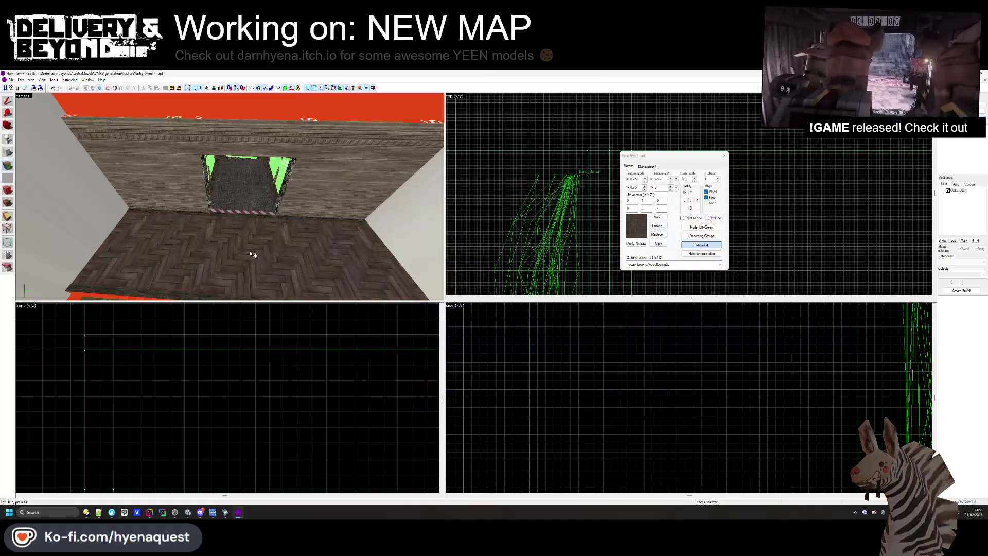
Put the wooden garage door texture on the wall and turn to face it
scroll(247, 246, up, 3)
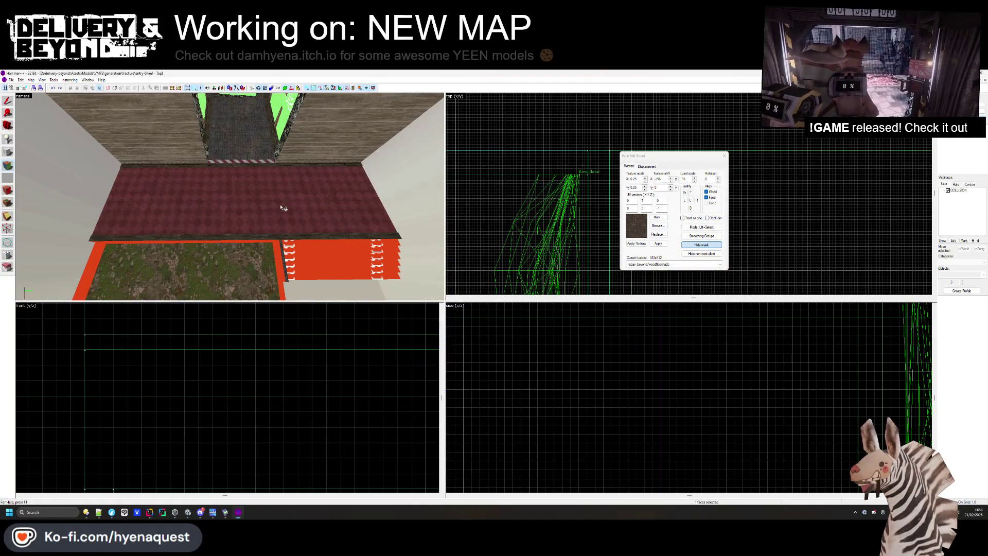
click(657, 226)
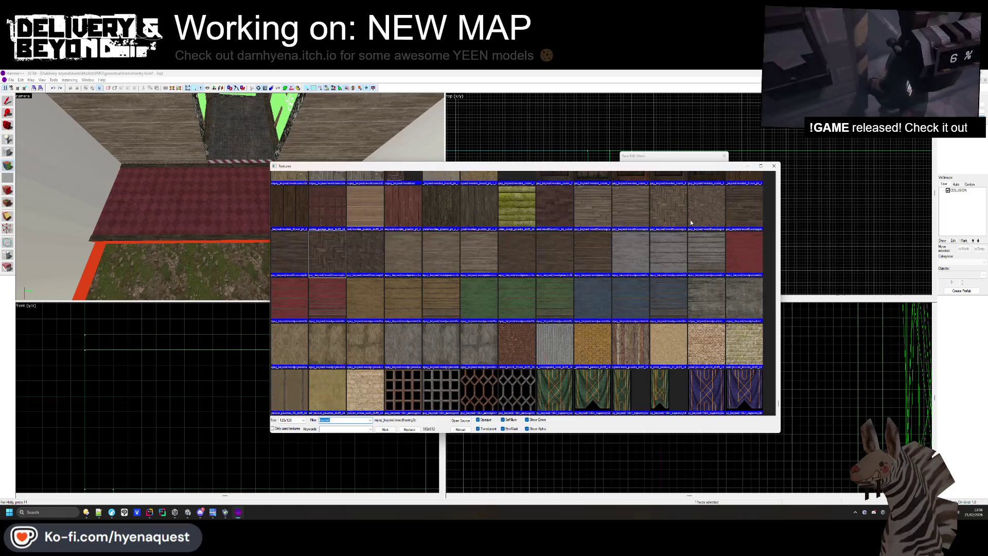
scroll(593, 260, up, 2)
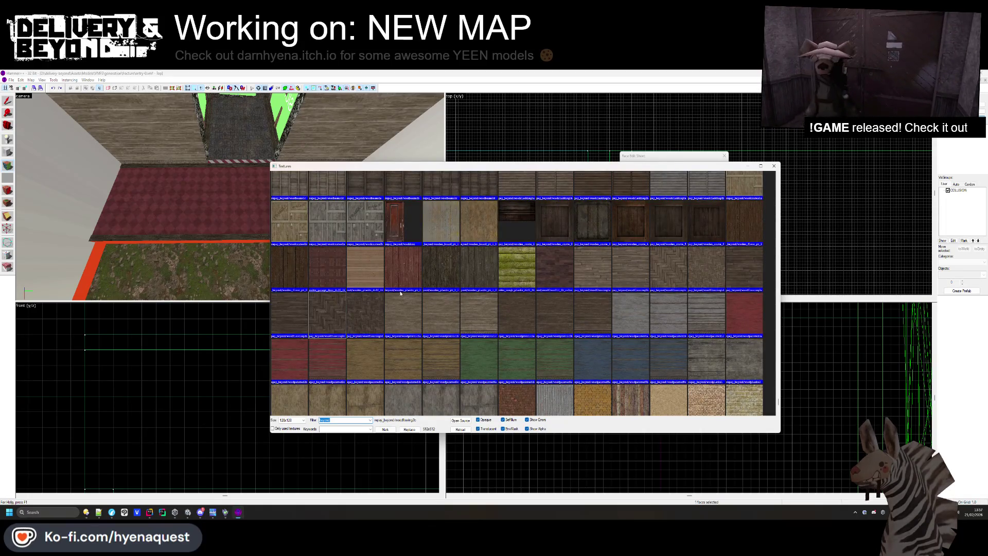
double_click(336, 269)
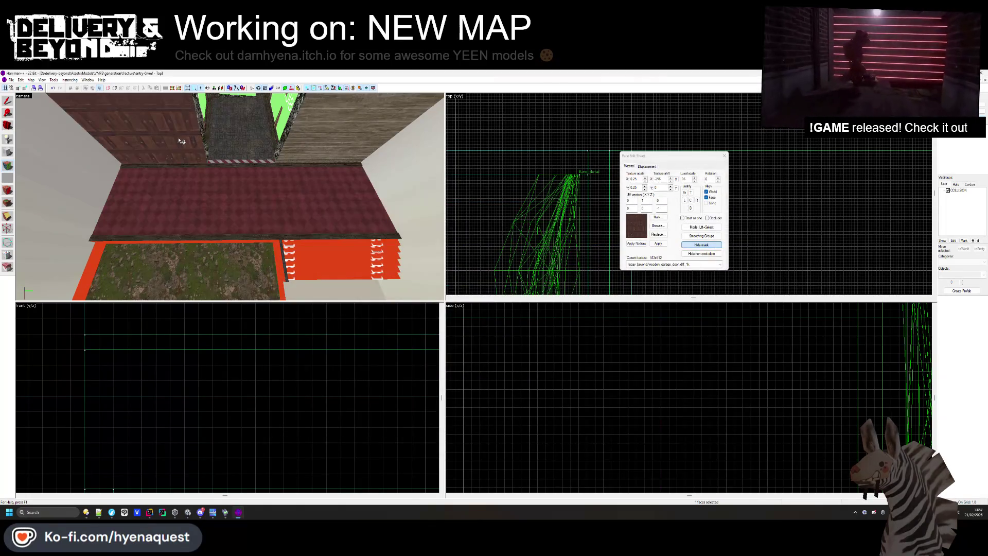
drag(191, 165, 256, 172)
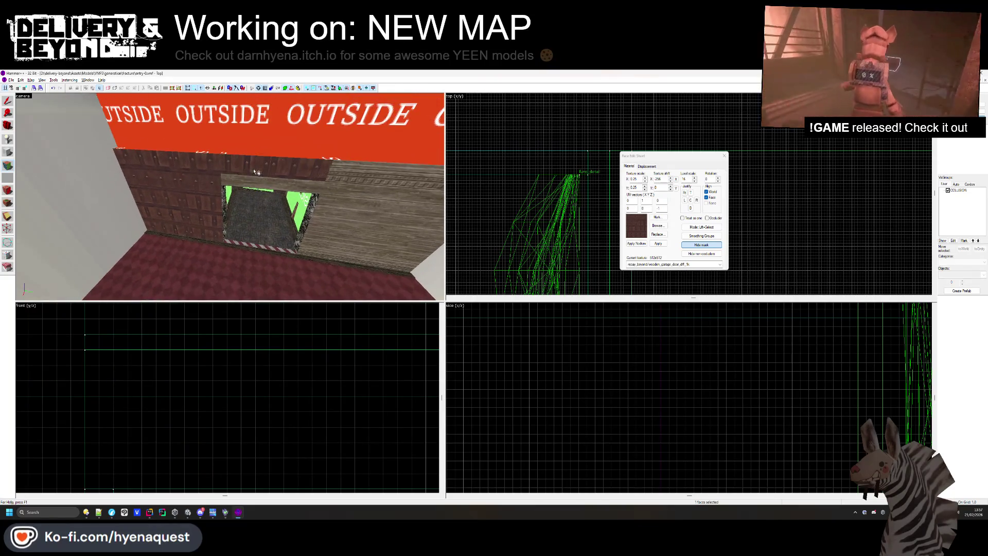
click(256, 172)
Apply woodbeams2c to the left wall, the door header faces and the right wall
click(658, 226)
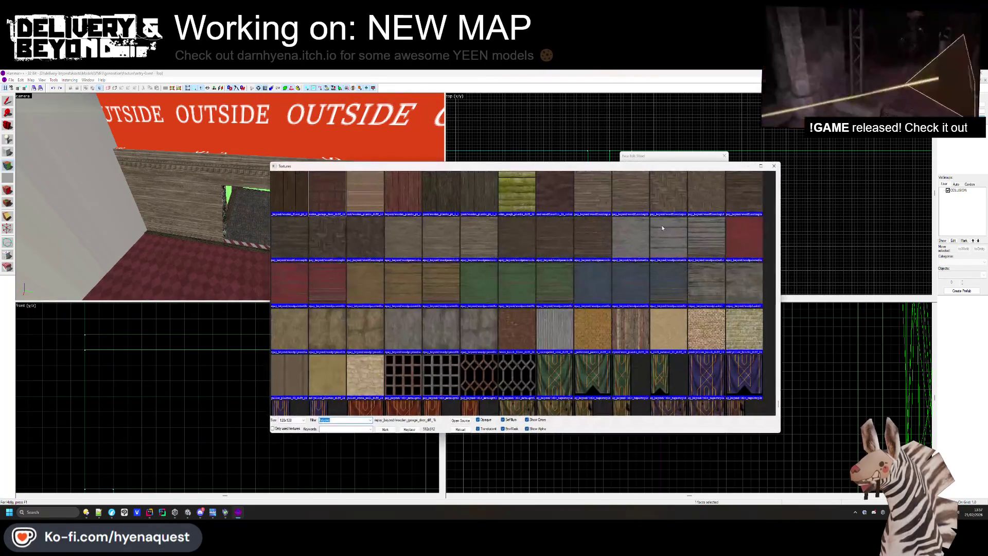
scroll(651, 236, up, 5)
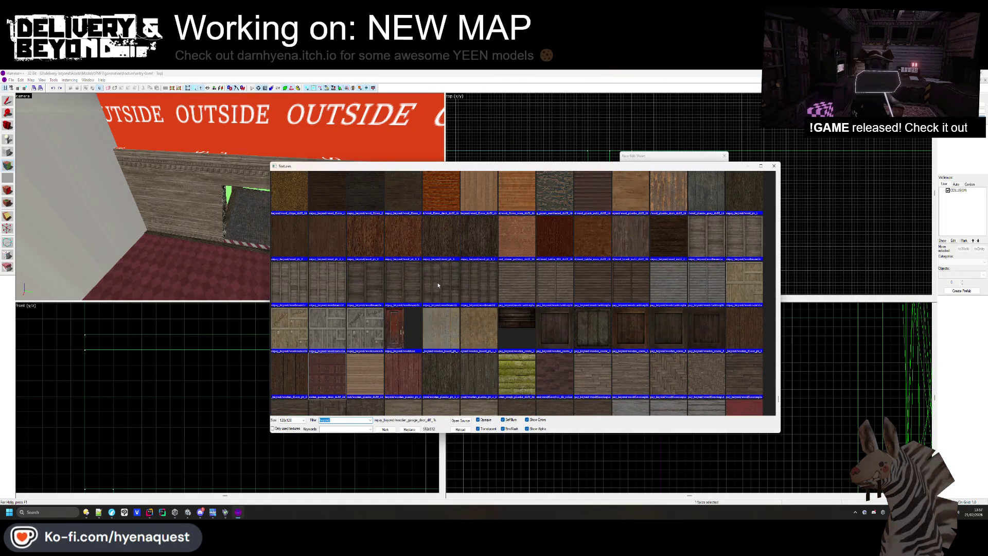
double_click(438, 282)
right_click(227, 219)
right_click(228, 182)
right_click(243, 175)
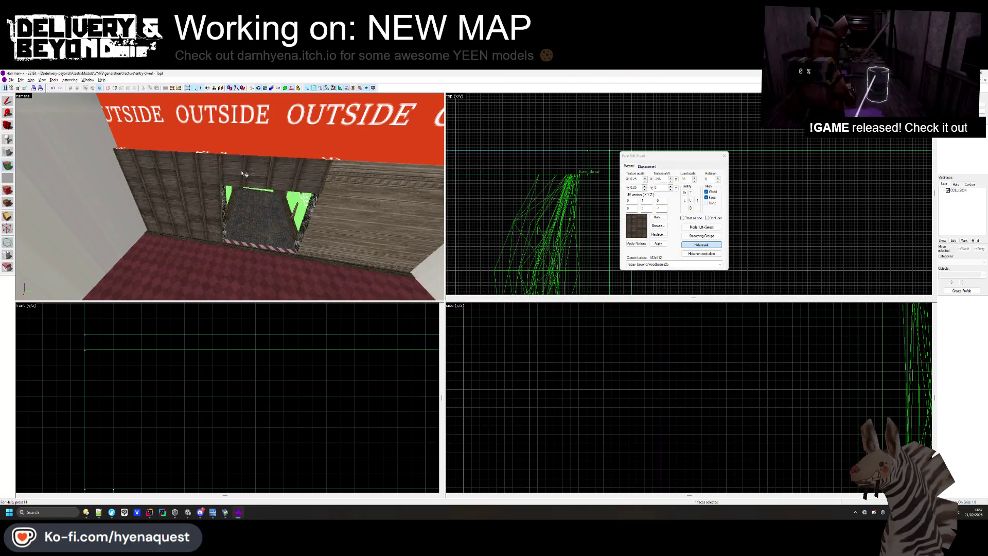
right_click(341, 194)
Give the left wall a lighter brown wood and review the entrance below the OUTSIDE wall
key(s)
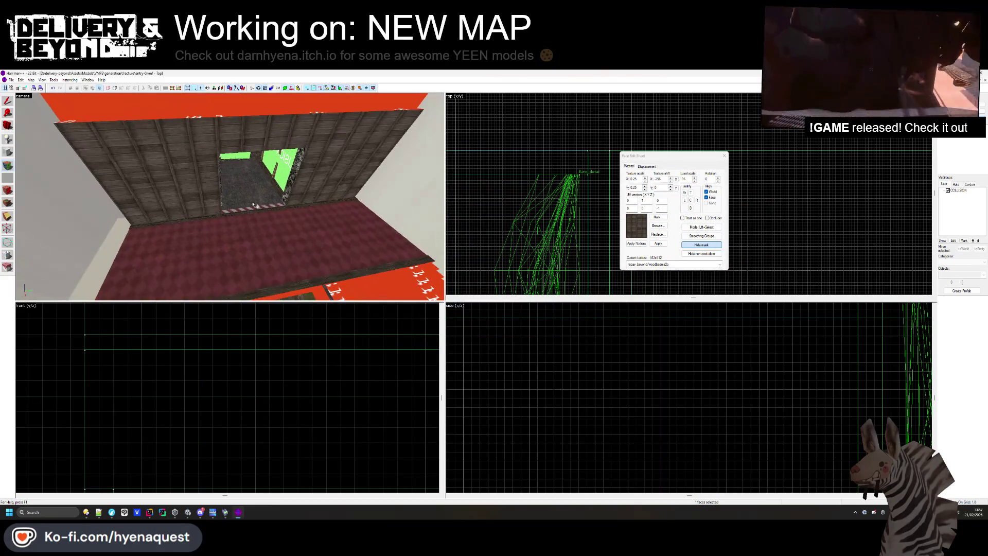
click(667, 228)
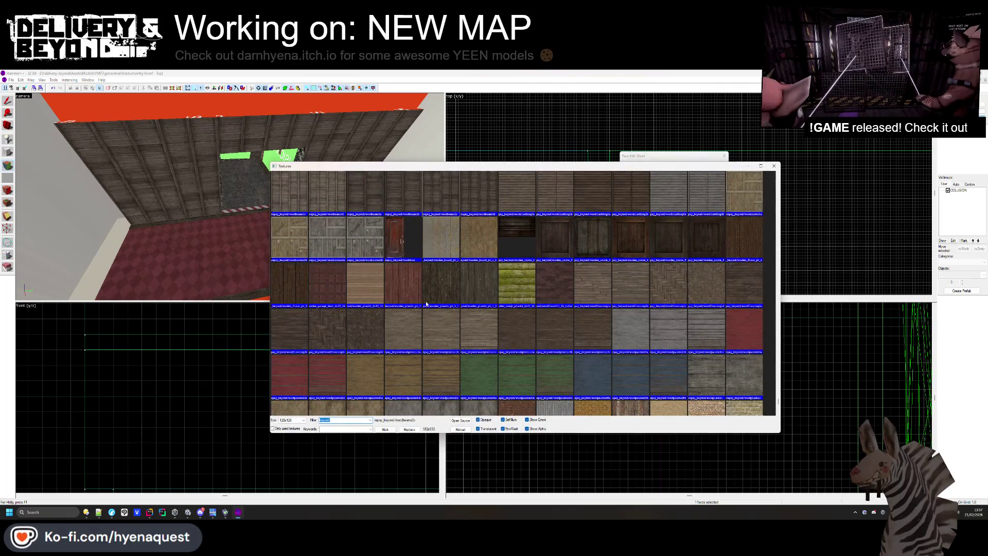
double_click(440, 317)
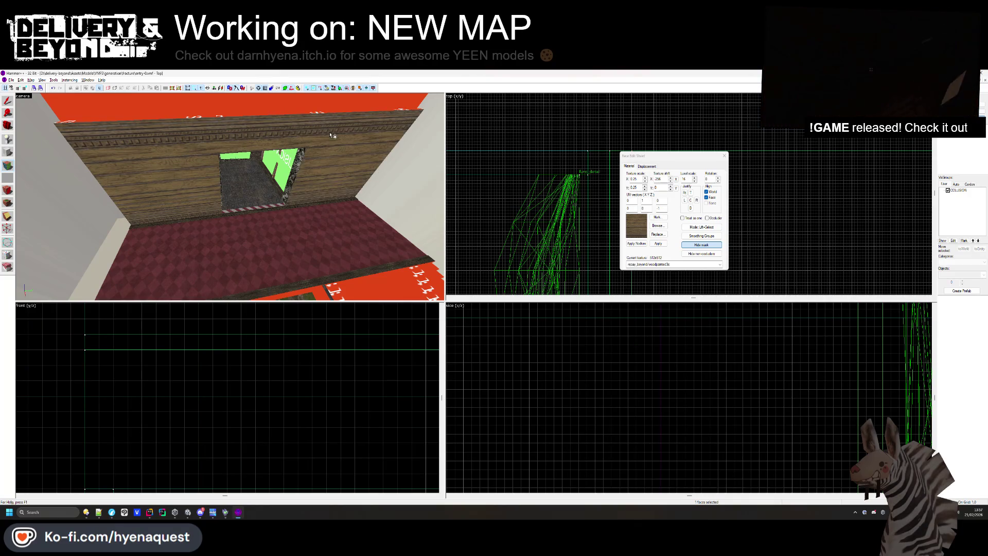
key(z)
key(w)
key(s)
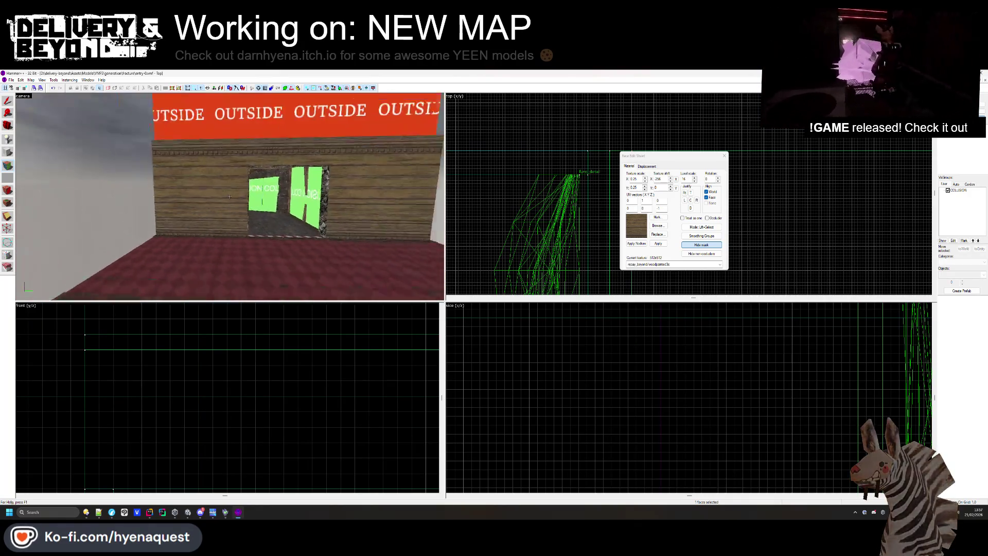
key(z)
click(724, 156)
Clip the carpet floor brush to split off a narrow strip along the wall edge
key(z)
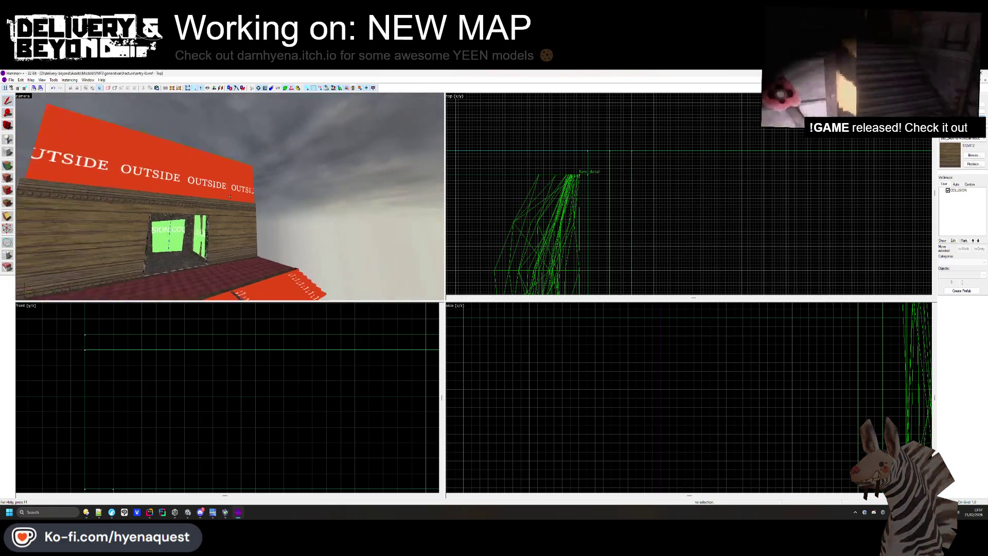
key(s)
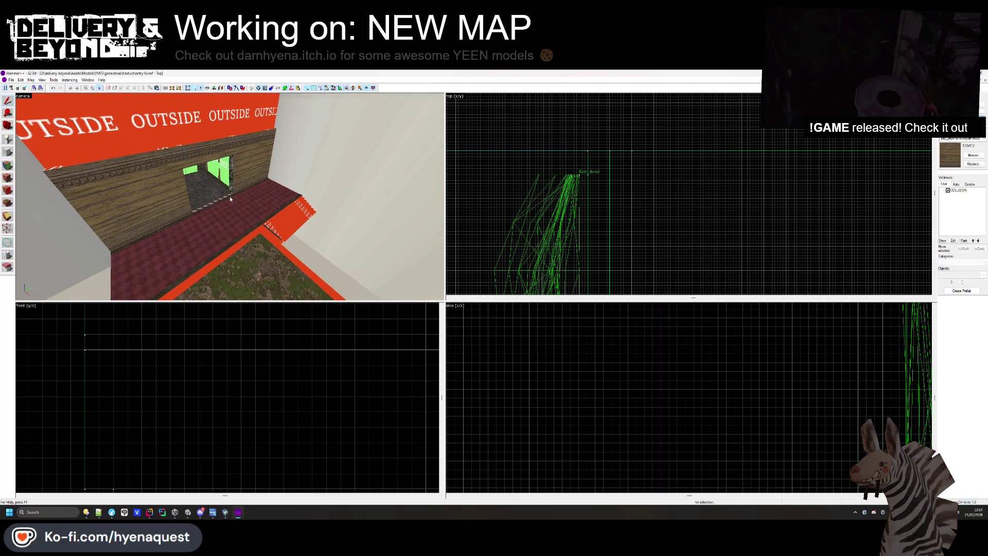
key(w)
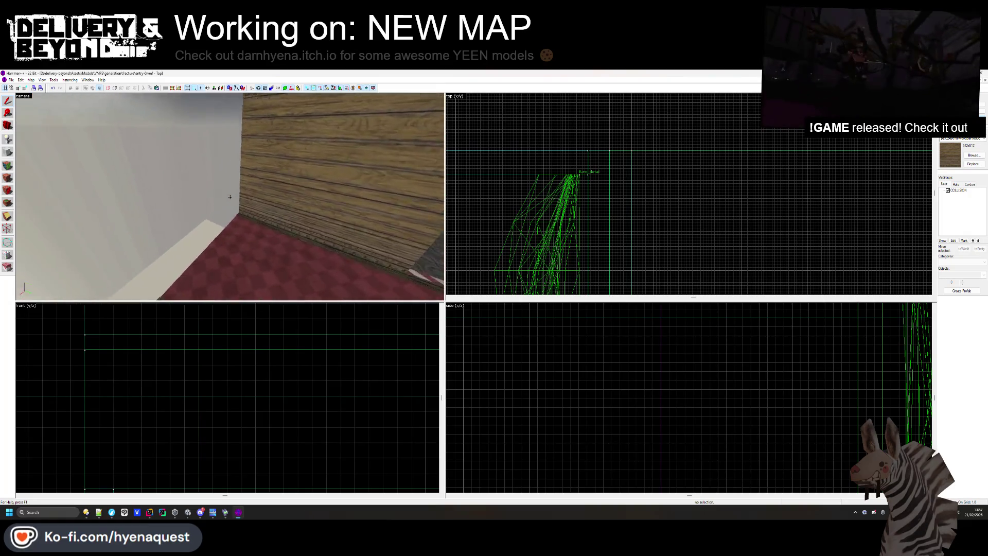
click(230, 197)
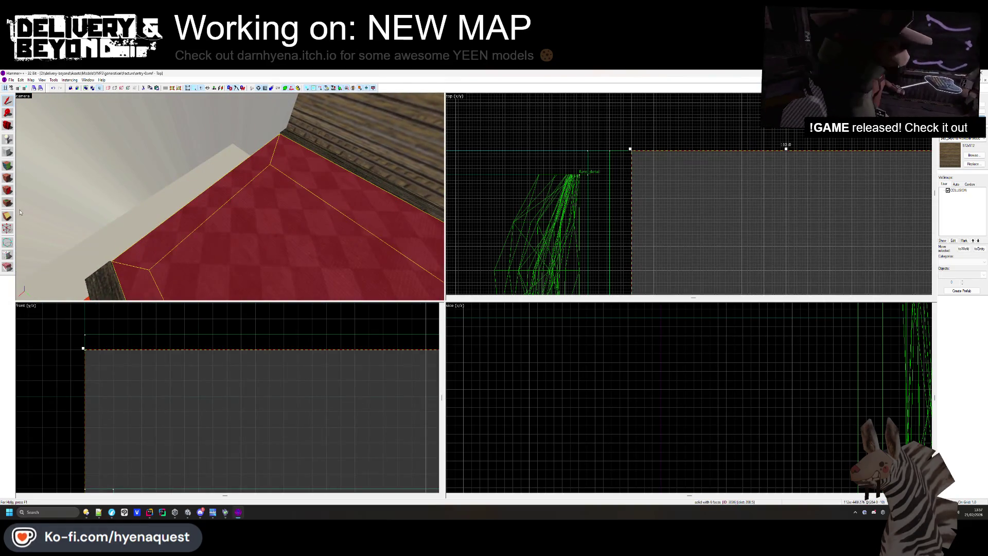
key(z)
scroll(656, 154, down, 3)
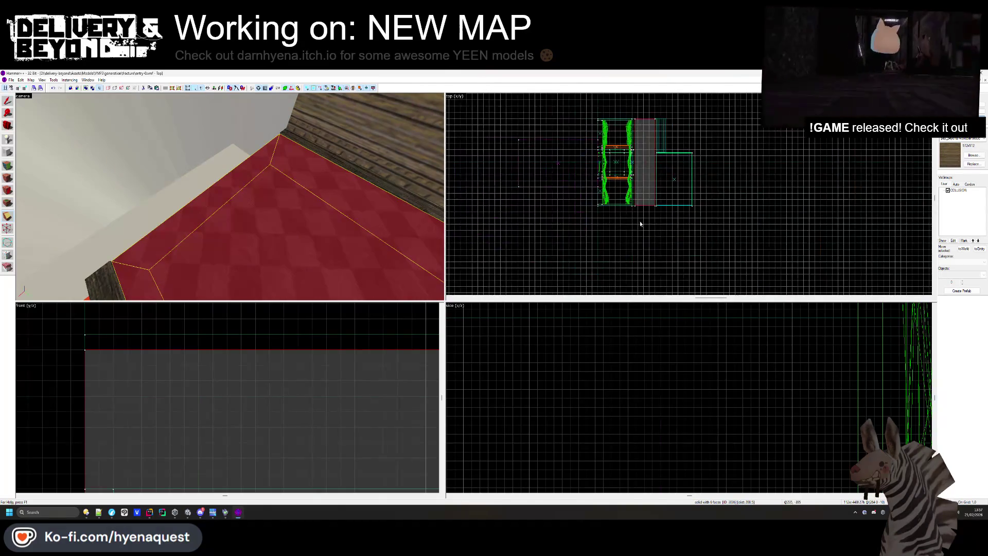
scroll(640, 221, up, 4)
key(shift+x)
drag(624, 172, 648, 166)
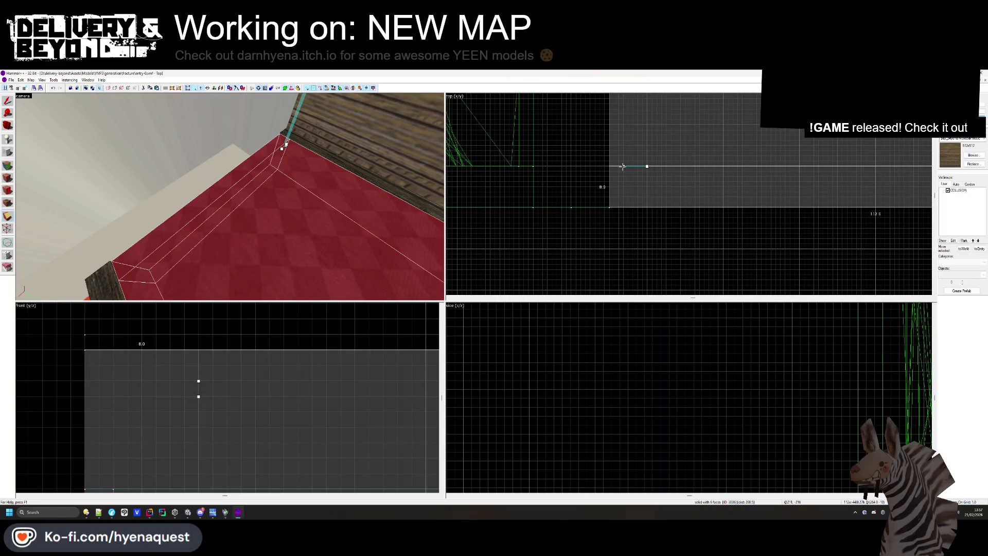
key(Return)
Give the narrow edge strip the wooden plank texture rotated 90°
click(216, 206)
key(Delete)
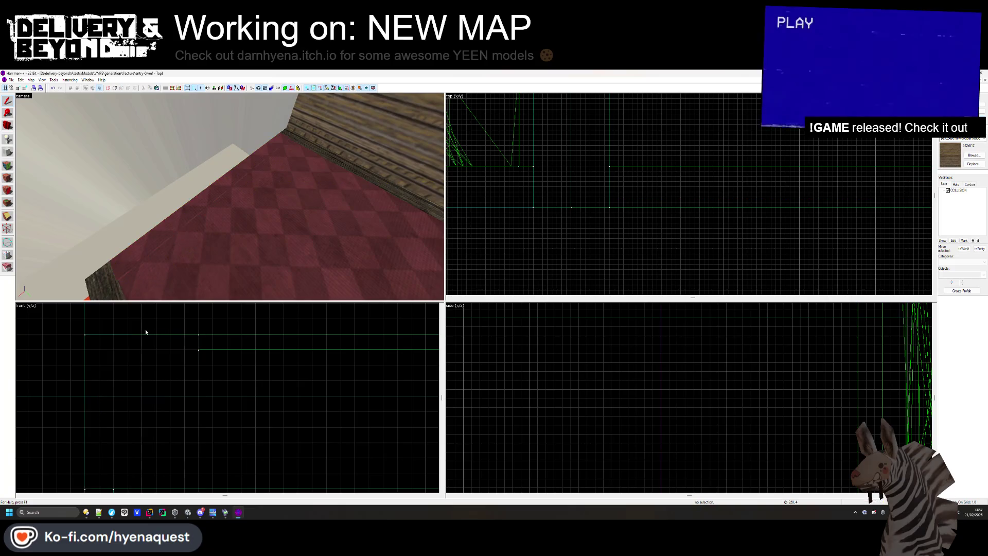
key(shift+a)
click(118, 274)
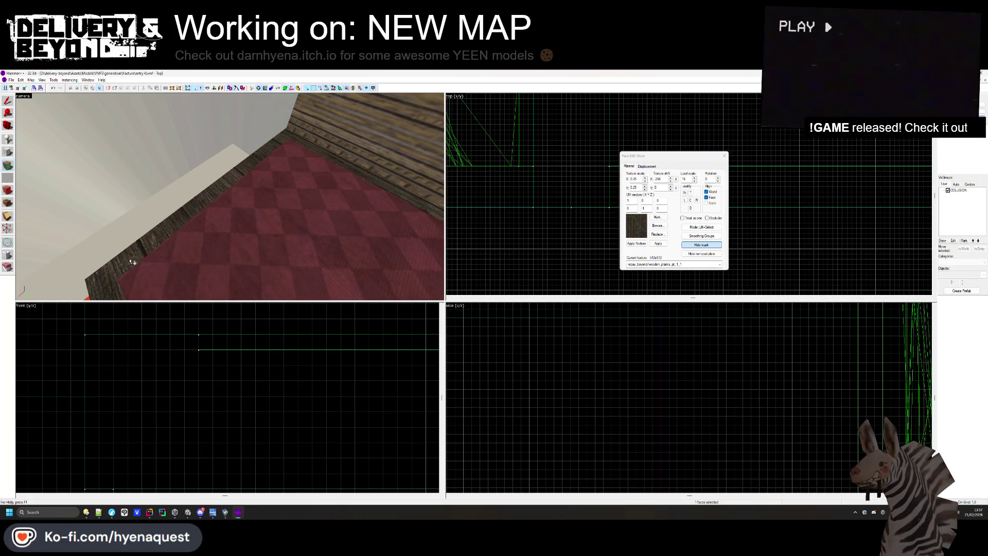
double_click(710, 178)
text(90)
key(Return)
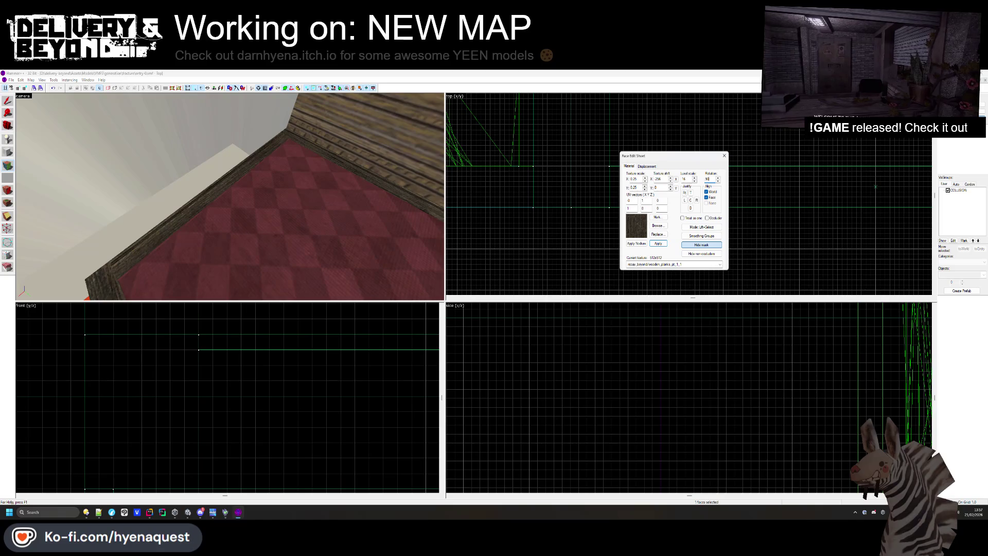
right_click(225, 196)
key(ctrl+z)
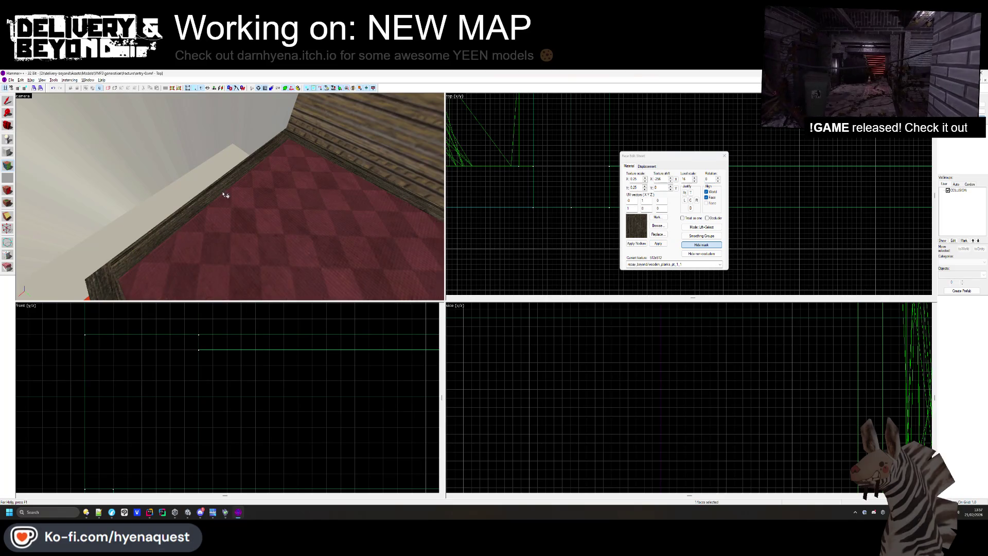
click(725, 156)
Select the thin strip along the carpet edge beside the orange ground and cut it with the Clipping tool
key(z)
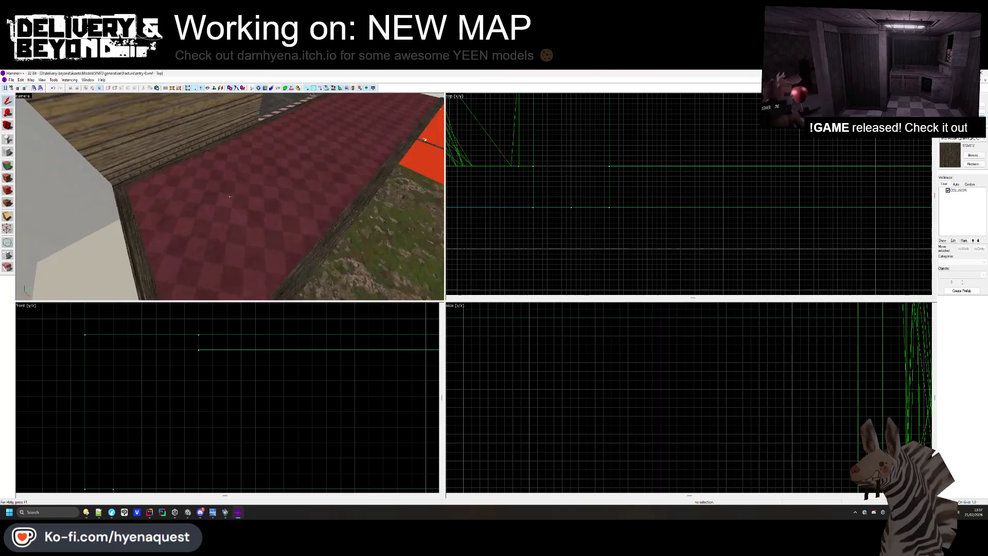
mouse_move(230, 197)
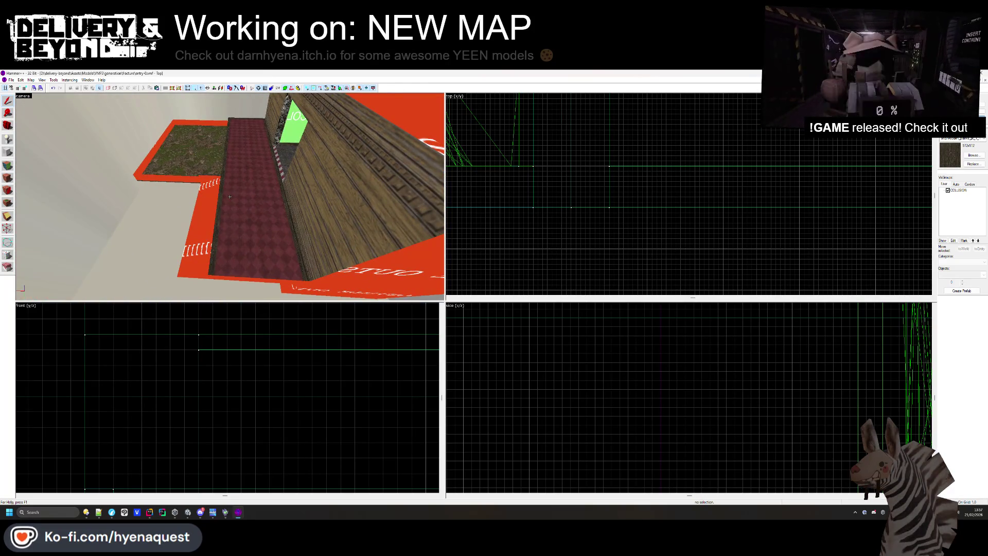
key(z)
click(224, 207)
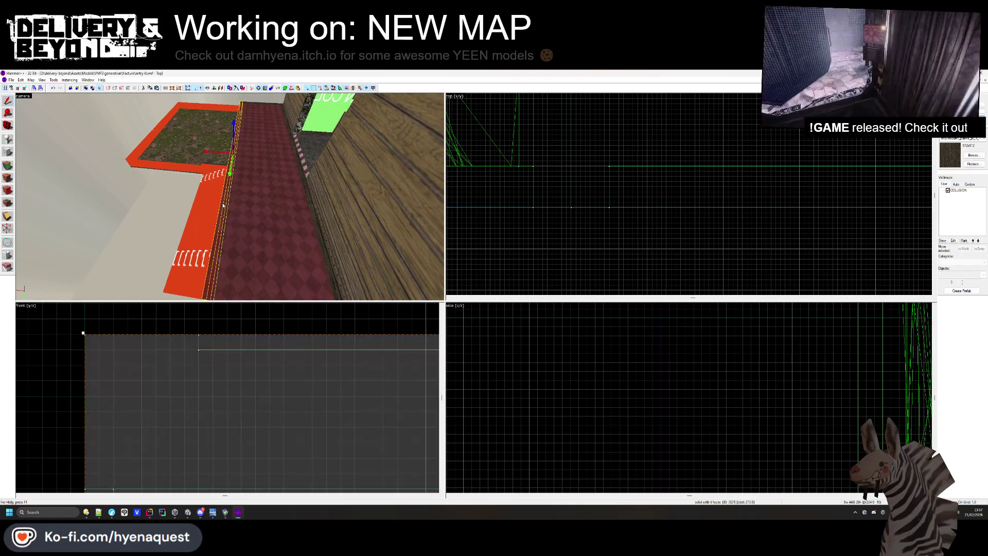
click(6, 220)
scroll(574, 262, up, 6)
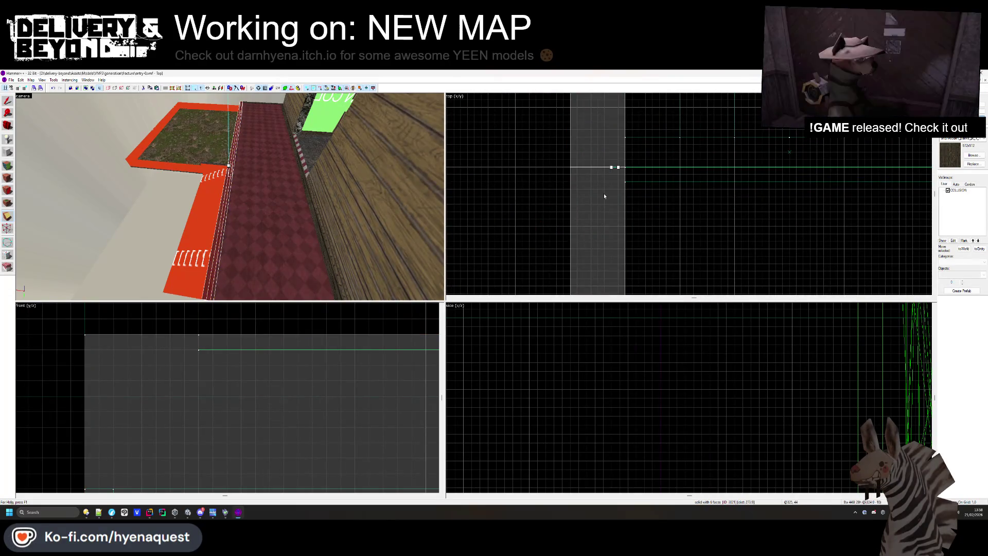
key(Escape)
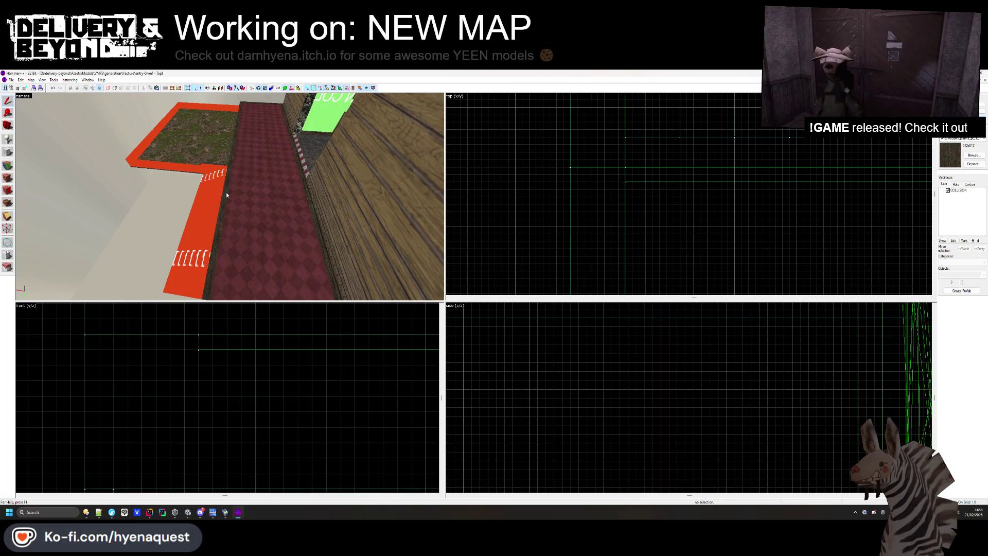
scroll(299, 379, down, 2)
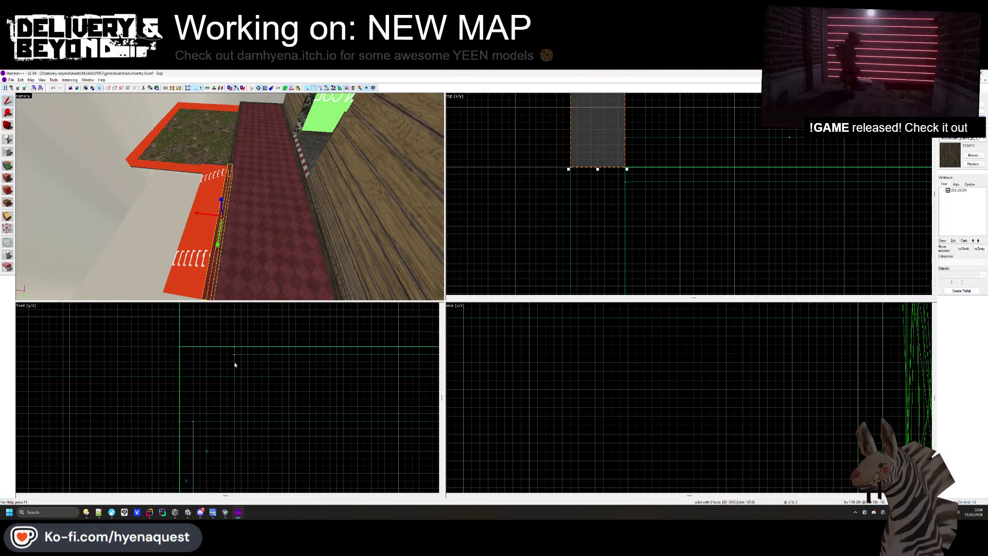
drag(208, 376, 403, 370)
scroll(406, 368, up, 2)
click(303, 341)
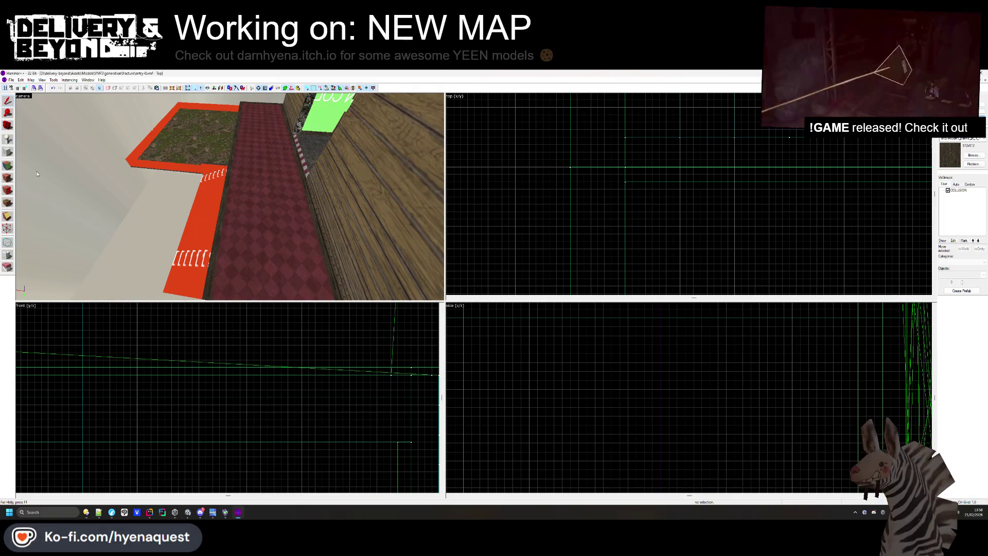
key(shift+a)
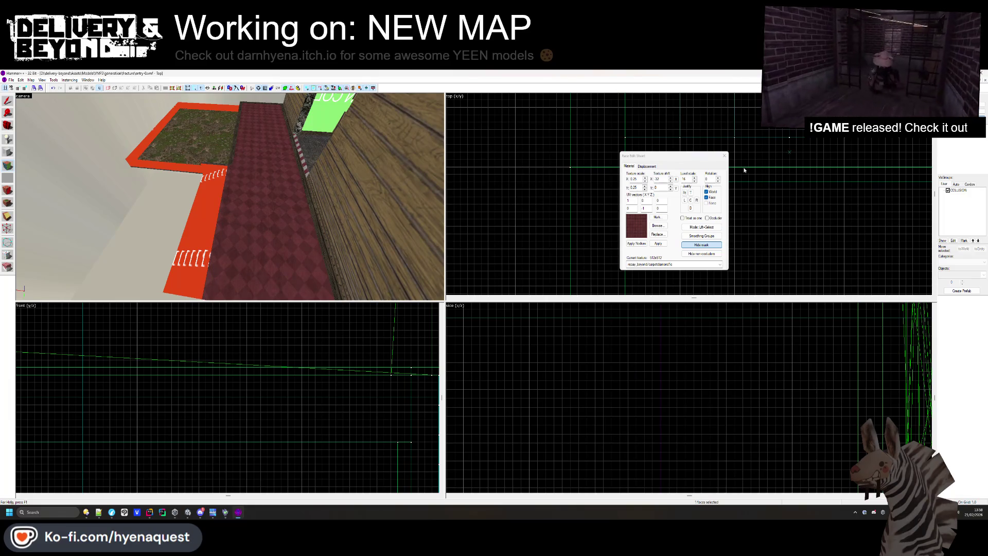
Select the leftover thin edge brush beside the carpet and delete it
key(shift+s)
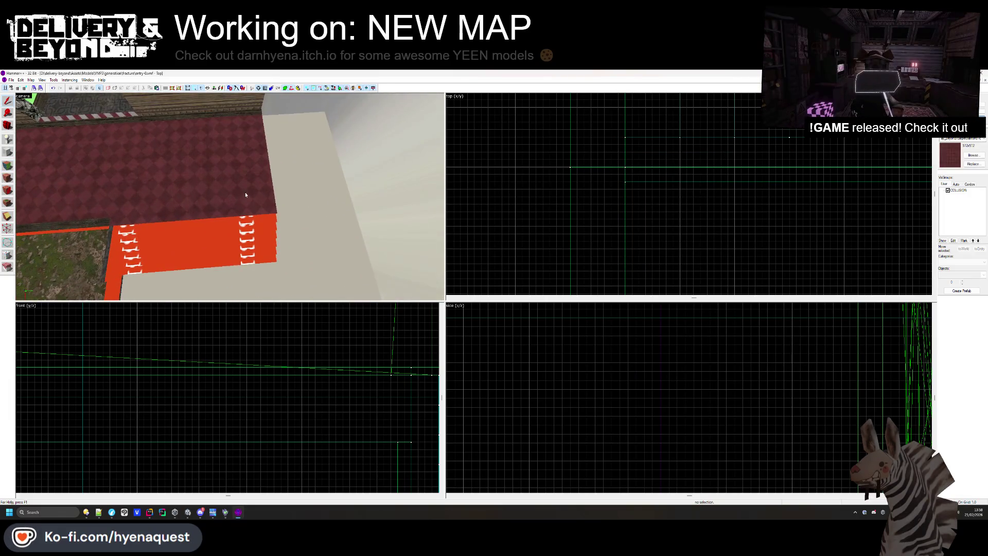
click(261, 134)
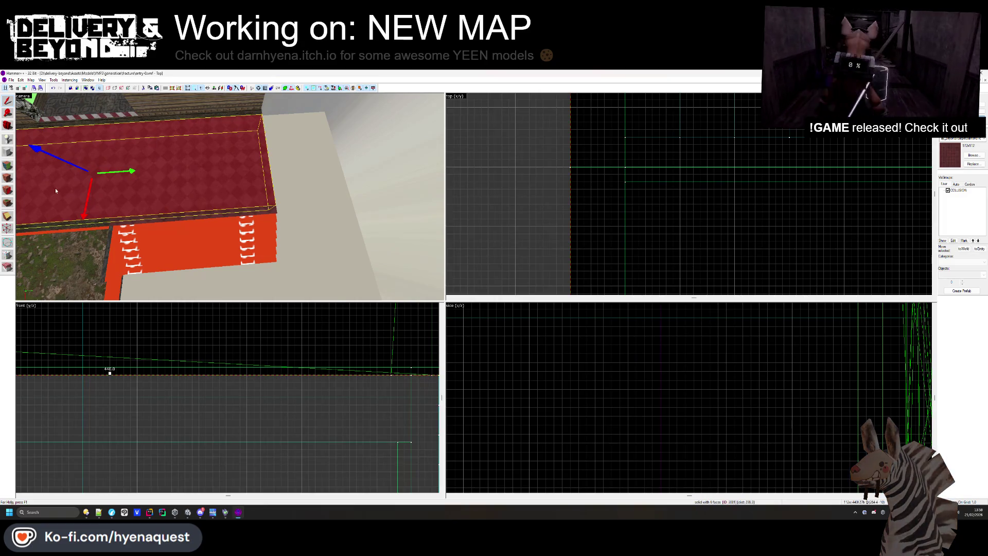
scroll(529, 201, down, 3)
scroll(547, 145, up, 5)
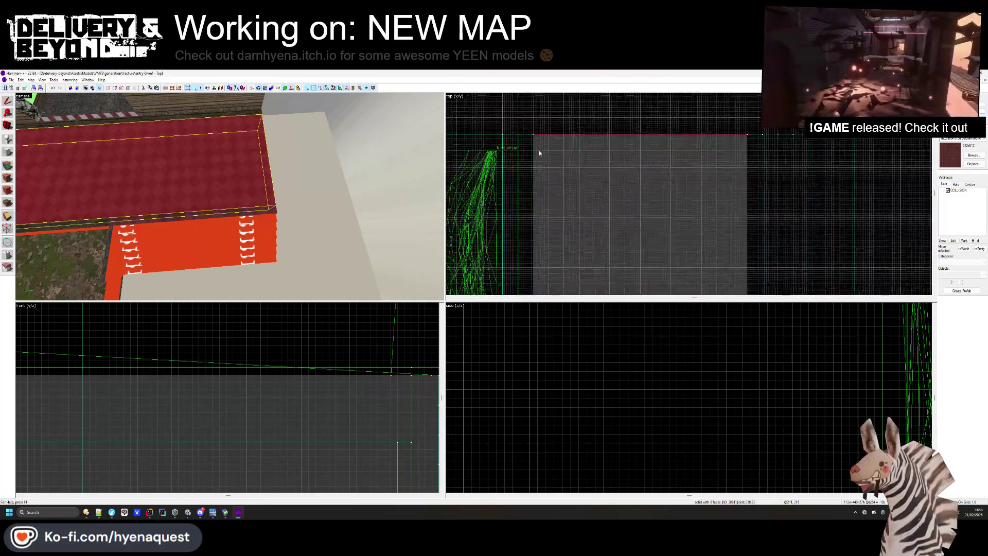
ctrl+click(537, 151)
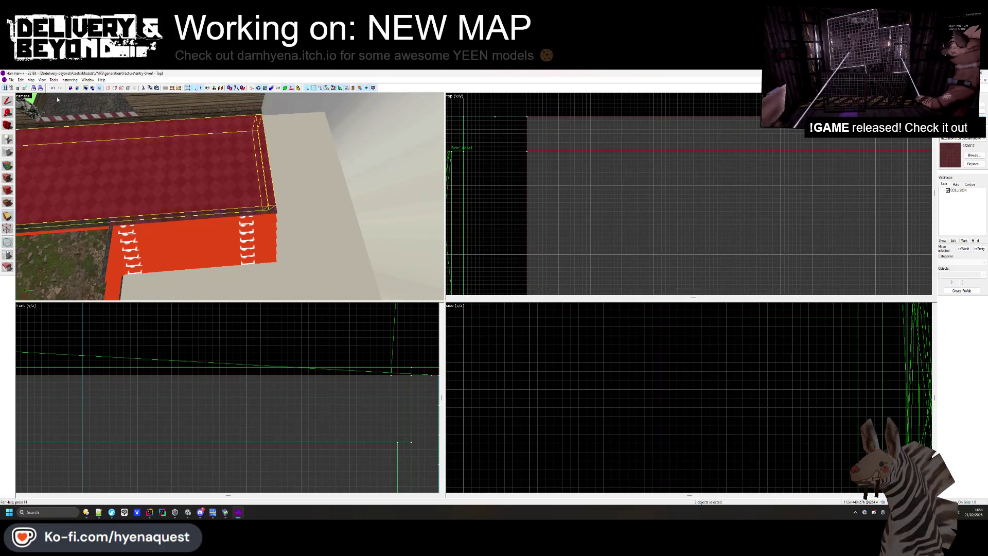
click(220, 305)
click(265, 154)
scroll(264, 367, up, 4)
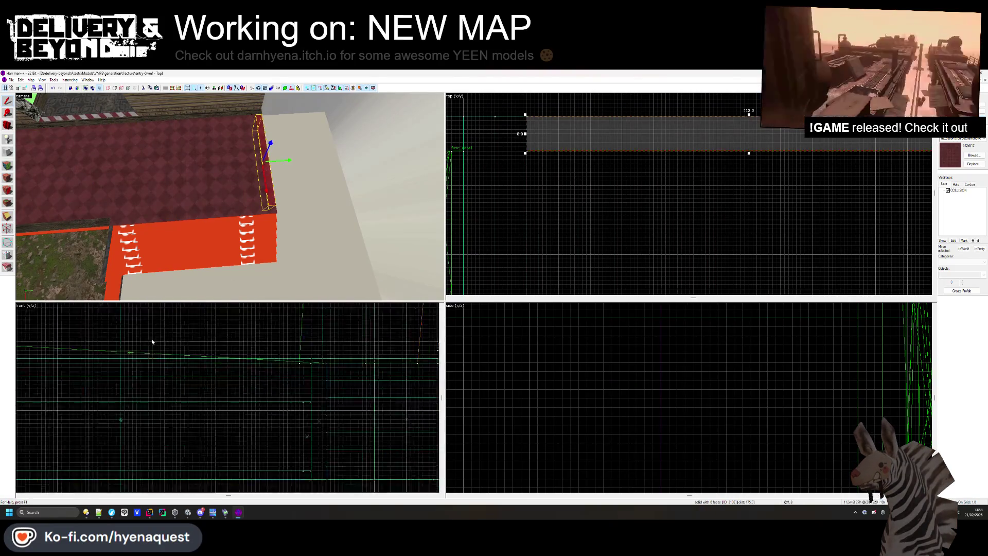
scroll(264, 366, up, 3)
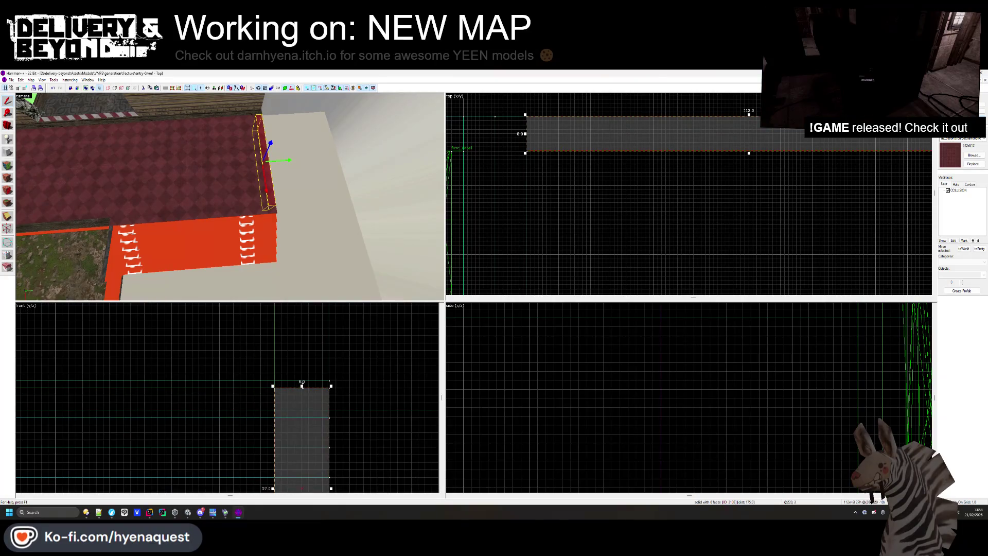
key(Delete)
Apply the wood plank trim texture, rotated 90°, to the carpet border along the wall
key(shift+a)
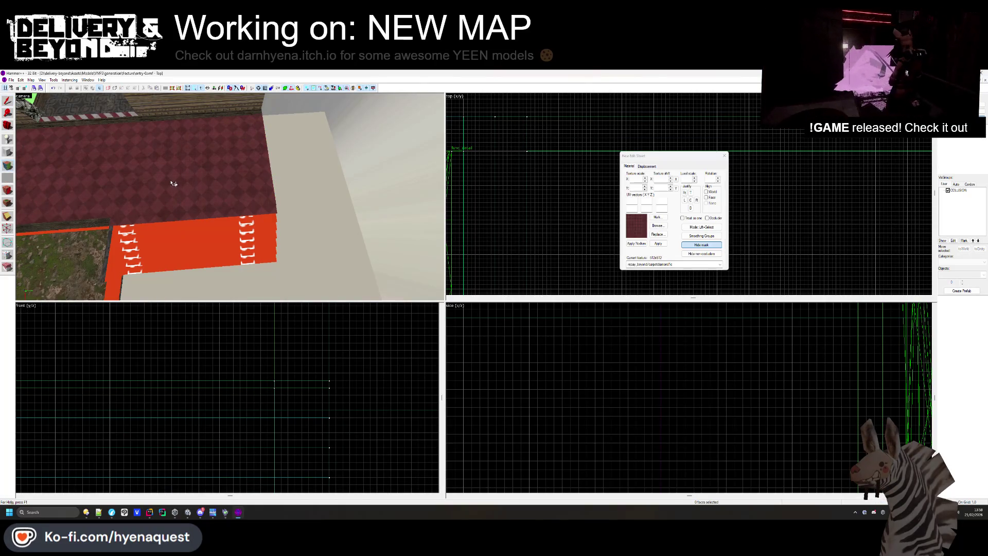
key(z)
drag(170, 194, 243, 195)
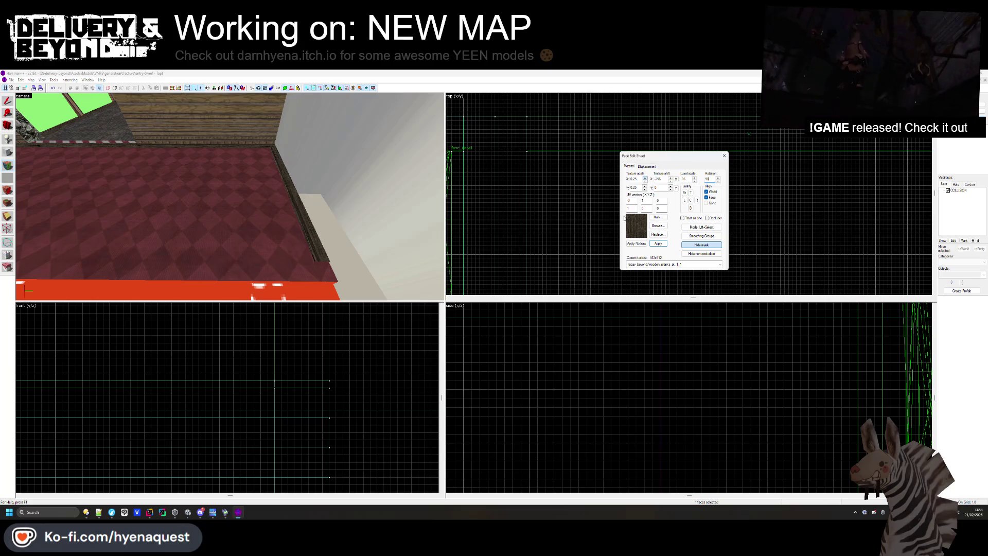
key(z)
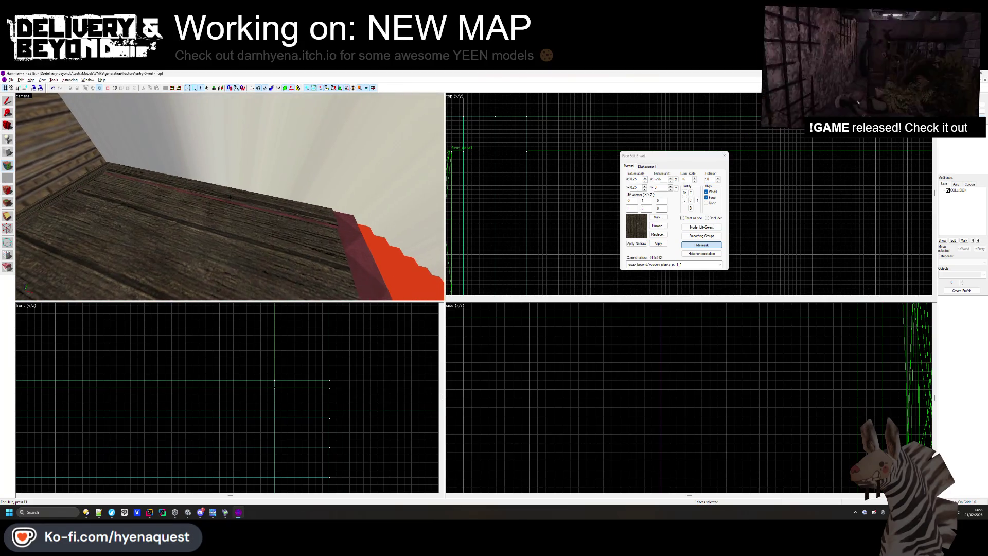
key(w)
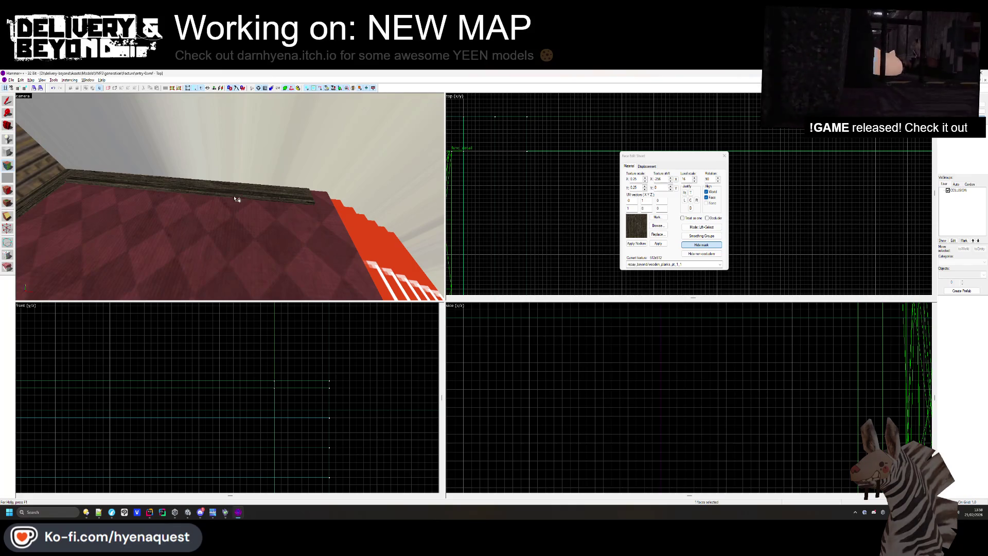
key(shift+s)
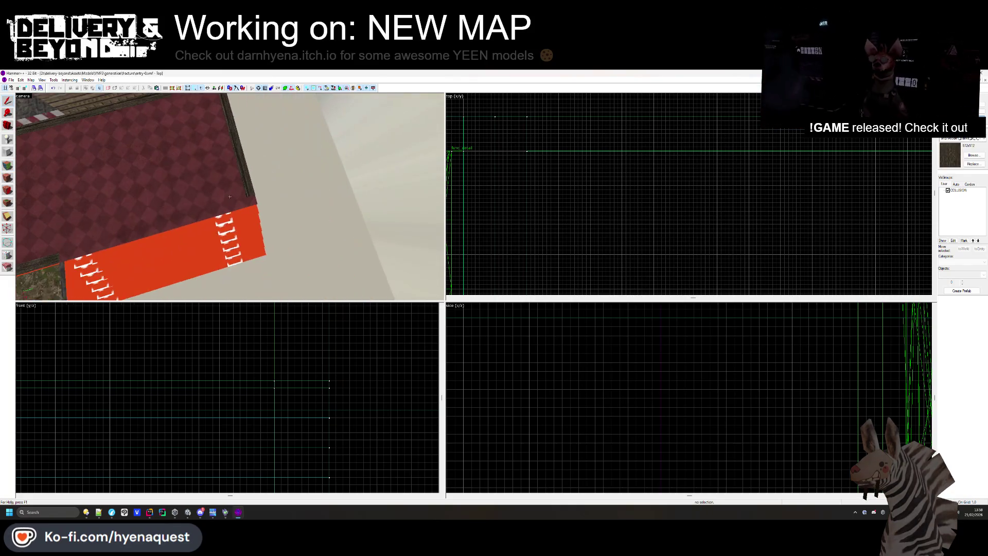
Delete the long leftover block beside the ledge
key(z)
click(234, 211)
scroll(675, 152, up, 5)
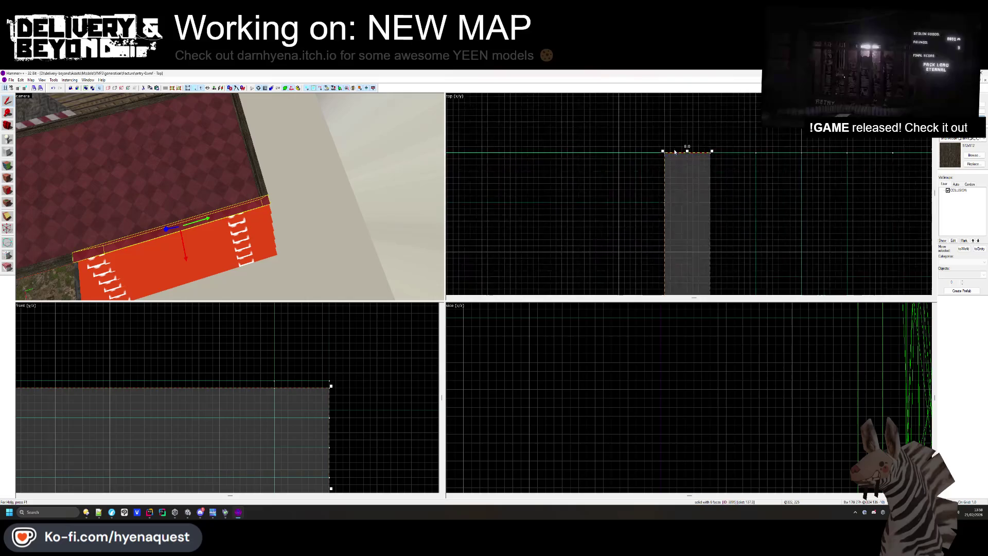
click(657, 175)
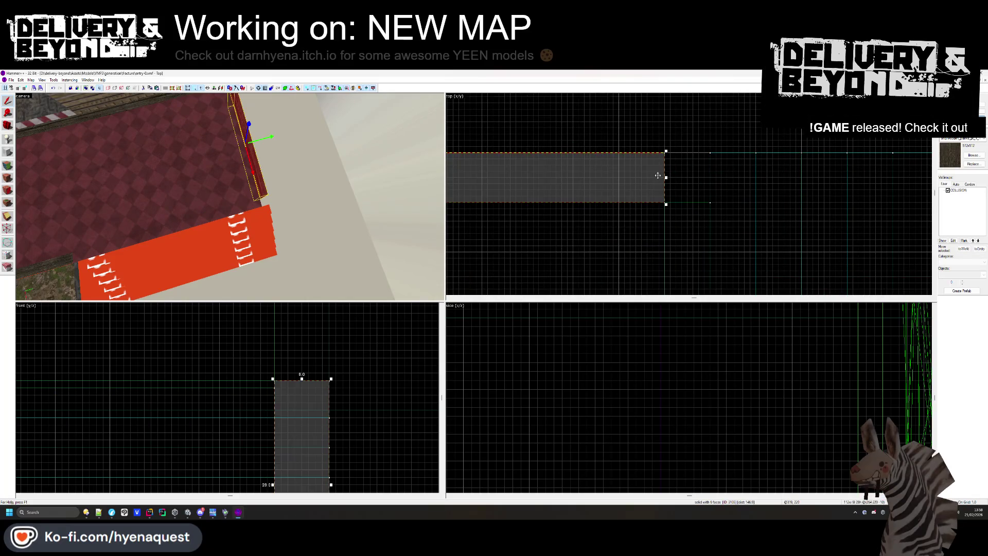
key(Delete)
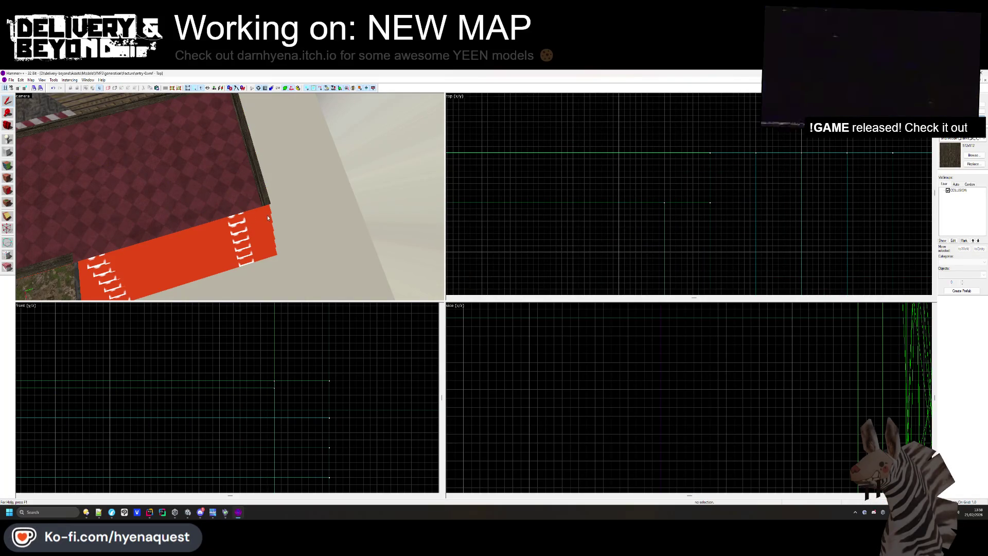
Shorten the four stacked red carpet steps by pulling their edge in the Top view
click(267, 215)
ctrl+click(268, 222)
ctrl+click(269, 230)
ctrl+click(270, 236)
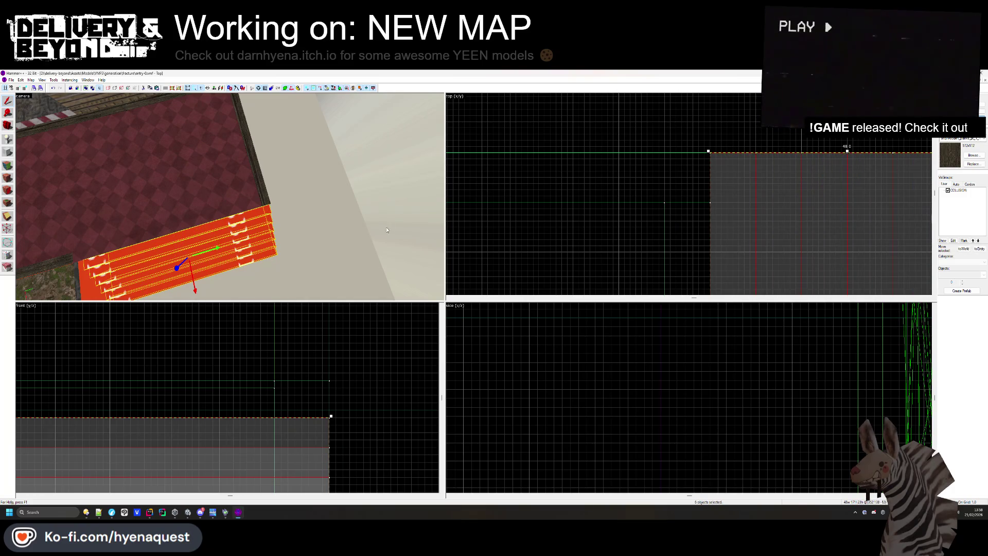
mouse_move(844, 152)
mouse_down()
mouse_move(708, 133)
mouse_move(706, 170)
mouse_up()
key(Delete)
Shorten the dark wooden edge strip beside the steps at its lower end
mouse_move(229, 216)
mouse_down()
mouse_move(230, 196)
mouse_move(247, 179)
mouse_up()
click(247, 179)
scroll(575, 172, down, 3)
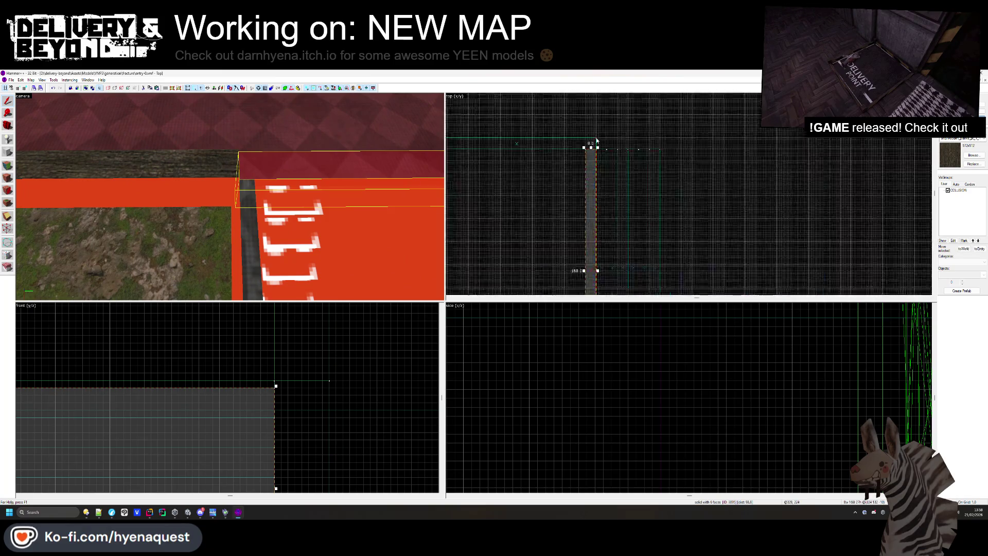
scroll(586, 227, up, 4)
mouse_move(584, 214)
mouse_down()
mouse_move(585, 205)
mouse_move(549, 223)
mouse_up()
click(247, 209)
scroll(197, 366, up, 3)
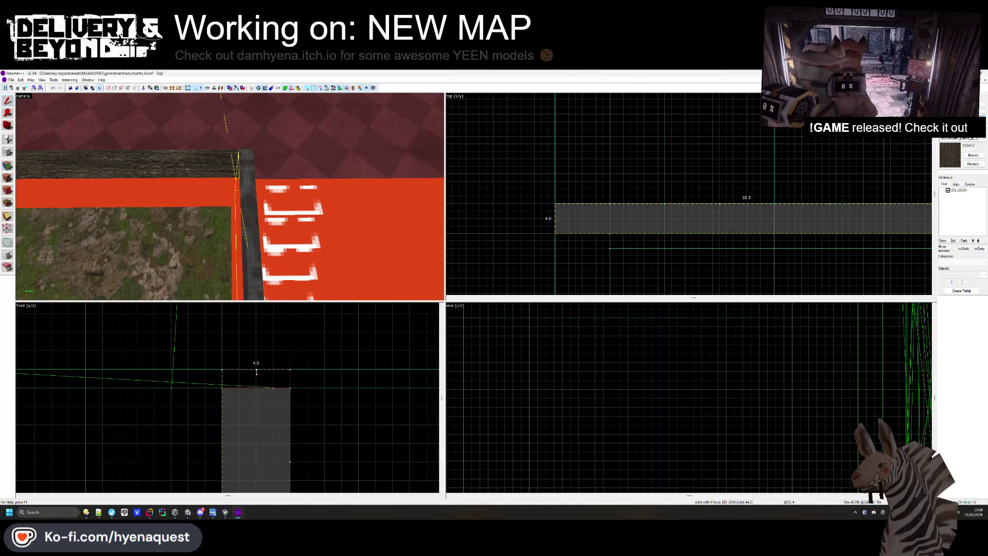
Inspect the floor, wall and grass platform in face texture mode, then close it
key(Escape)
click(7, 167)
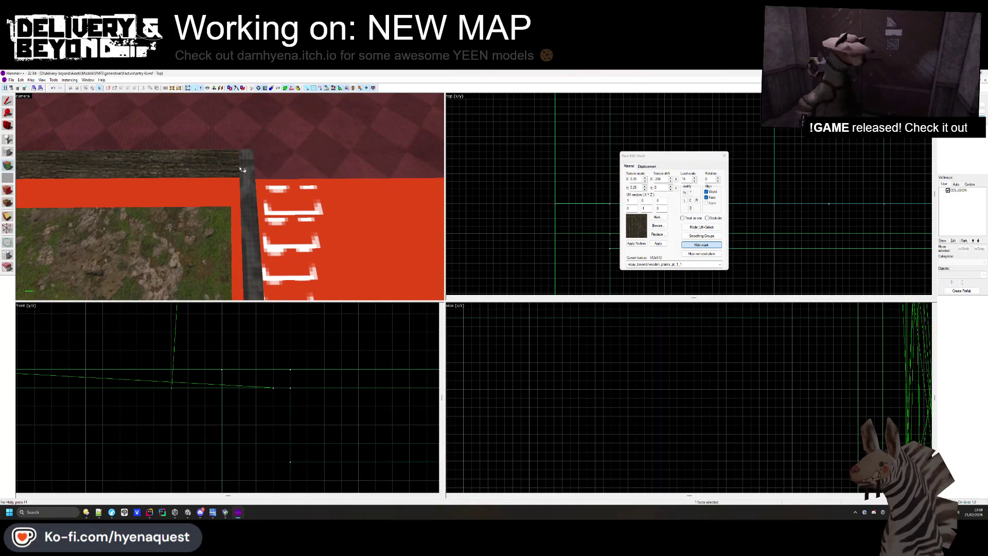
scroll(230, 197, down, 5)
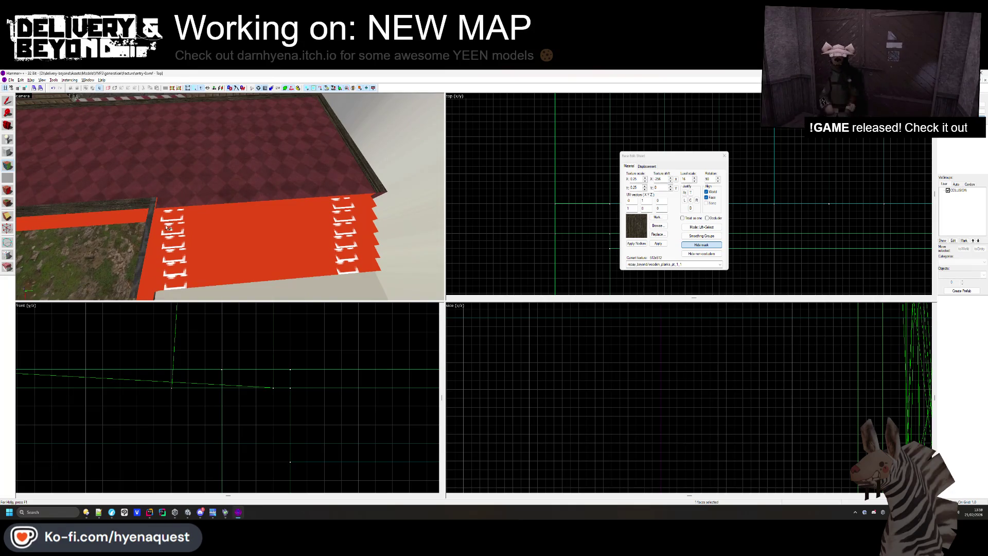
drag(153, 215, 227, 188)
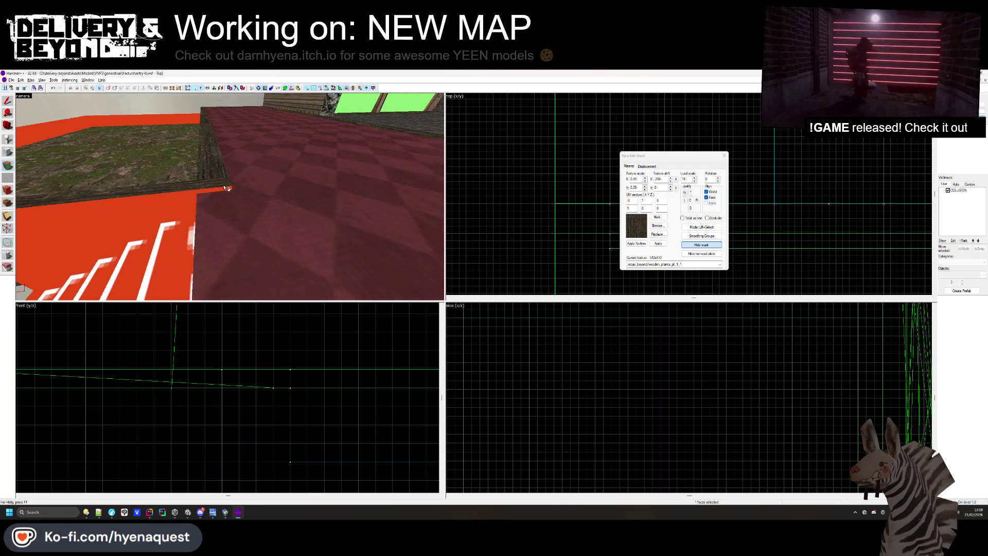
scroll(225, 194, down, 5)
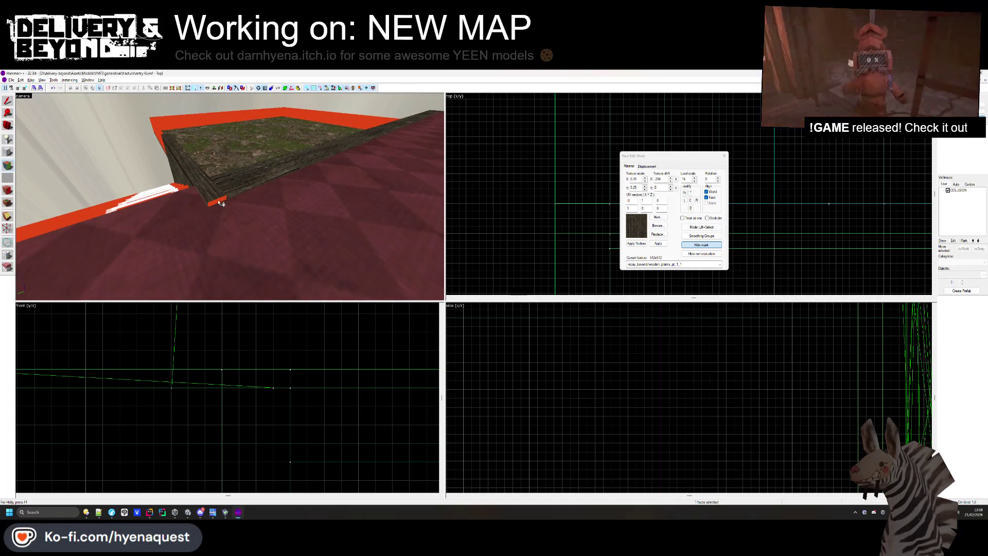
mouse_move(233, 206)
mouse_down()
mouse_move(230, 197)
mouse_move(218, 205)
mouse_up()
click(724, 156)
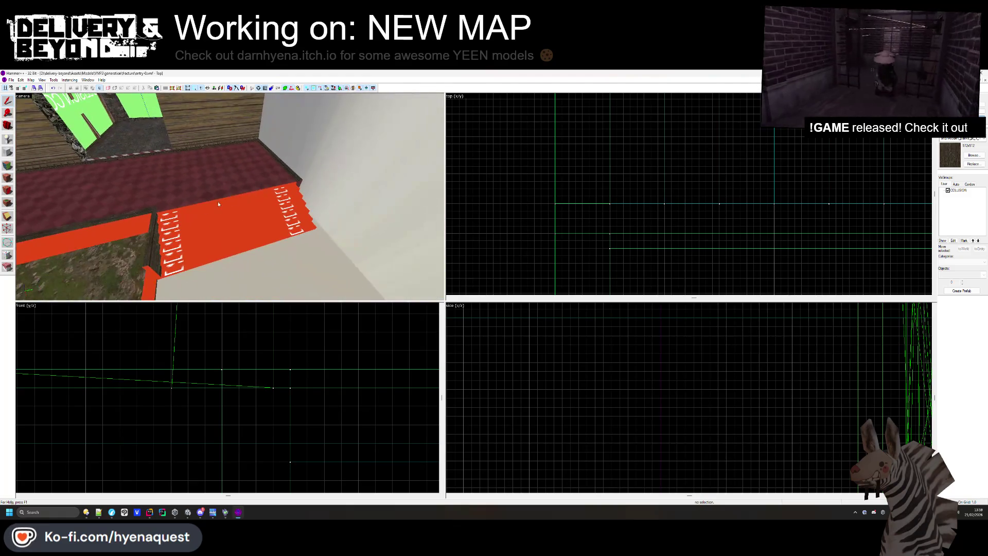
Select and deselect the block beside the steps, then fly the camera toward the trim
click(156, 224)
scroll(666, 198, down, 4)
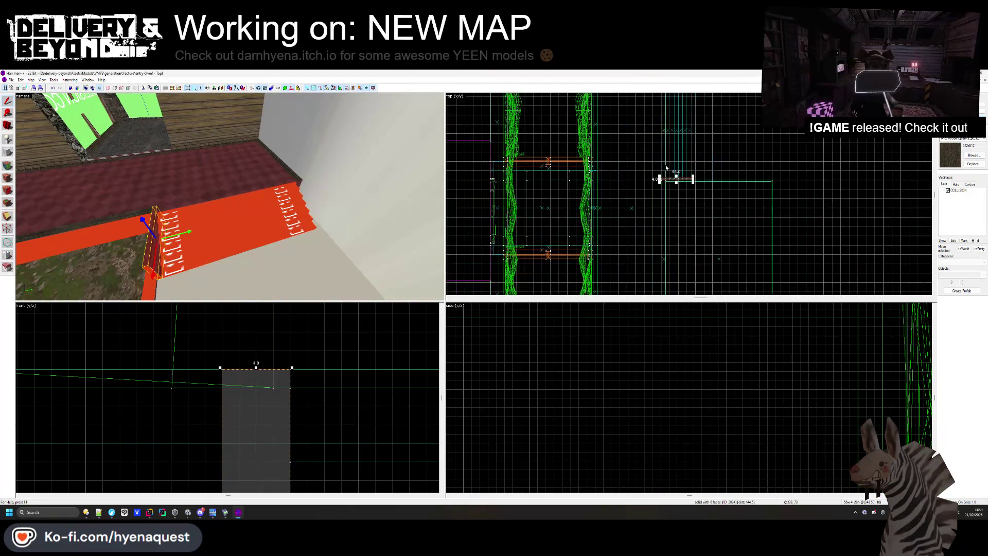
scroll(664, 214, down, 2)
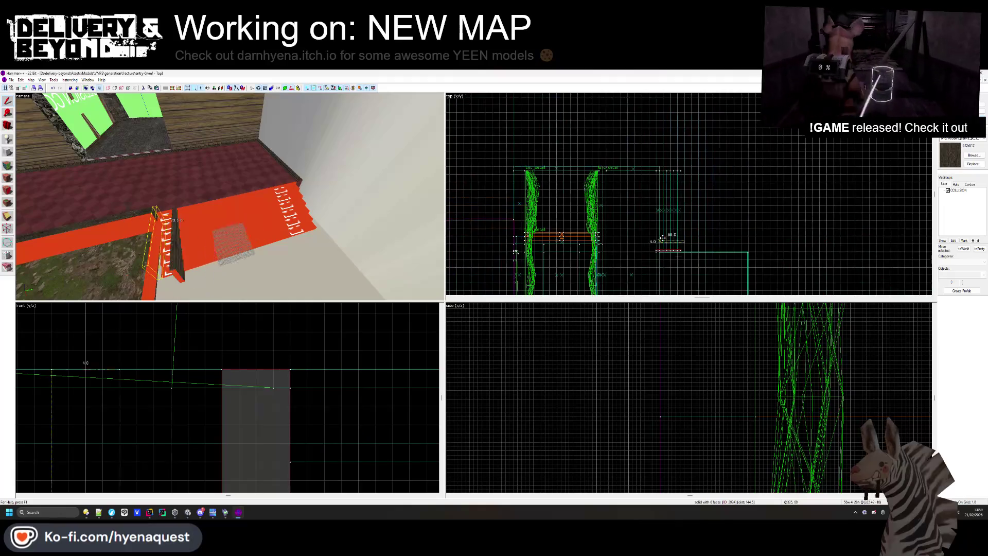
scroll(649, 203, up, 4)
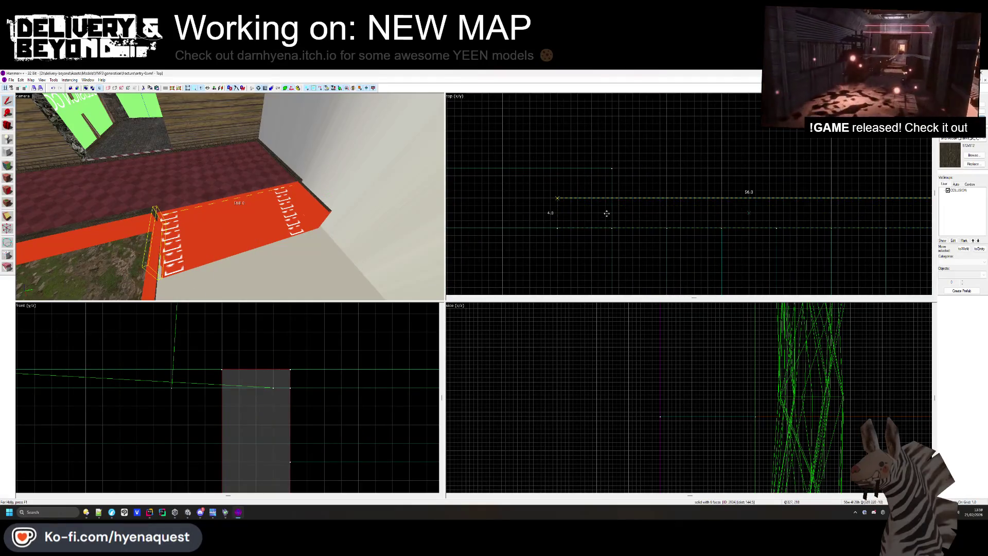
key(Escape)
scroll(607, 213, down, 2)
key(z)
key(w)
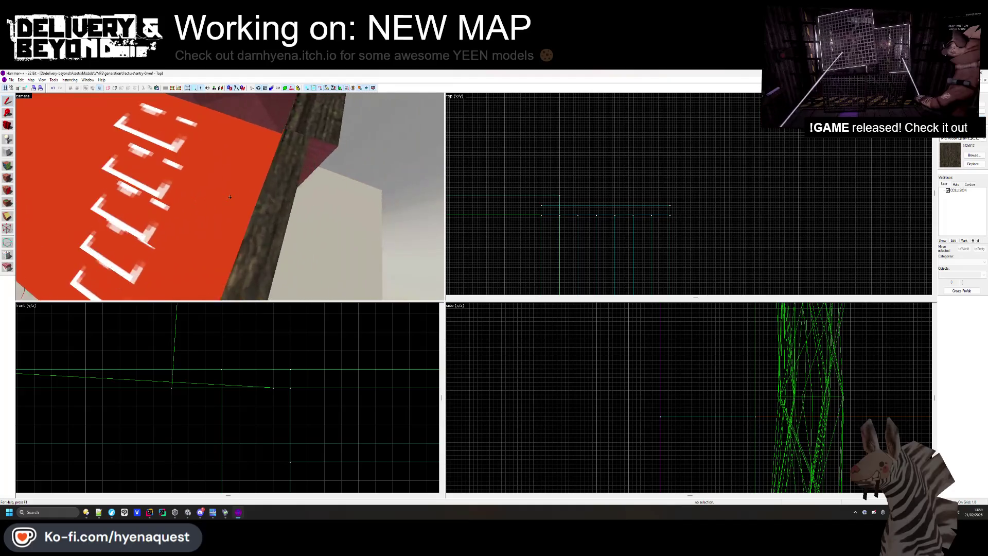
key(z)
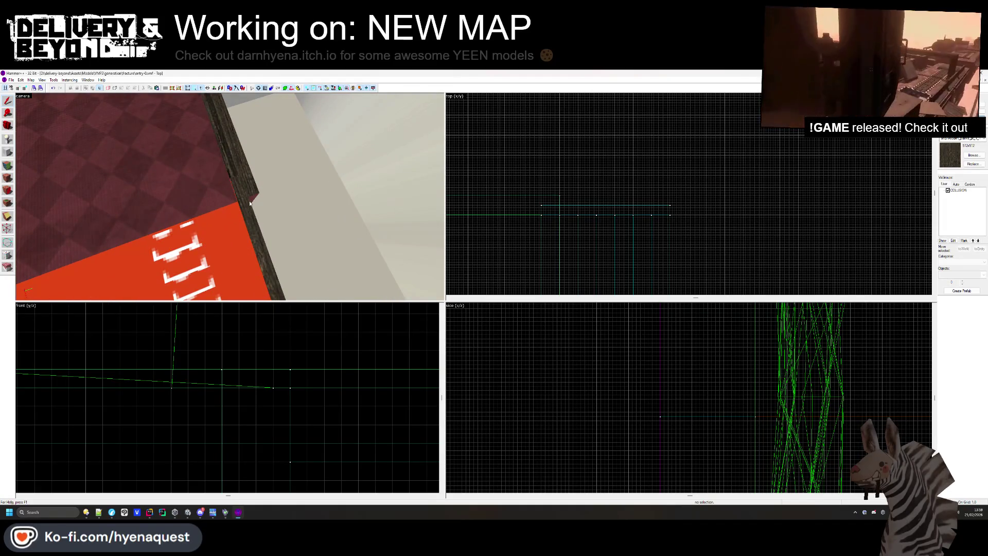
Apply the orange OUTSIDE texture to the tall wall above the wooden trim strip
click(262, 221)
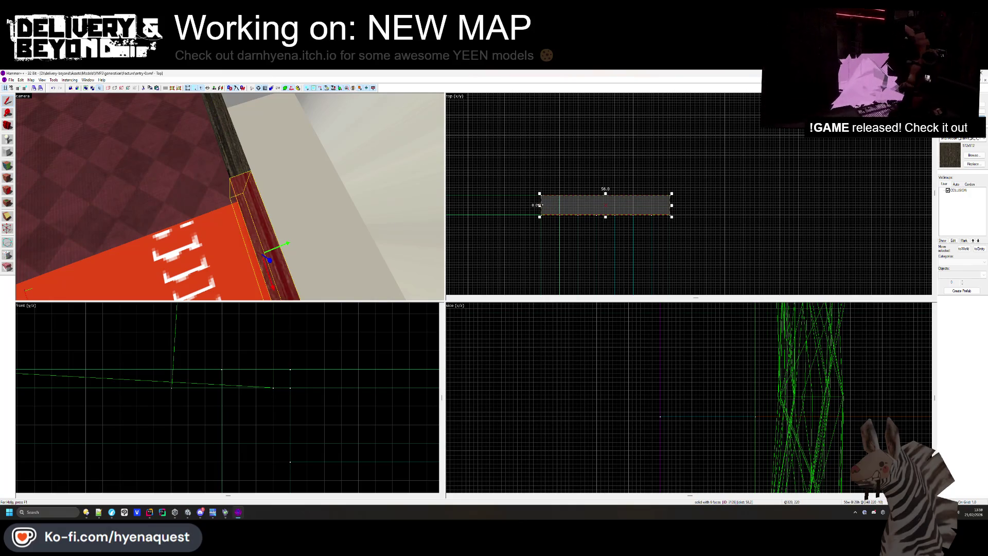
key(z)
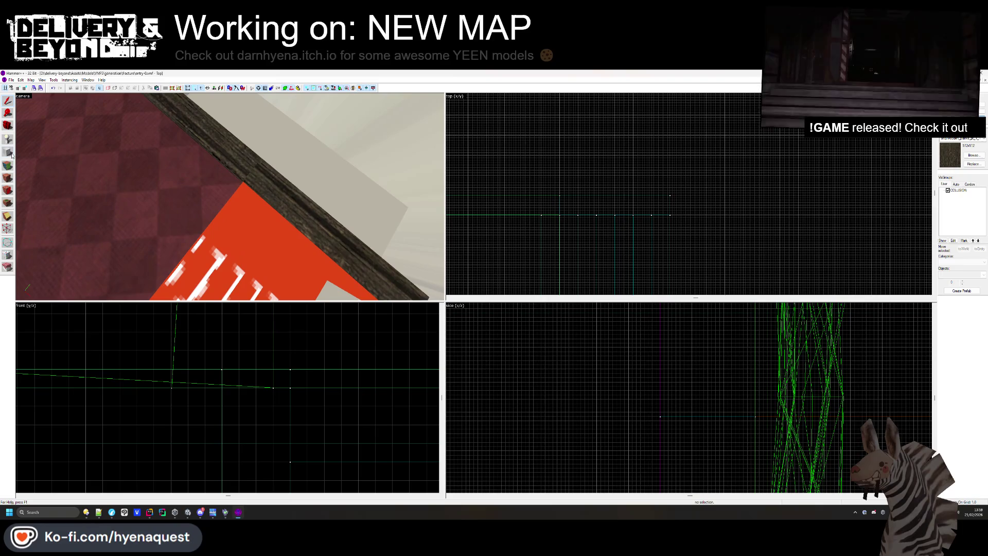
click(9, 167)
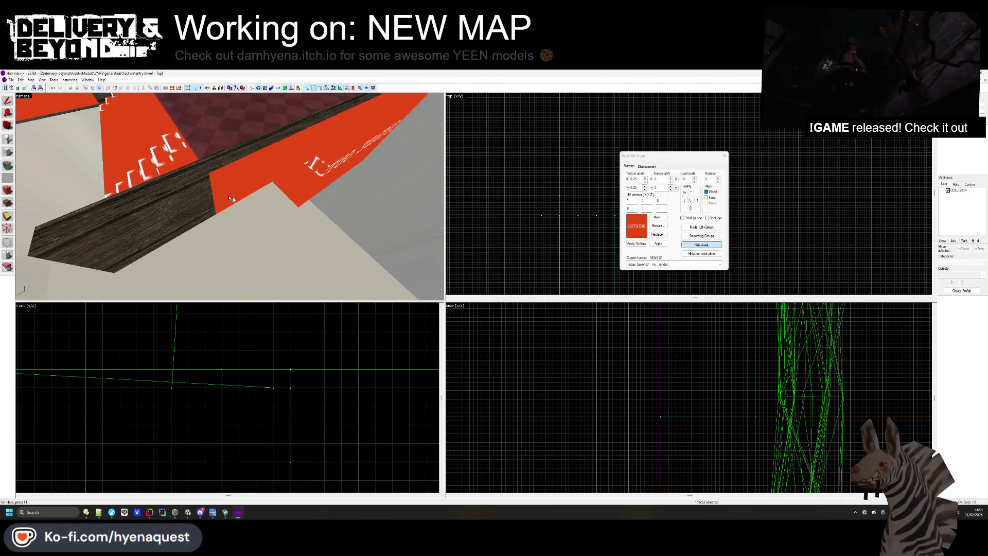
key(z)
click(723, 156)
key(z)
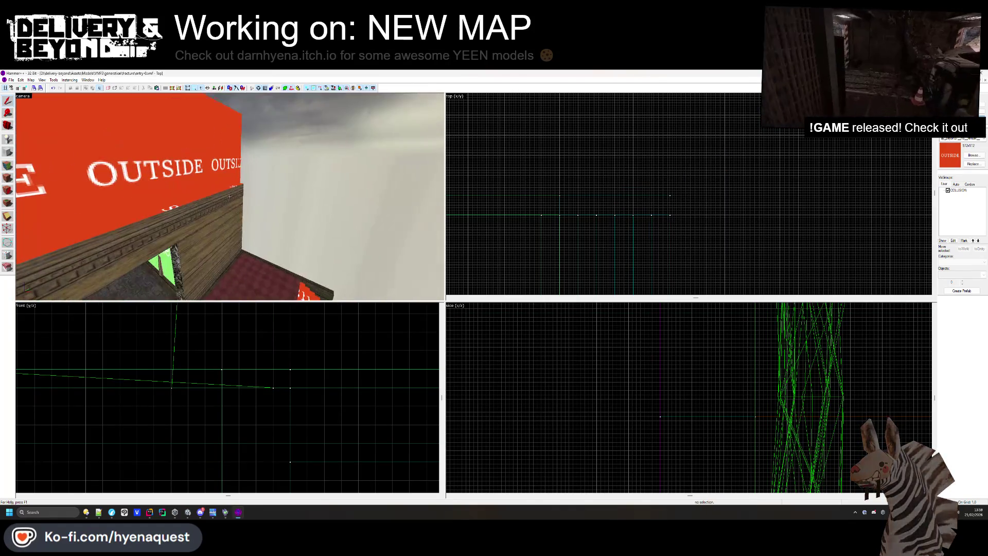
key(z)
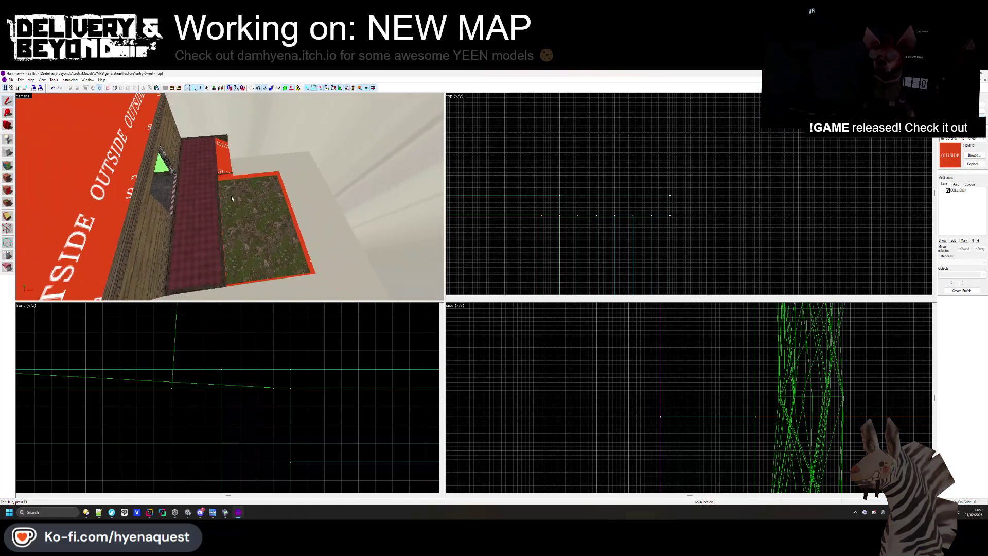
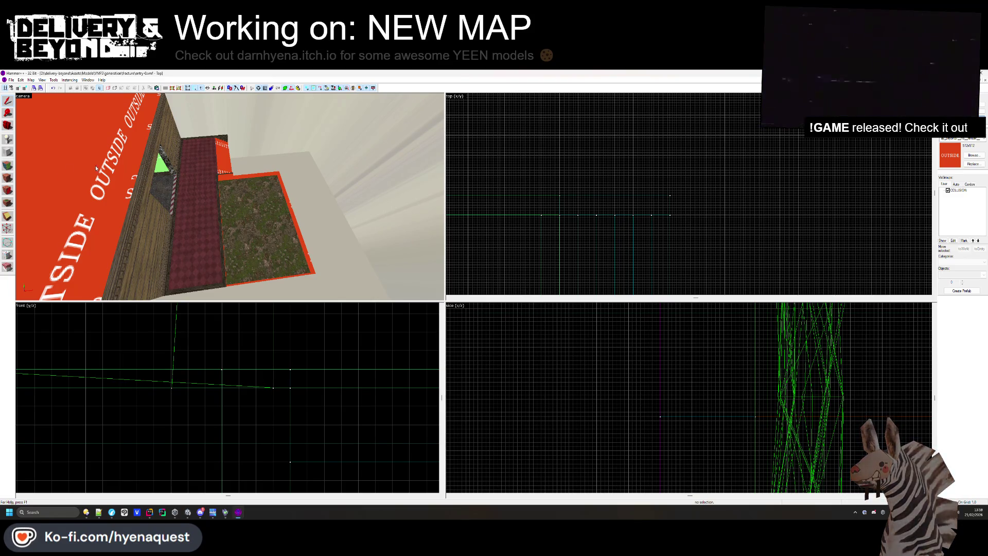
Inspect the texture of a planter face in the Face Edit Sheet, then clear the selection
click(8, 166)
click(286, 193)
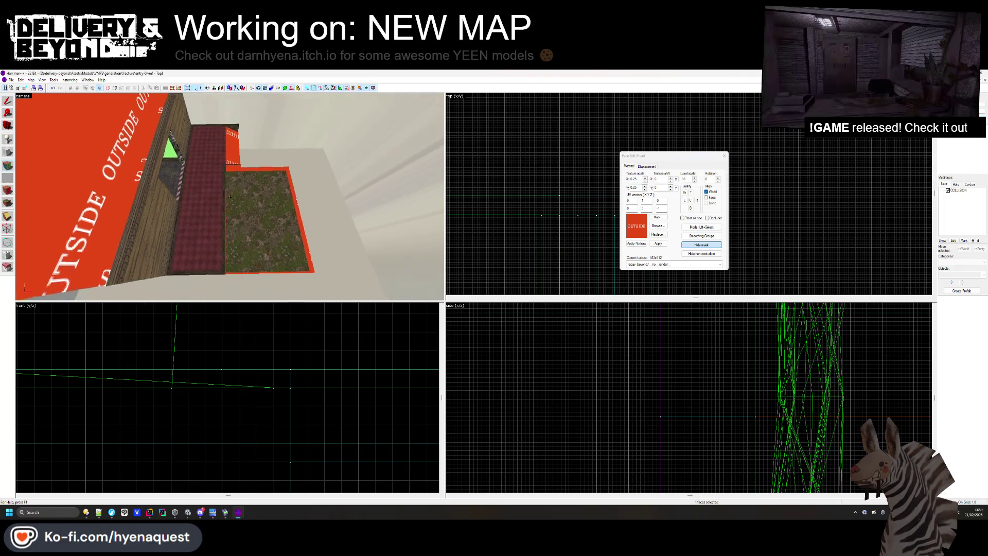
key(shift+s)
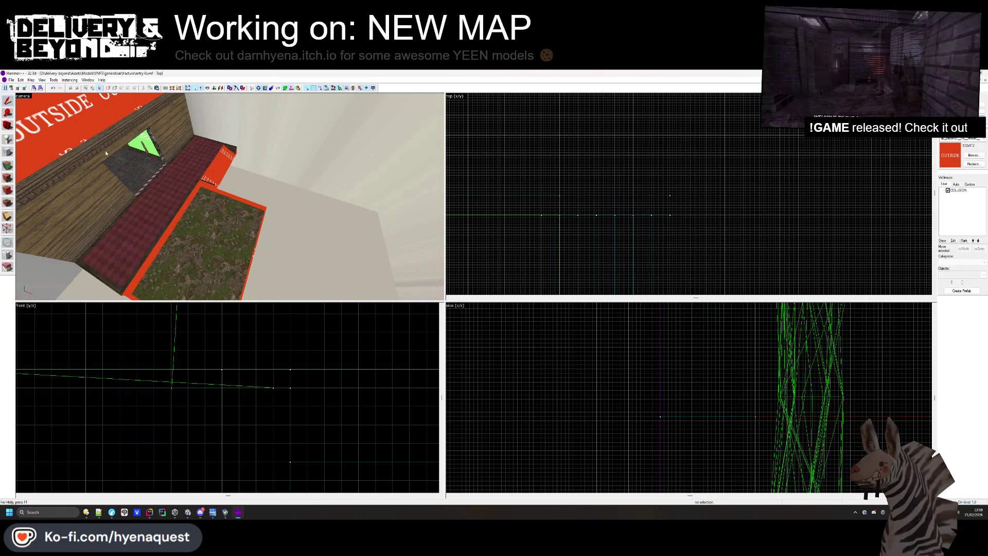
Draw a block 176 units wide beside the planter and flatten it to 11 units high
click(7, 153)
scroll(570, 146, up, 2)
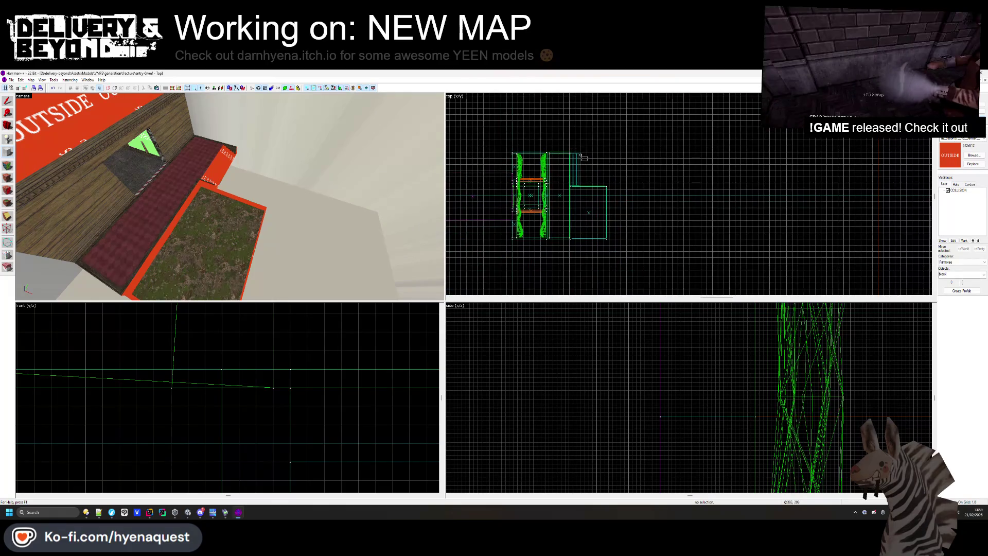
scroll(581, 155, up, 3)
scroll(580, 152, down, 3)
mouse_move(595, 149)
mouse_down()
mouse_move(728, 286)
mouse_move(699, 273)
mouse_up()
scroll(728, 287, up, 2)
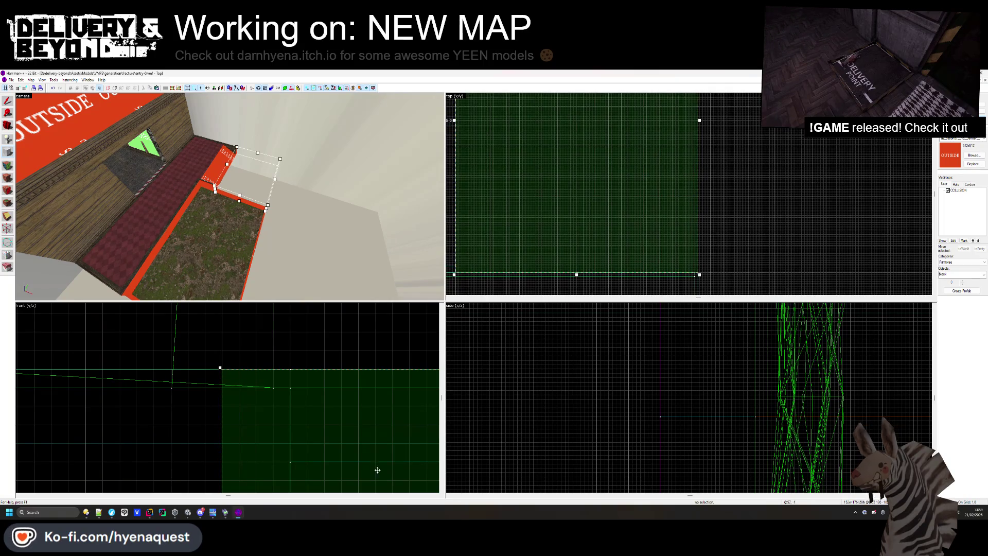
scroll(377, 470, down, 4)
drag(349, 344, 349, 453)
key(Return)
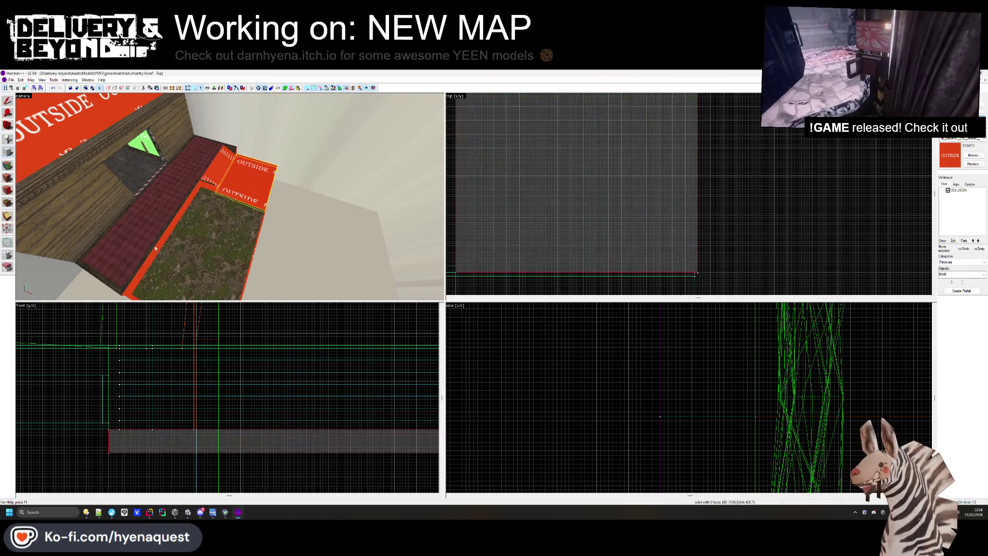
click(718, 199)
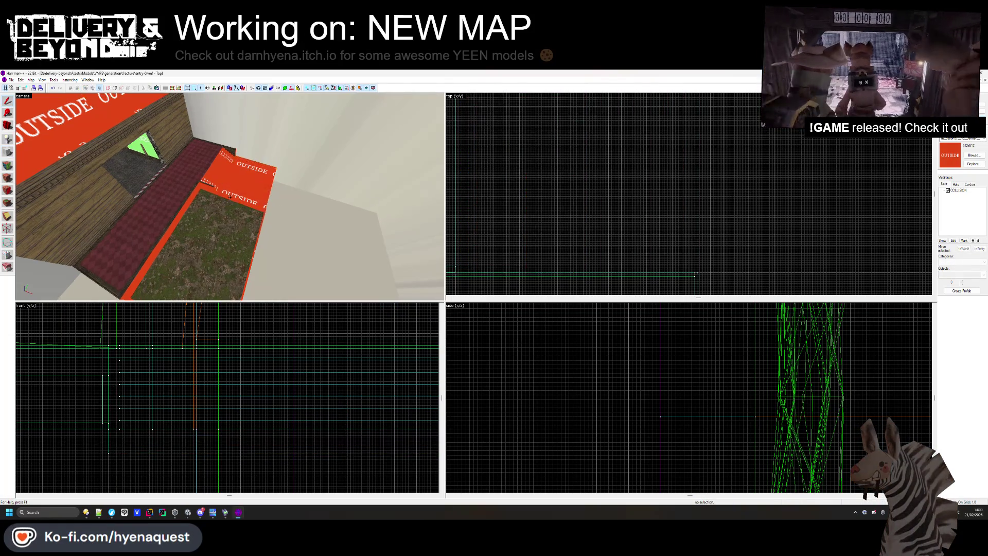
Inspect the existing orange OUTSIDE slab and its face texture in the 3D view
key(z)
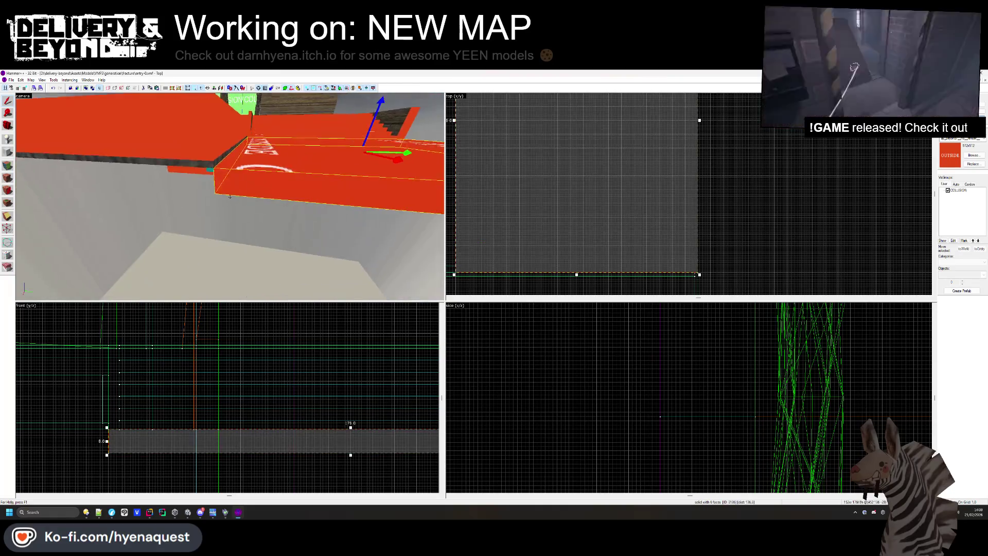
key(z)
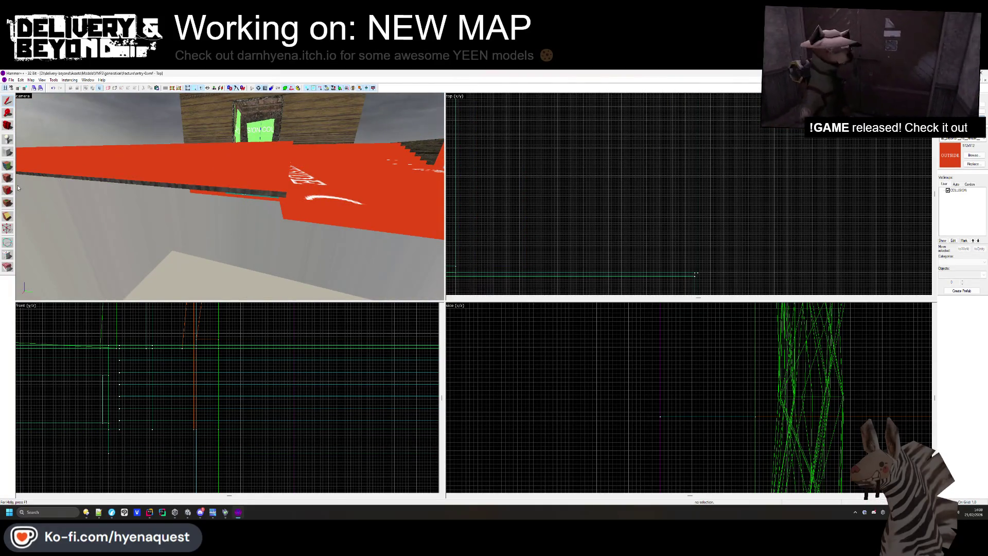
click(17, 171)
click(10, 175)
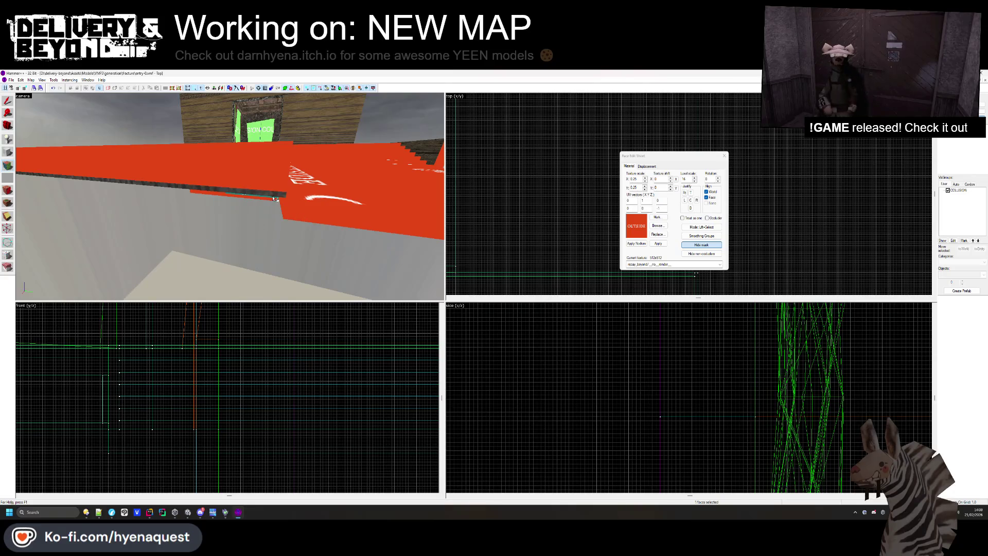
click(718, 157)
click(257, 194)
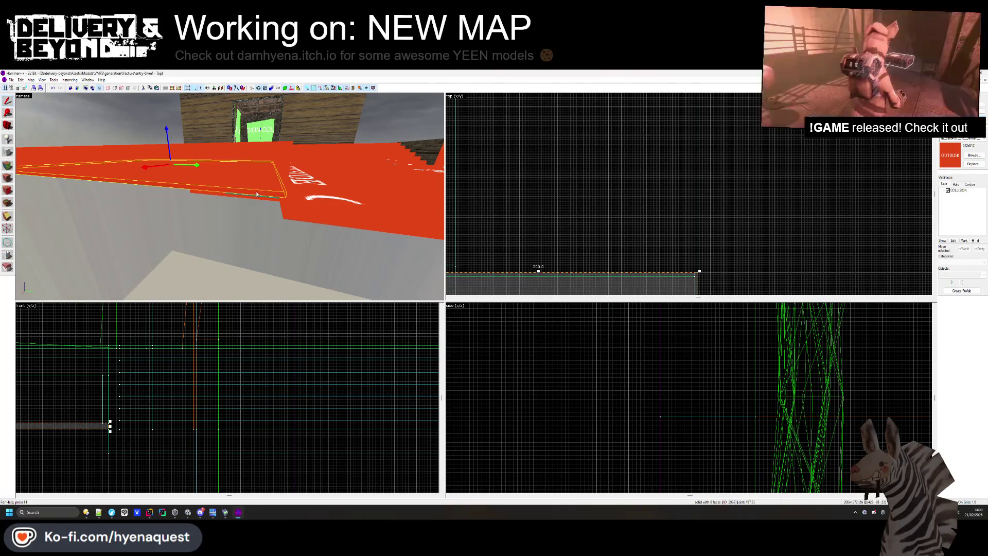
scroll(175, 340, up, 2)
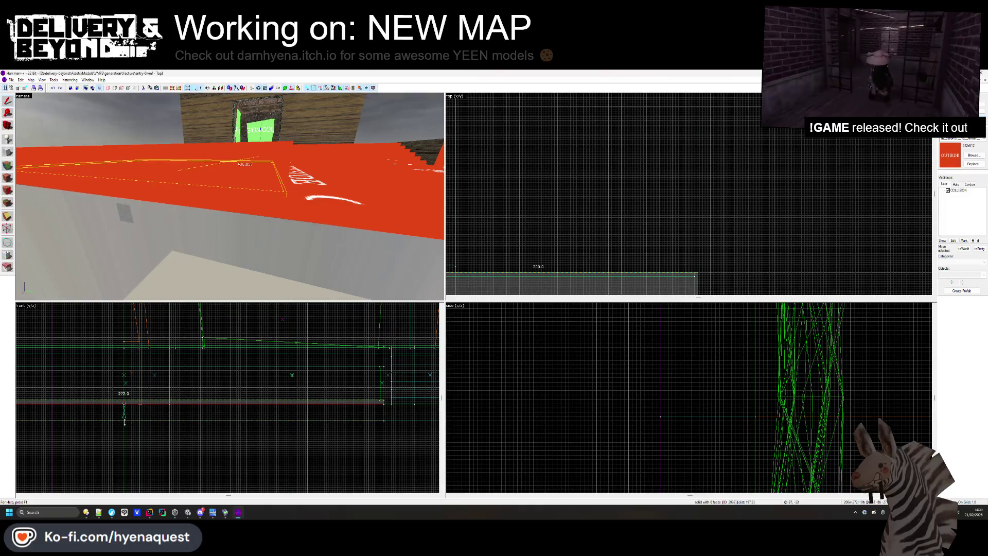
key(Escape)
key(z)
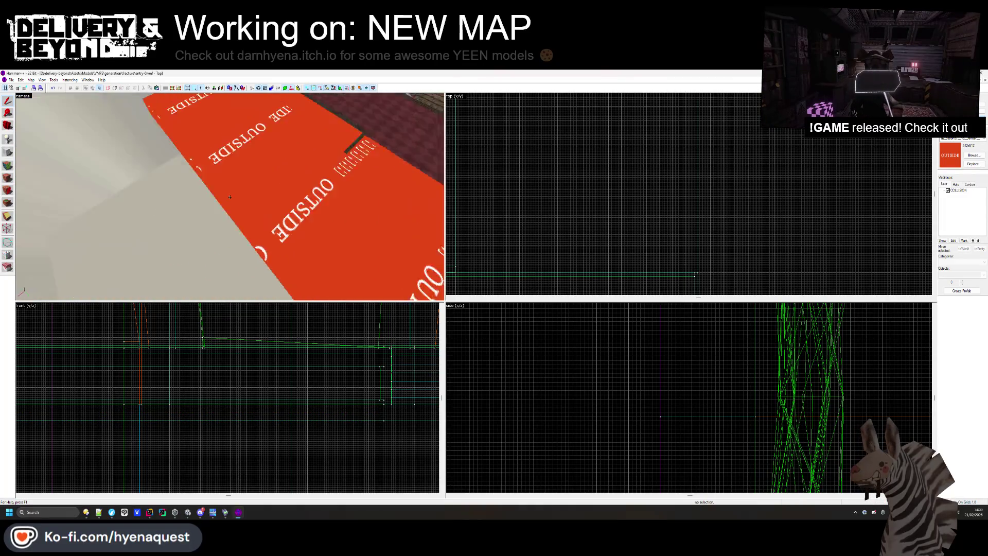
key(z)
click(230, 199)
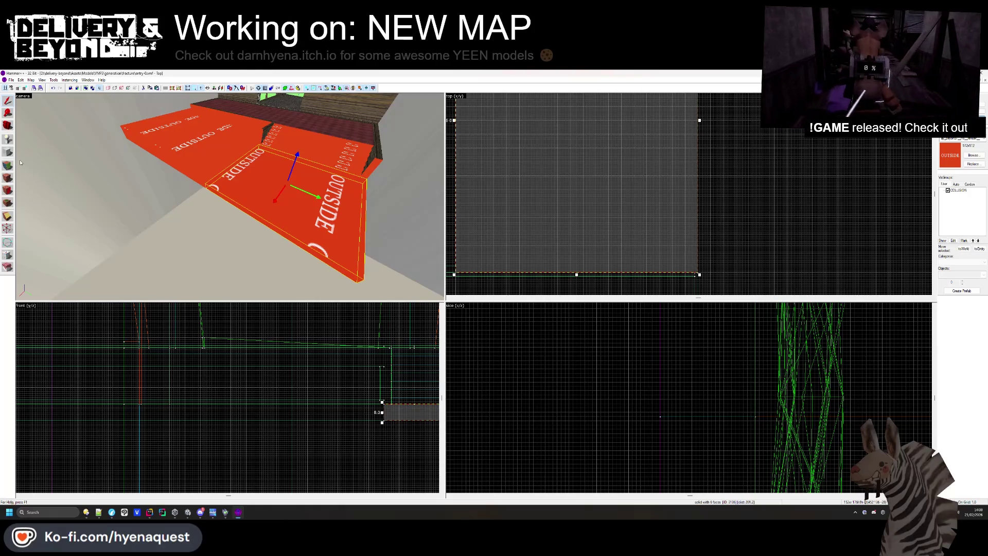
scroll(557, 219, up, 3)
Draw a second thin block next to the slab, stretched to 443 units long
drag(599, 157, 727, 267)
scroll(717, 235, down, 2)
drag(675, 221, 681, 266)
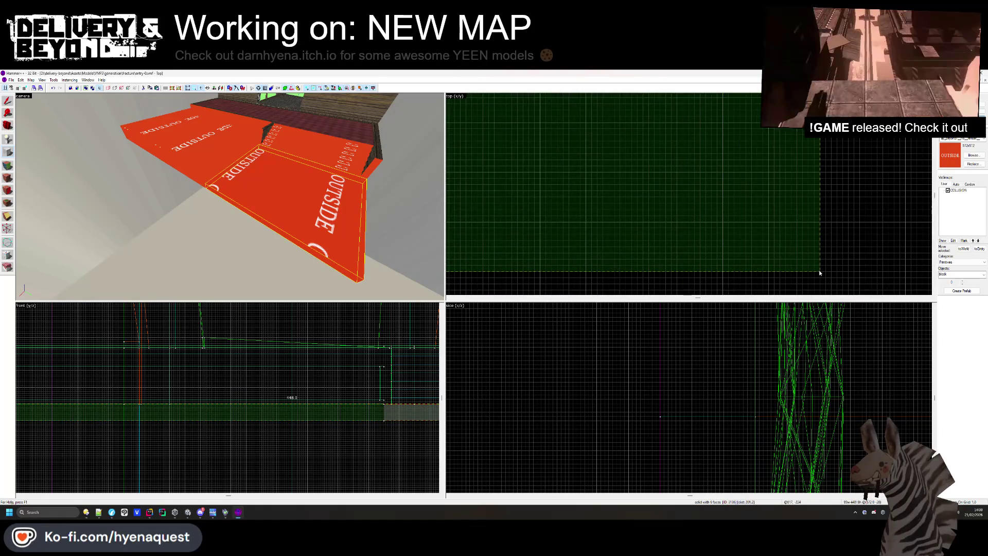
key(Return)
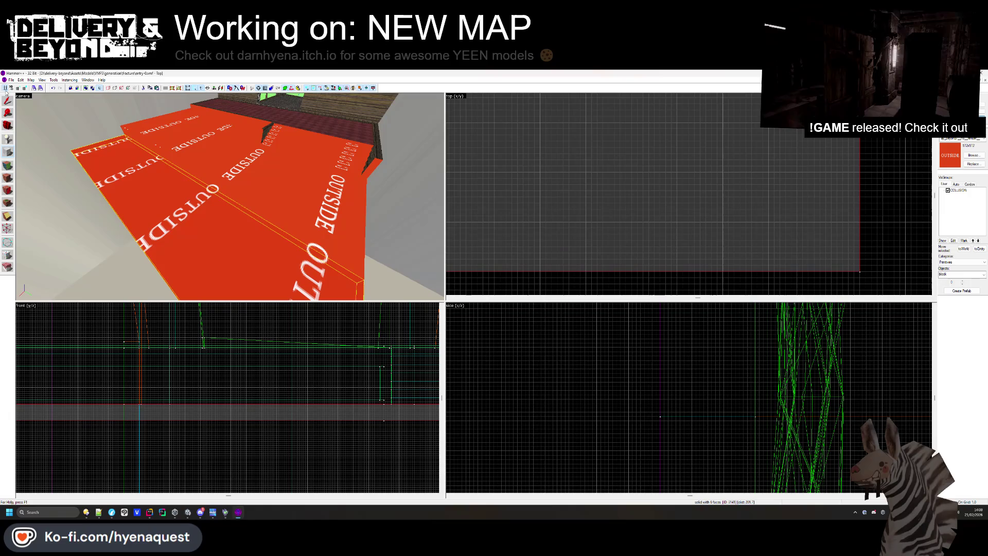
key(Escape)
click(9, 167)
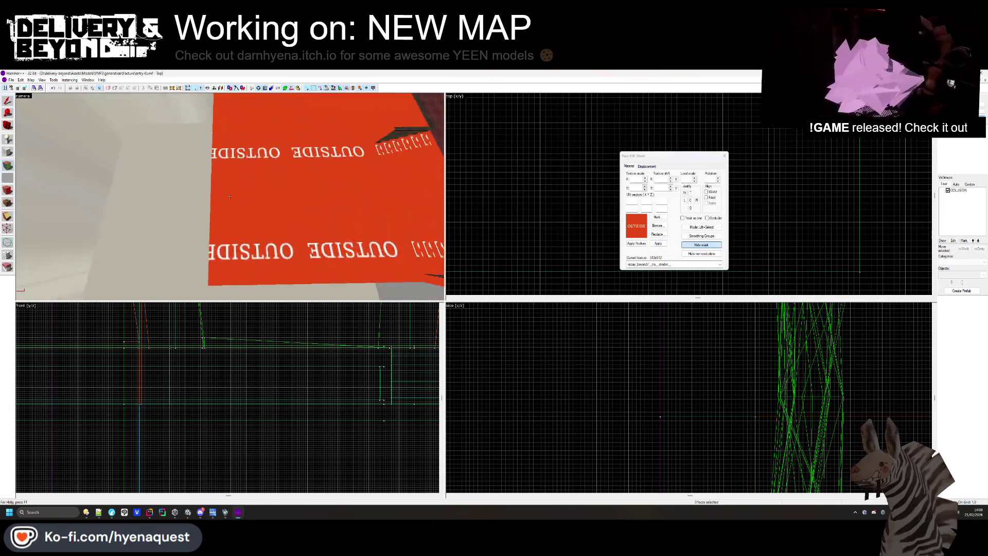
Apply the herringbone_brick texture to the red floor face
click(657, 226)
scroll(610, 216, down, 6)
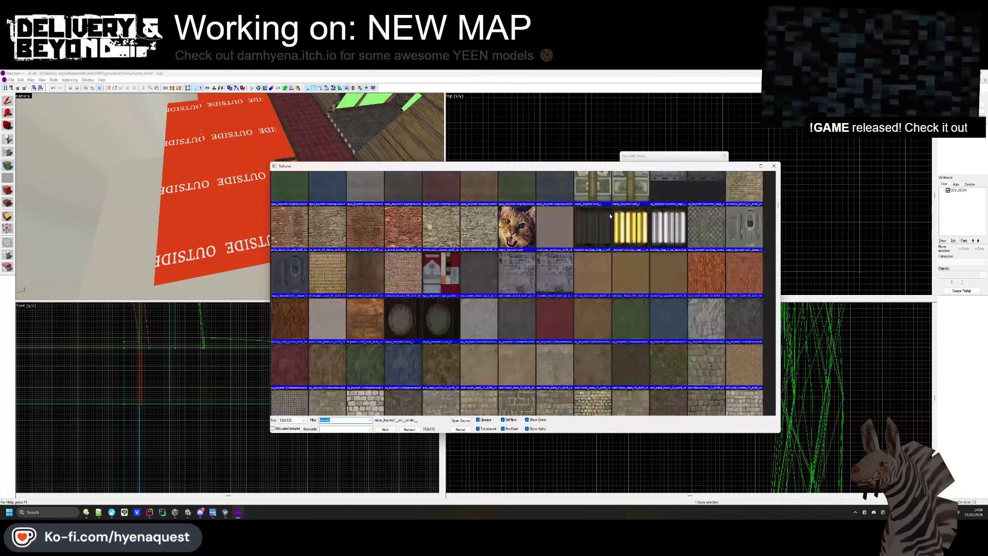
scroll(610, 215, down, 10)
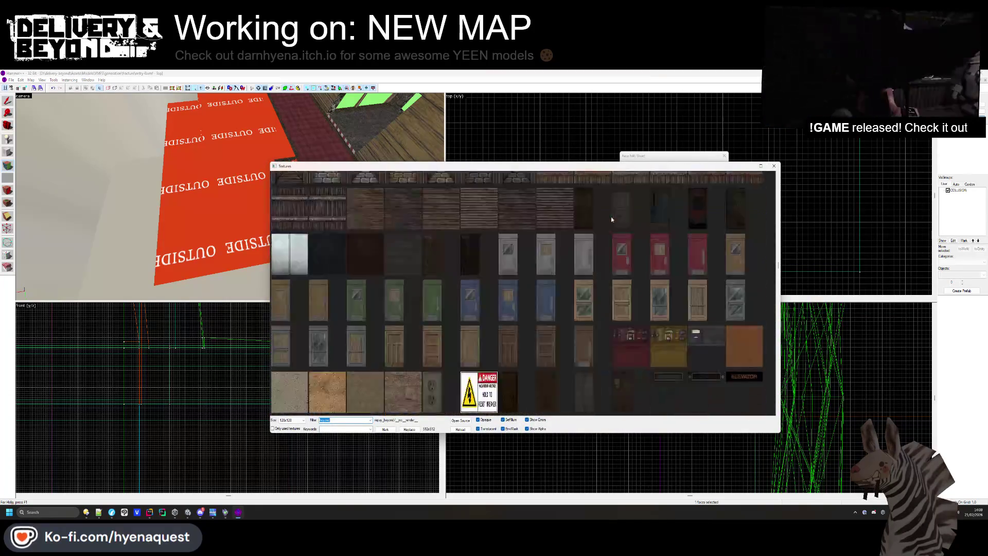
scroll(612, 219, down, 10)
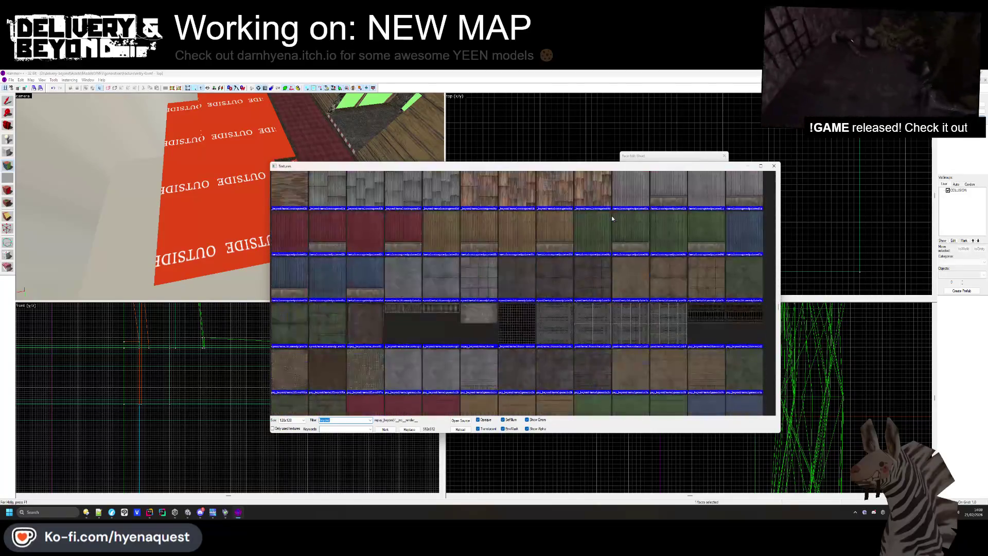
scroll(613, 219, down, 10)
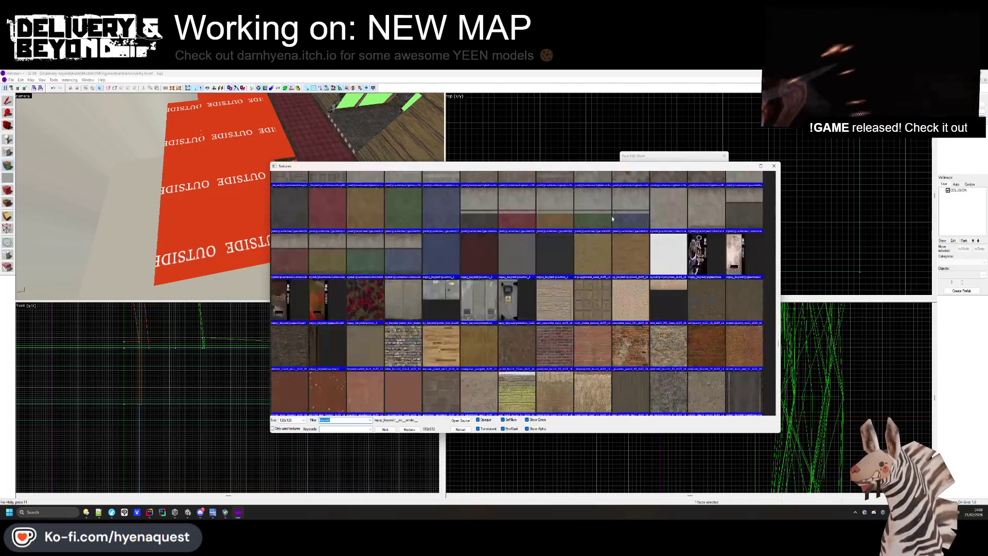
scroll(611, 215, down, 3)
scroll(549, 259, up, 6)
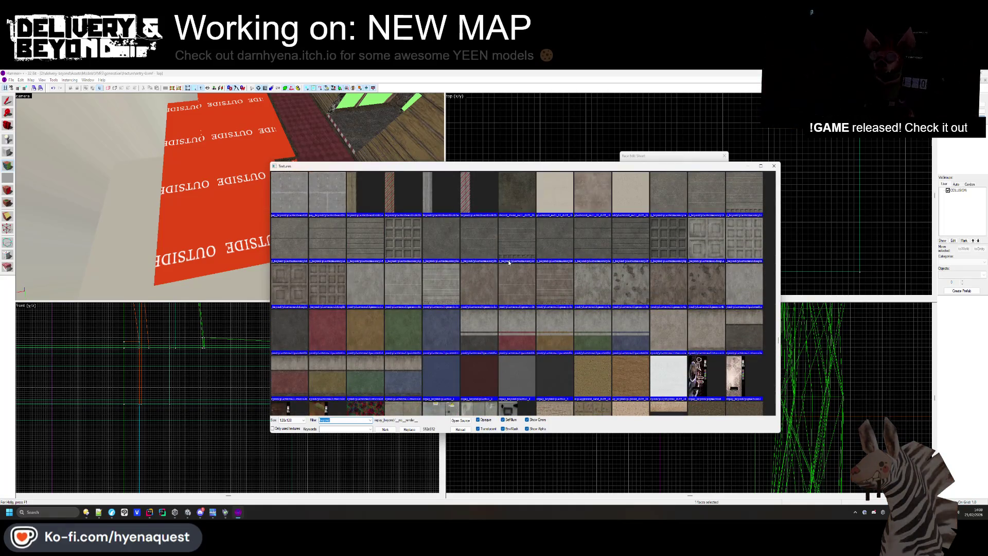
scroll(301, 331, down, 6)
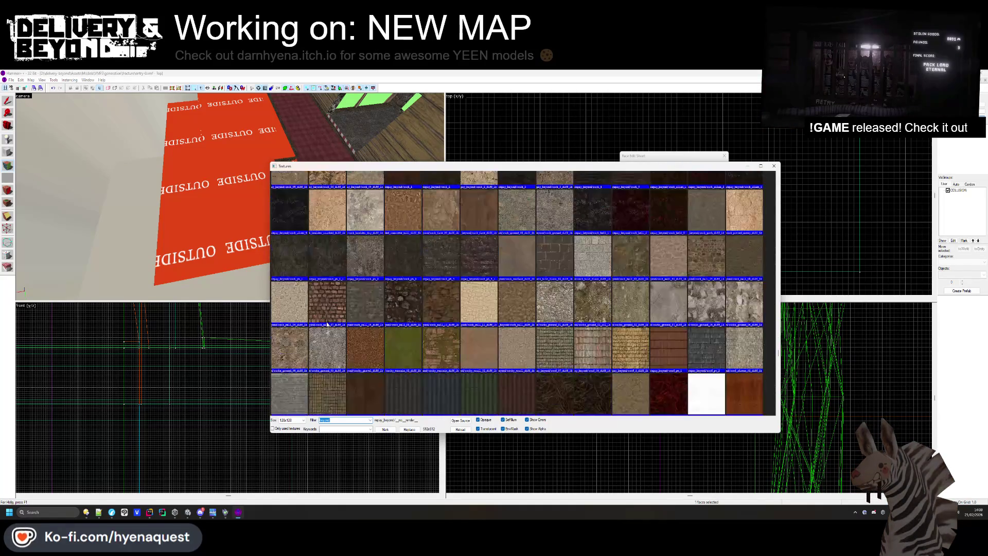
scroll(328, 324, down, 15)
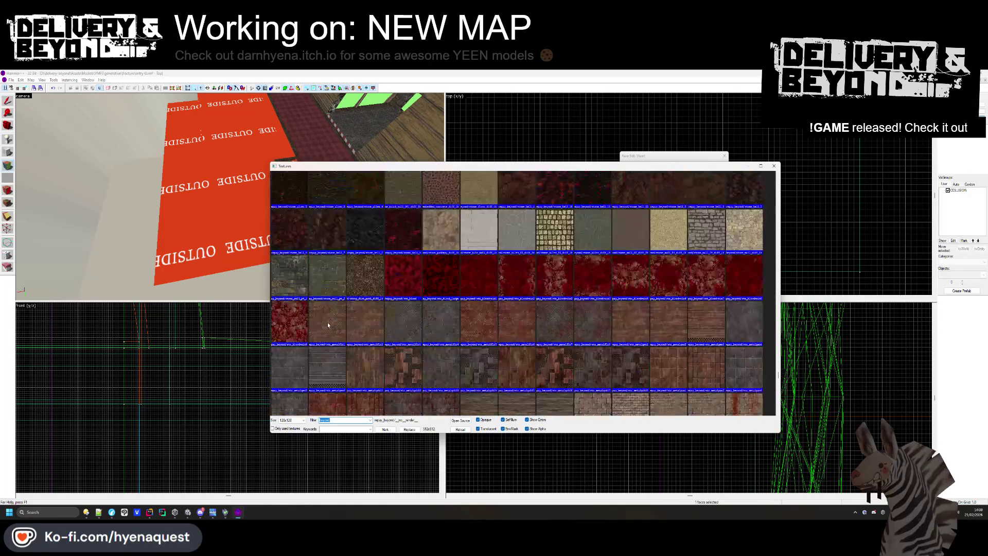
scroll(327, 325, down, 15)
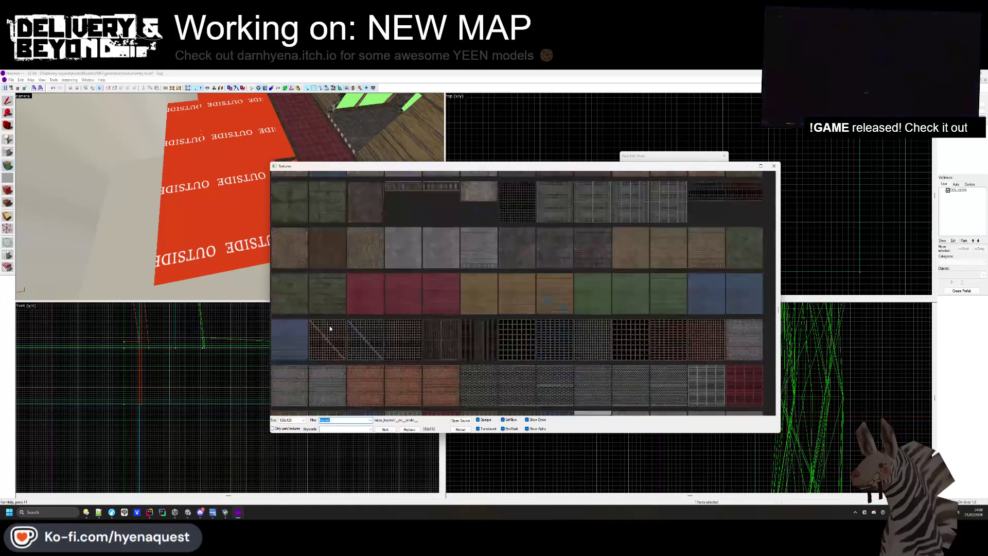
scroll(330, 328, down, 15)
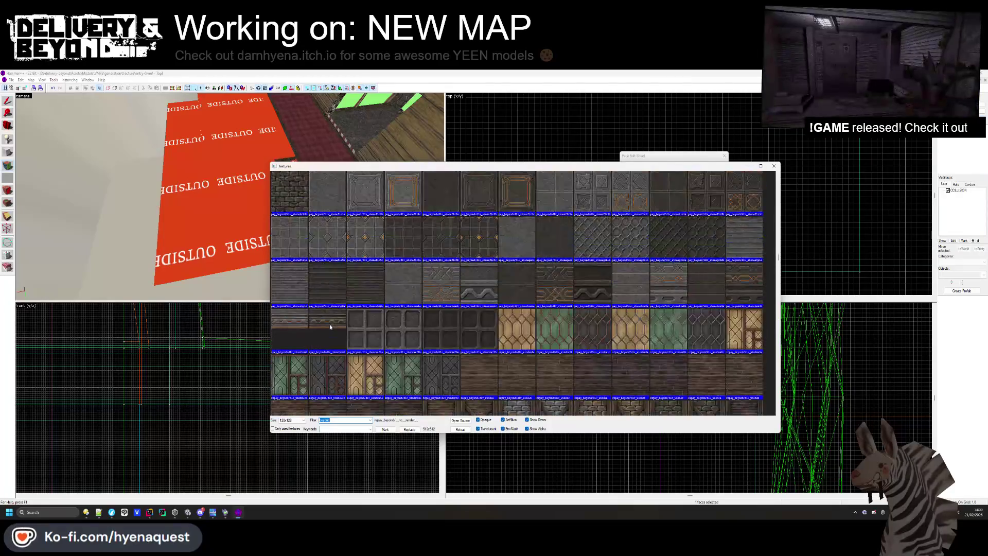
scroll(330, 327, down, 15)
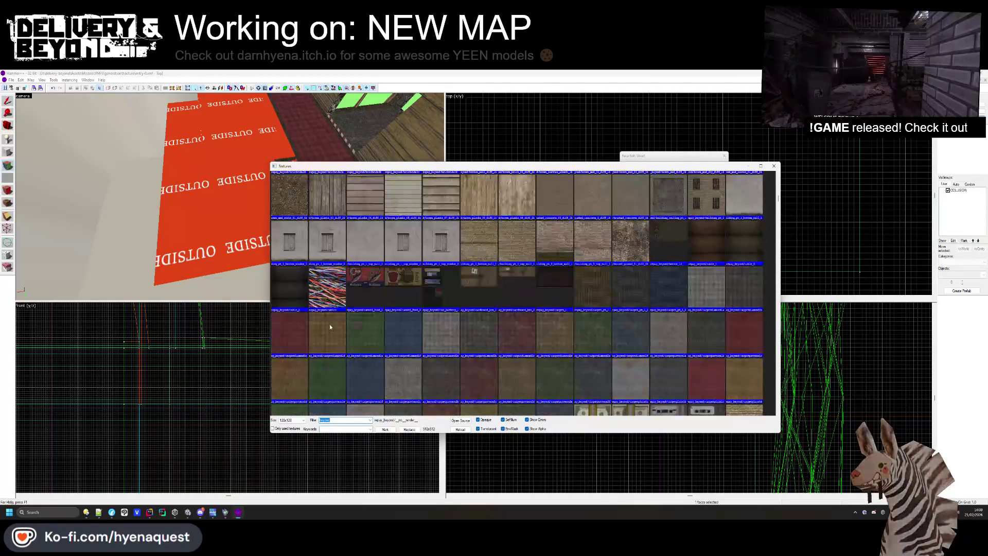
scroll(329, 327, down, 15)
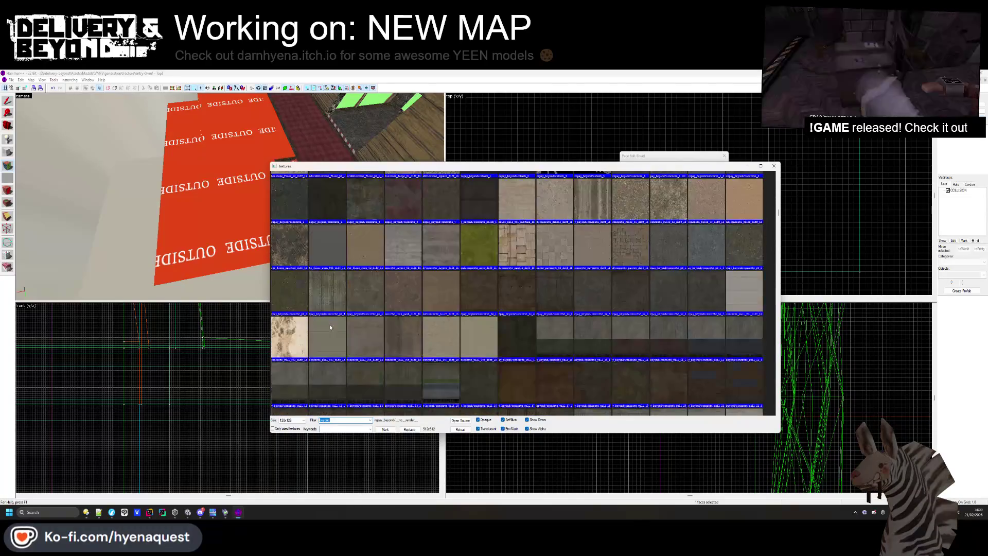
scroll(329, 326, down, 15)
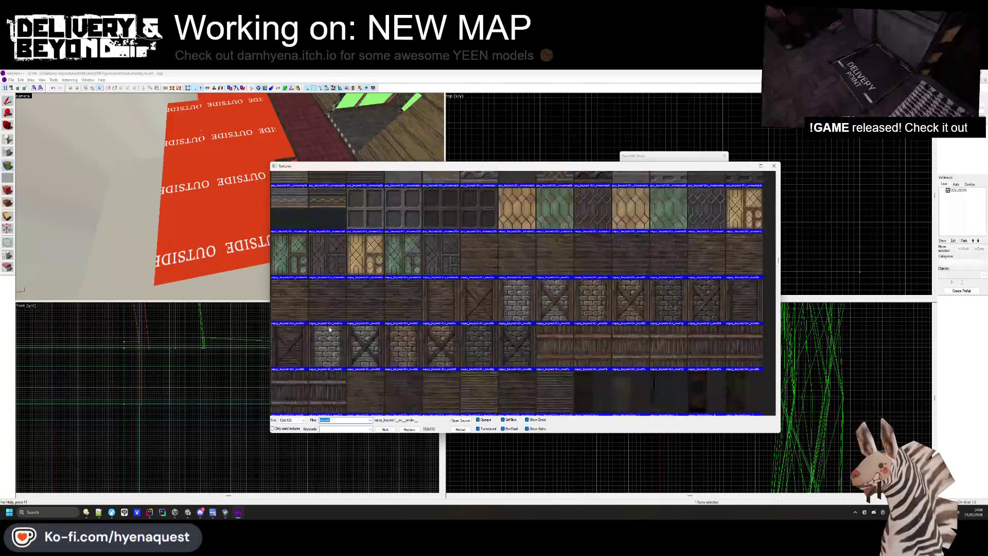
scroll(330, 330, down, 15)
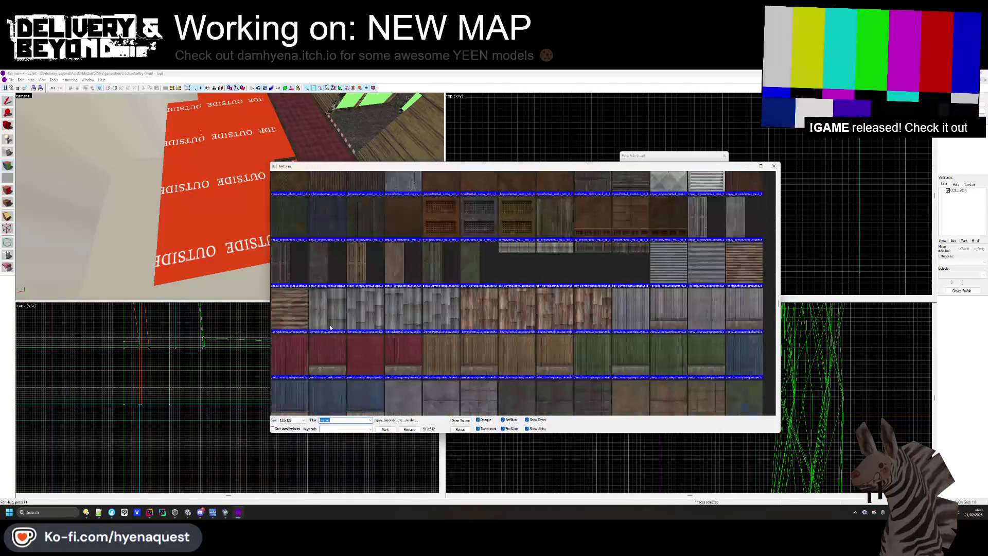
scroll(329, 329, down, 15)
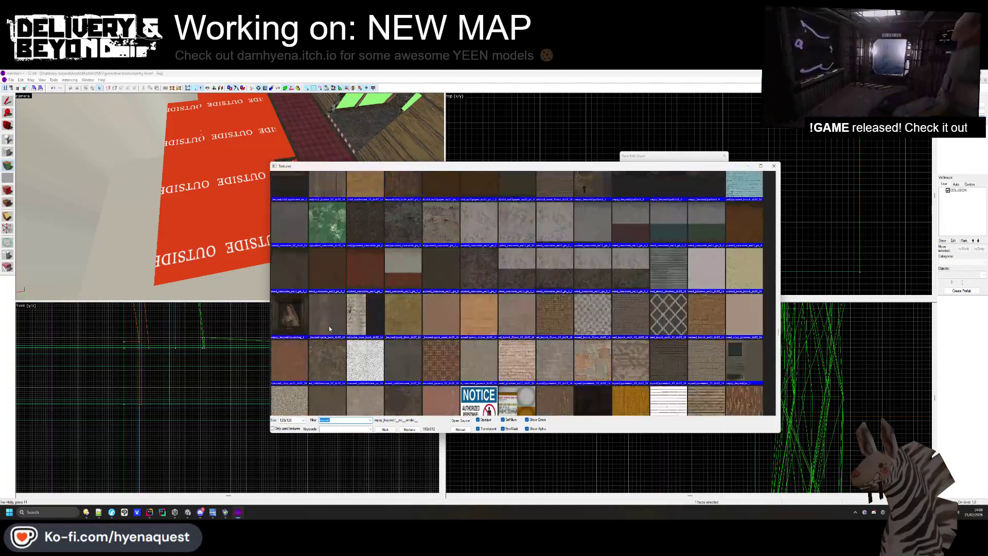
scroll(329, 328, down, 15)
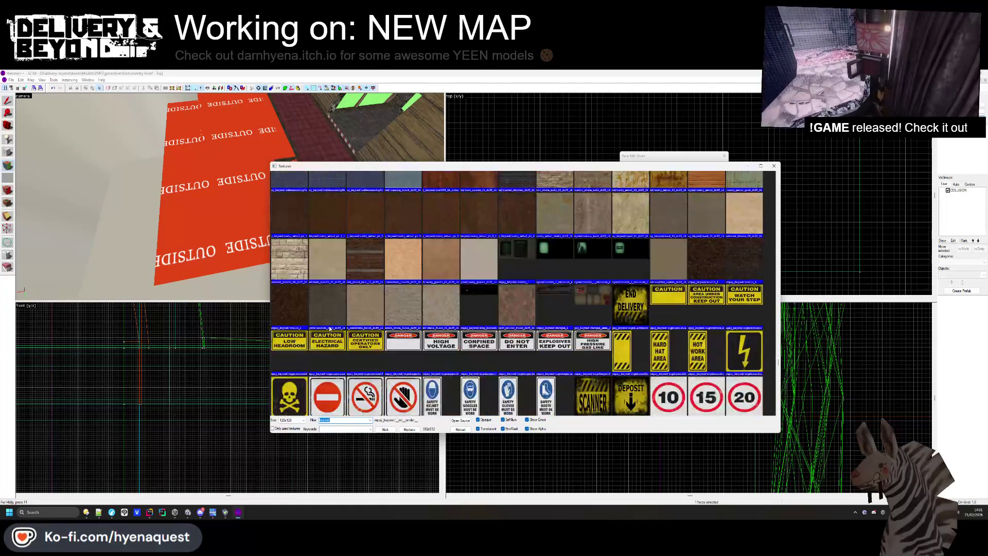
scroll(329, 328, down, 15)
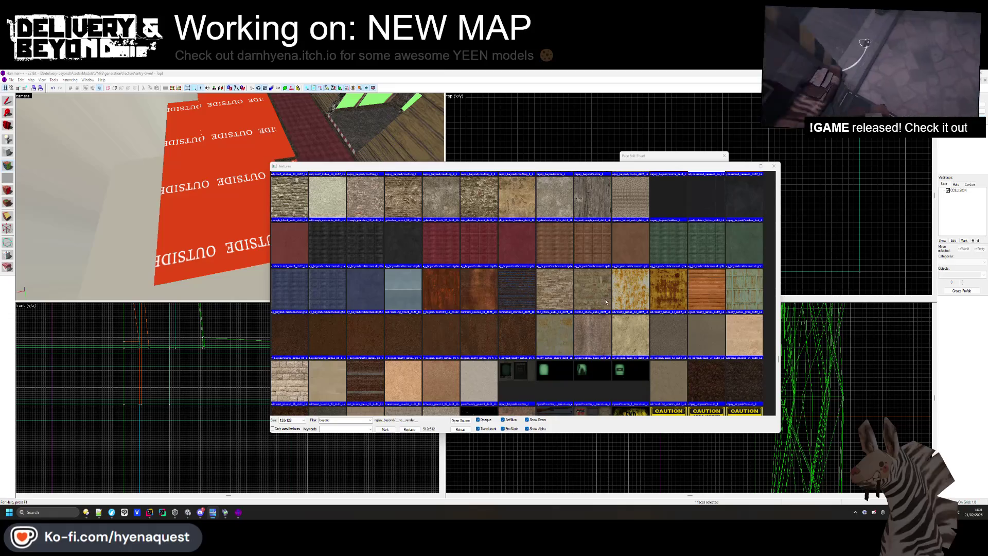
scroll(606, 302, up, 15)
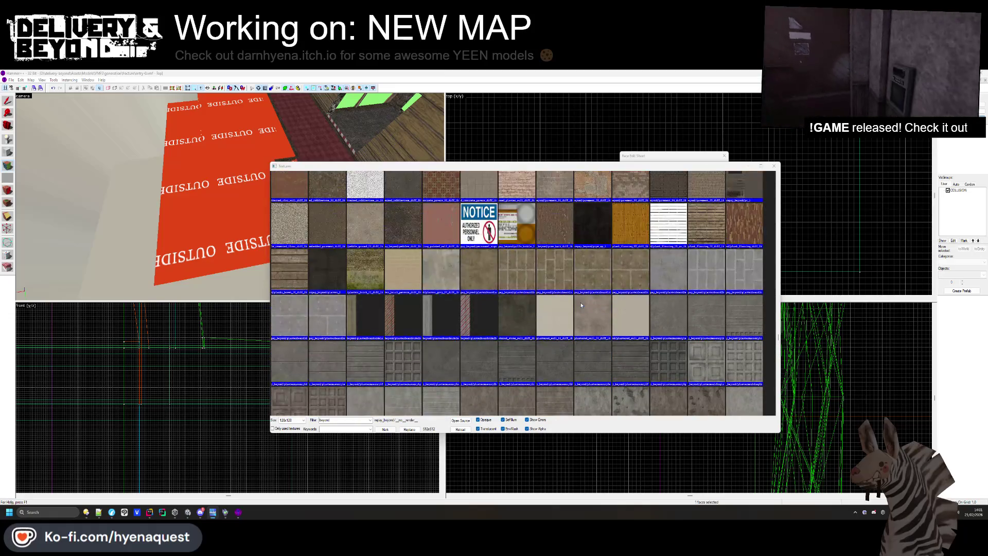
scroll(581, 305, up, 4)
scroll(581, 305, up, 5)
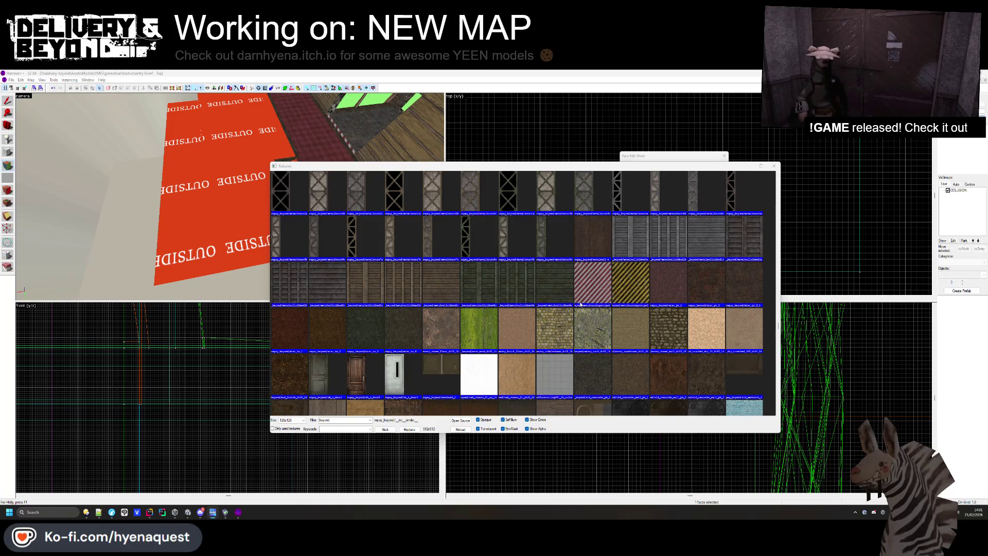
scroll(581, 305, up, 15)
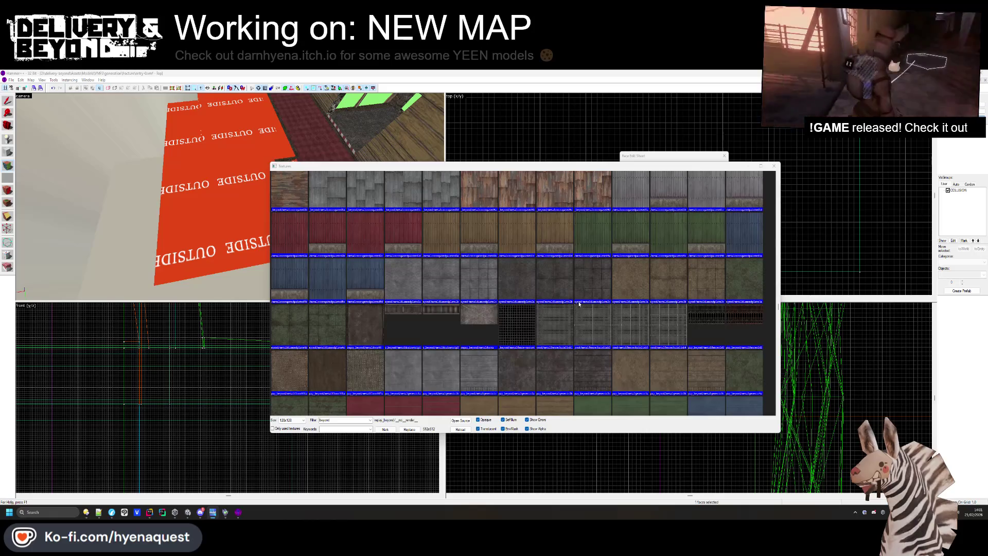
scroll(579, 304, up, 5)
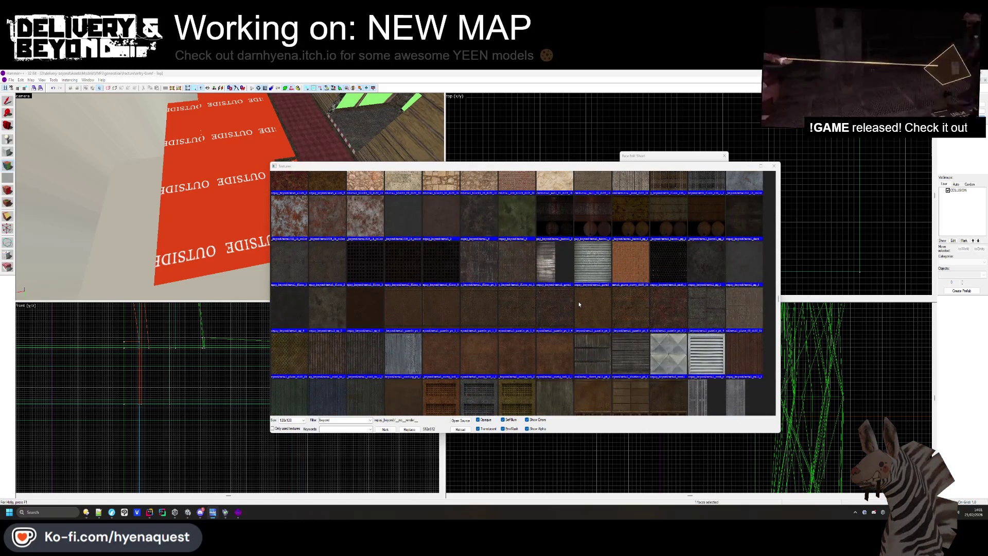
scroll(579, 305, up, 15)
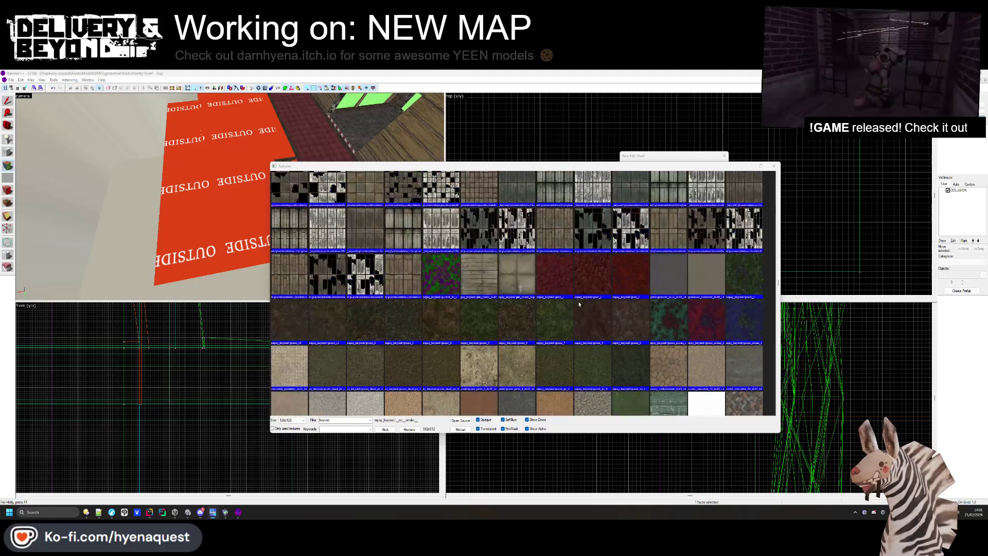
scroll(579, 304, up, 2)
scroll(406, 323, down, 3)
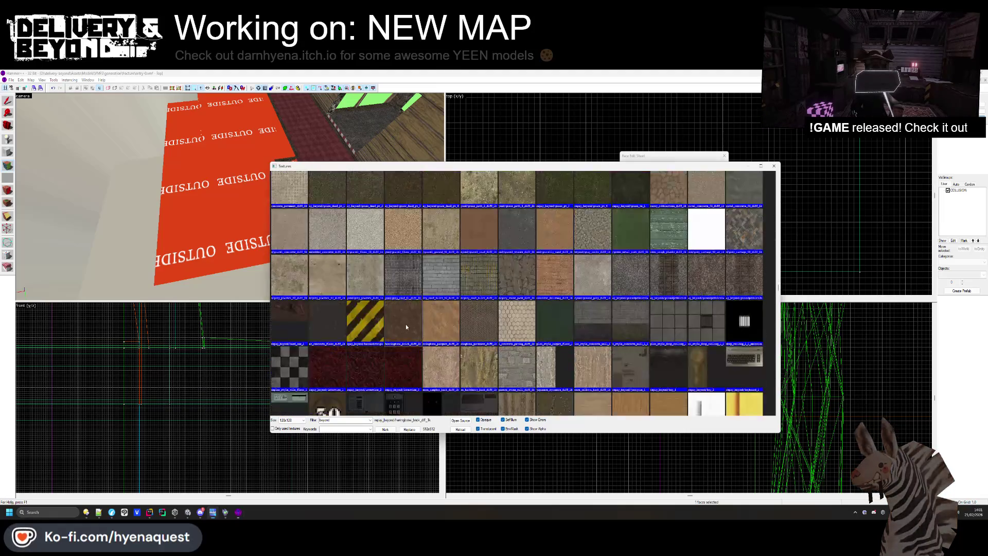
double_click(405, 323)
right_click(266, 223)
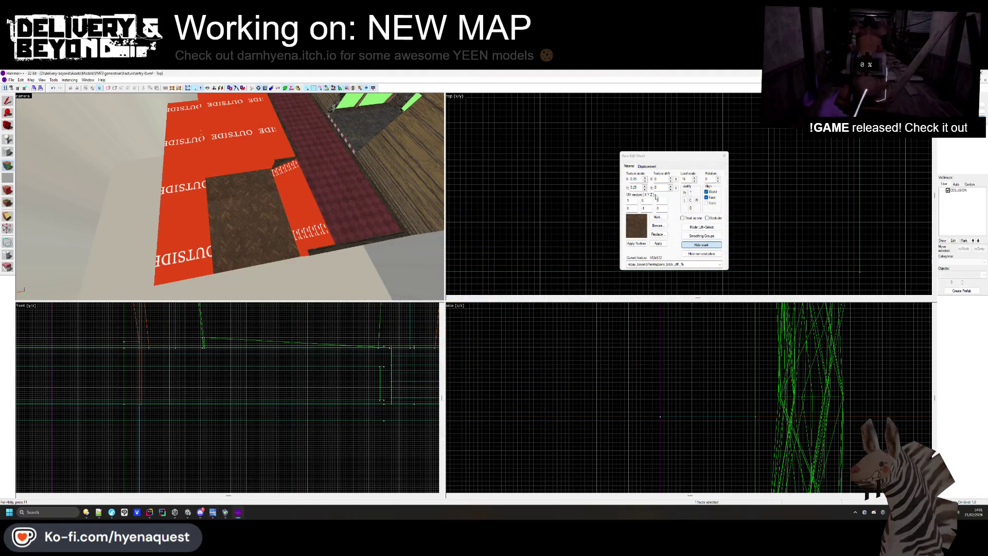
Pick the dlv_wood1b wood texture, then browse the texture list again without choosing
click(653, 225)
scroll(484, 316, down, 10)
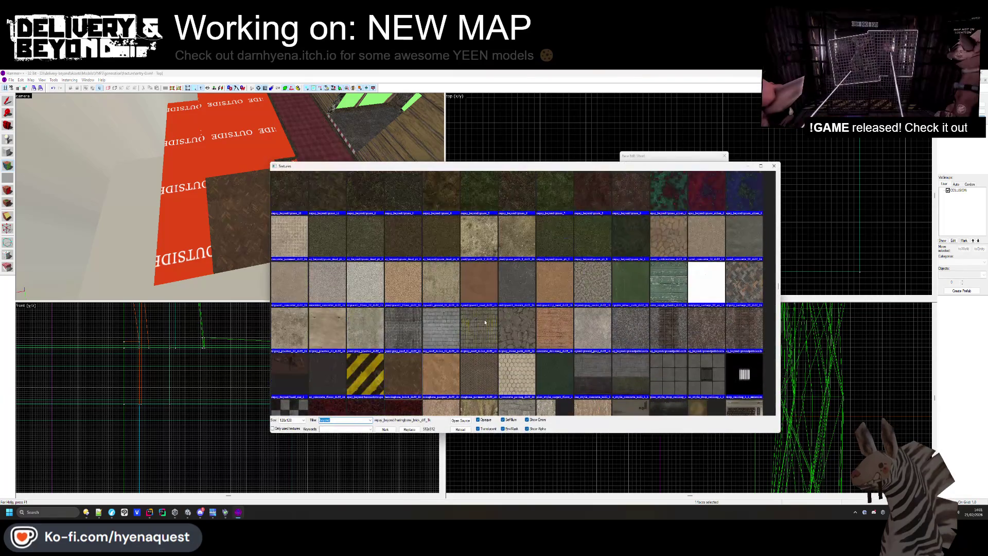
scroll(487, 319, down, 10)
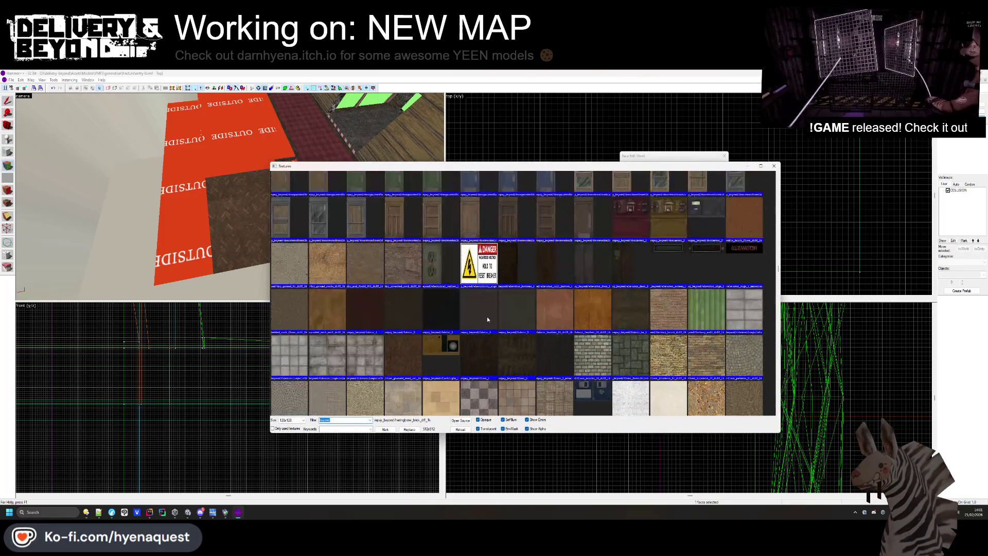
scroll(487, 316, down, 5)
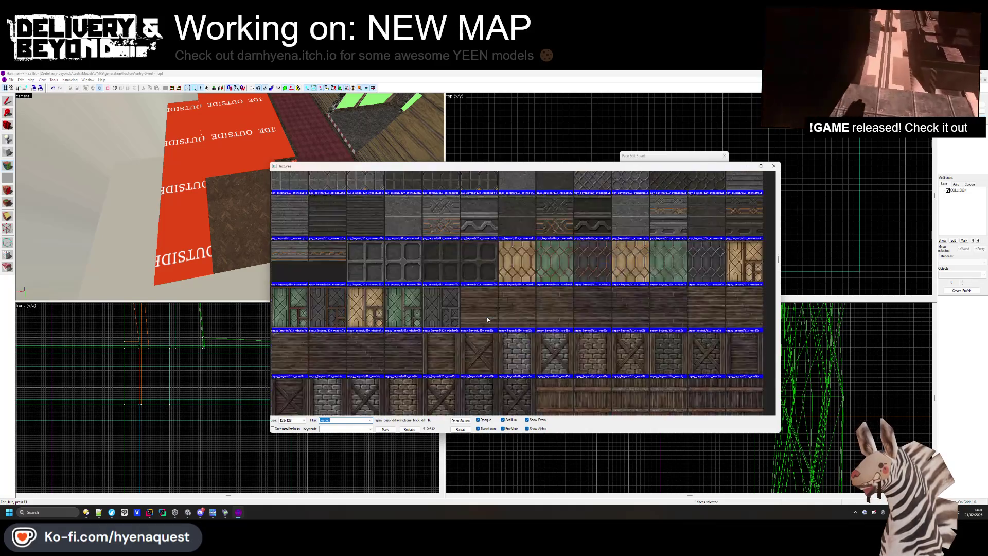
double_click(518, 238)
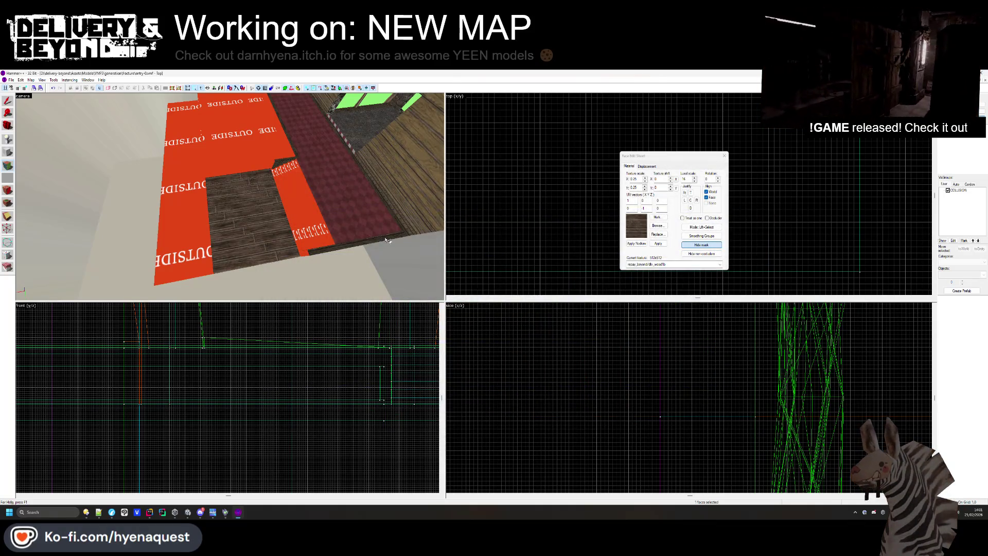
click(656, 226)
scroll(447, 278, up, 10)
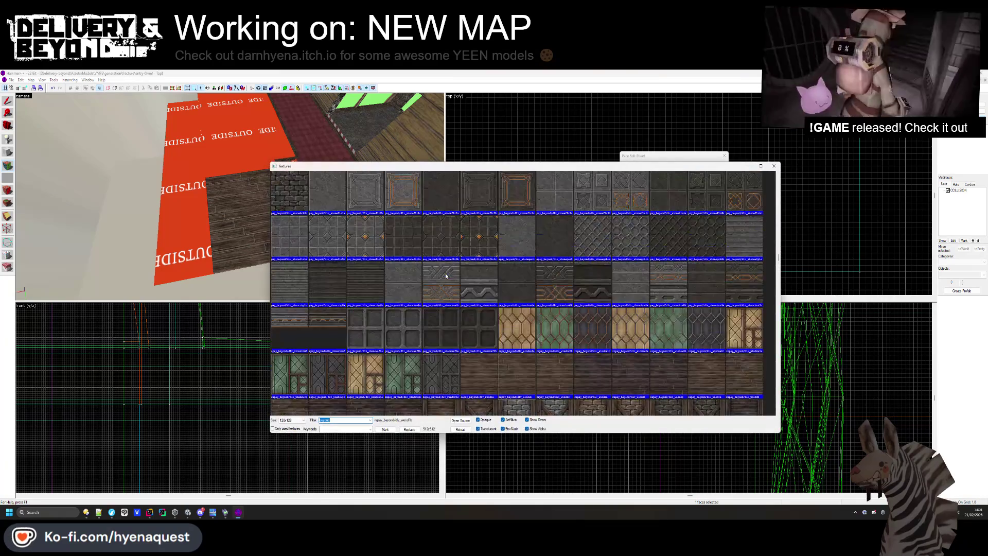
scroll(446, 273, up, 10)
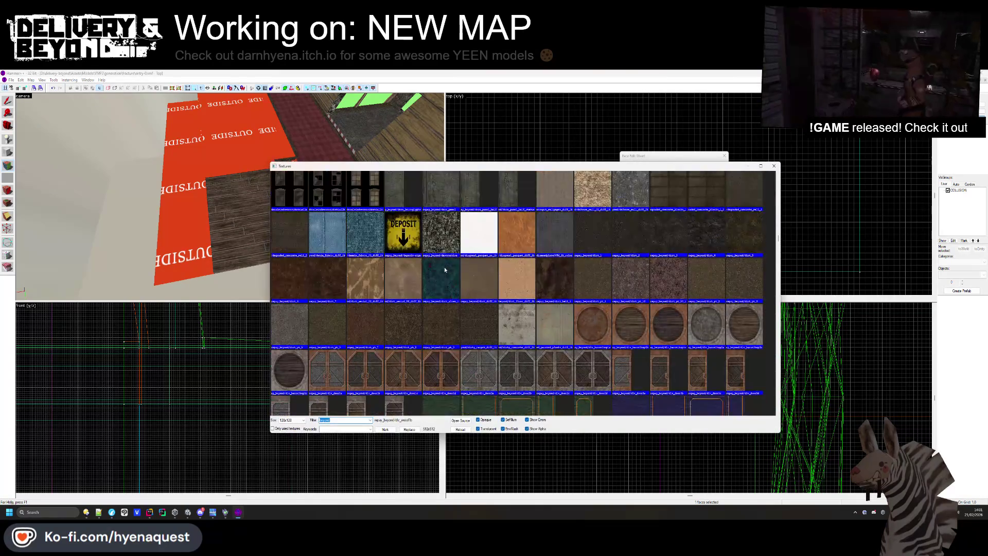
scroll(445, 269, up, 5)
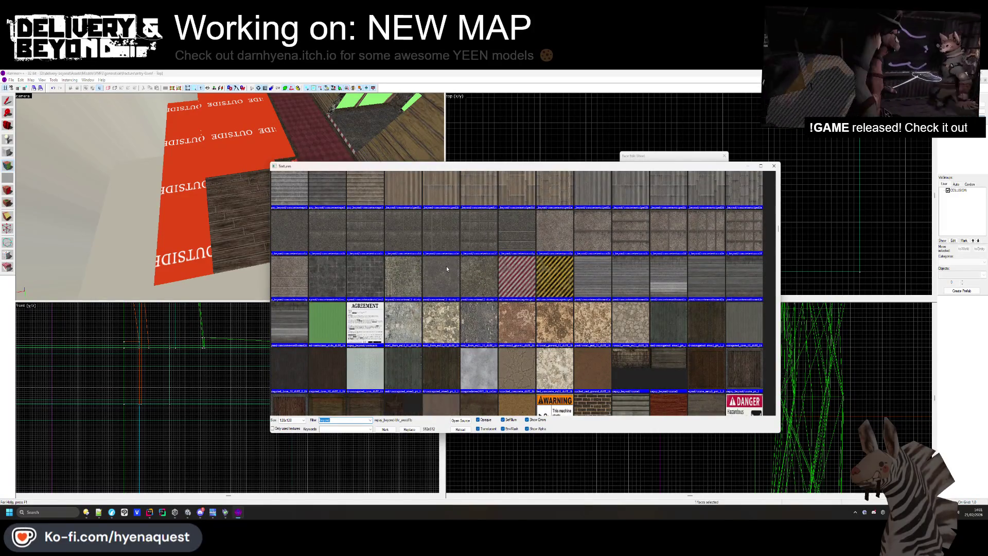
scroll(431, 266, up, 5)
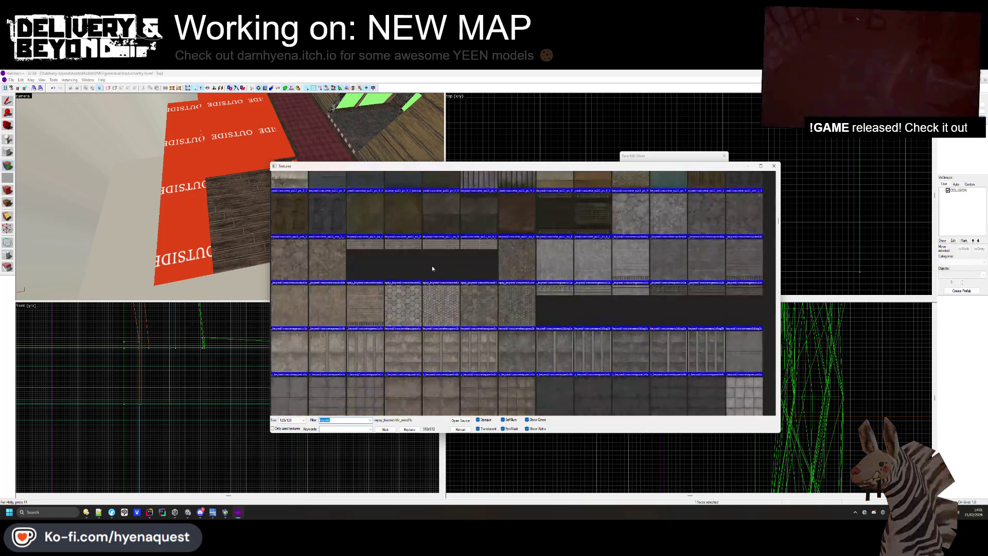
scroll(462, 297, up, 10)
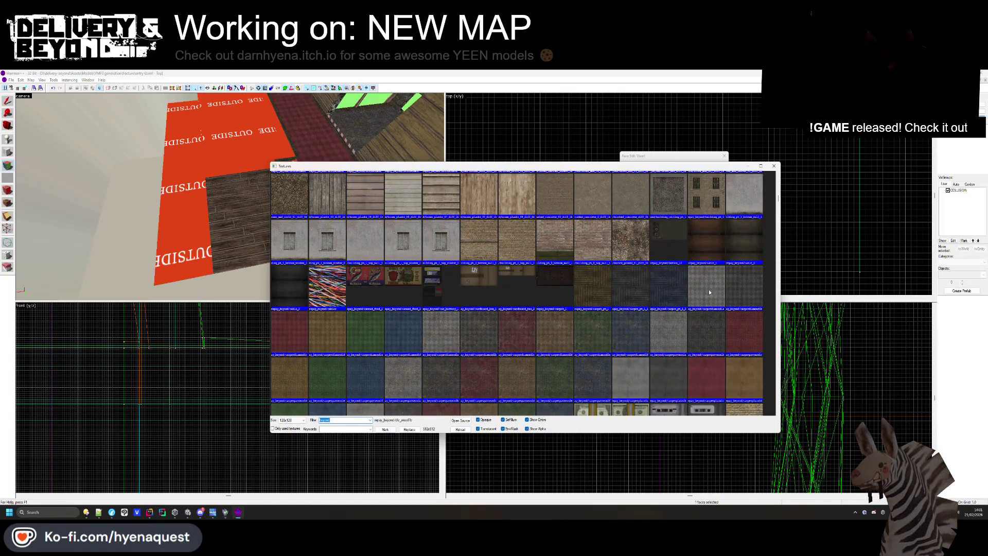
scroll(431, 346, up, 10)
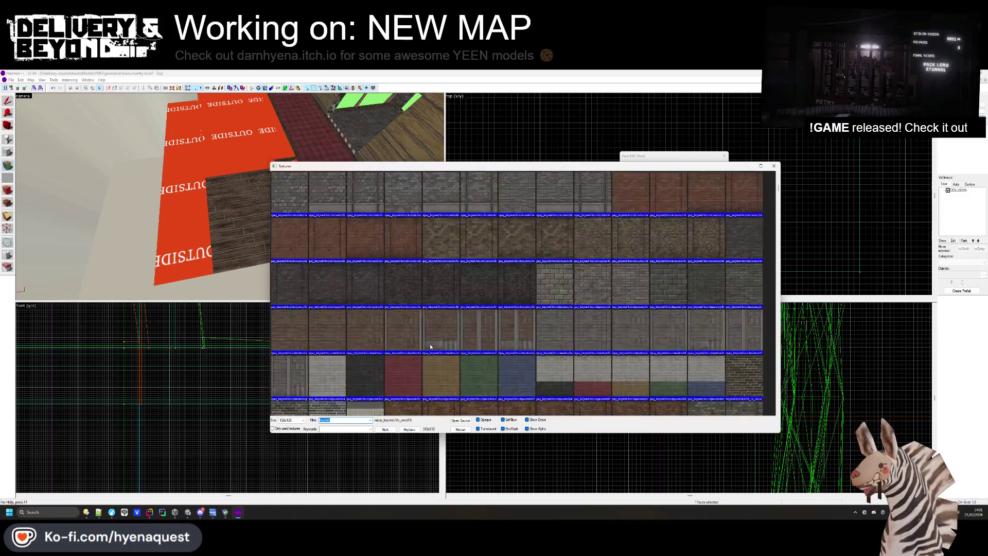
scroll(431, 346, down, 5)
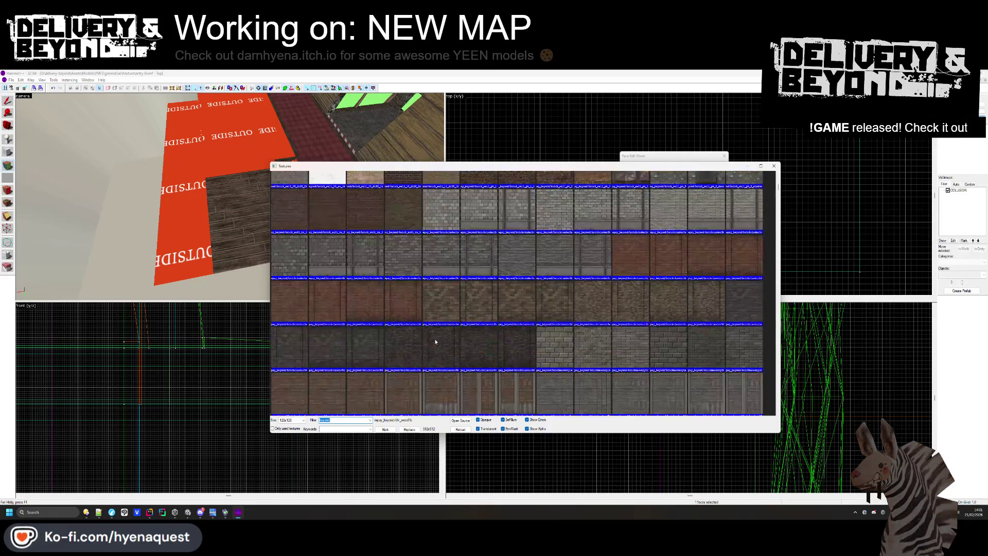
scroll(436, 341, down, 10)
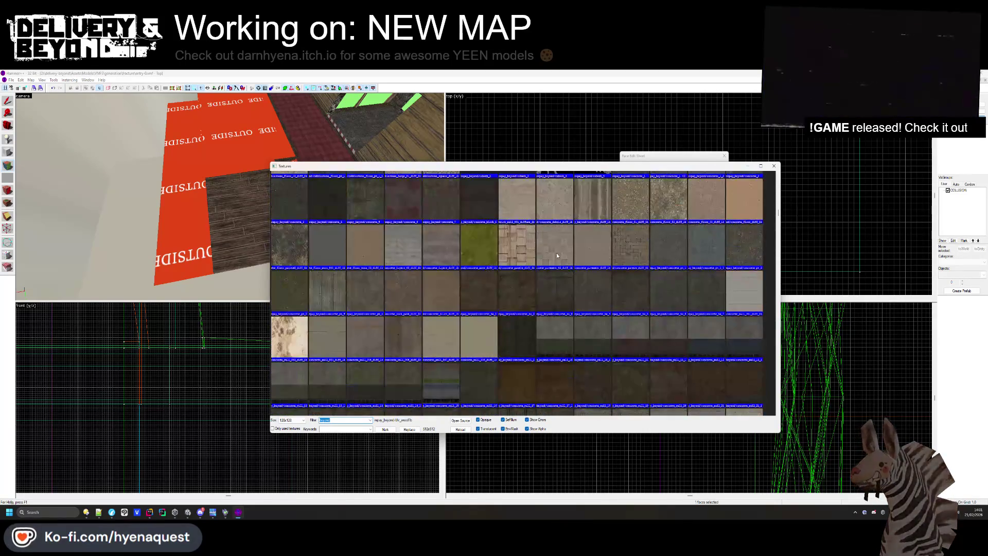
click(749, 167)
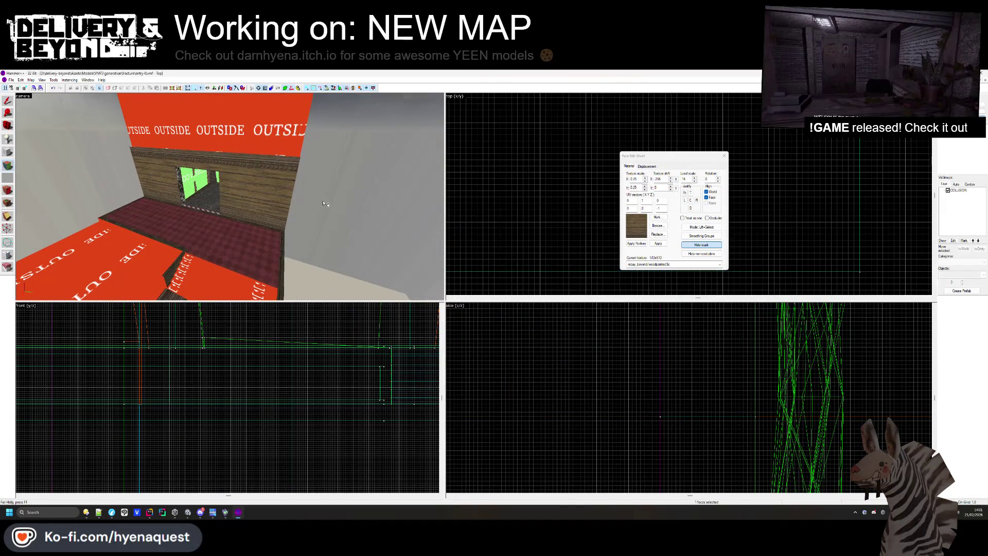
Choose woodflooring2b for the floor and finish face texturing
click(661, 226)
scroll(517, 254, up, 5)
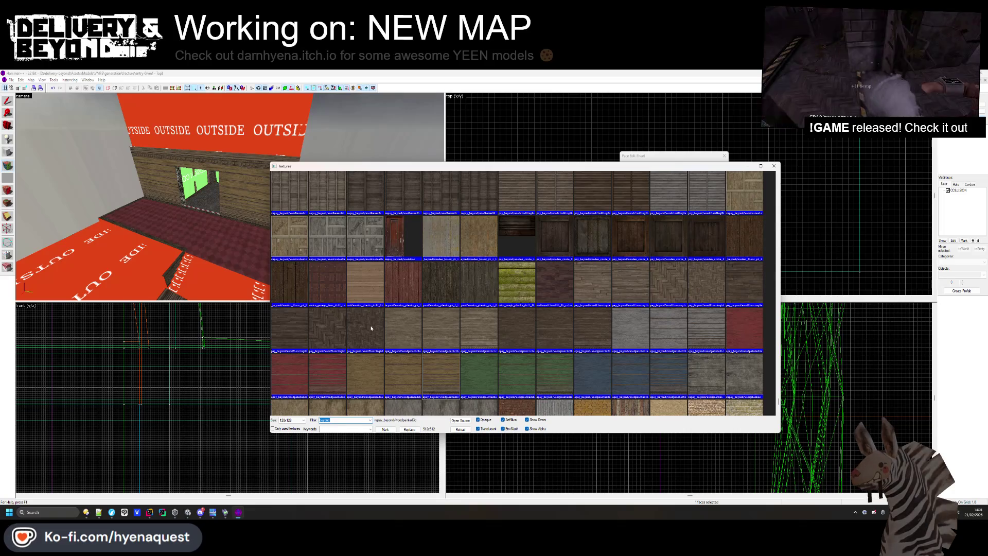
double_click(305, 288)
mouse_move(305, 289)
mouse_down()
mouse_move(212, 203)
mouse_move(212, 214)
mouse_move(154, 229)
mouse_move(230, 197)
mouse_up()
click(725, 155)
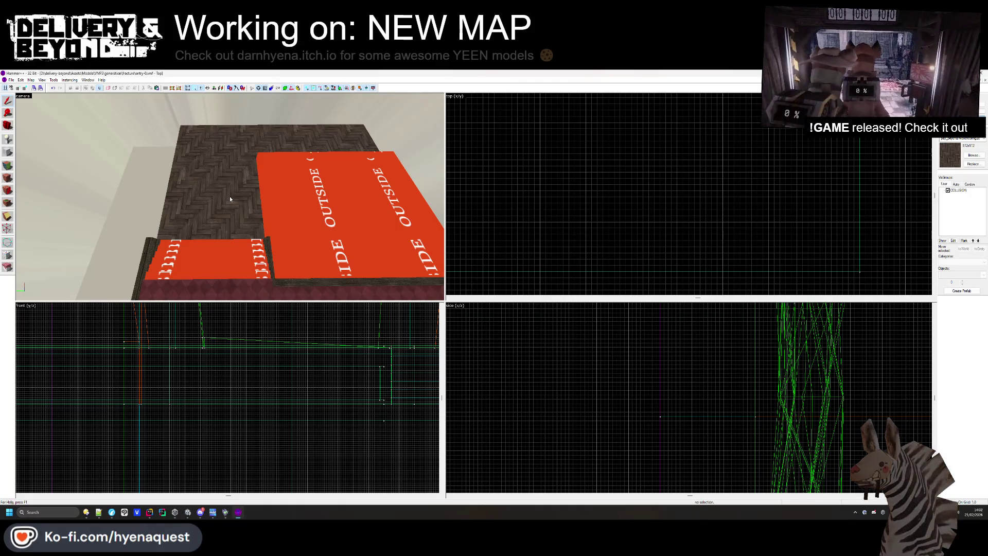
Try brown_mud_leaves on the planter top, then settle on coast_sand_rocks
click(8, 165)
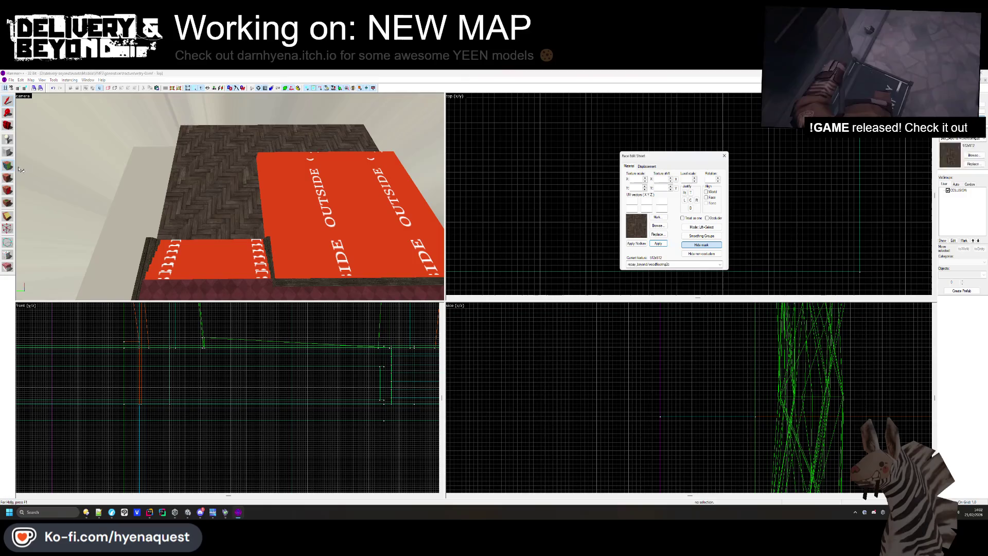
click(658, 225)
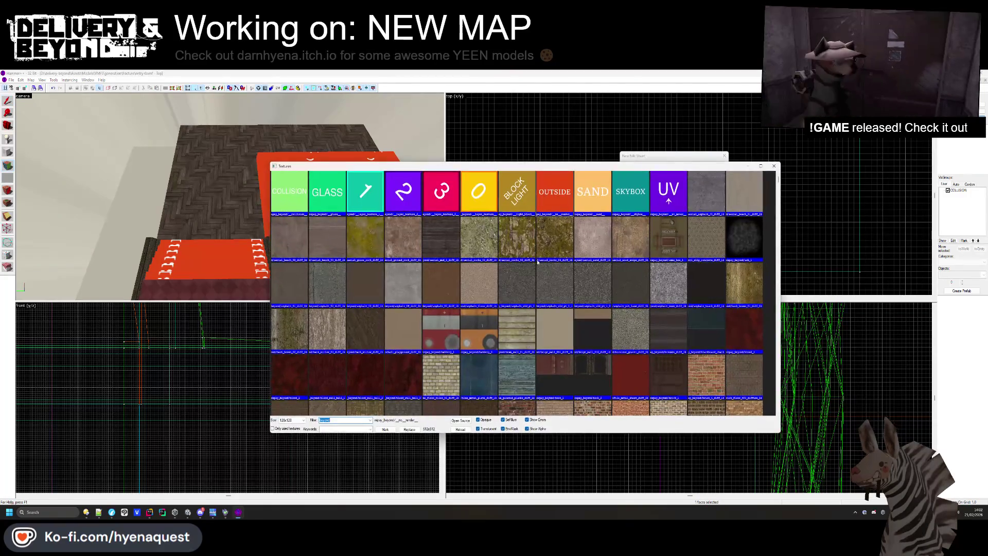
scroll(545, 267, down, 5)
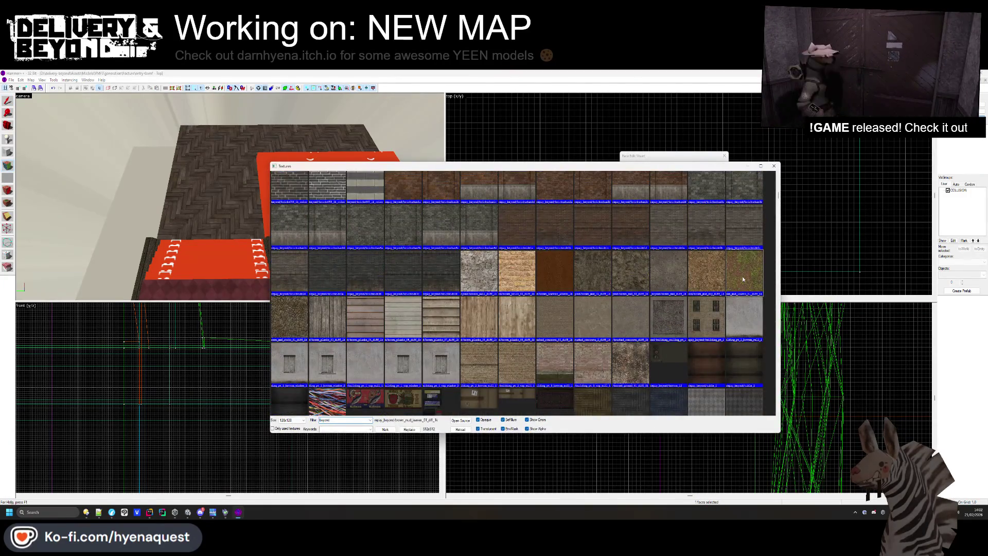
double_click(742, 279)
click(659, 226)
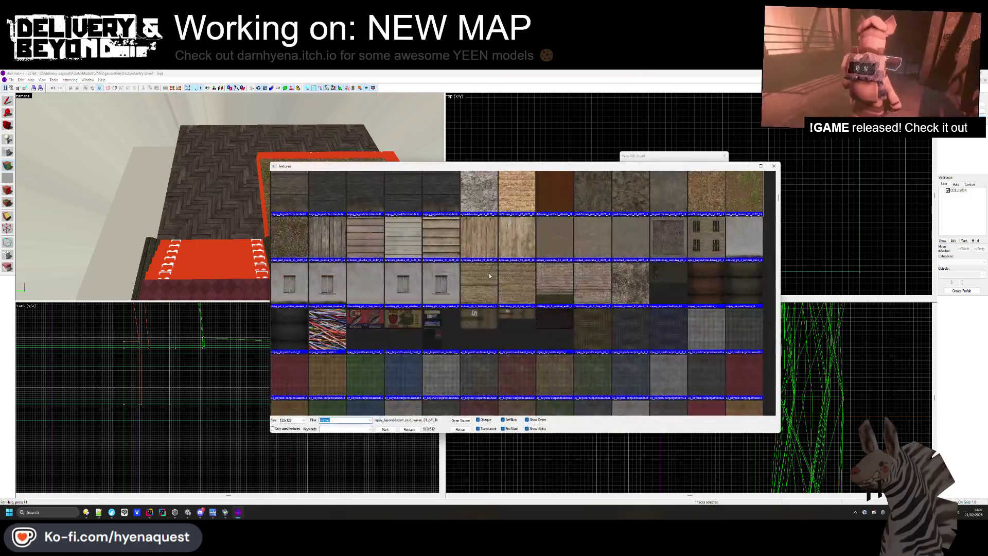
scroll(590, 270, up, 5)
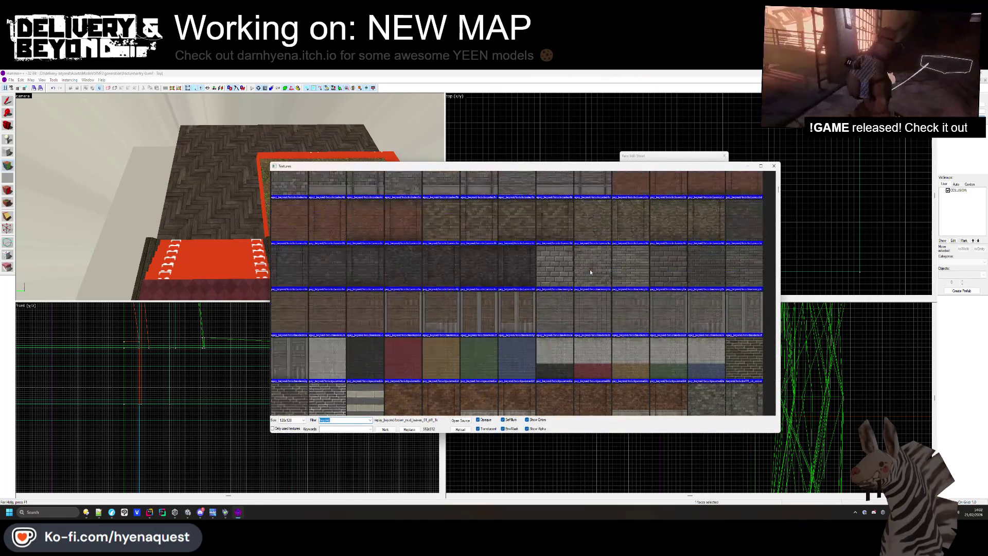
scroll(591, 270, up, 3)
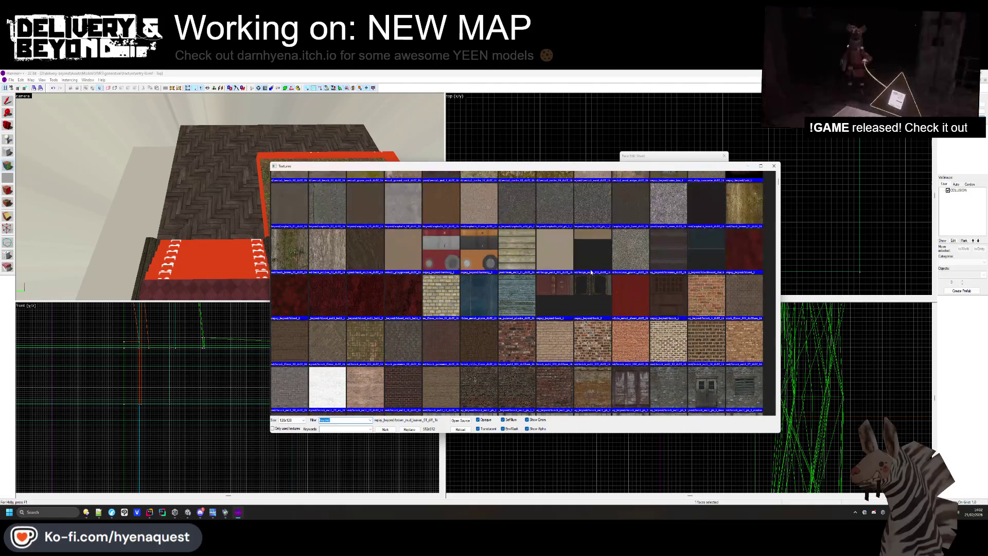
scroll(592, 273, down, 8)
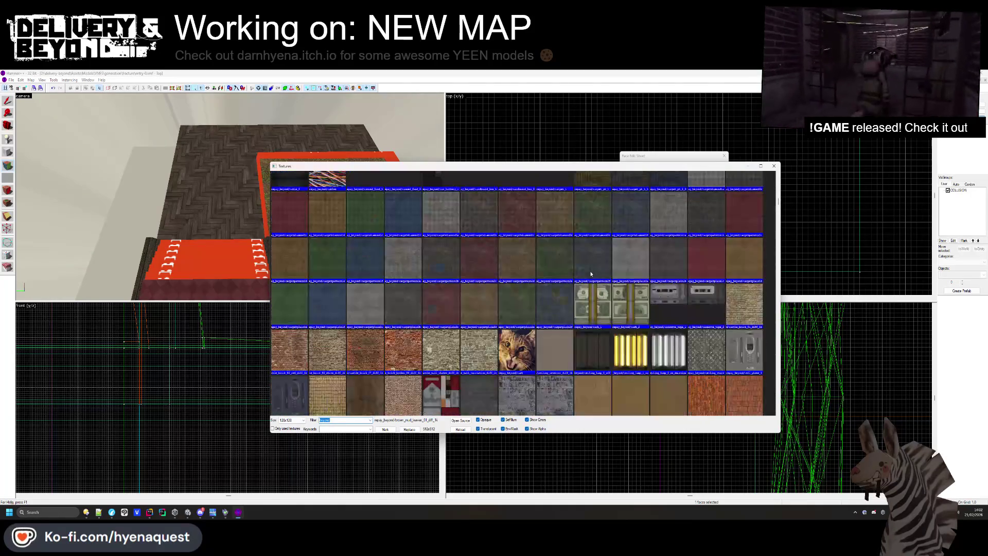
scroll(591, 273, down, 1)
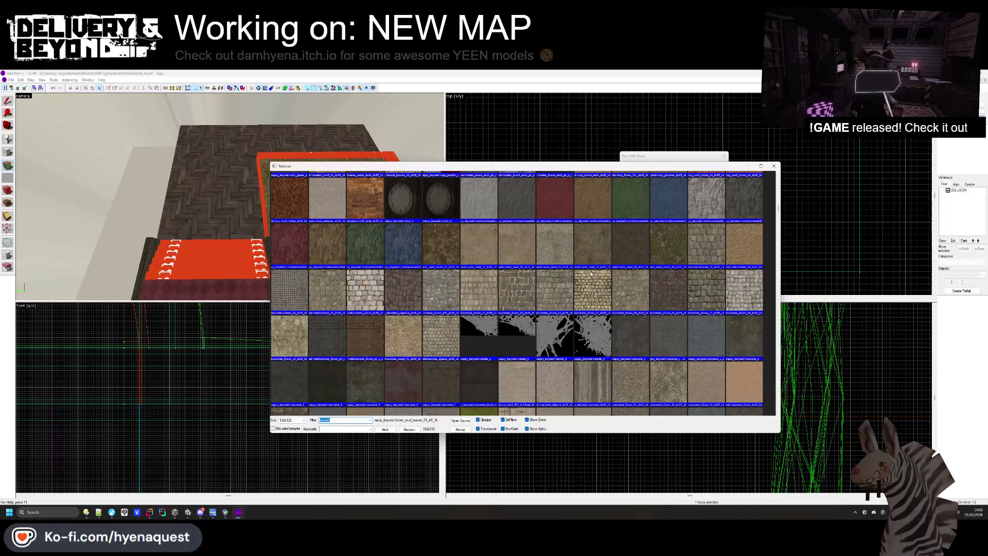
double_click(674, 247)
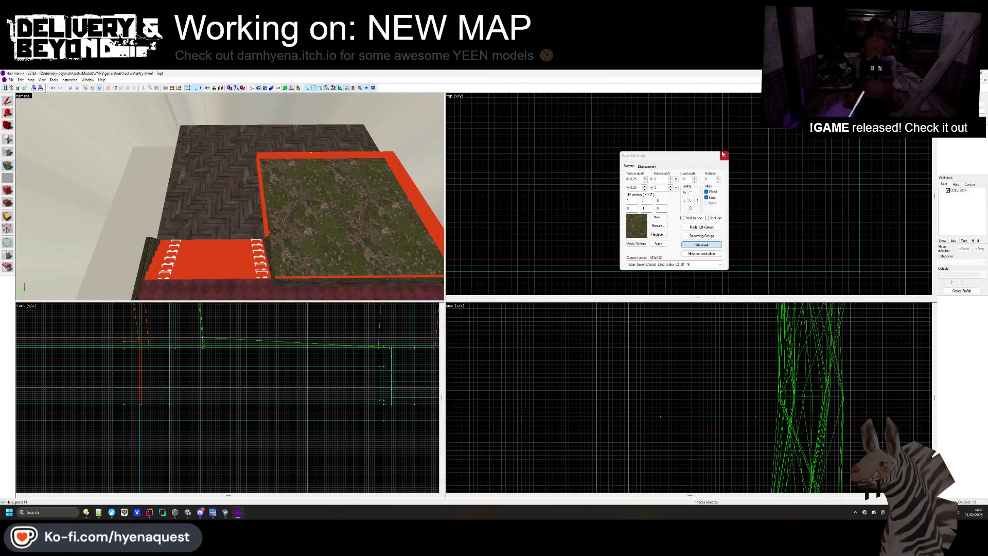
click(724, 155)
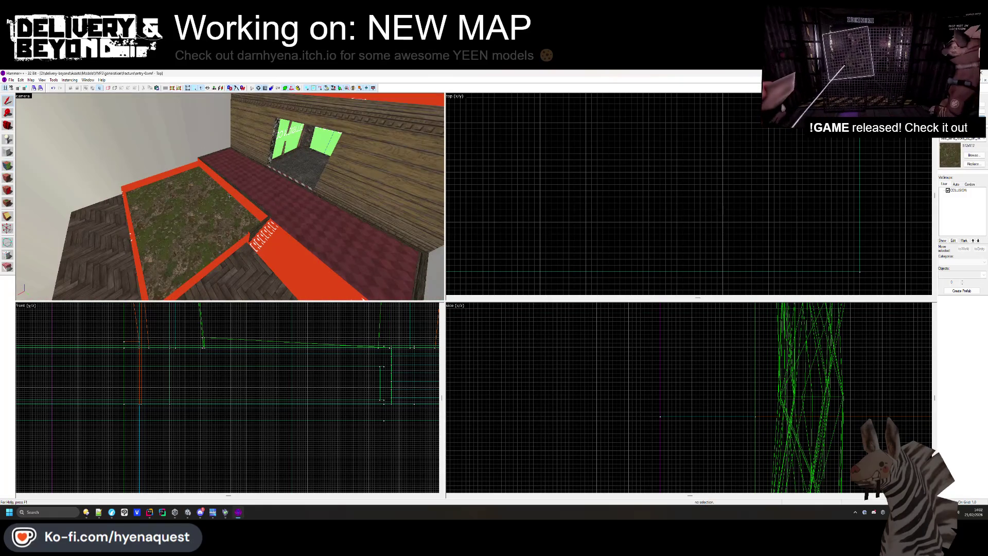
key(s)
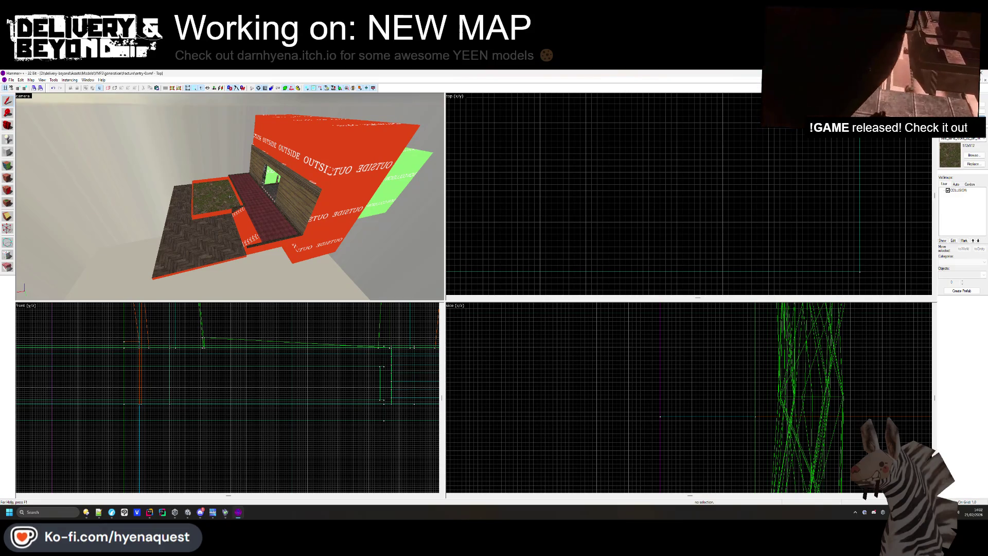
key(w)
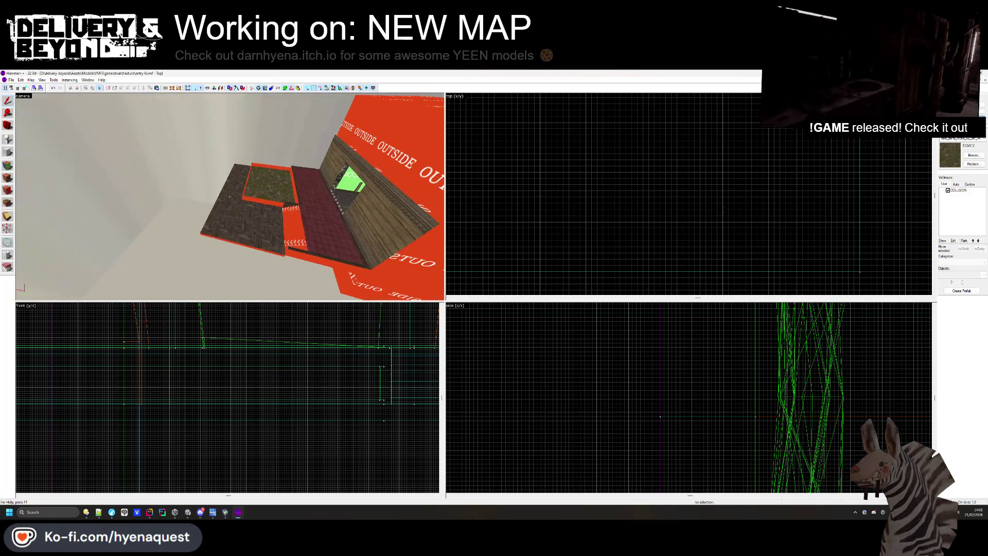
click(230, 197)
scroll(701, 208, down, 10)
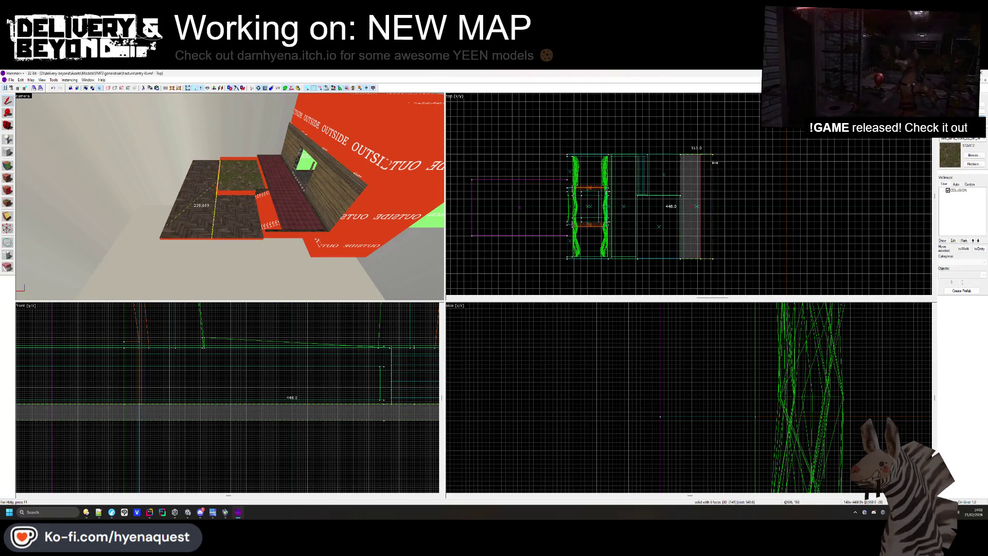
scroll(715, 163, up, 5)
click(452, 275)
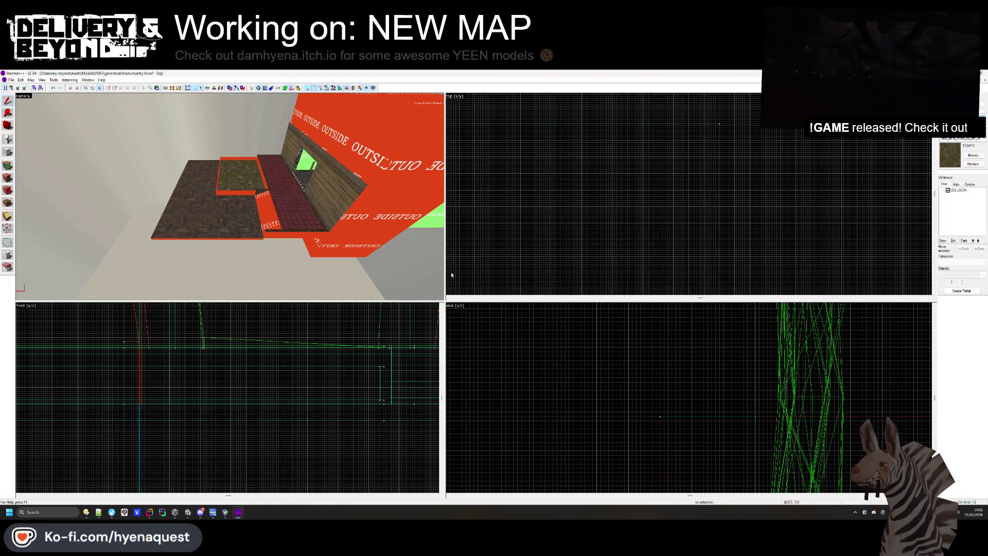
click(202, 226)
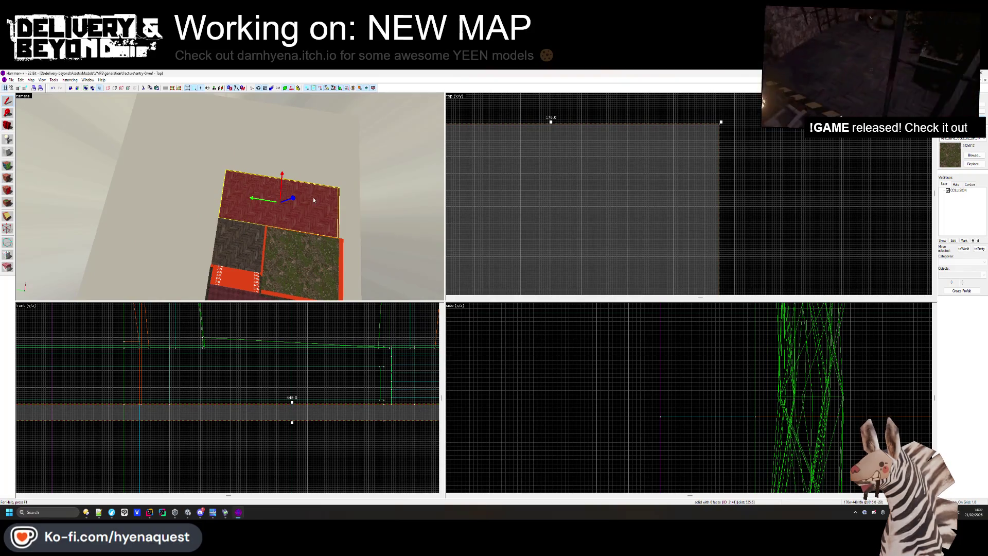
key(Escape)
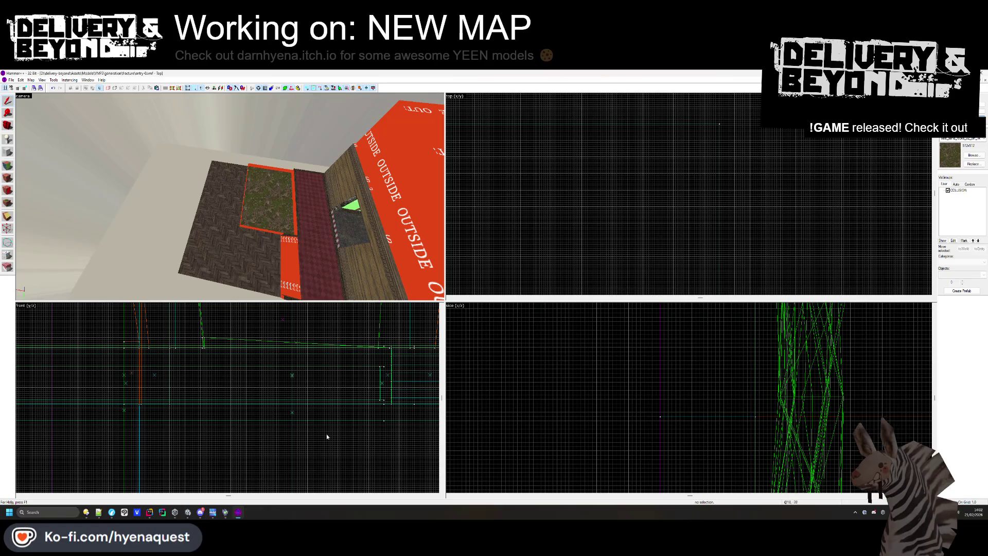
key(z)
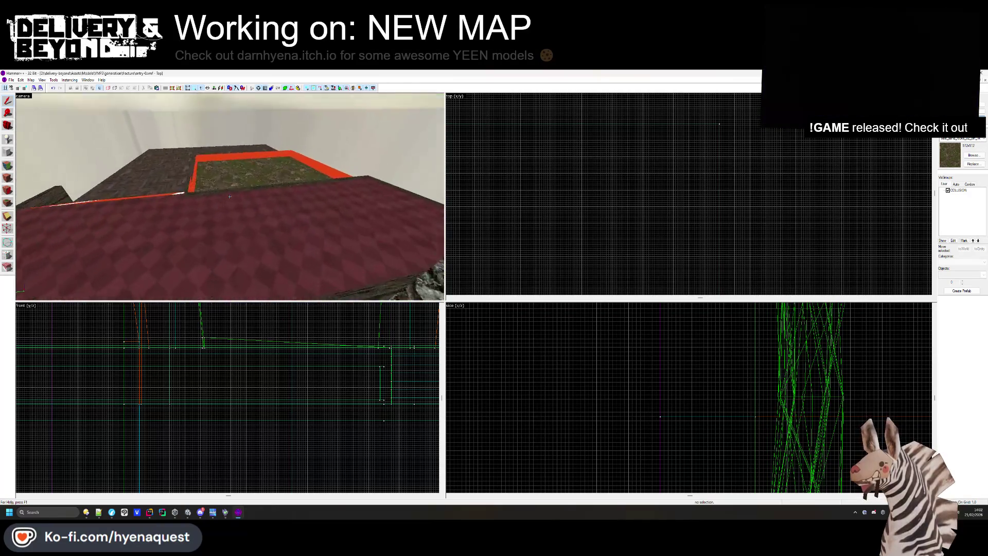
key(s)
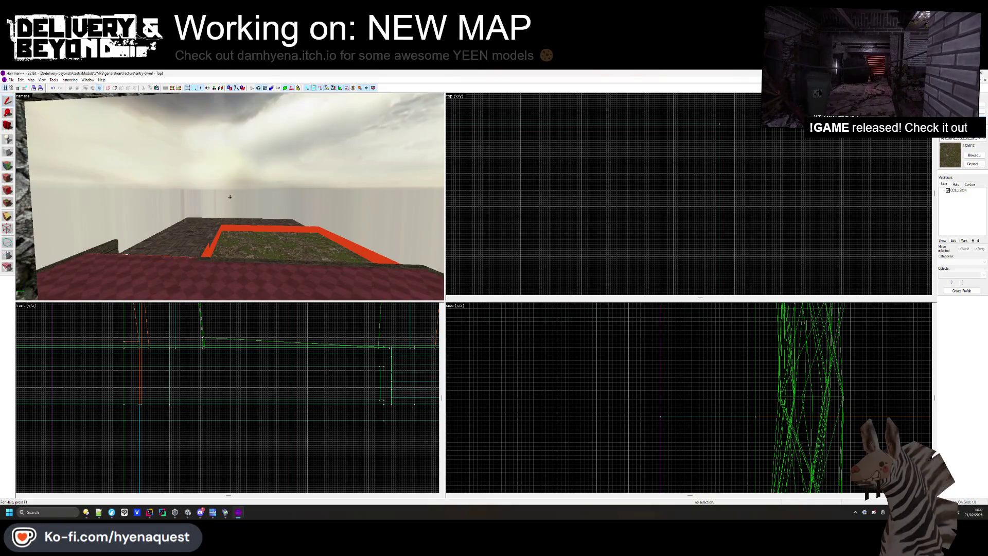
key(w)
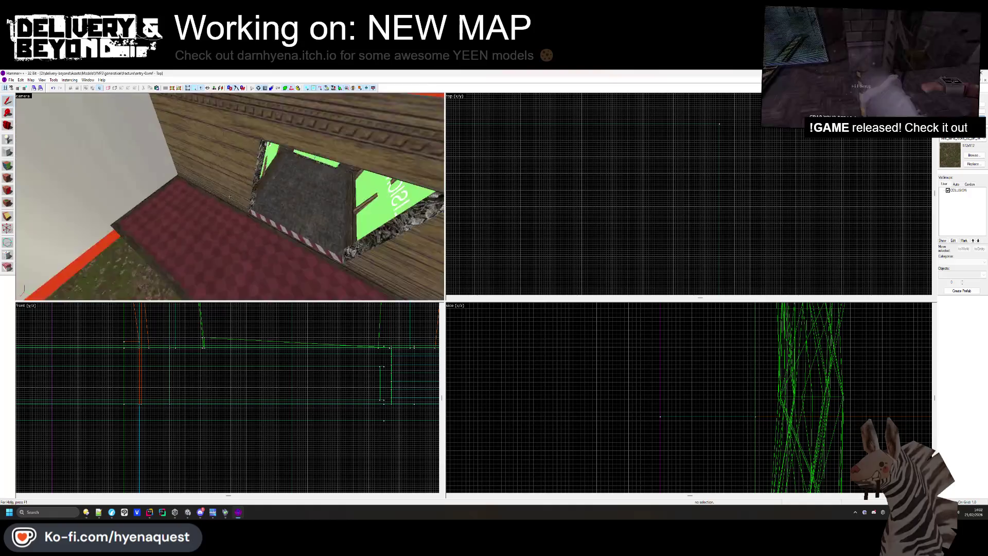
key(s)
key(z)
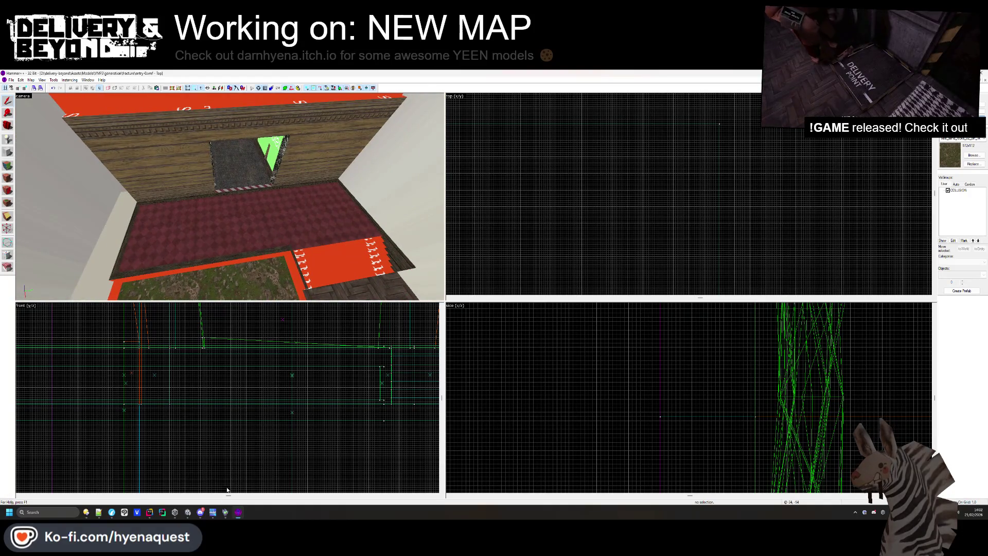
click(188, 511)
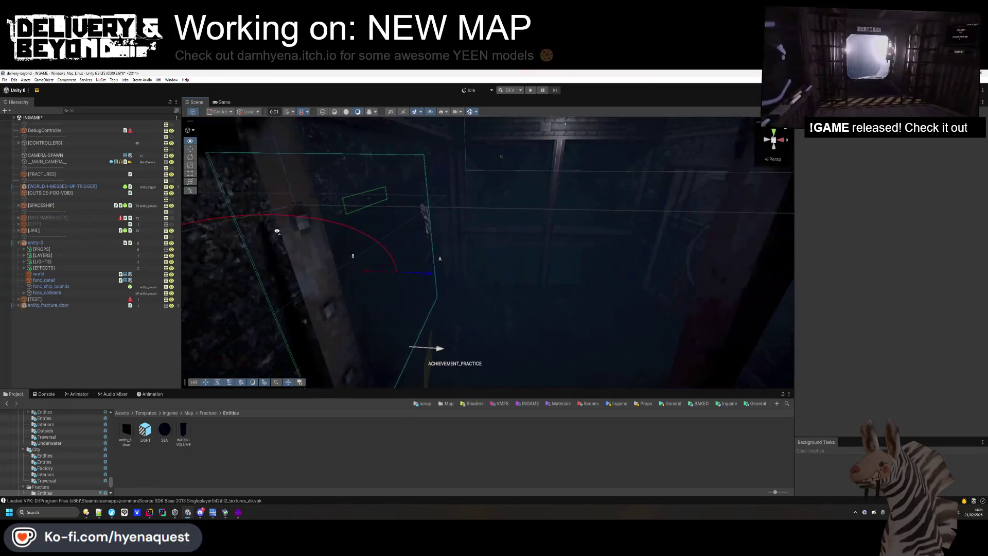
Orbit the Unity scene with lighting on to check the imported floors, then return to Hammer++
key(alt+Tab)
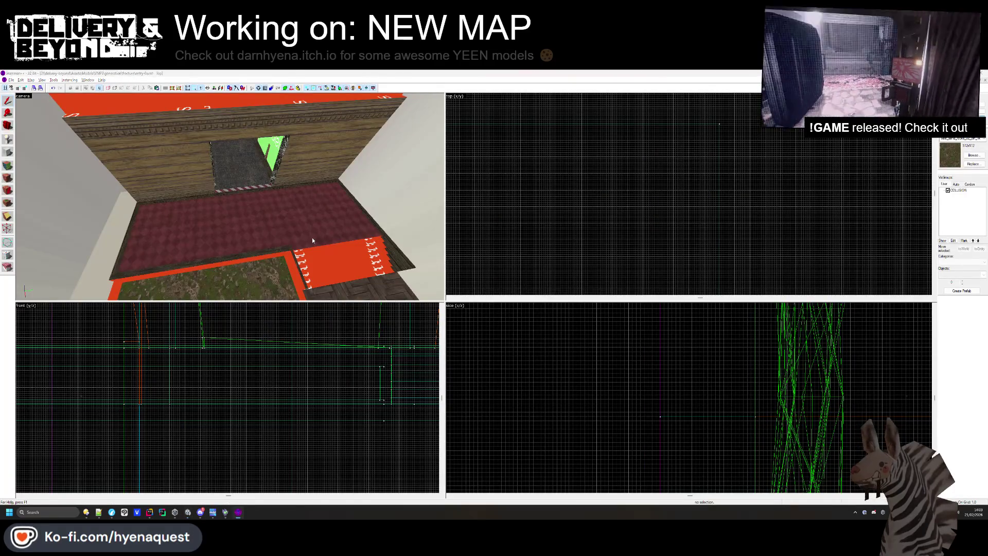
key(alt+Tab)
mouse_move(394, 229)
mouse_down()
mouse_move(286, 327)
mouse_move(211, 333)
mouse_move(267, 238)
mouse_up()
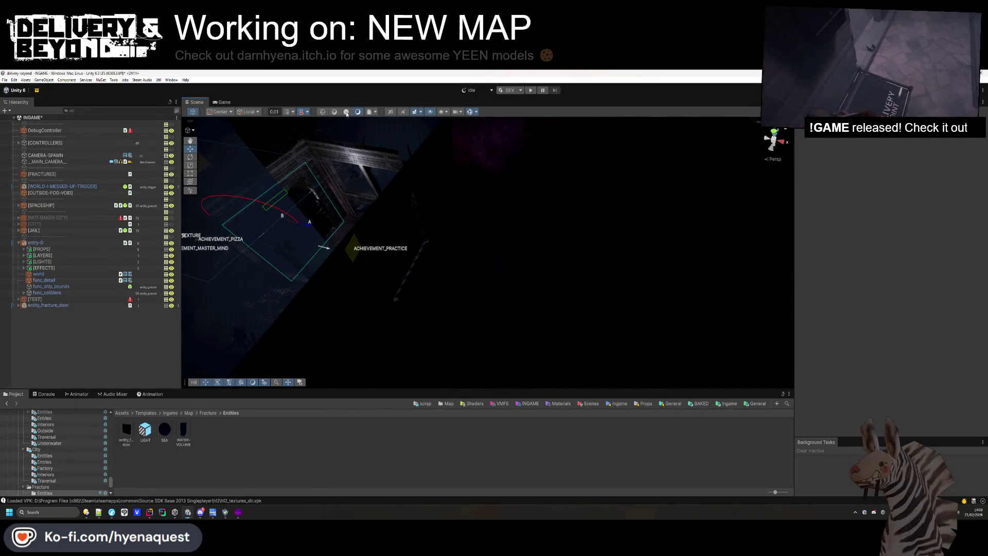
click(346, 113)
mouse_move(462, 273)
mouse_down()
mouse_move(503, 289)
mouse_move(564, 247)
mouse_move(364, 241)
mouse_move(346, 223)
mouse_move(368, 216)
mouse_move(261, 203)
mouse_move(520, 235)
mouse_move(512, 258)
mouse_move(561, 293)
mouse_move(629, 289)
mouse_move(704, 264)
mouse_move(695, 263)
mouse_move(713, 316)
mouse_move(512, 278)
mouse_up()
key(alt+Tab)
drag(369, 257, 229, 196)
scroll(623, 128, down, 3)
scroll(590, 216, up, 4)
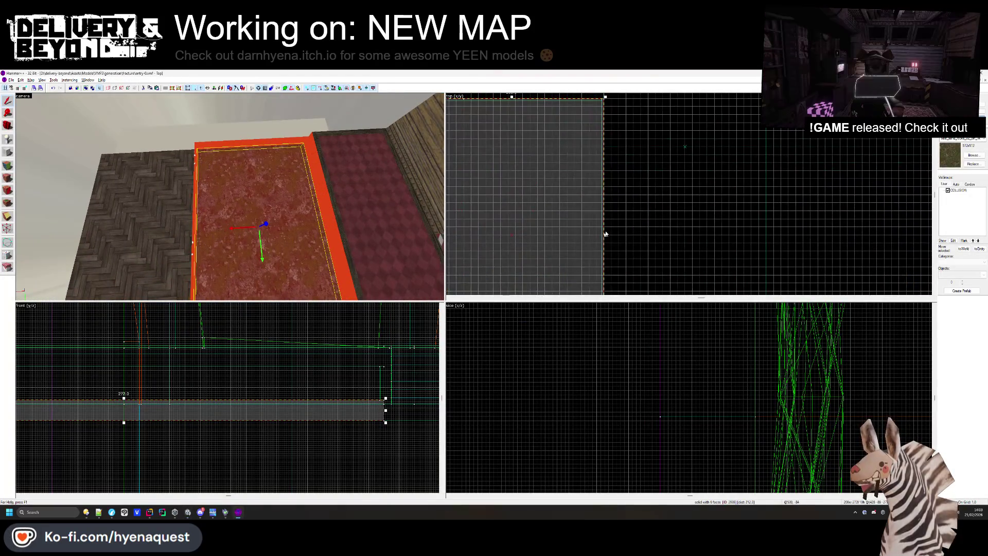
drag(603, 236, 522, 126)
key(Escape)
drag(435, 201, 319, 216)
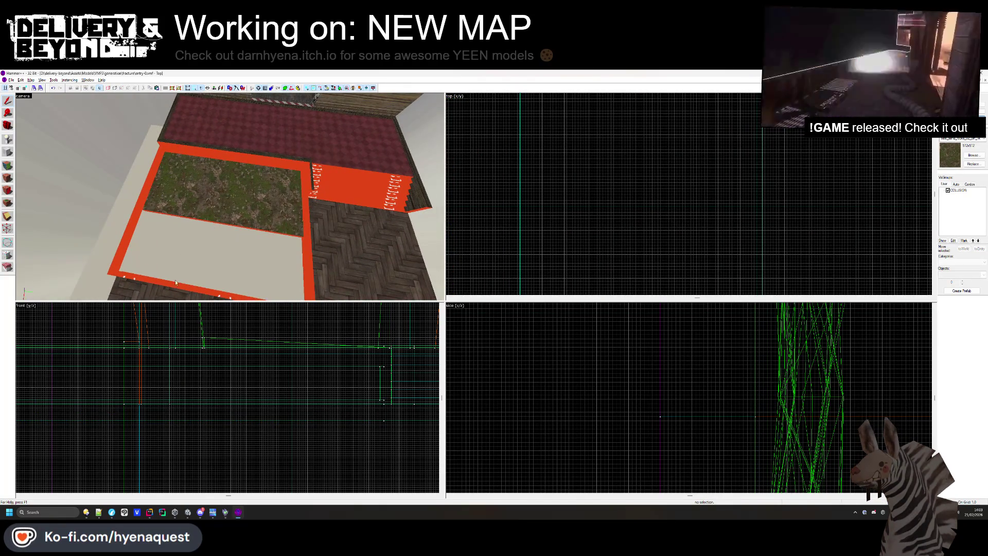
click(200, 285)
scroll(592, 185, up, 3)
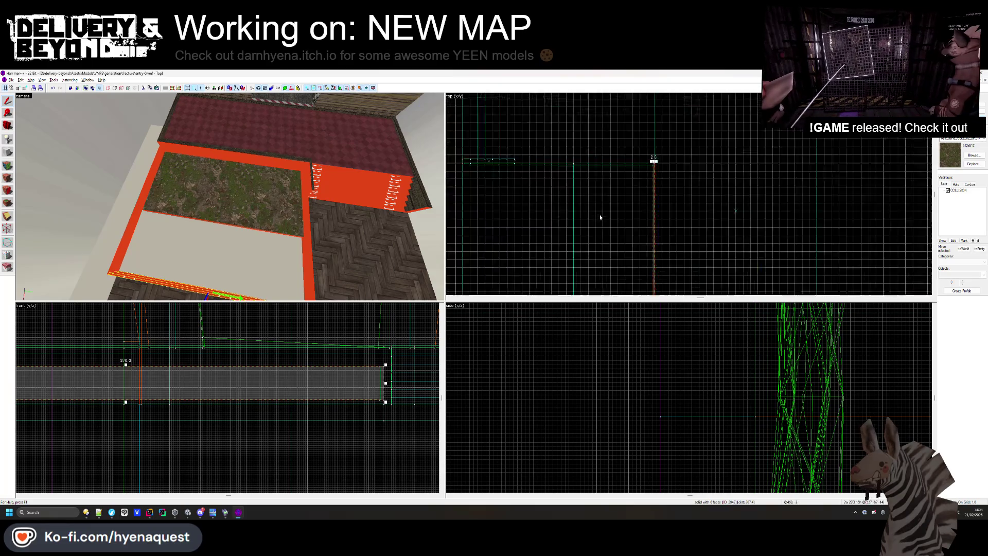
drag(725, 160, 533, 163)
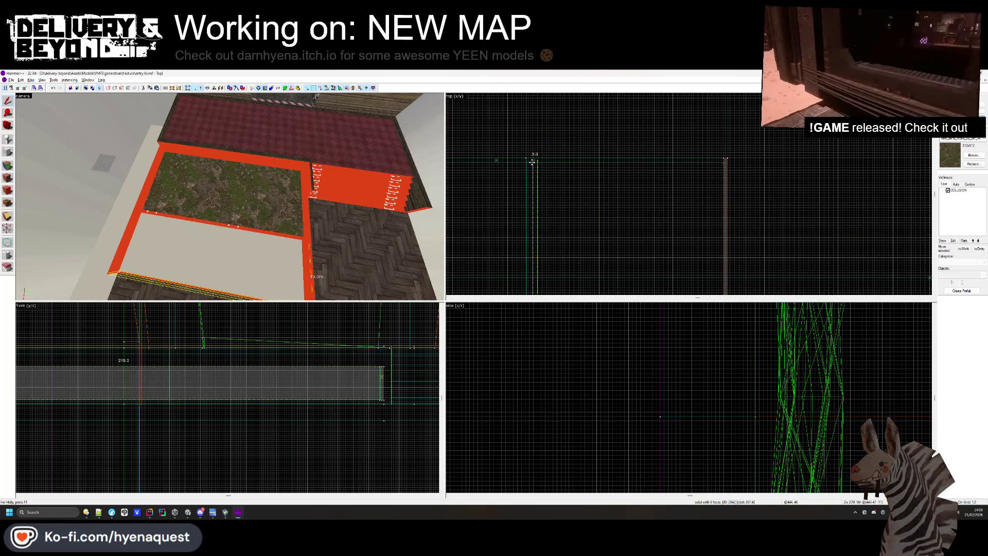
key(Escape)
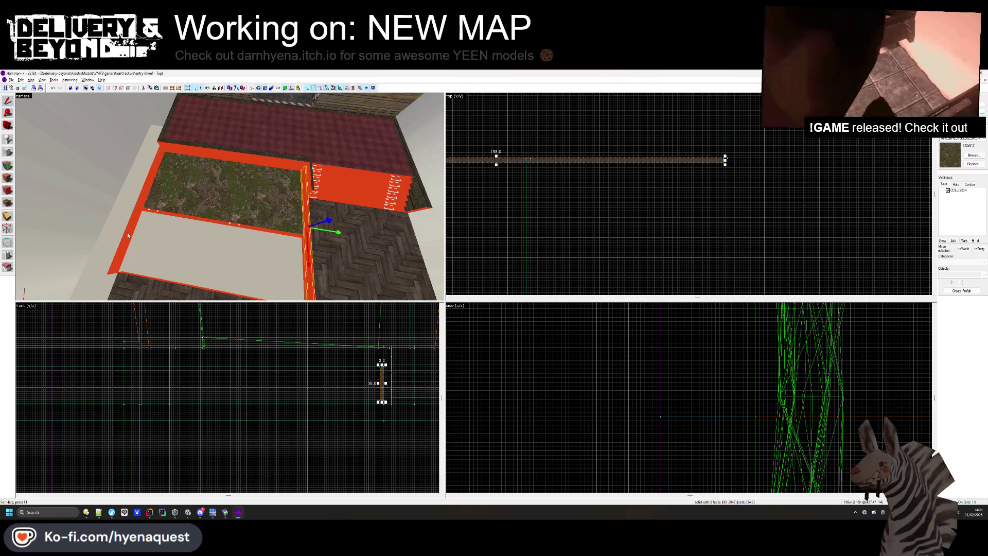
scroll(621, 167, down, 5)
scroll(661, 247, up, 5)
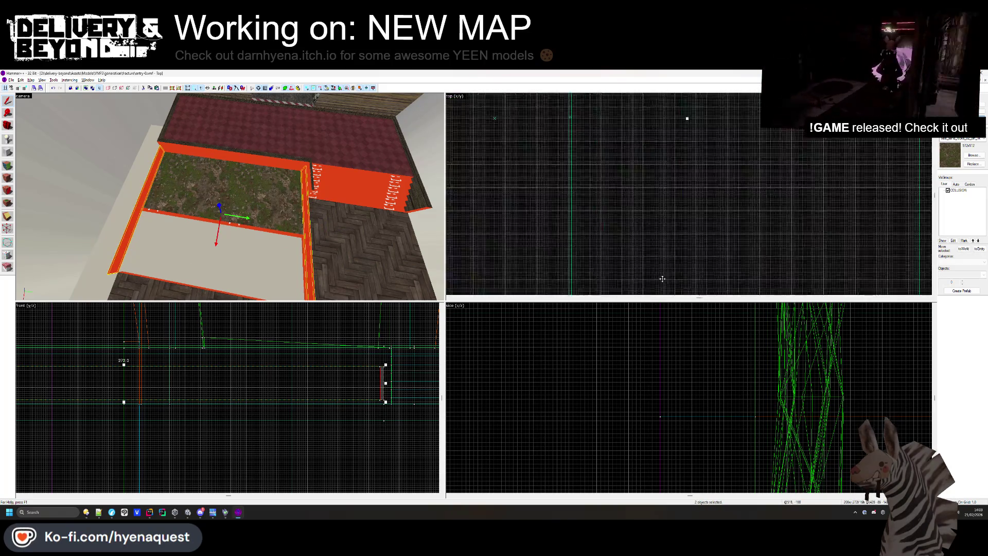
key(Escape)
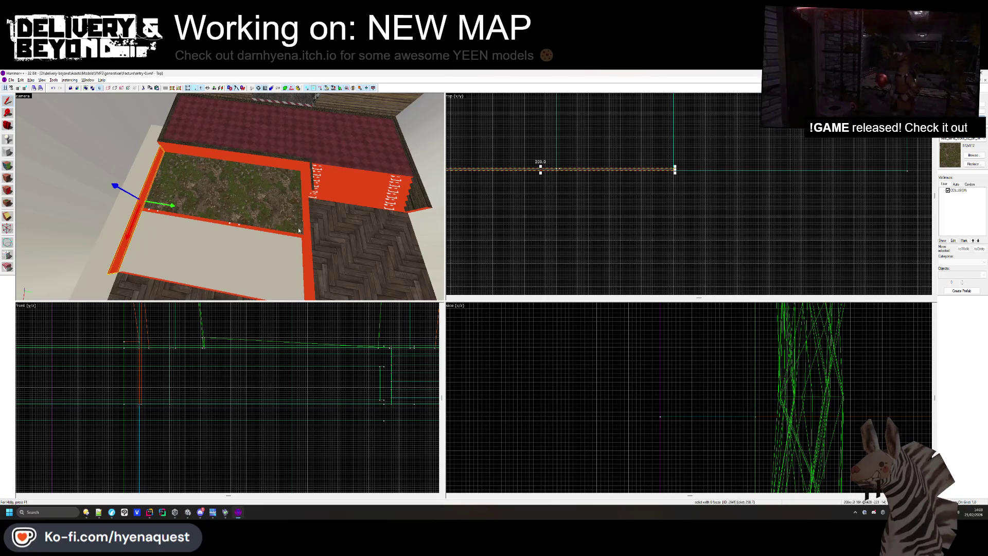
scroll(664, 181, up, 3)
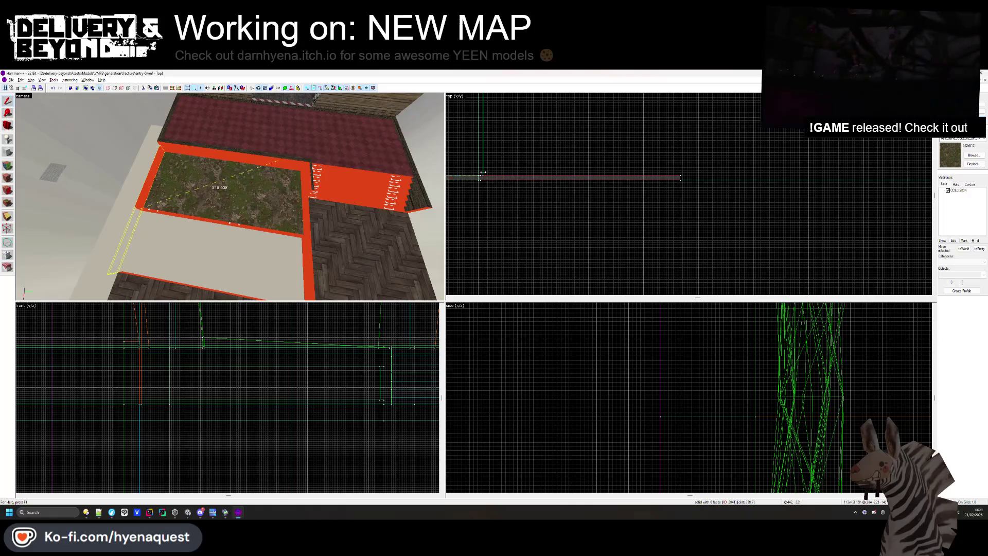
scroll(483, 172, up, 2)
key(Escape)
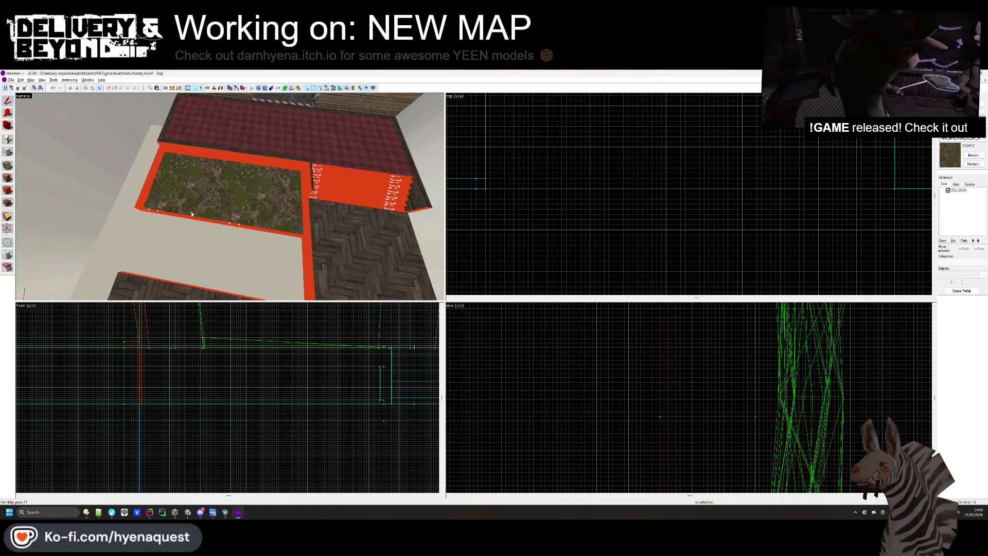
click(191, 214)
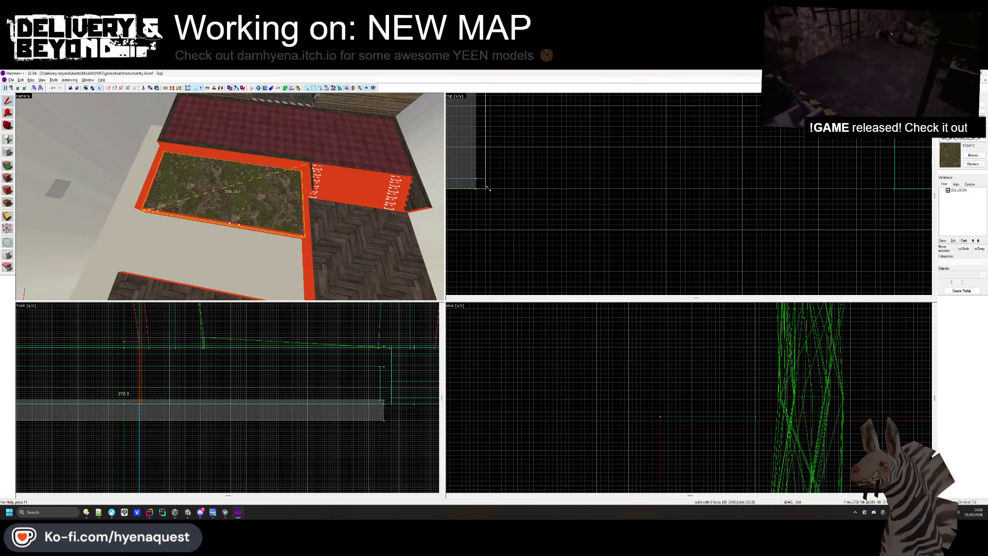
click(306, 272)
scroll(554, 220, up, 1)
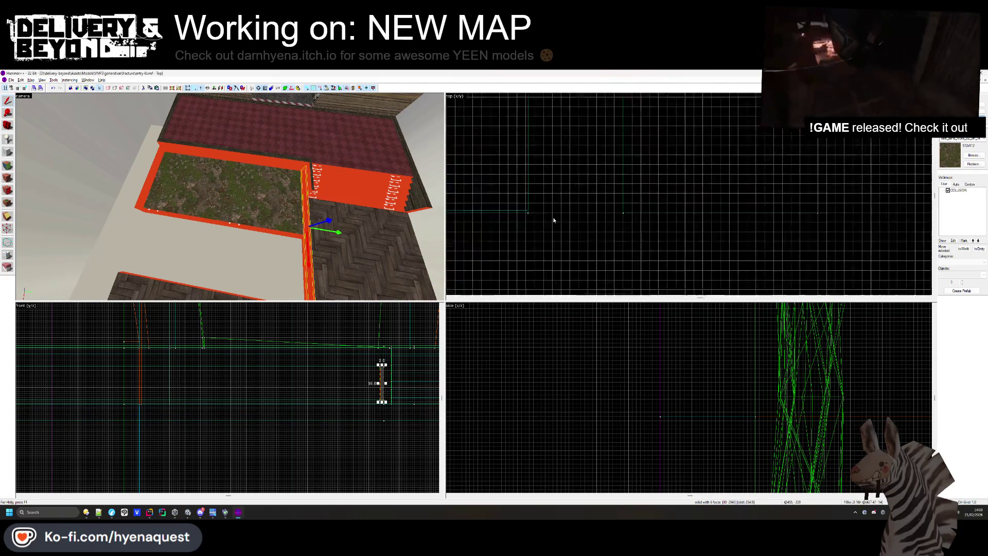
scroll(568, 220, down, 3)
scroll(590, 190, up, 2)
drag(661, 188, 481, 187)
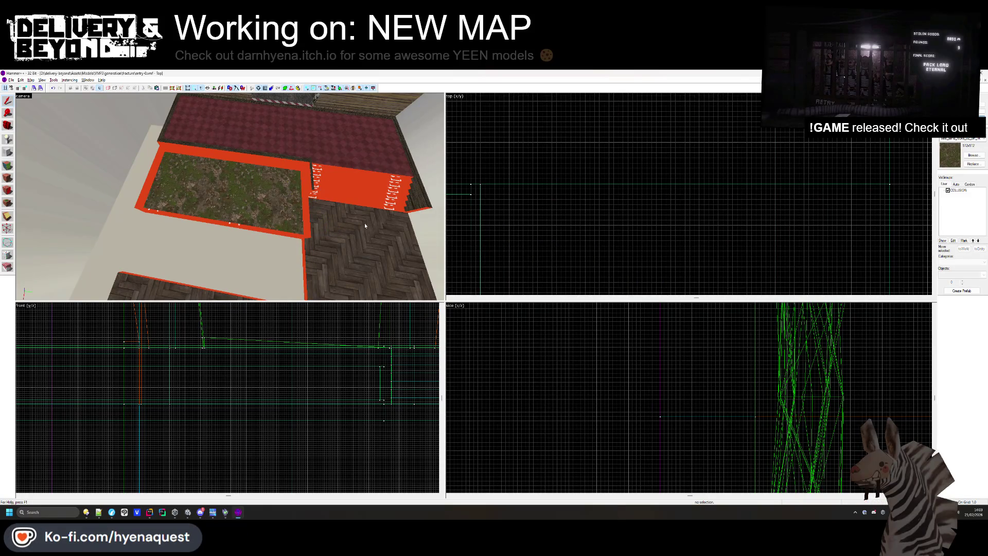
click(288, 408)
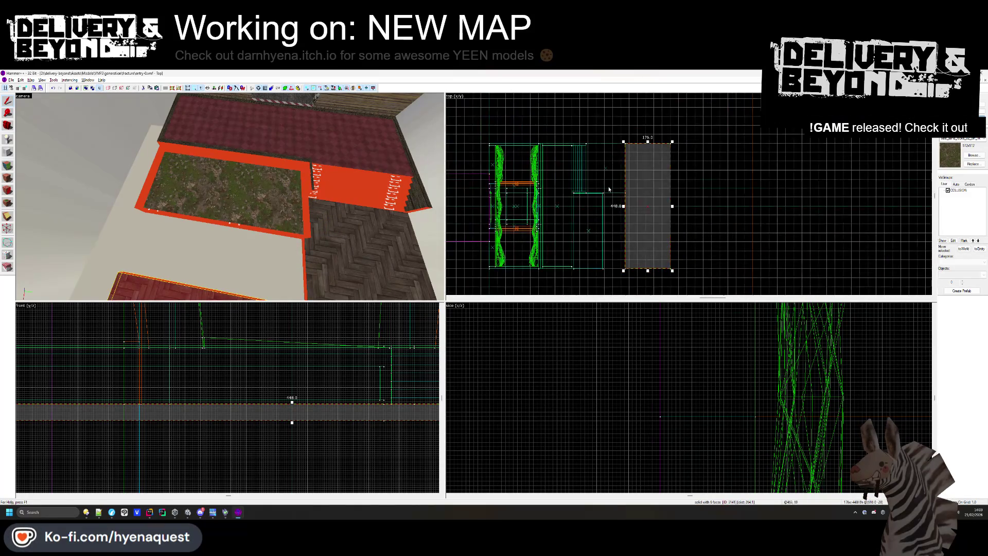
scroll(619, 211, up, 2)
drag(624, 206, 595, 206)
scroll(582, 168, up, 2)
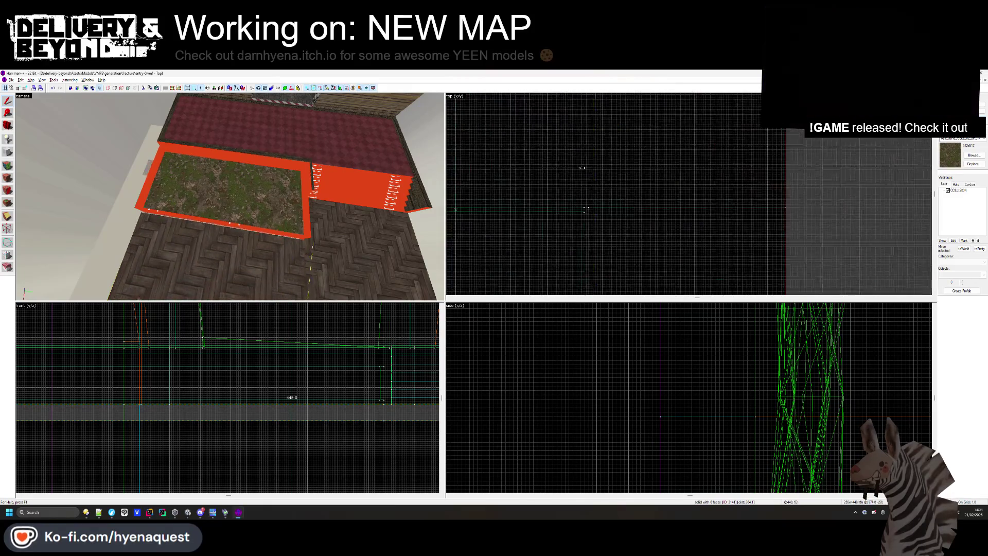
scroll(582, 168, down, 2)
key(ctrl+z)
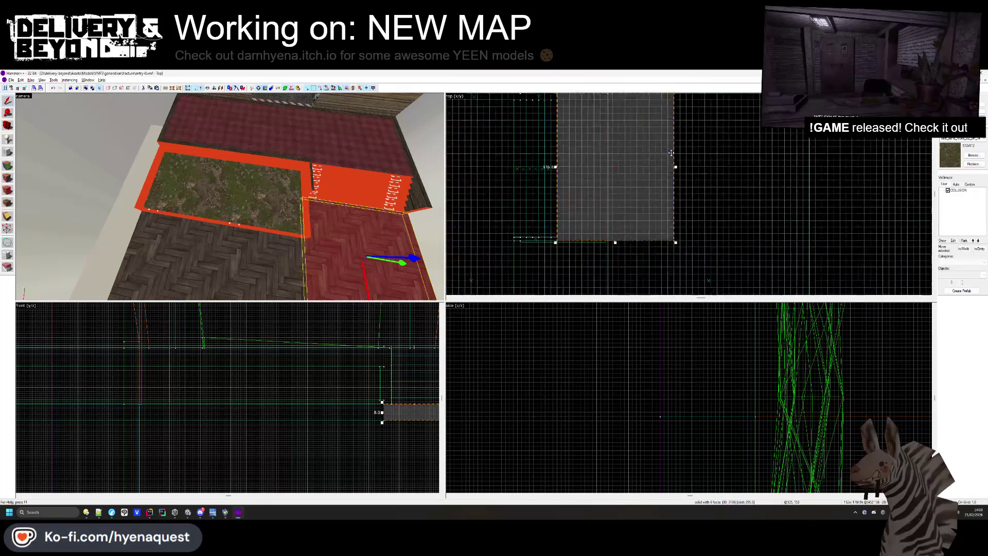
scroll(671, 153, up, 2)
scroll(582, 159, up, 2)
click(589, 166)
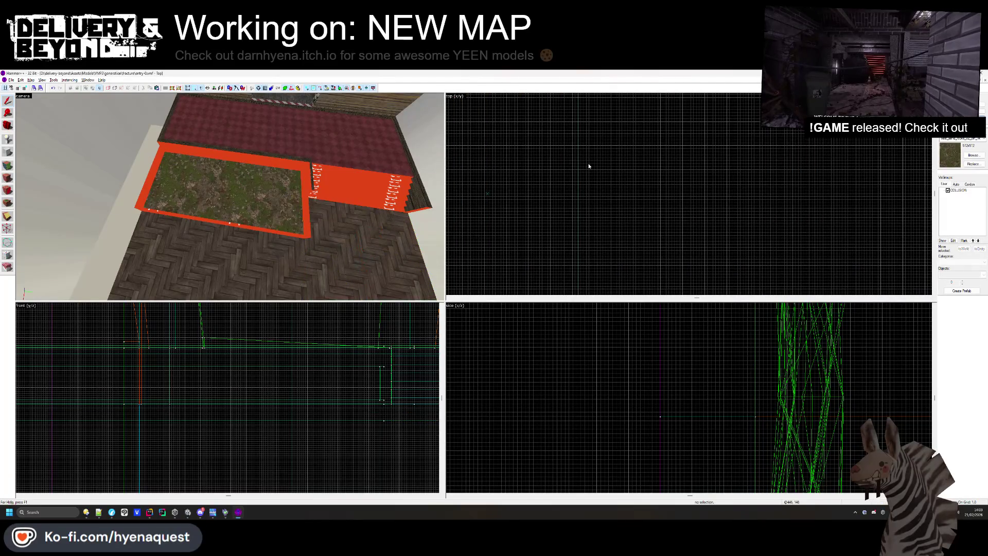
key(w)
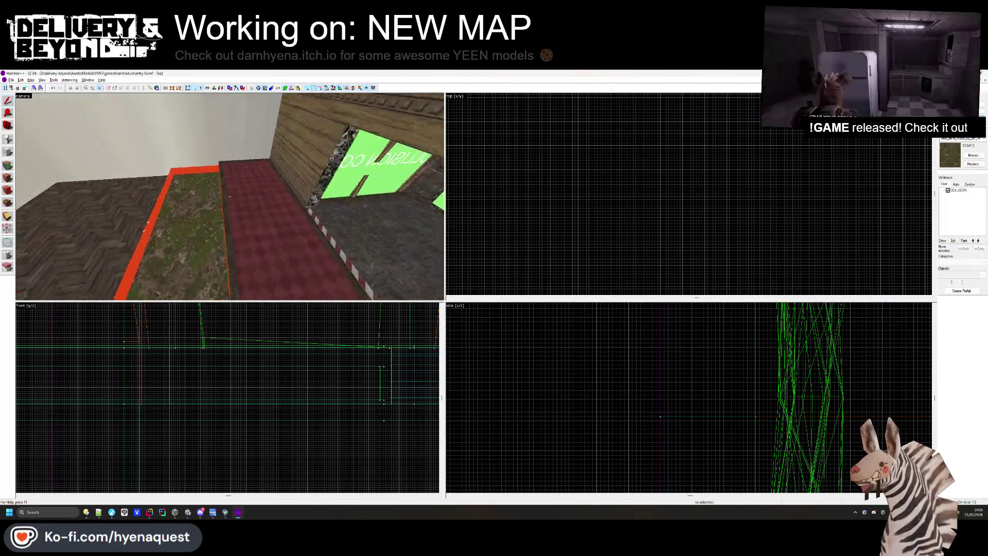
key(s)
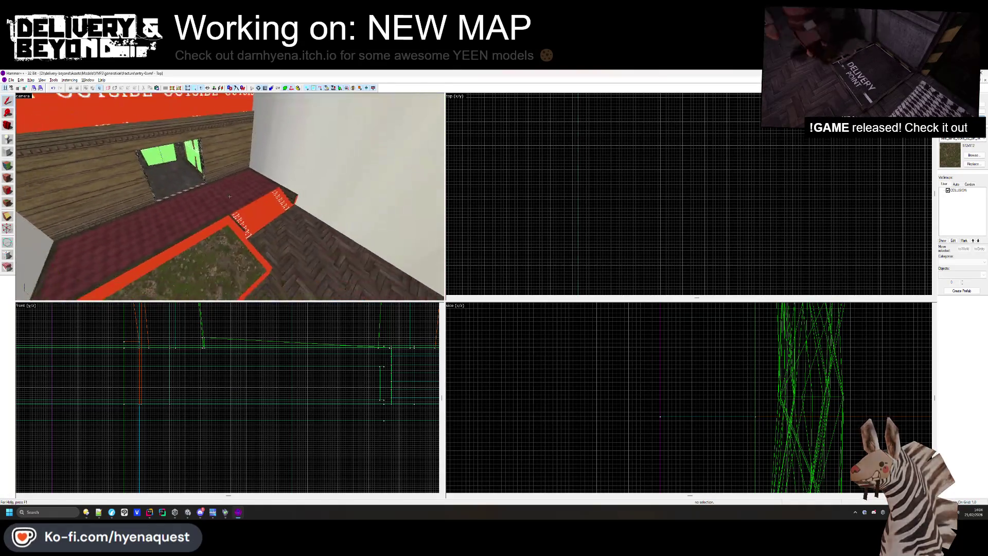
key(z)
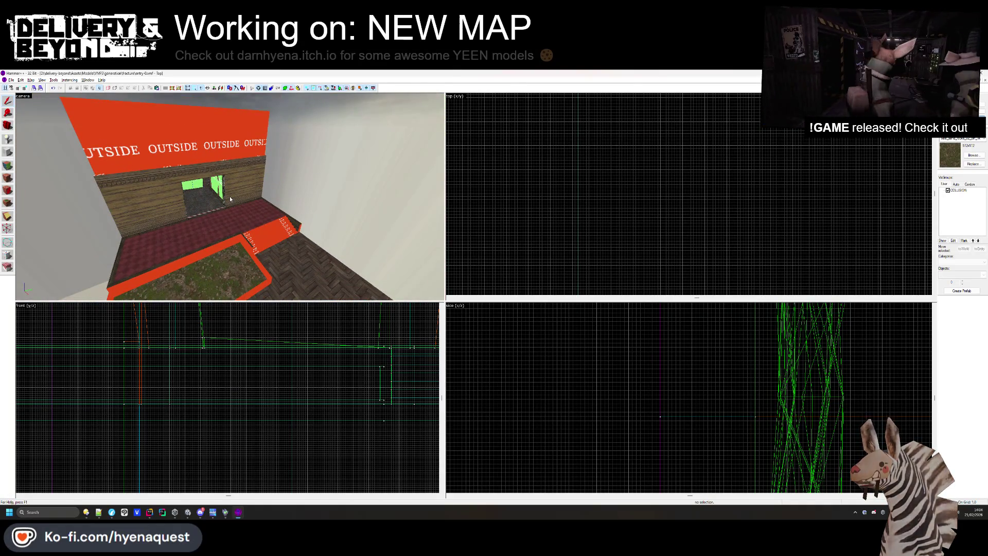
key(z)
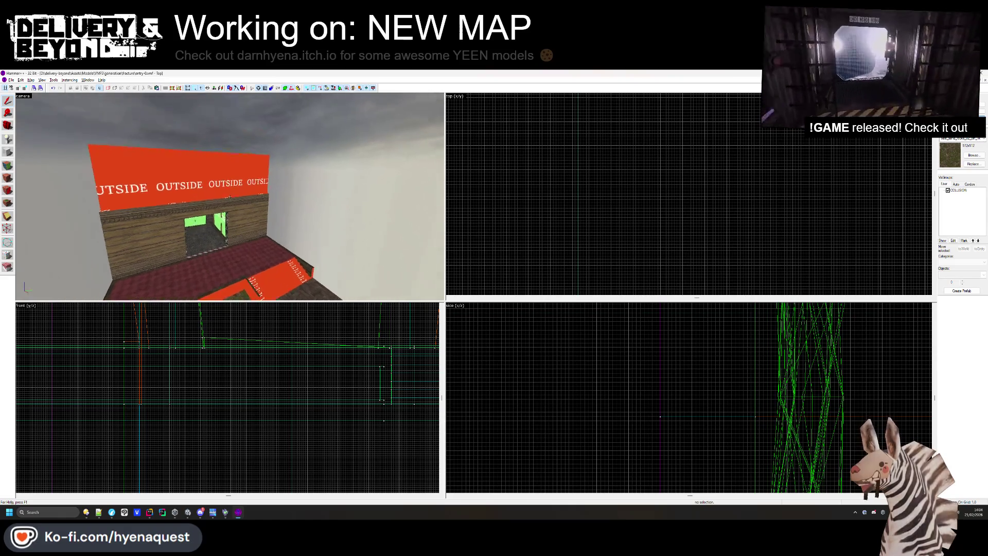
key(w)
key(s)
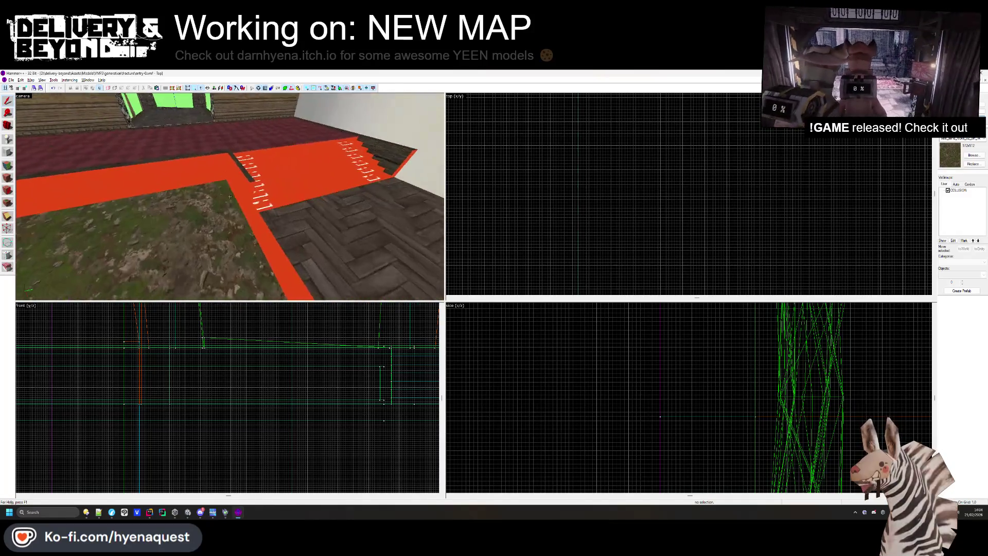
key(z)
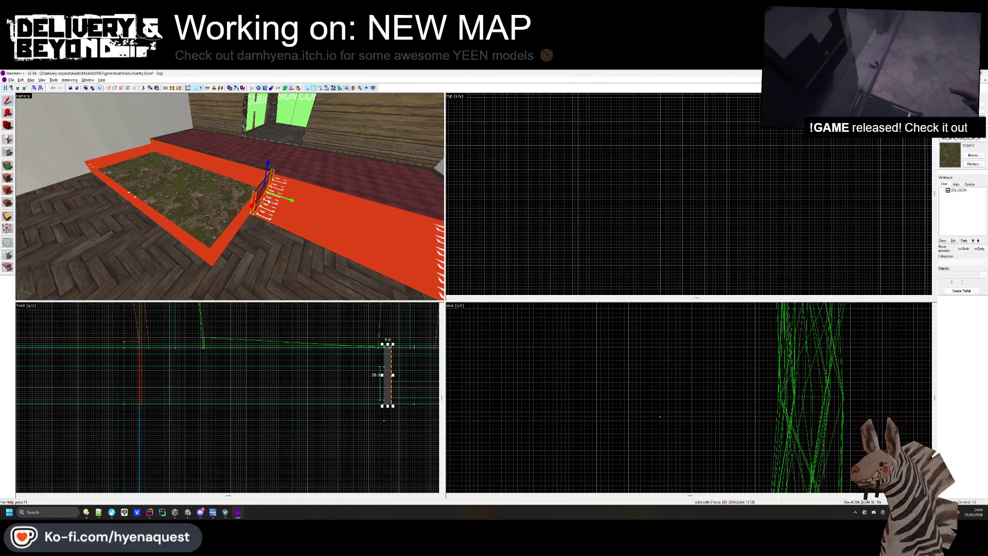
Clip the upper stair block diagonally so its top slopes downward
scroll(607, 167, down, 1)
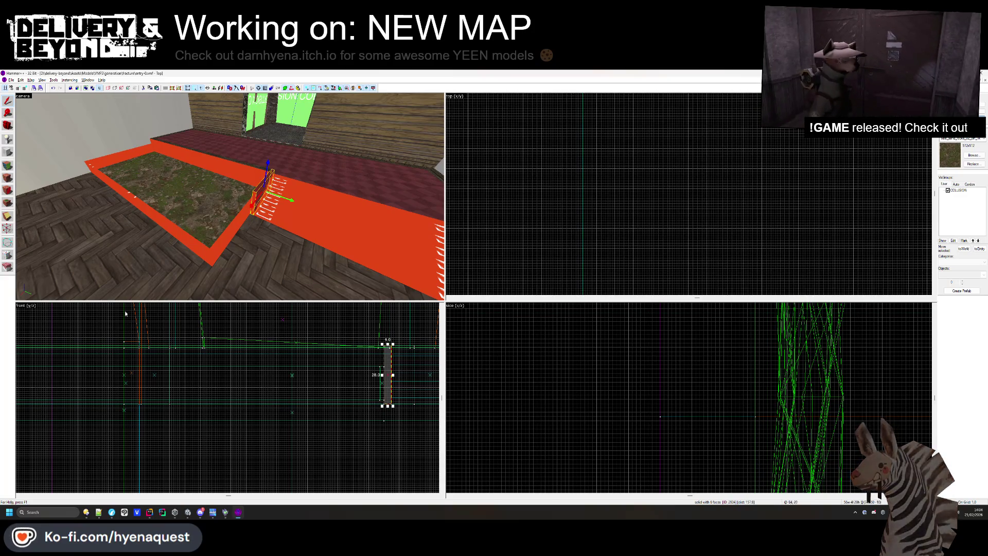
click(8, 227)
scroll(513, 377, up, 2)
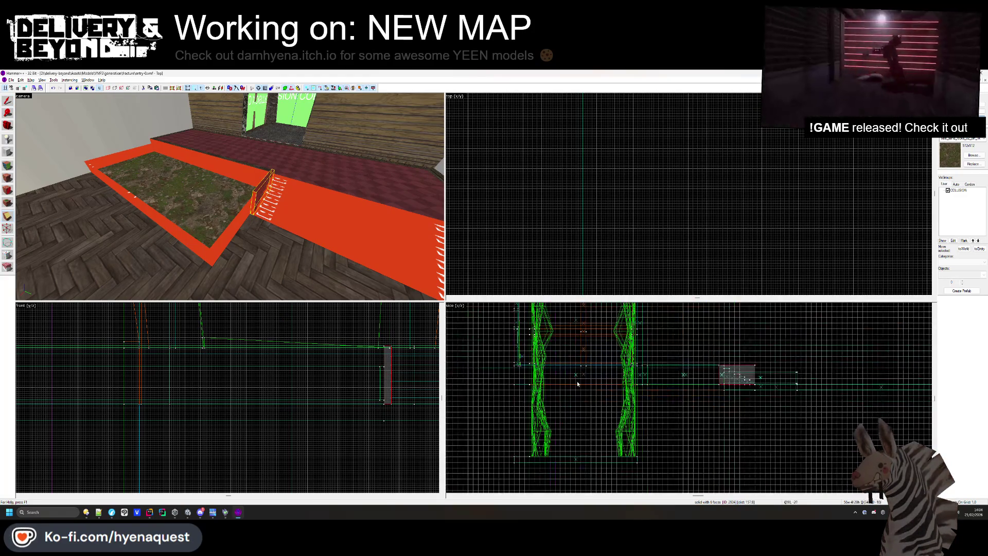
scroll(737, 368, up, 3)
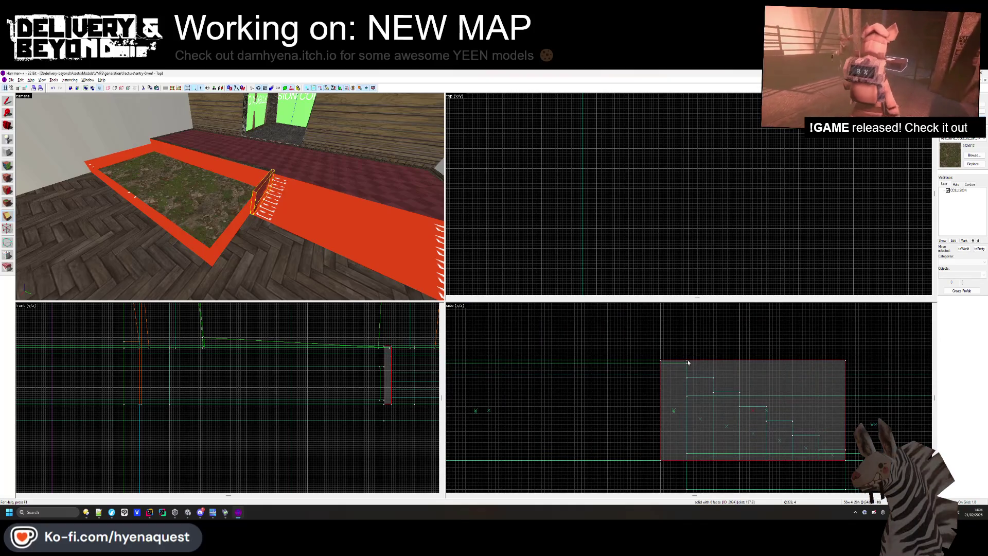
drag(845, 396, 684, 362)
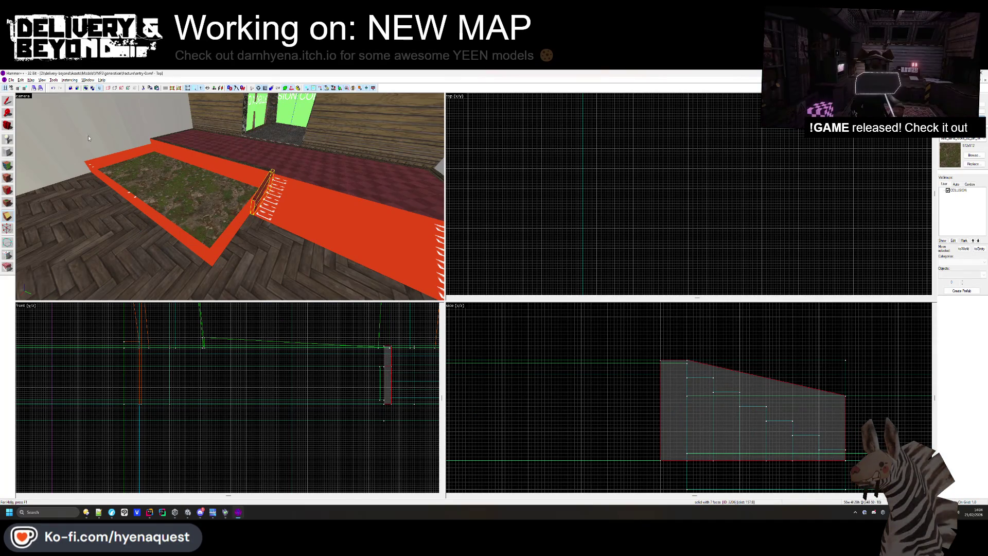
drag(30, 116, 230, 200)
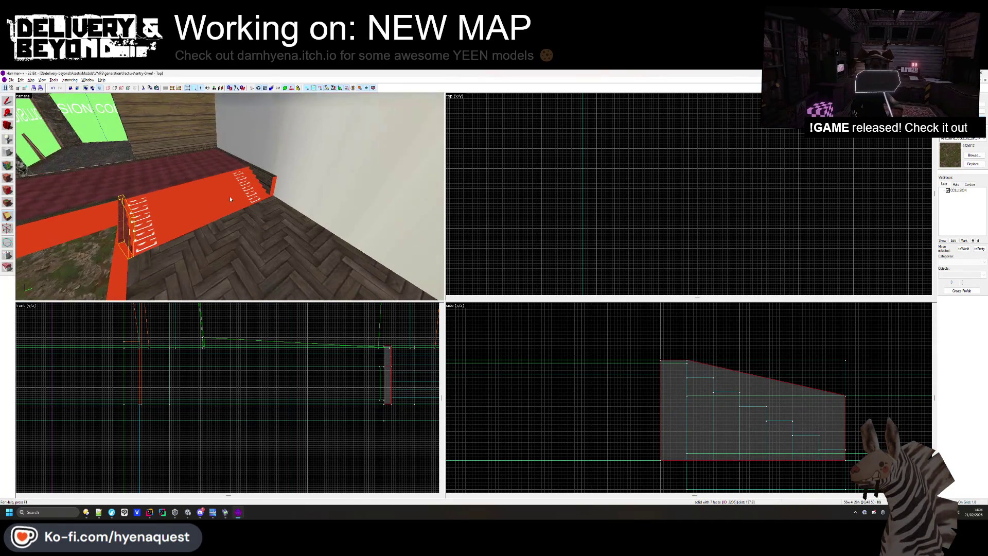
click(260, 178)
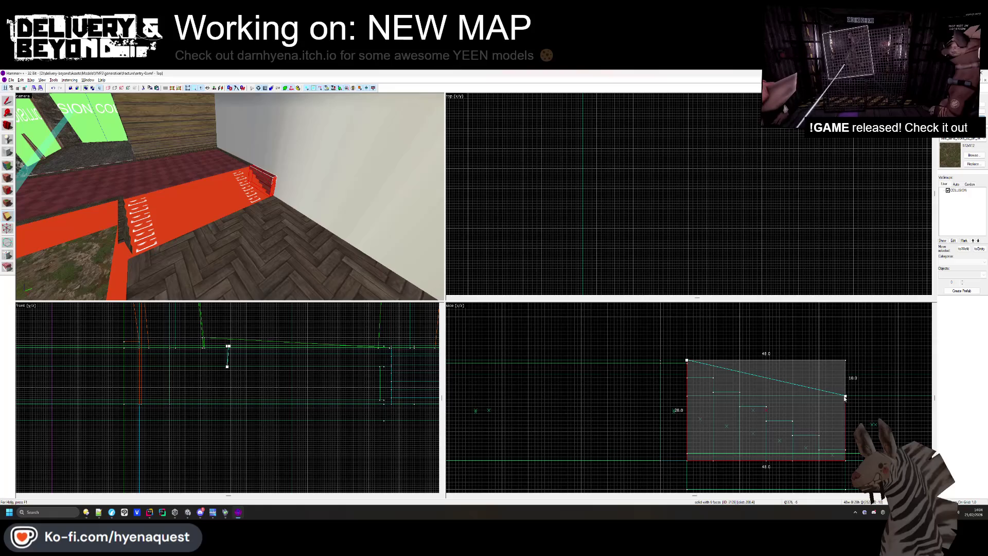
key(Return)
Open the face texture settings for the sloped stair block
scroll(824, 396, up, 2)
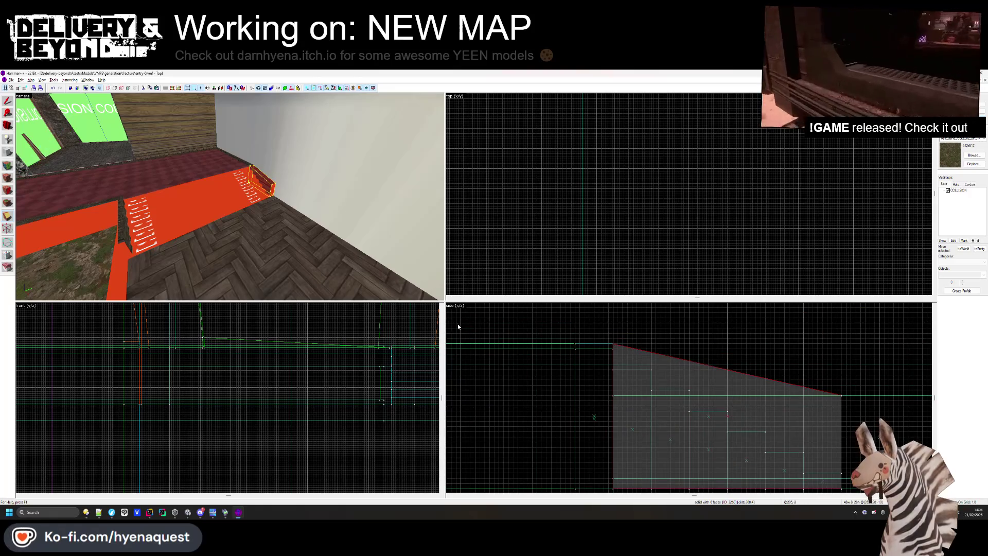
click(8, 165)
mouse_move(263, 249)
mouse_down()
mouse_move(205, 213)
mouse_move(231, 199)
mouse_move(235, 208)
mouse_move(271, 201)
mouse_move(252, 204)
mouse_up()
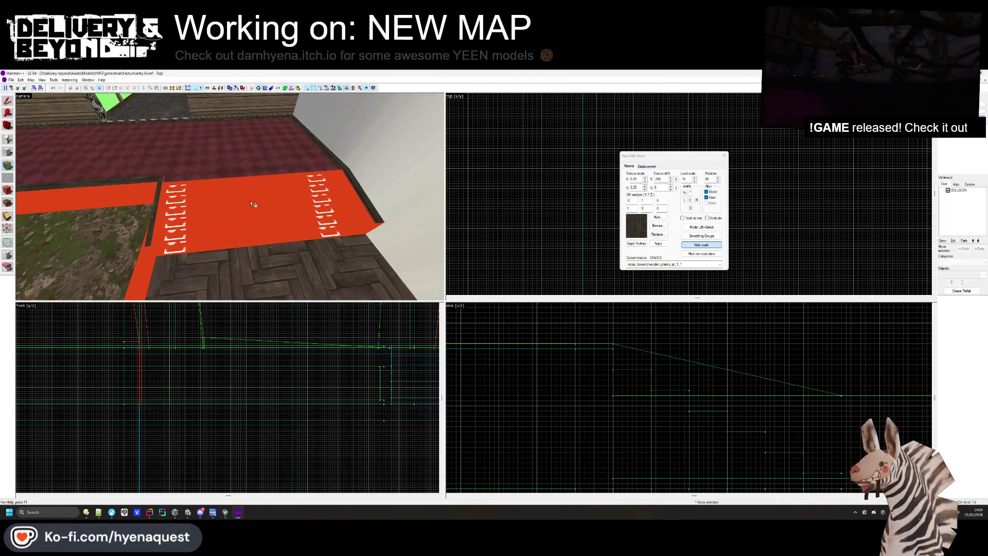
Select and inspect a face on the red striped strip in the Face Edit Sheet
click(724, 156)
key(z)
key(z)
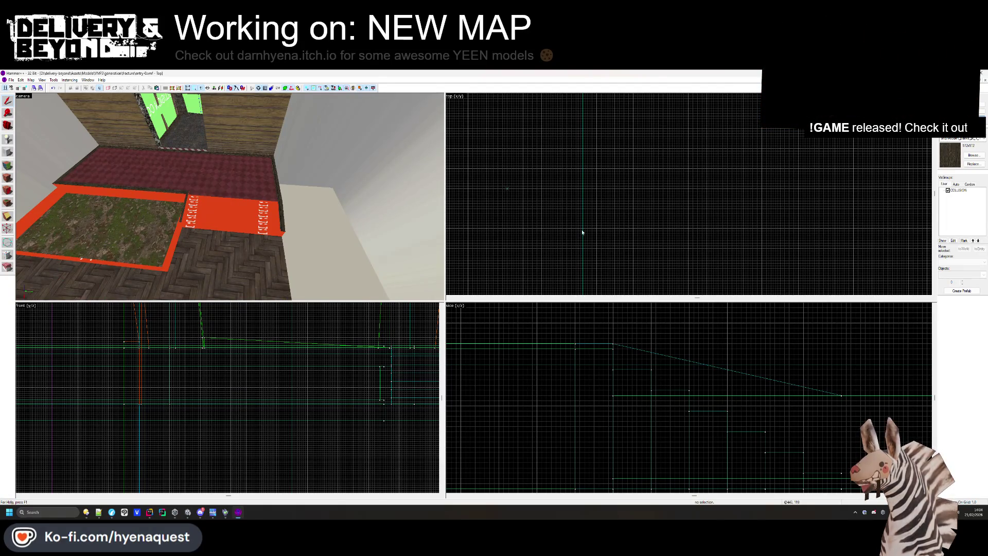
scroll(164, 172, up, 5)
key(shift+a)
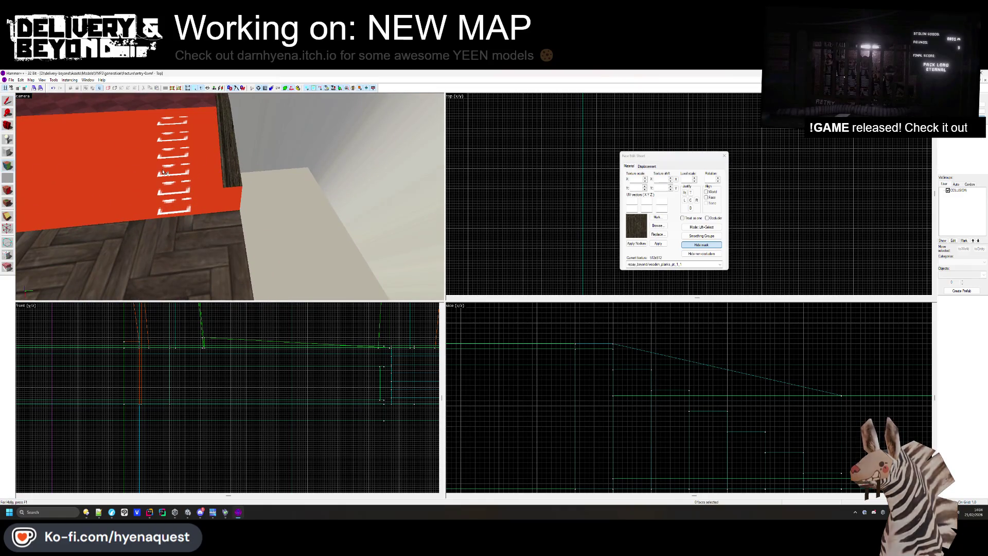
click(164, 172)
key(z)
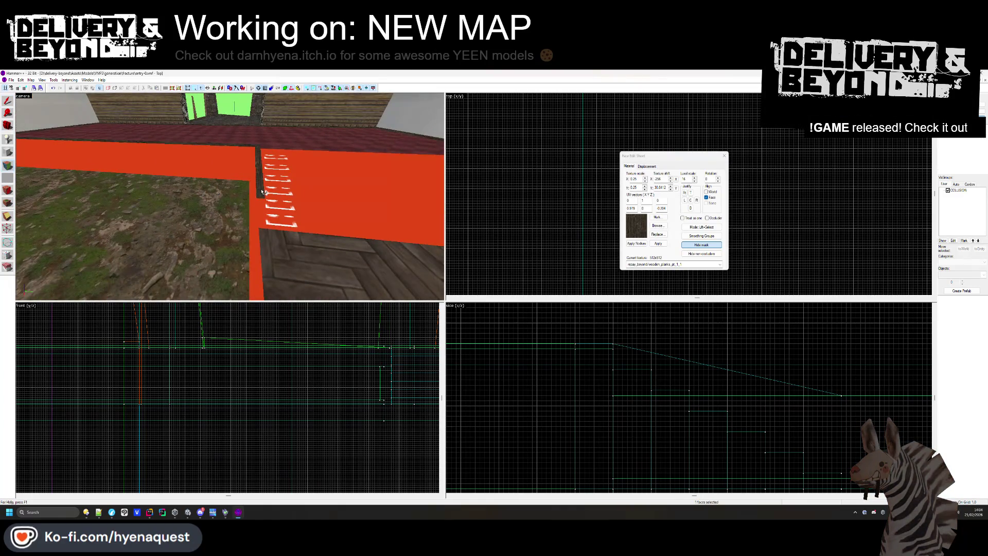
scroll(262, 191, down, 5)
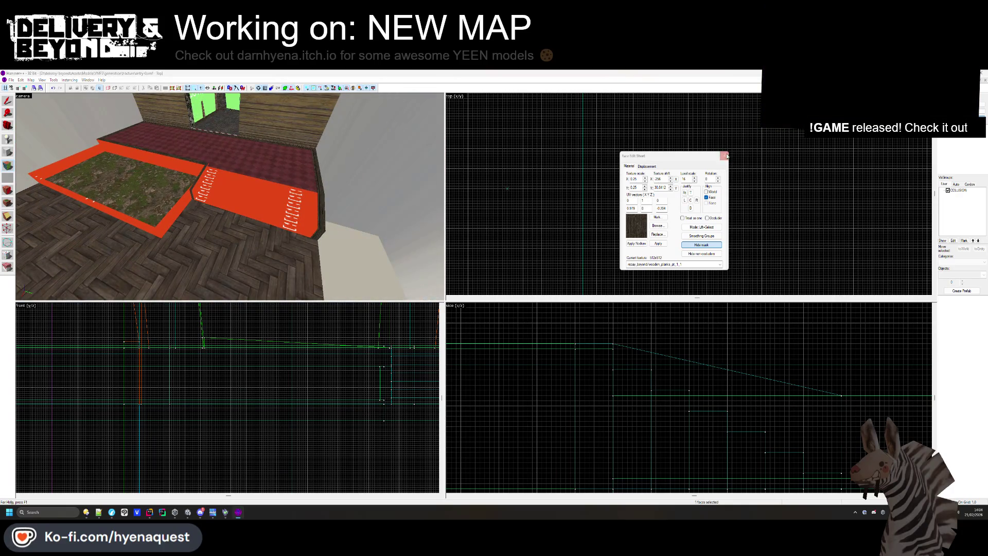
click(726, 155)
Sample the red OUTSIDE texture from a face to make it the current material
key(z)
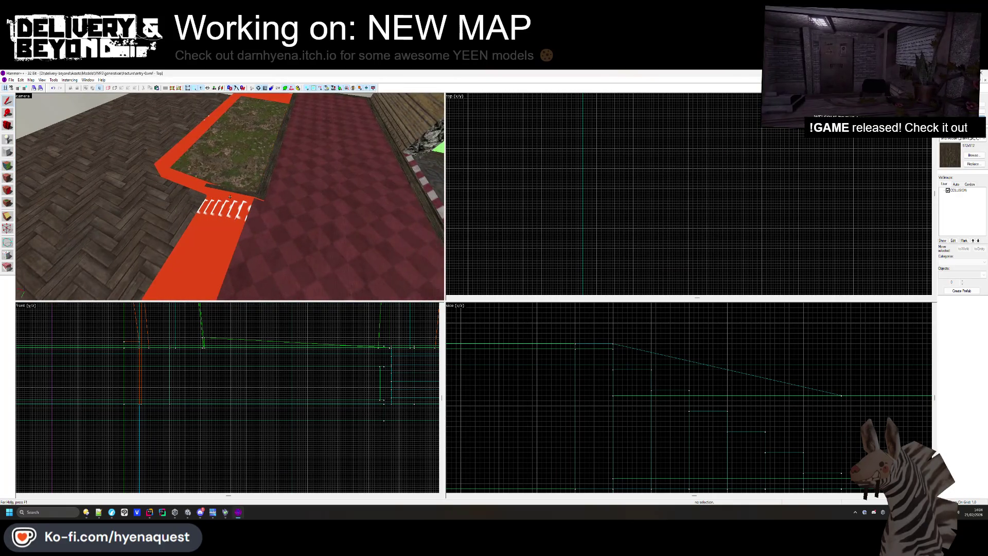
click(197, 191)
key(shift+a)
click(197, 192)
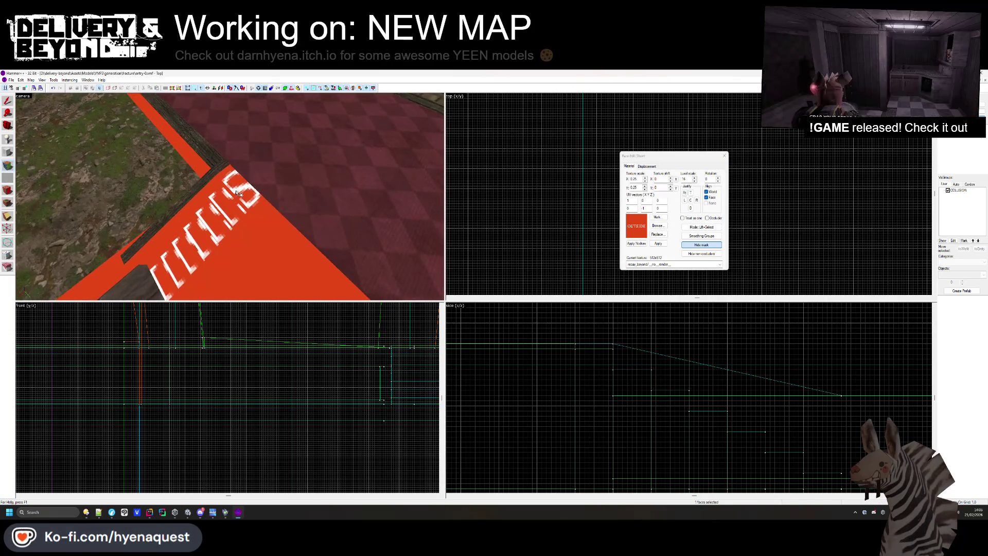
key(shift+s)
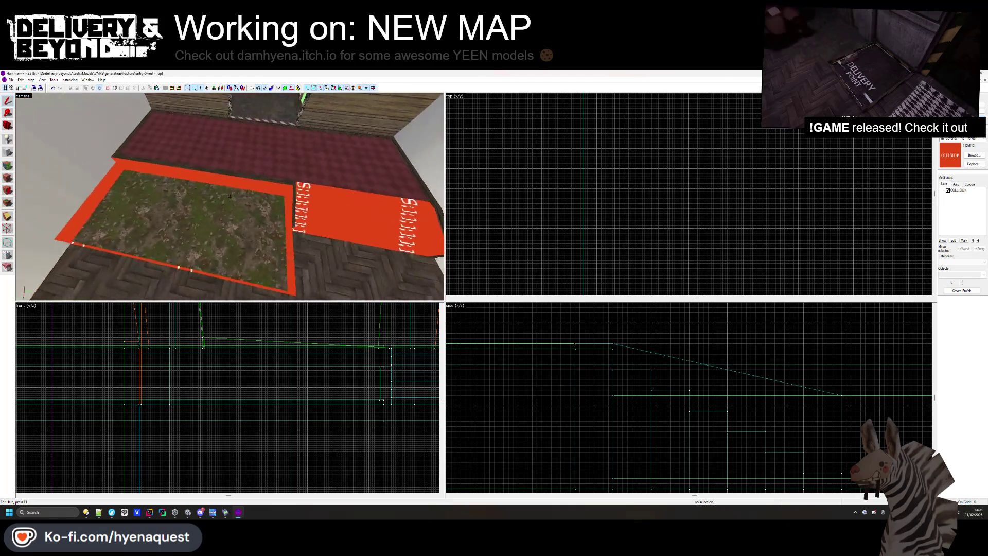
key(d)
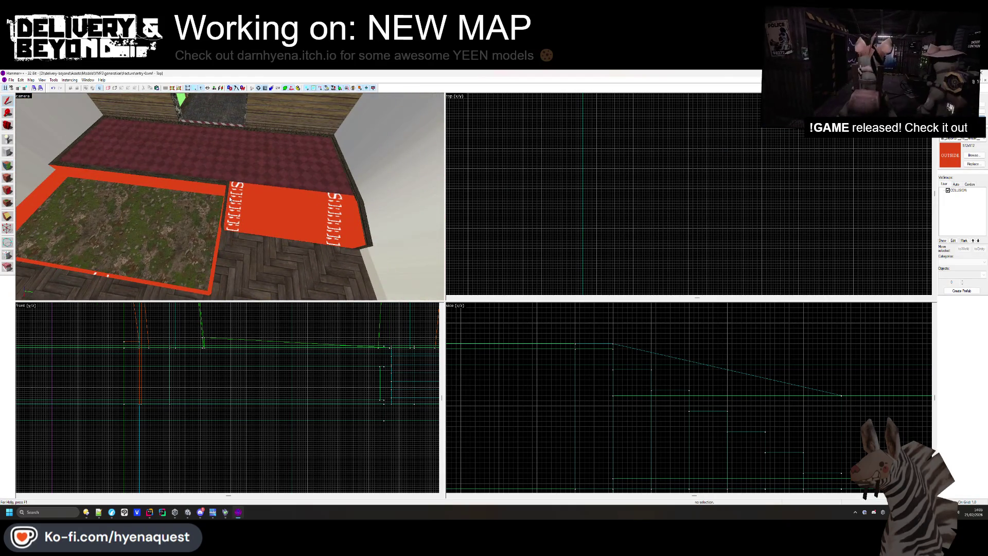
key(Left)
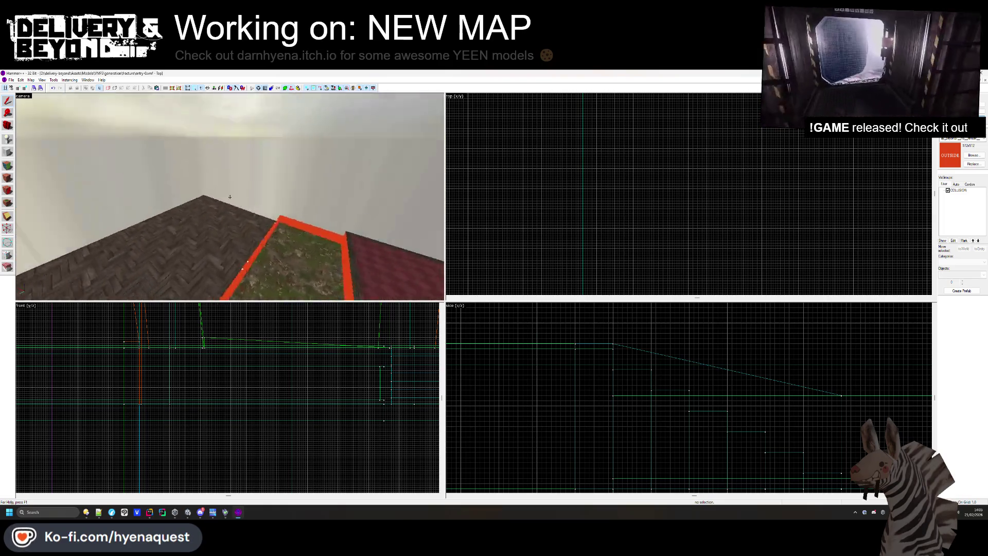
key(Down)
key(Right)
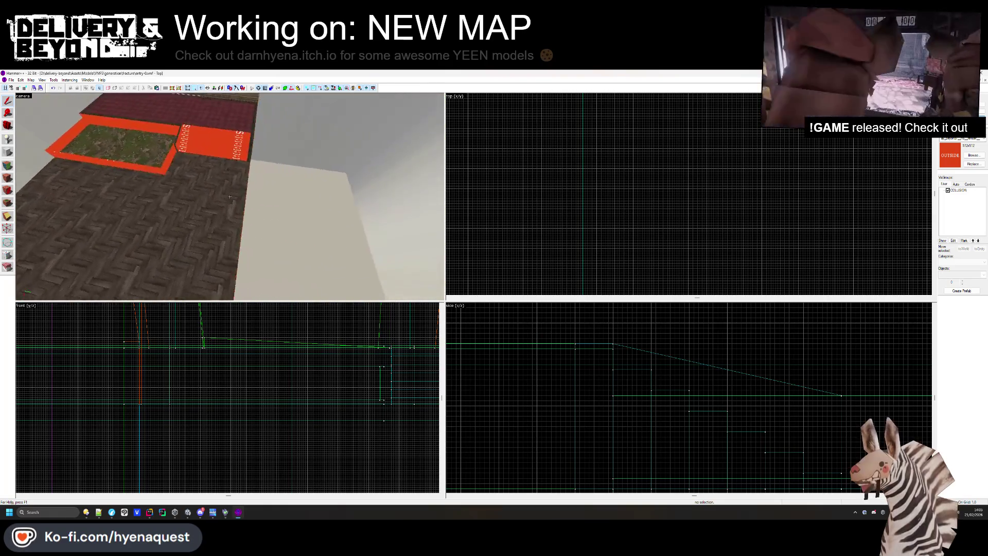
scroll(229, 196, down, 3)
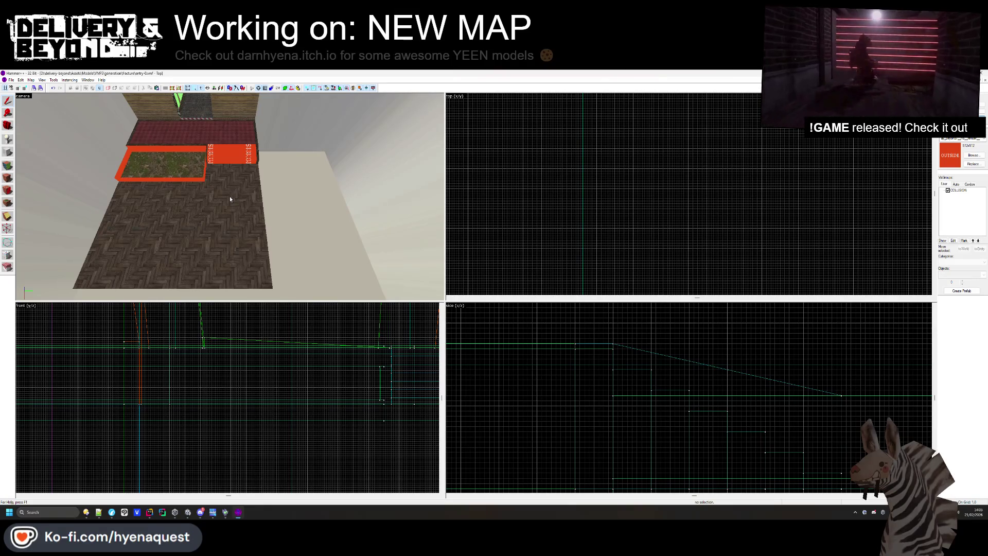
drag(229, 196, 230, 199)
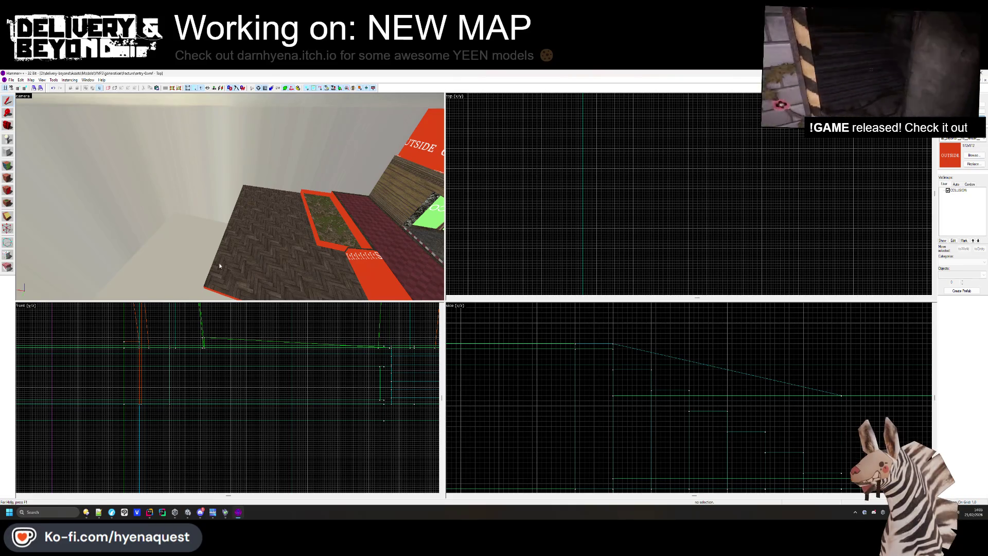
drag(301, 179, 229, 214)
key(alt+Tab)
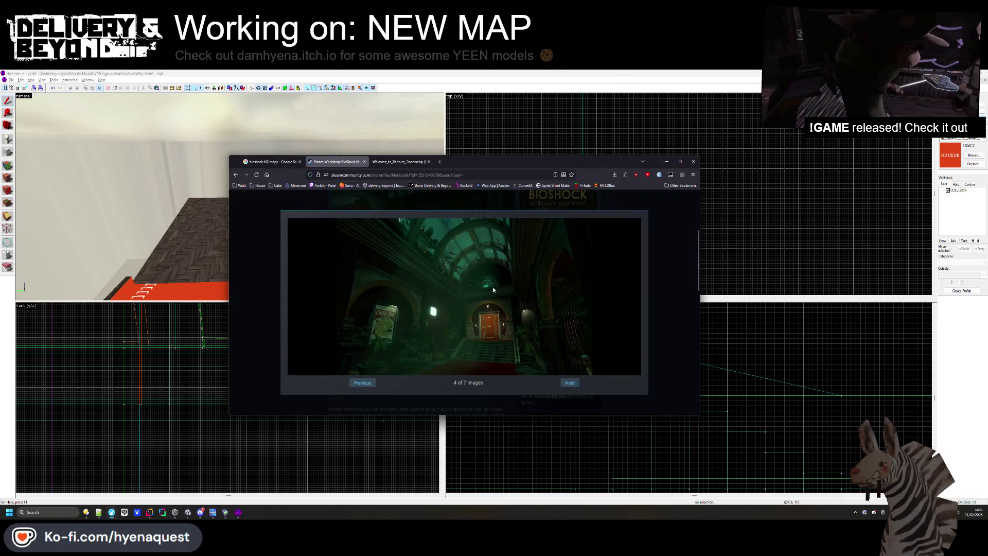
click(363, 384)
click(363, 384)
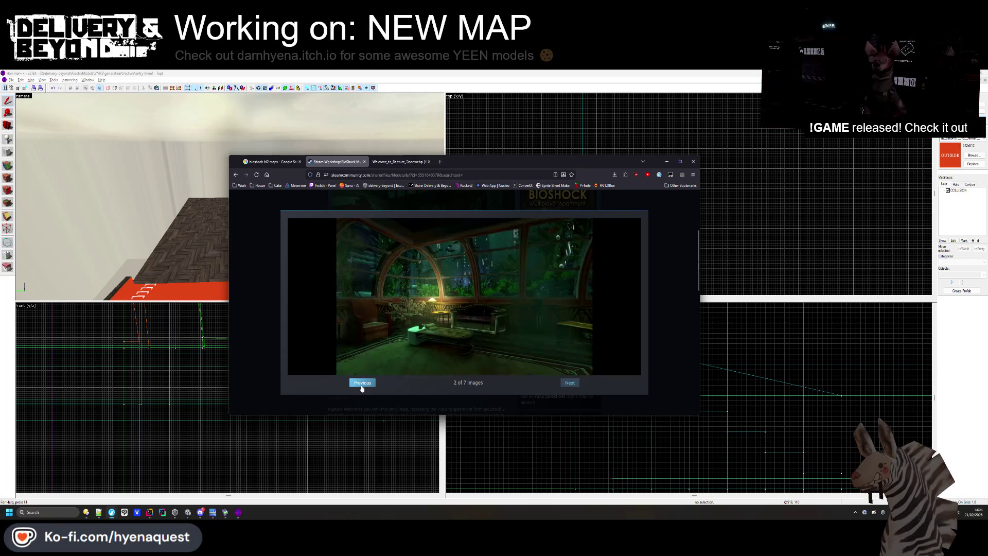
click(362, 386)
click(365, 387)
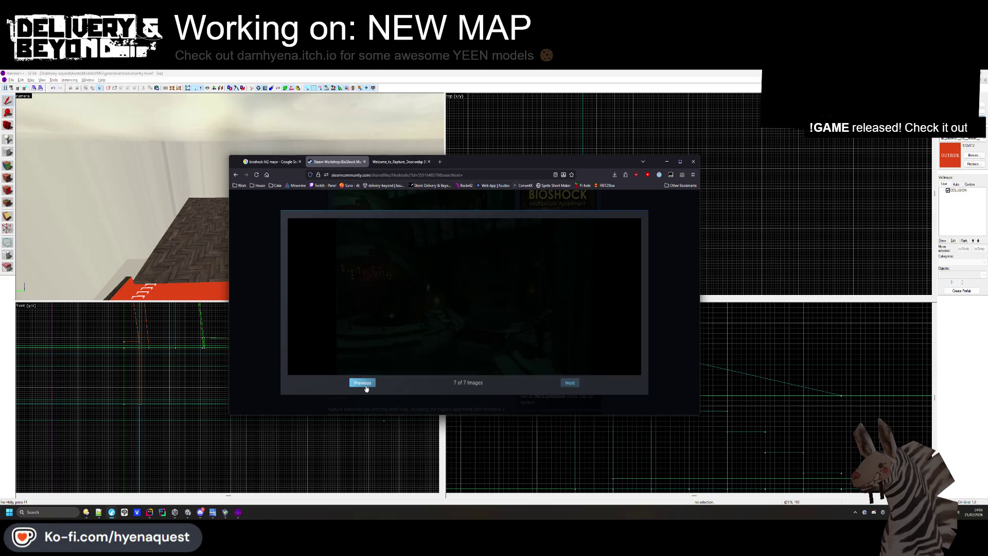
click(573, 384)
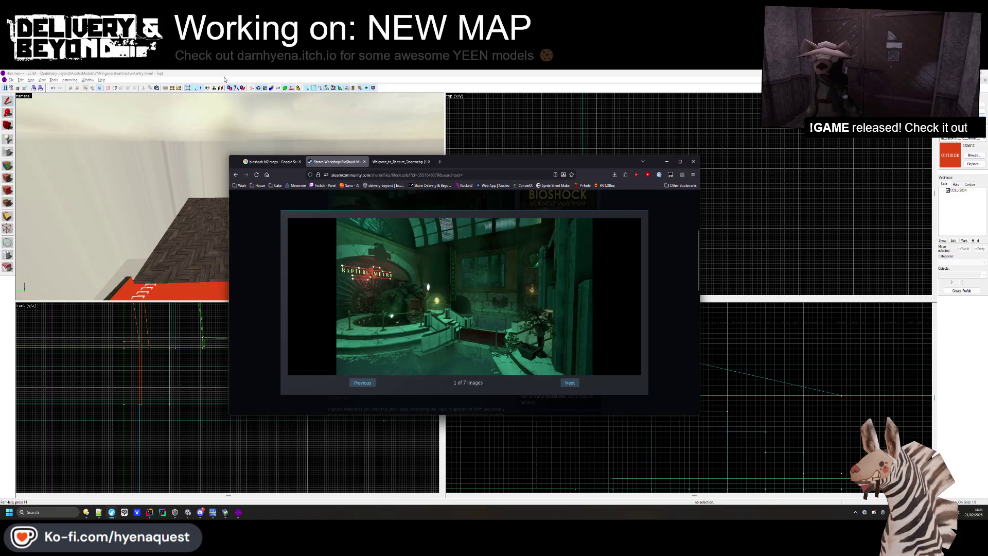
click(763, 200)
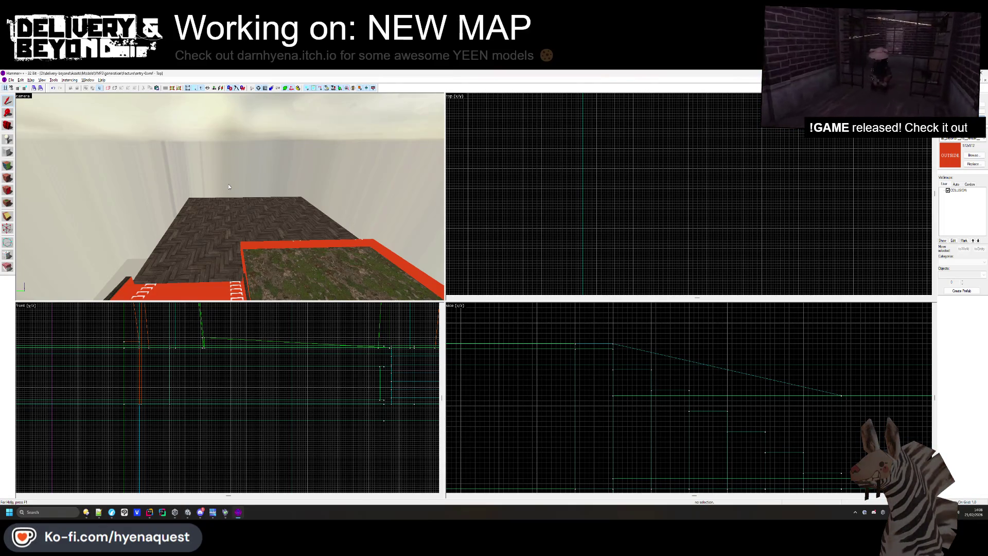
Clip a narrow strip off the edge of the herringbone floor brush
key(z)
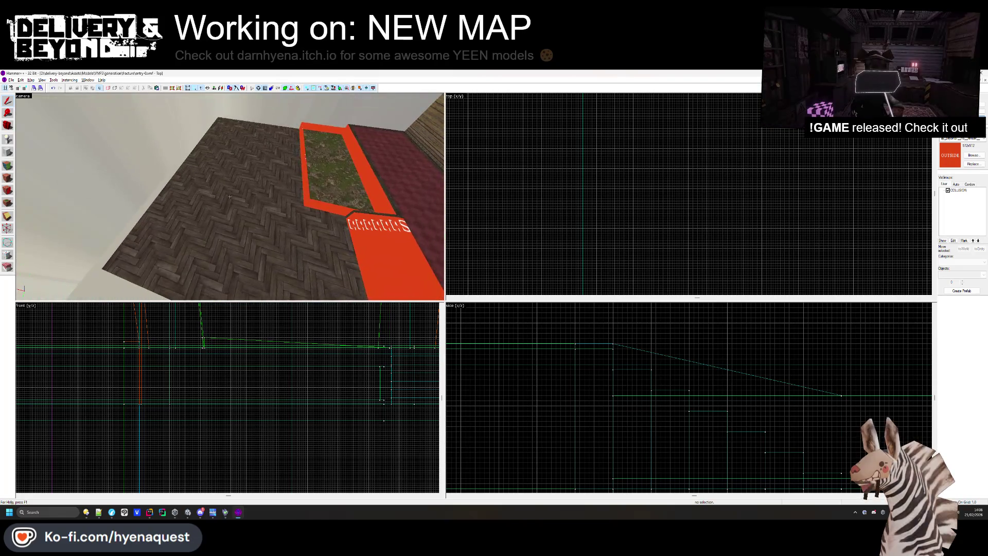
click(230, 197)
scroll(584, 186, up, 3)
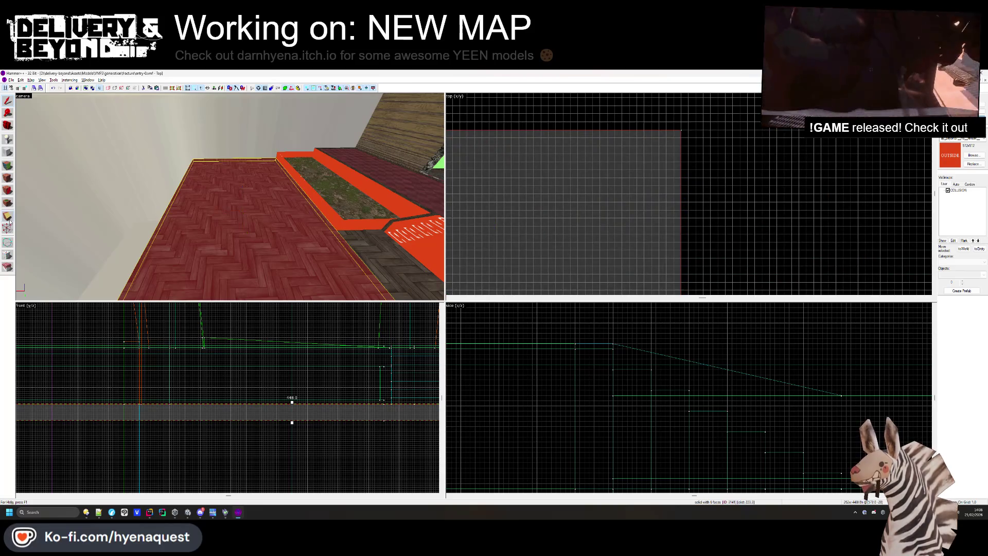
scroll(608, 133, down, 2)
scroll(595, 135, up, 4)
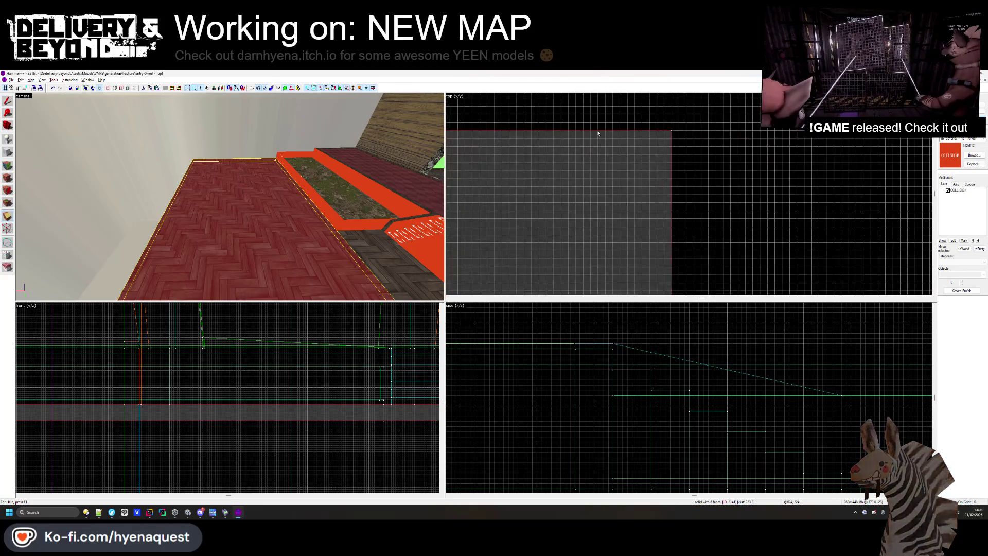
key(shift+x)
drag(606, 131, 605, 136)
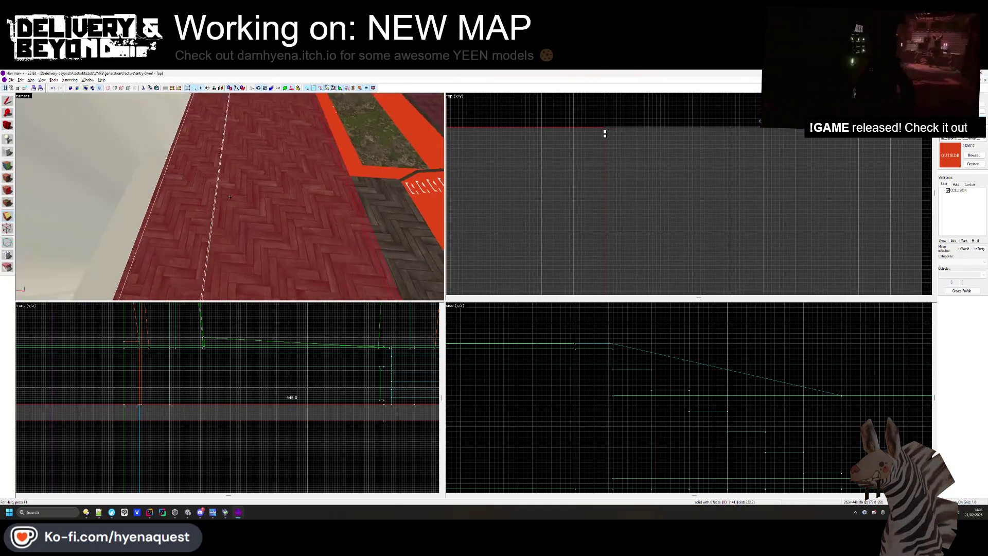
key(Return)
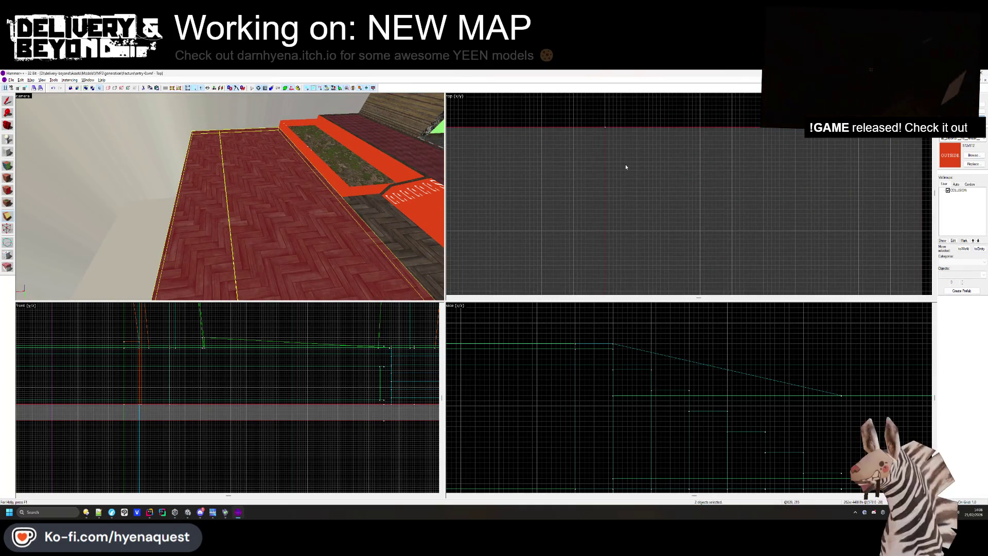
key(shift+s)
Apply the red OUTSIDE texture to the split-off floor strip
scroll(243, 396, up, 5)
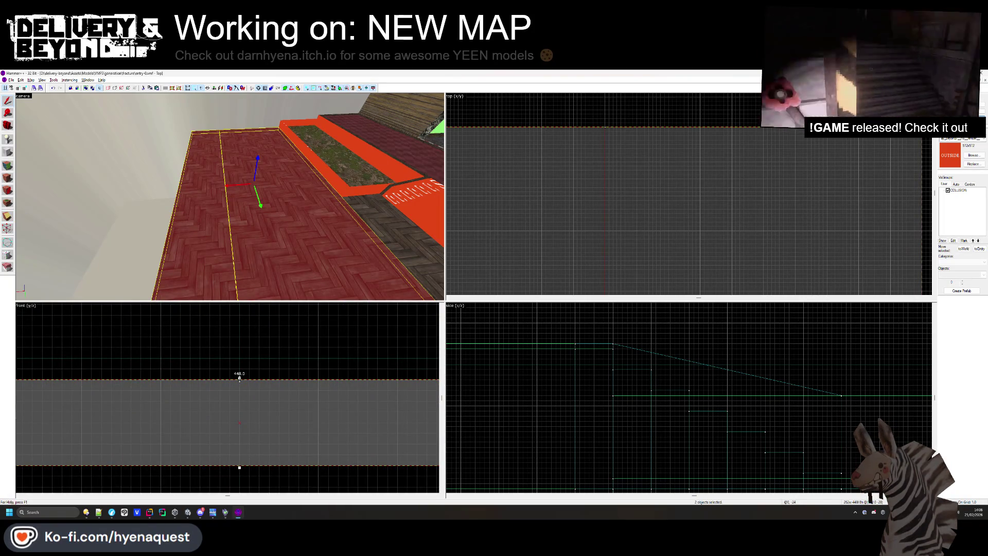
key(shift+a)
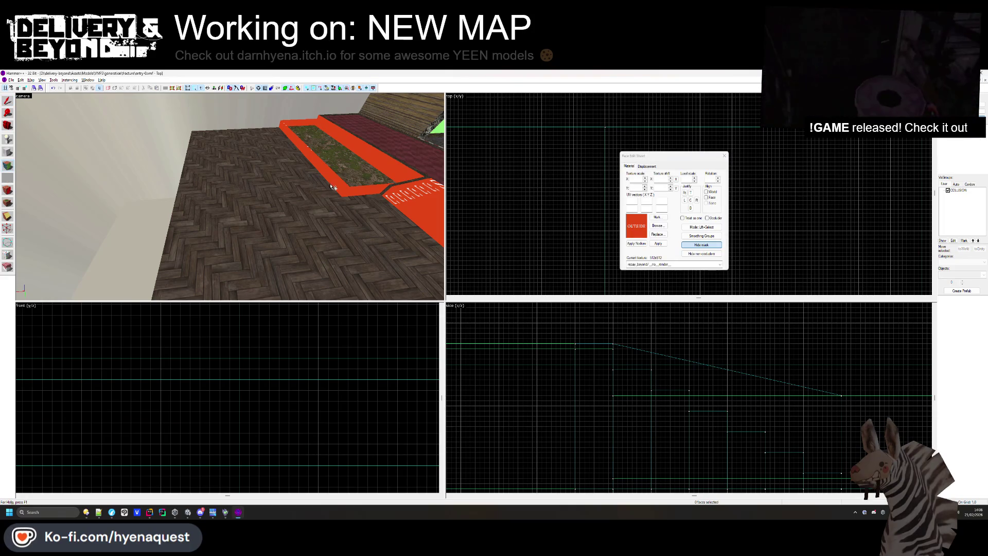
click(227, 211)
click(724, 156)
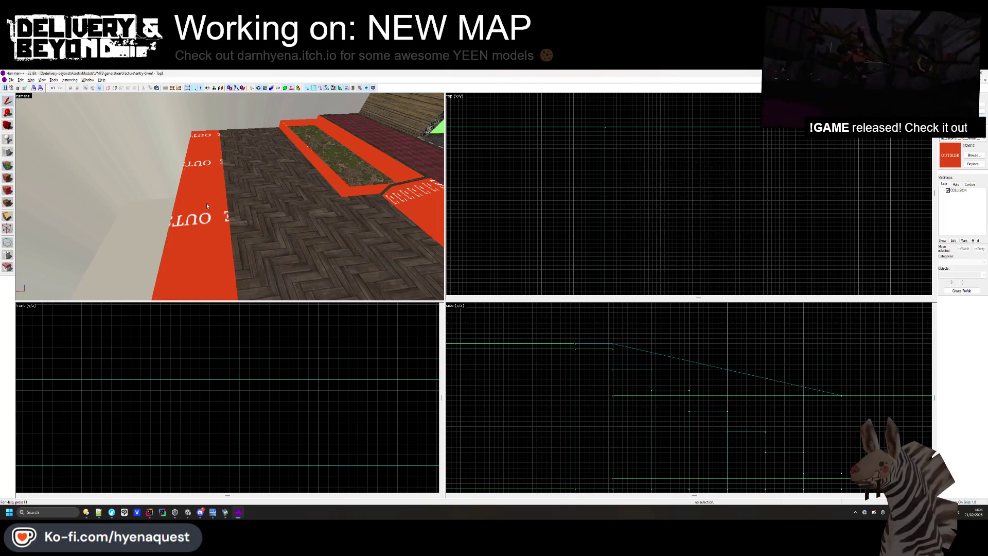
click(206, 202)
scroll(622, 169, down, 2)
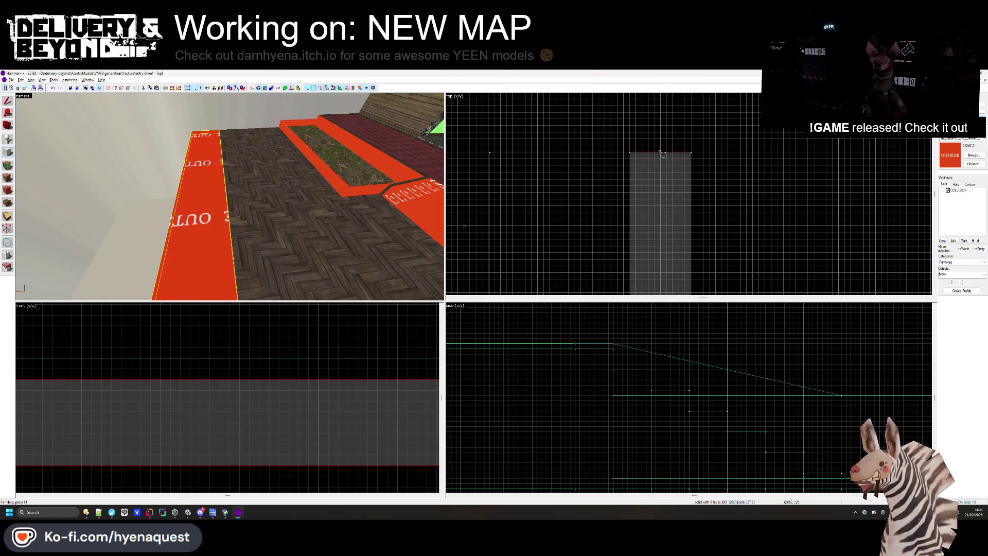
Choose the arch primitive and outline a roughly 64-unit square in the top view
click(965, 273)
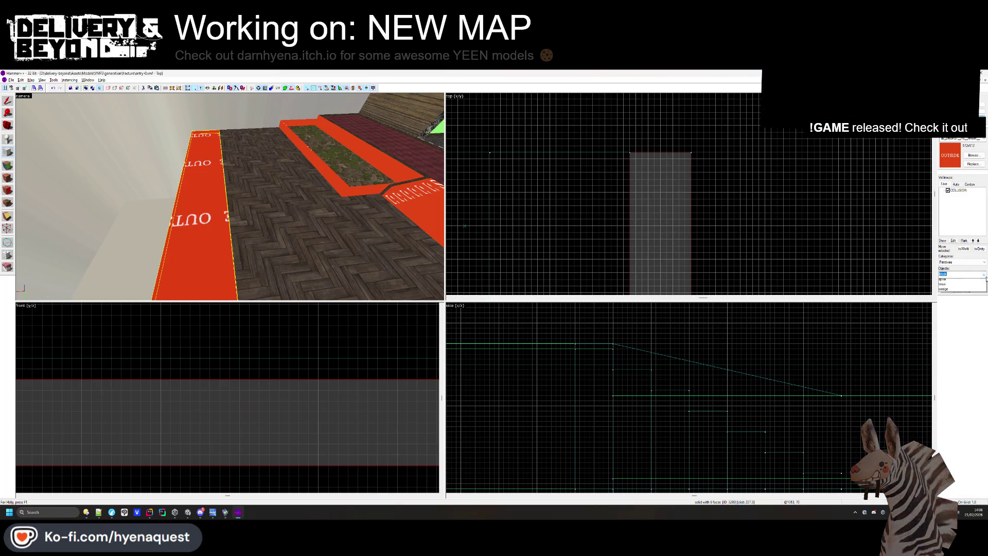
click(957, 281)
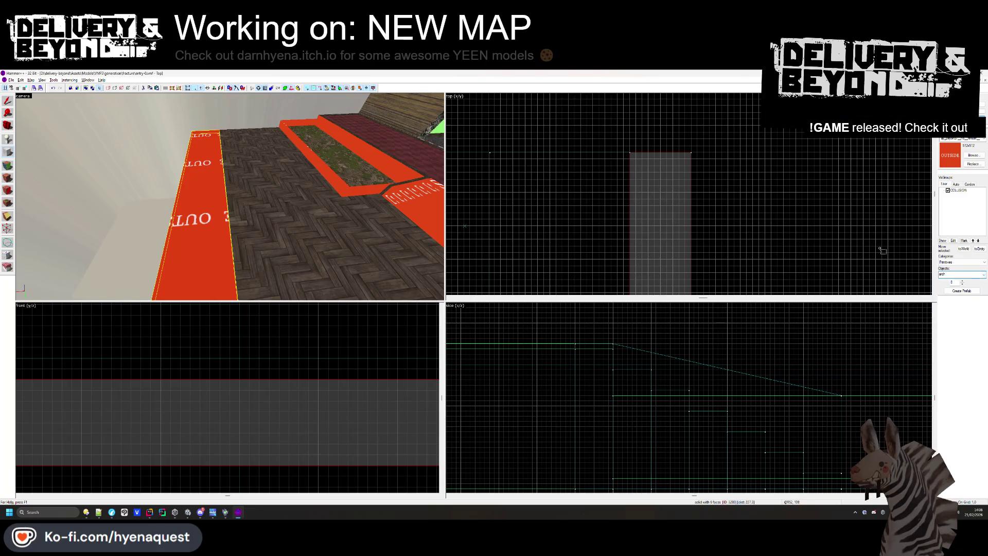
scroll(691, 161, down, 2)
scroll(695, 161, up, 4)
scroll(726, 176, down, 2)
scroll(725, 176, up, 2)
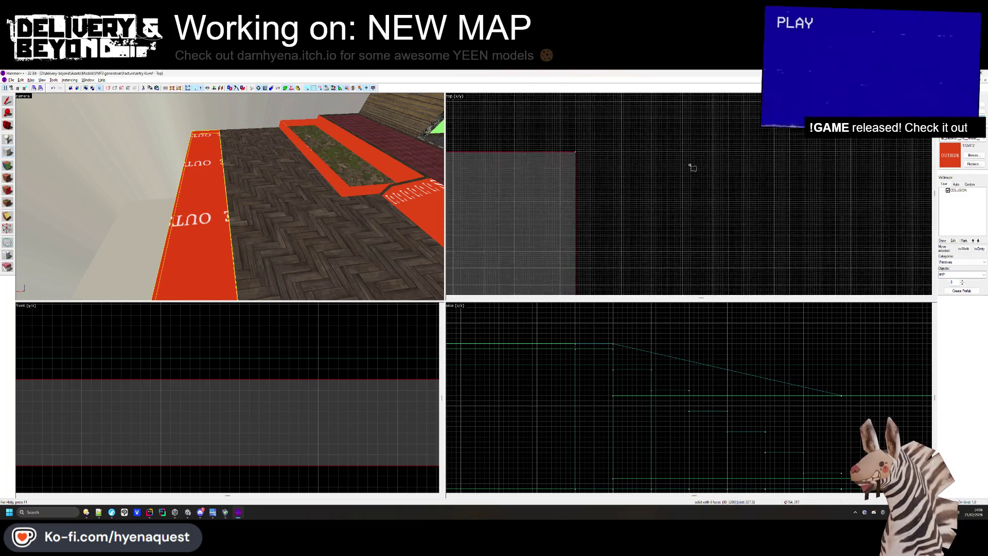
mouse_move(697, 165)
mouse_down()
mouse_move(783, 232)
mouse_move(733, 230)
mouse_move(743, 183)
mouse_move(773, 221)
mouse_move(734, 227)
mouse_move(691, 201)
mouse_up()
Create the arch from the outline, adjusting its Number of Sides in Arch Properties
scroll(761, 214, up, 3)
scroll(773, 221, up, 2)
scroll(743, 238, down, 2)
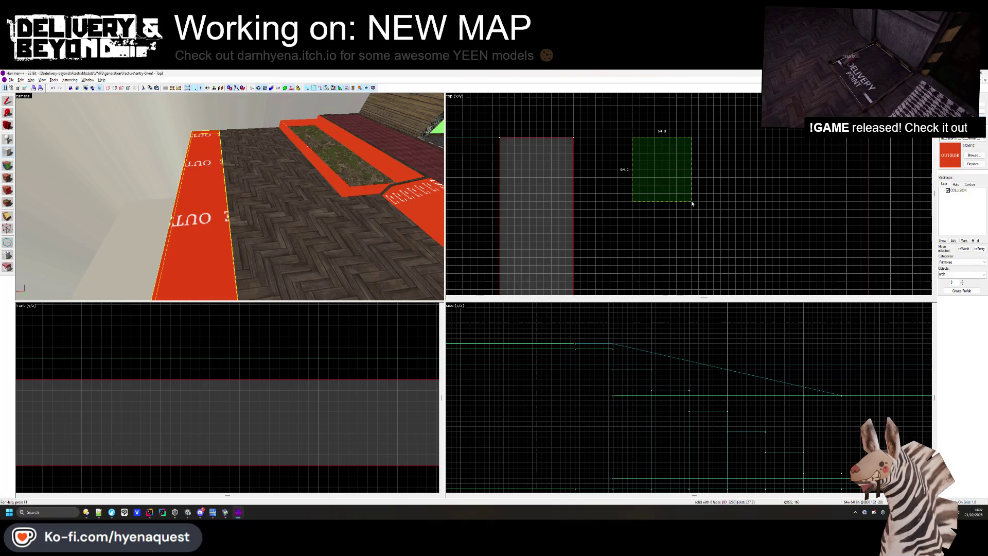
key(Return)
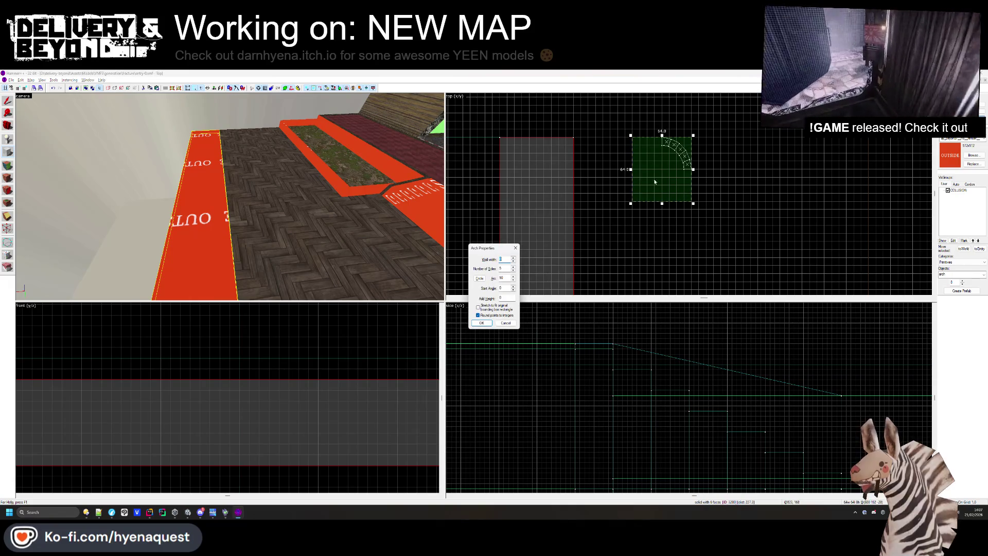
click(514, 268)
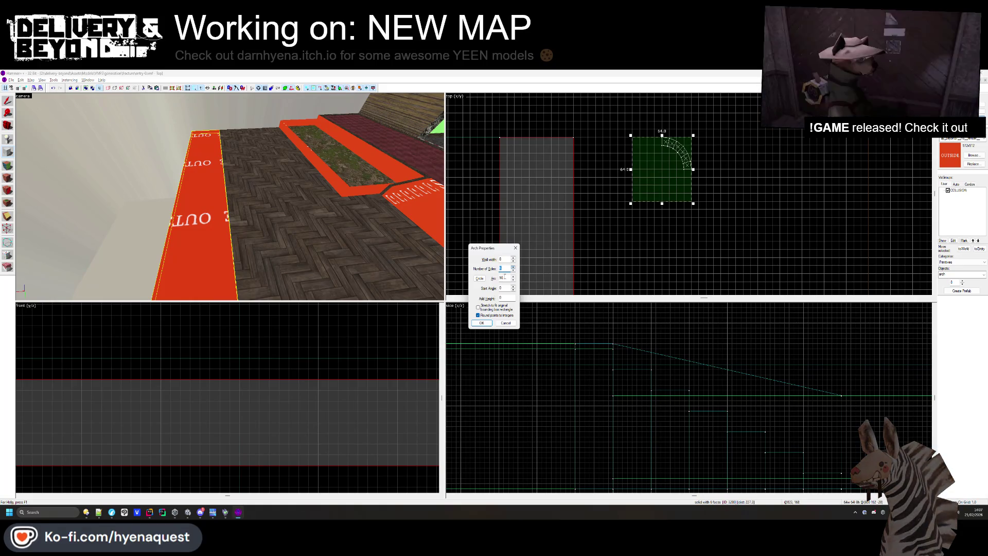
click(482, 323)
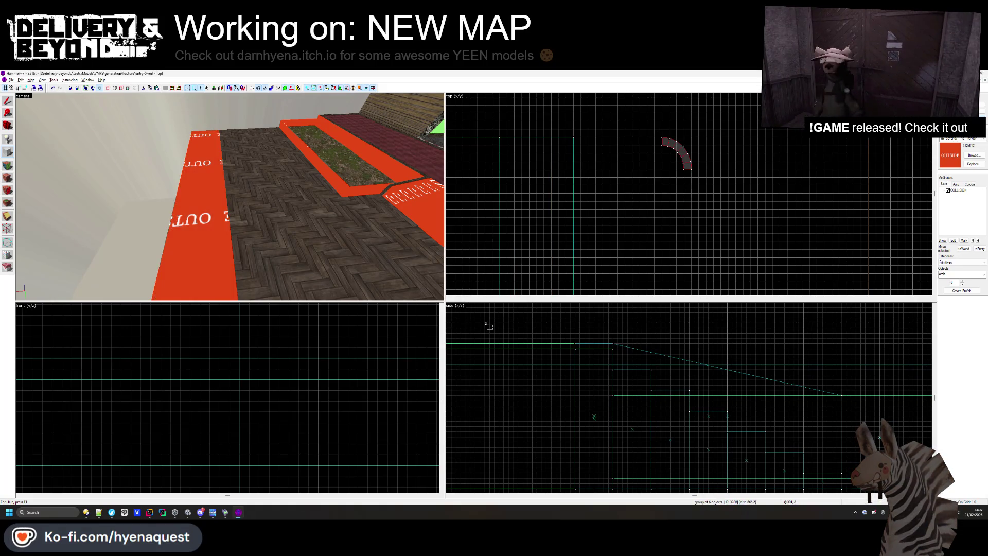
Select the new arch and rotate it 90 degrees upright in the front view
scroll(591, 404, down, 4)
scroll(660, 391, up, 5)
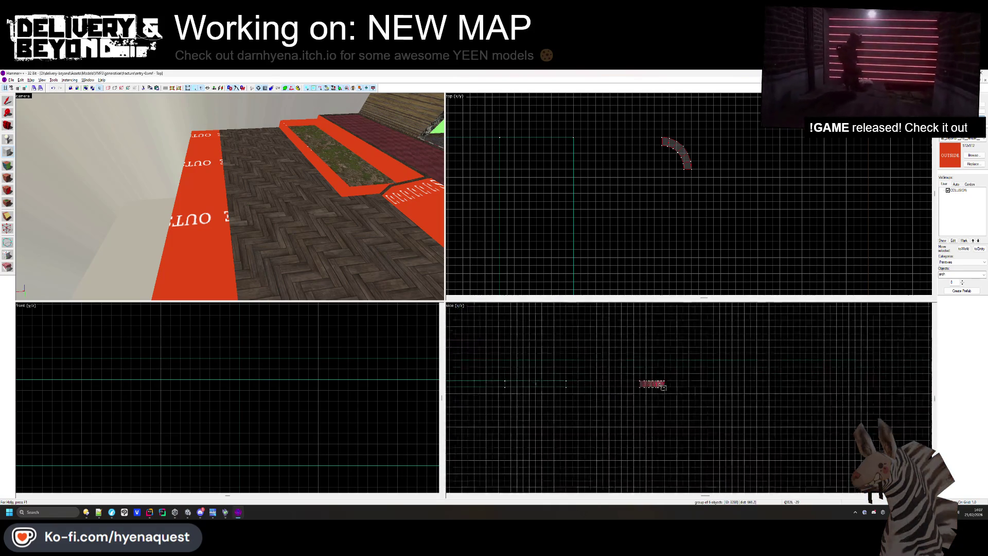
scroll(226, 385, up, 4)
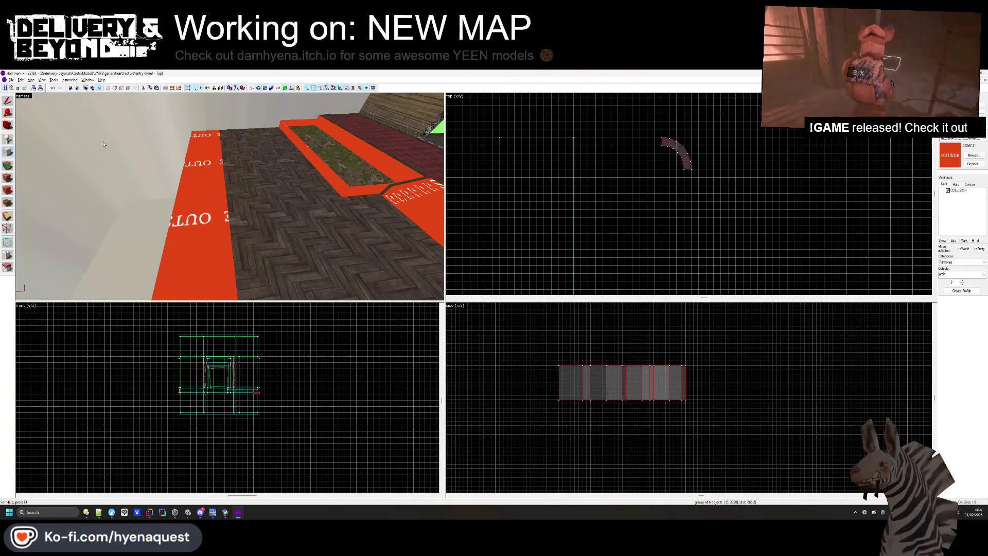
click(12, 102)
key(ctrl+shift+e)
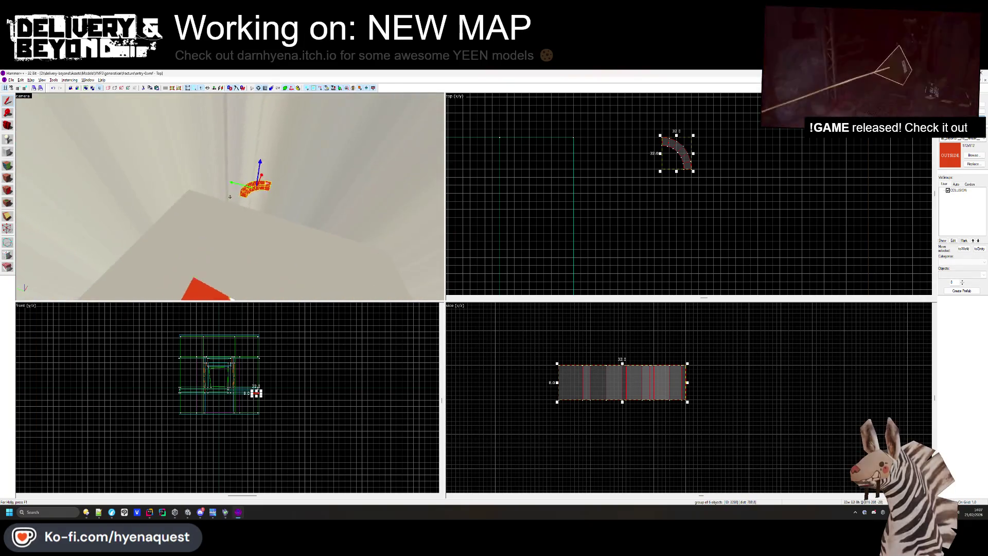
scroll(641, 414, down, 3)
scroll(262, 413, up, 4)
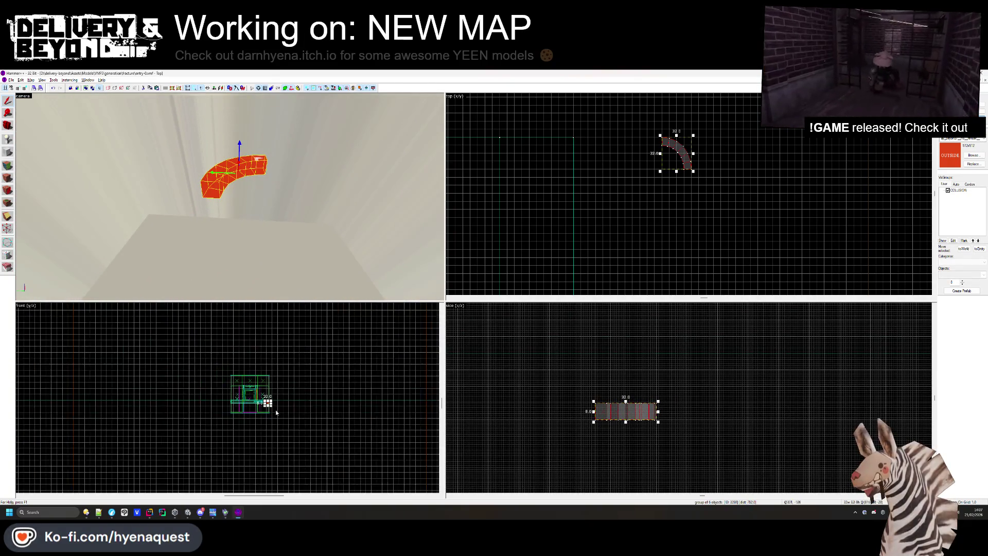
scroll(263, 413, up, 1)
click(255, 402)
drag(272, 396, 258, 422)
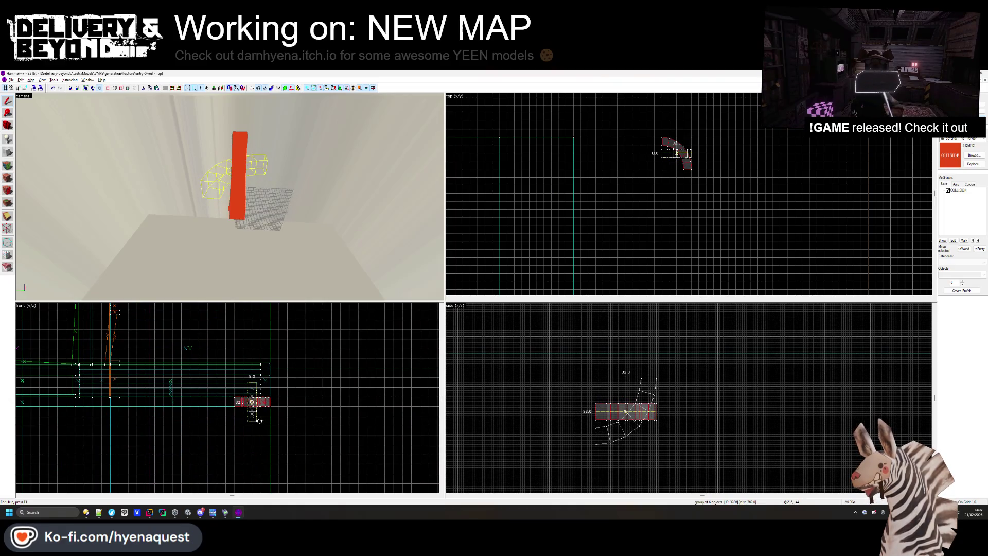
key(ctrl+shift+e)
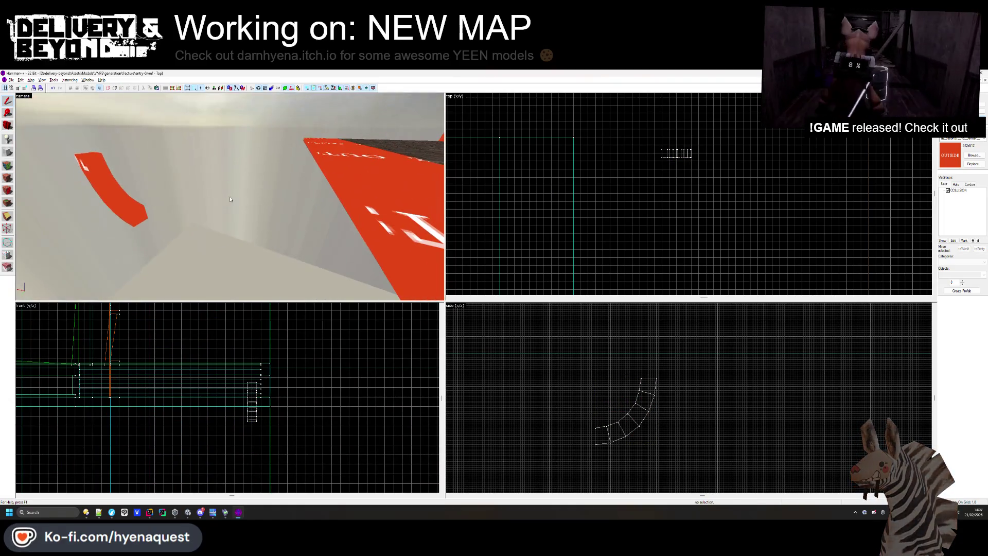
Move the arch to its new position and raise it higher
drag(676, 153, 600, 136)
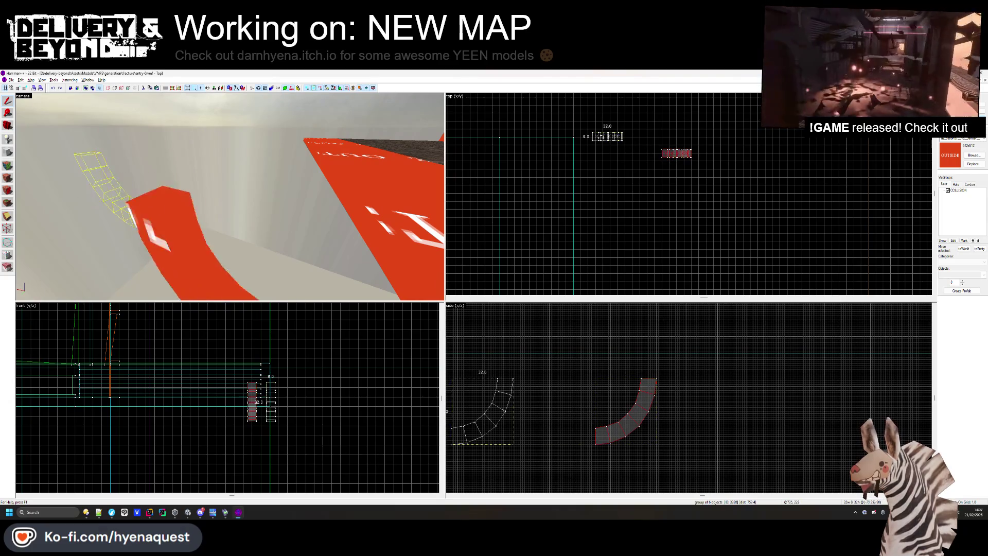
scroll(600, 136, up, 5)
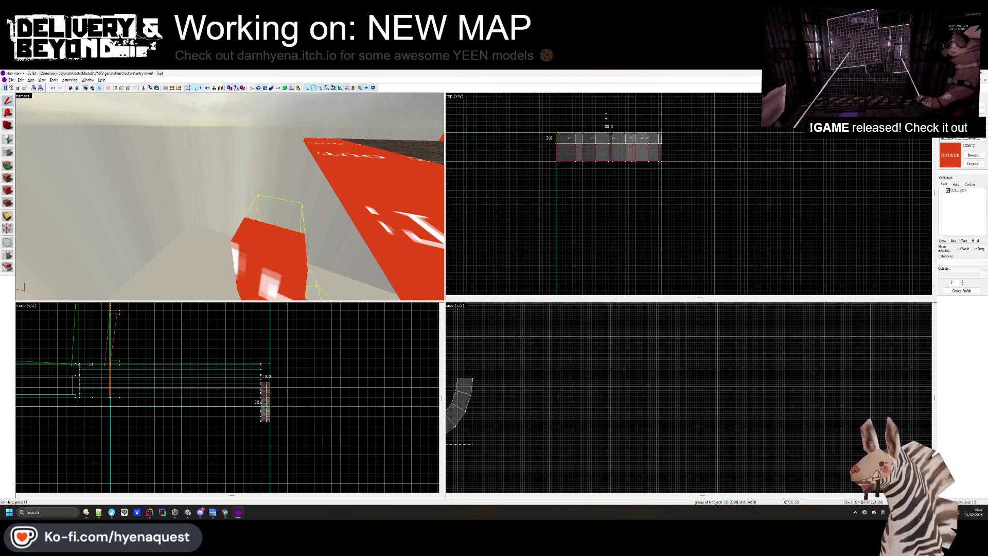
scroll(606, 164, down, 5)
click(580, 181)
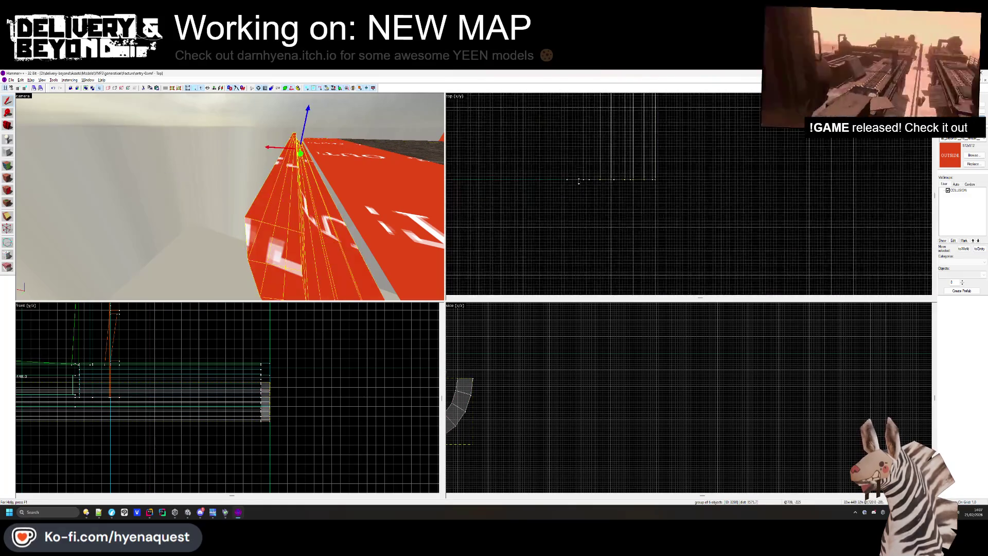
scroll(484, 451, down, 2)
scroll(484, 451, up, 5)
drag(545, 453, 545, 385)
key(Escape)
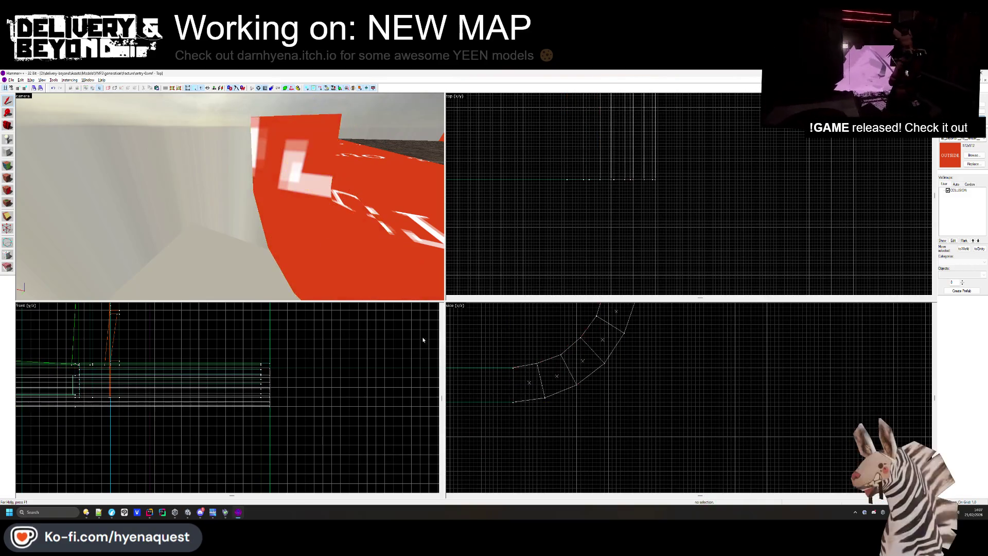
Delete the orange floor strip beside the planter
click(277, 241)
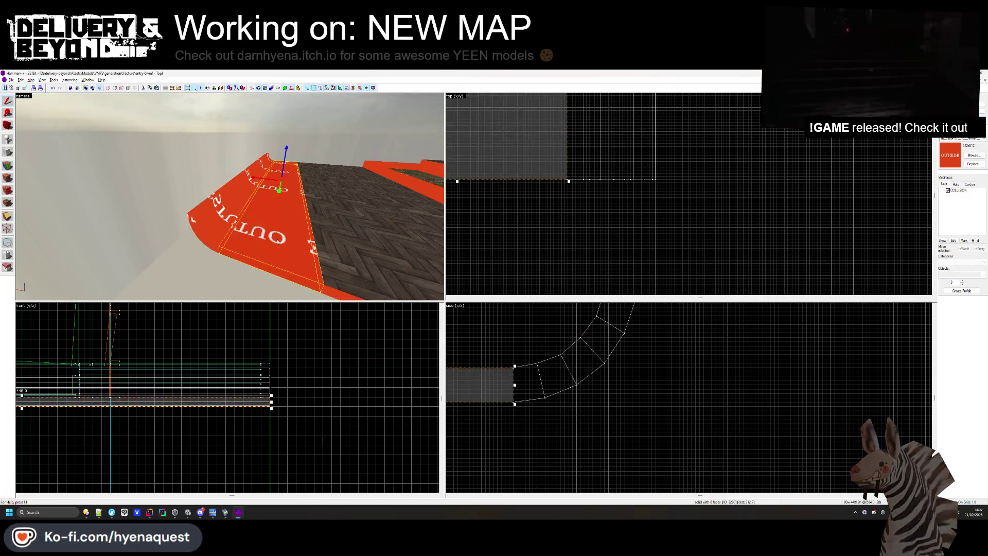
drag(365, 221, 407, 221)
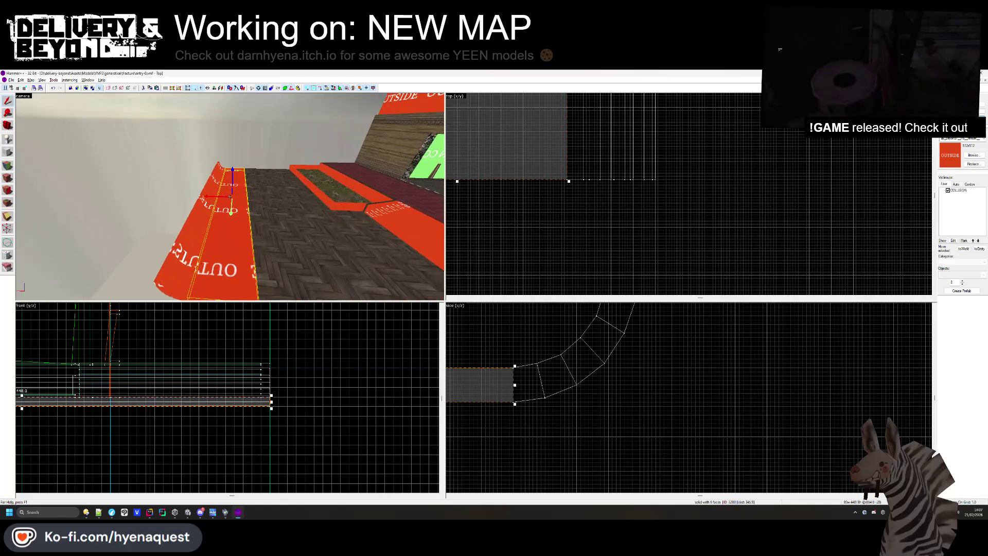
key(Delete)
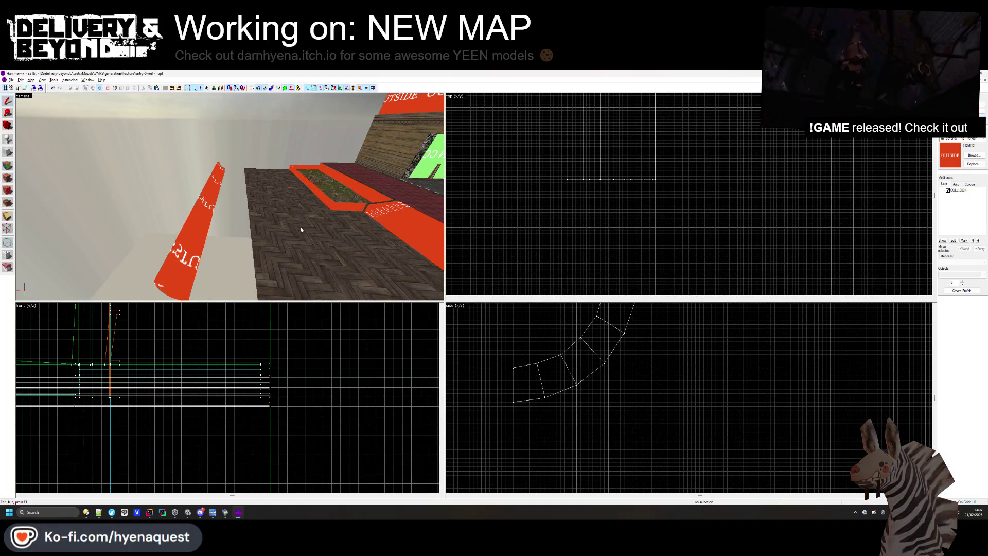
drag(227, 200, 227, 200)
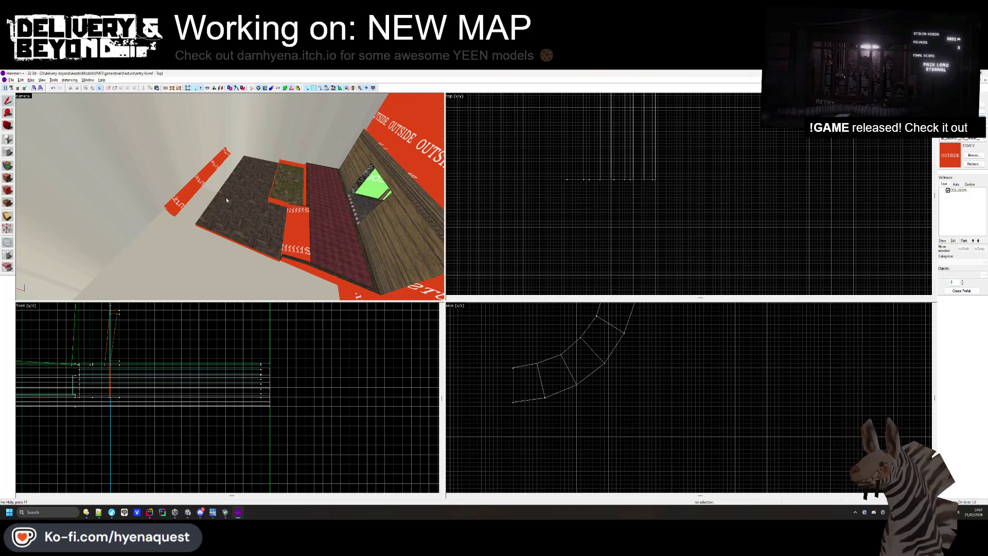
click(226, 196)
scroll(693, 442, down, 2)
scroll(566, 409, up, 3)
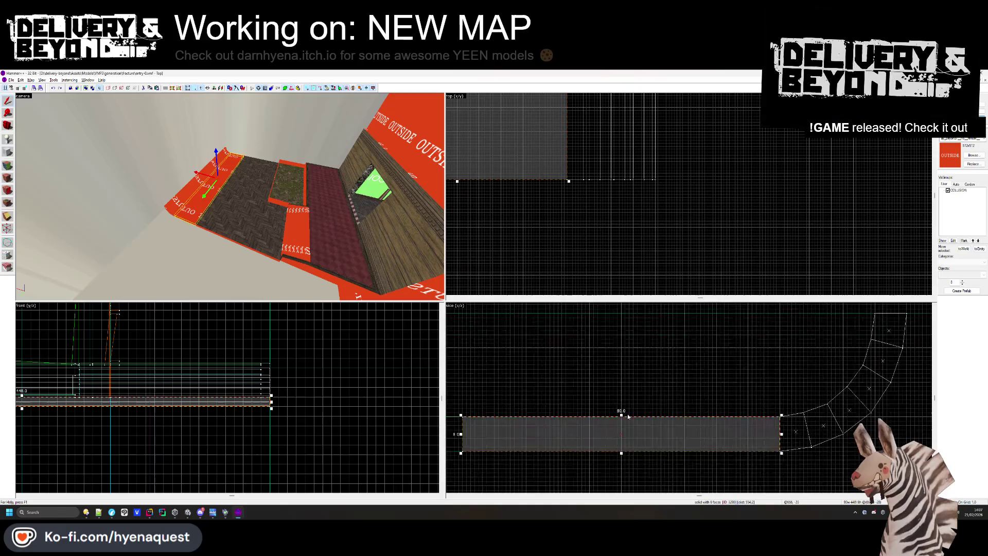
scroll(640, 192, up, 4)
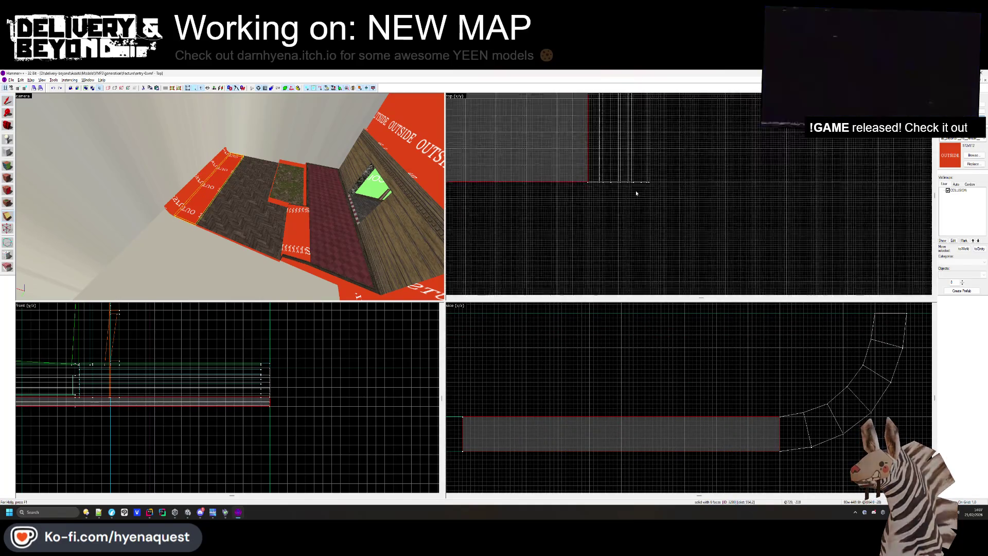
key(shift+x)
drag(664, 215, 664, 229)
key(Return)
scroll(676, 263, down, 4)
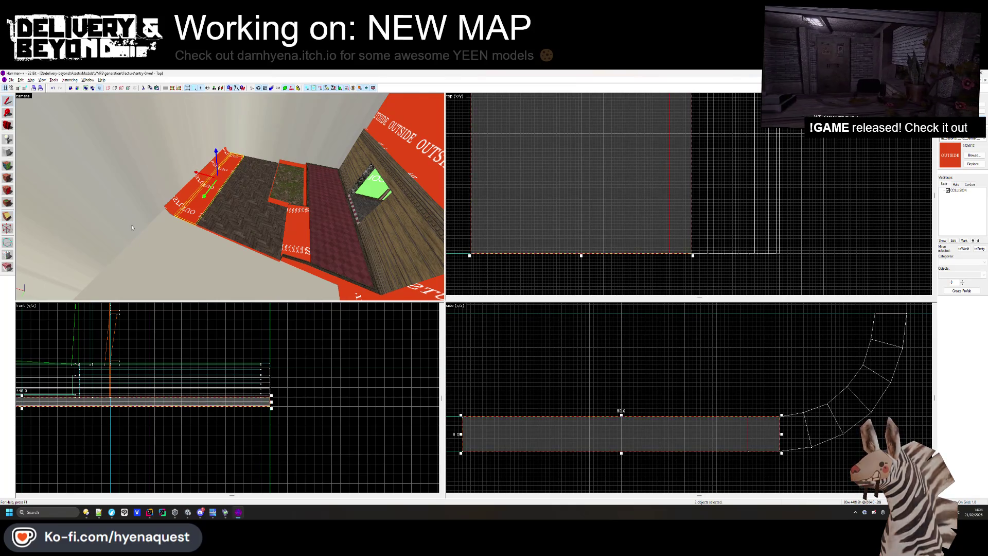
click(211, 155)
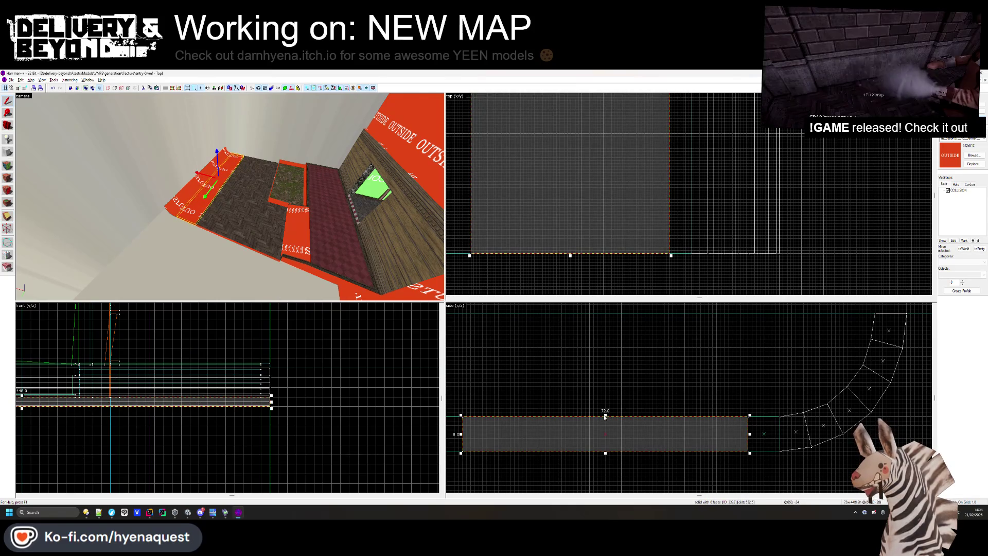
drag(605, 418, 606, 428)
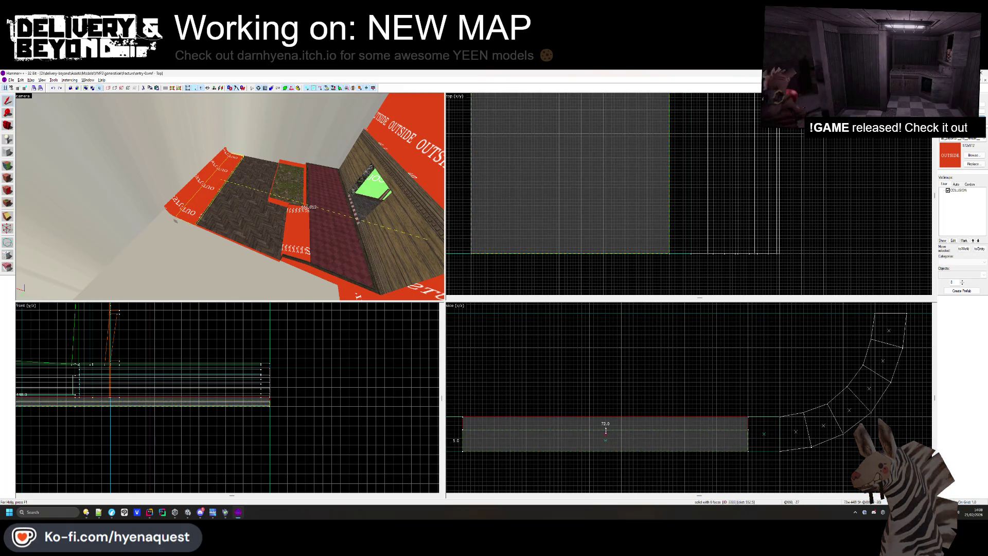
key(Escape)
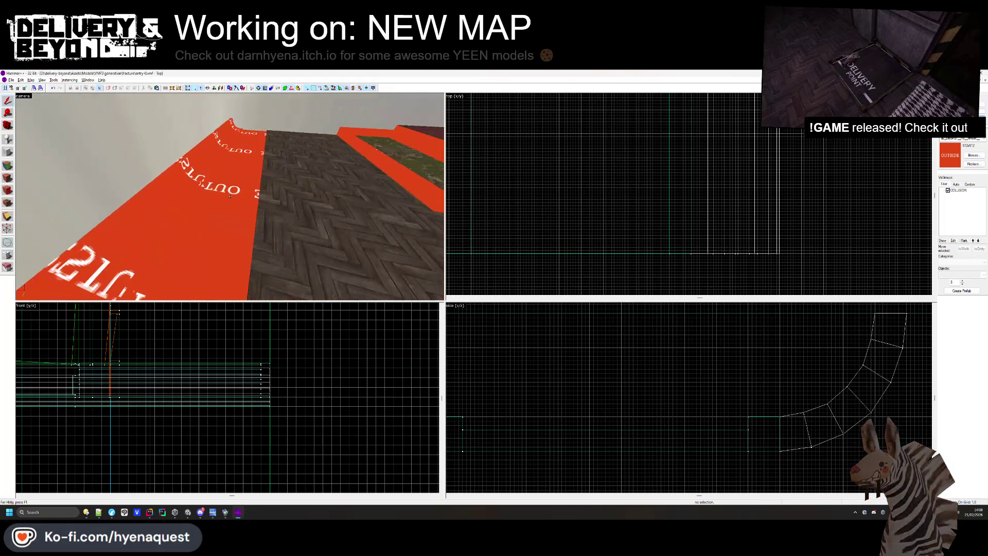
Apply a plain grey texture from the texture library to the red strip's top face
click(10, 166)
click(260, 209)
right_click(225, 227)
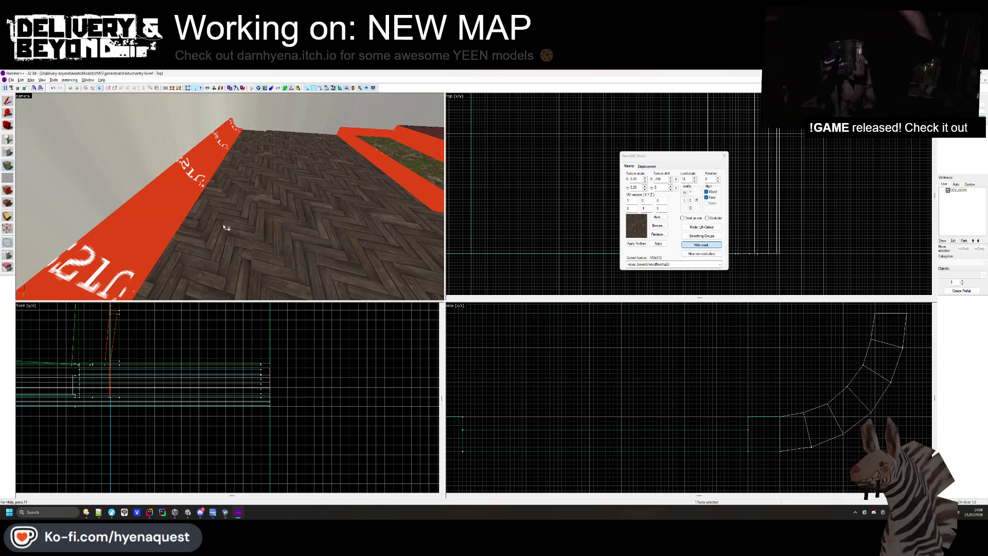
click(656, 227)
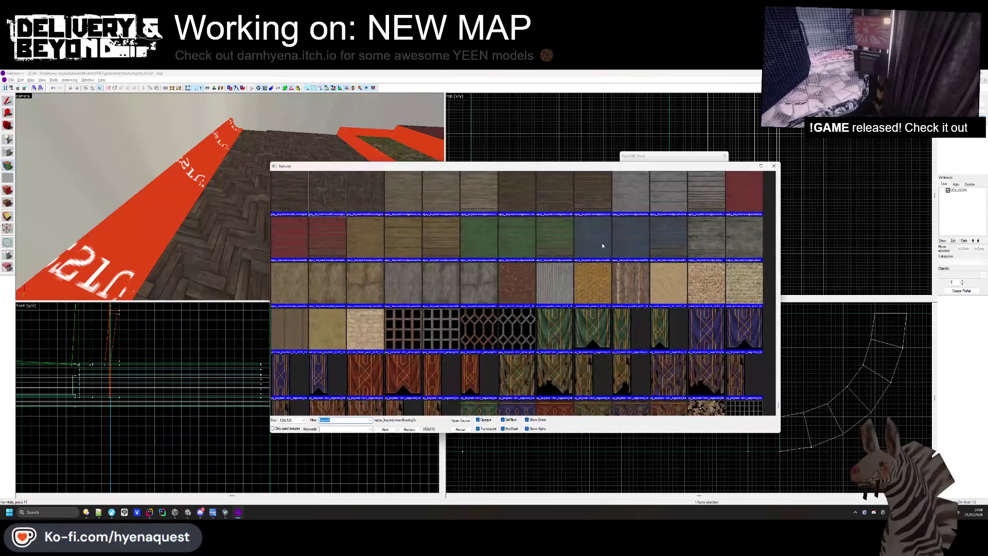
double_click(437, 282)
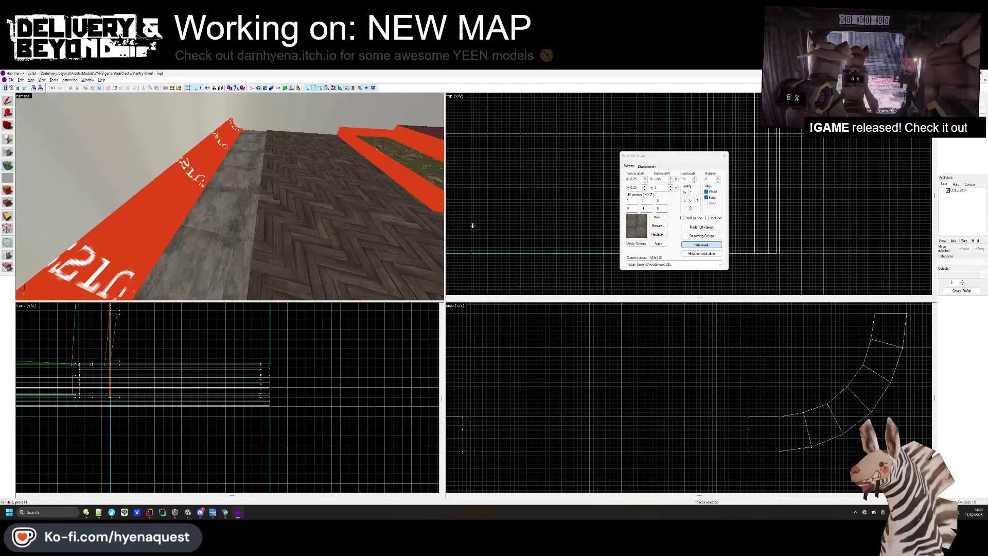
click(725, 156)
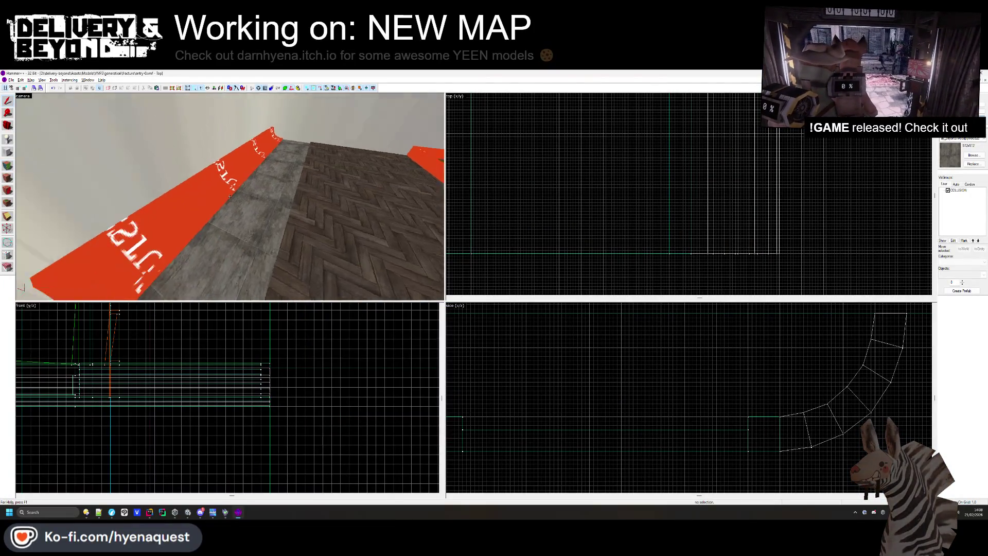
Narrow the grey strip along the floor edge by pulling its edge in
click(243, 193)
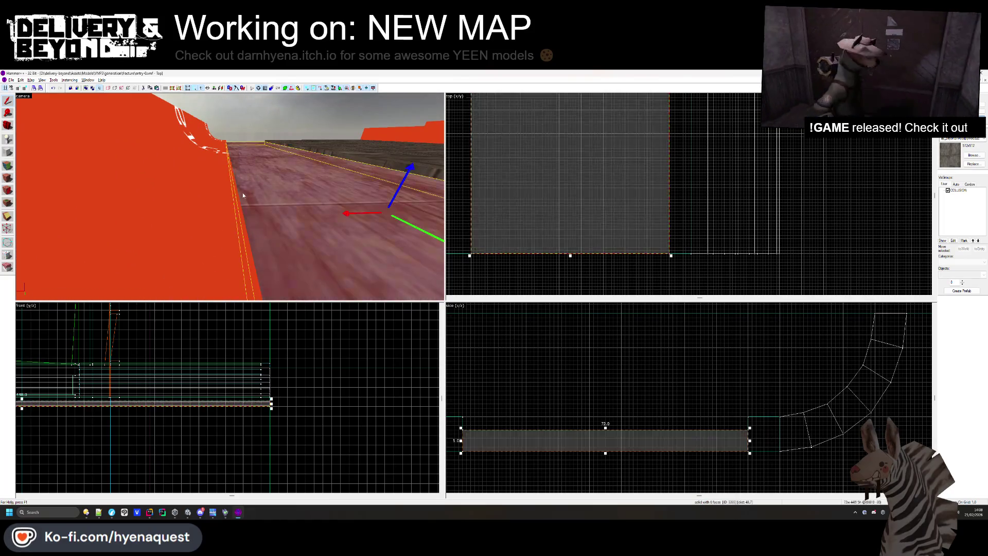
scroll(775, 440, up, 3)
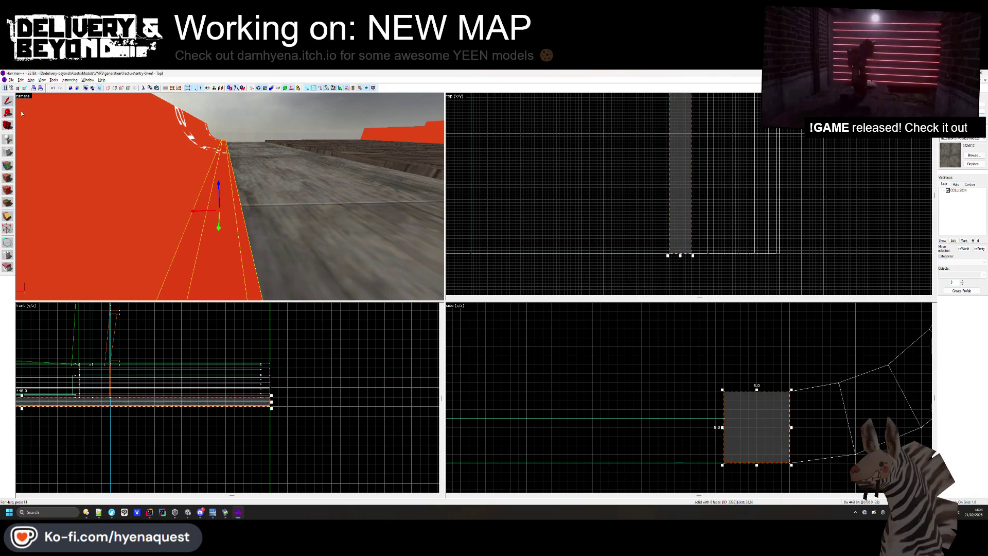
key(Escape)
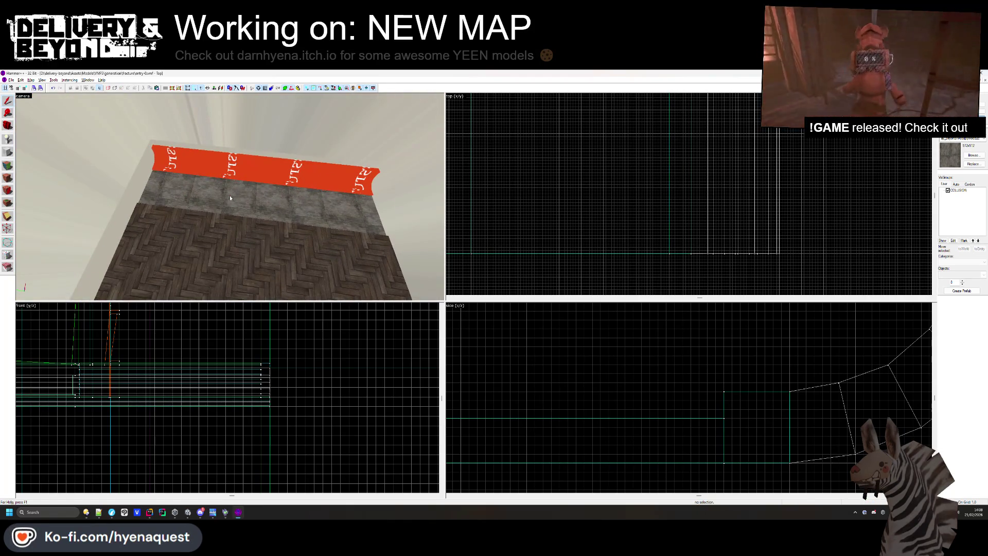
click(230, 198)
scroll(651, 136, up, 3)
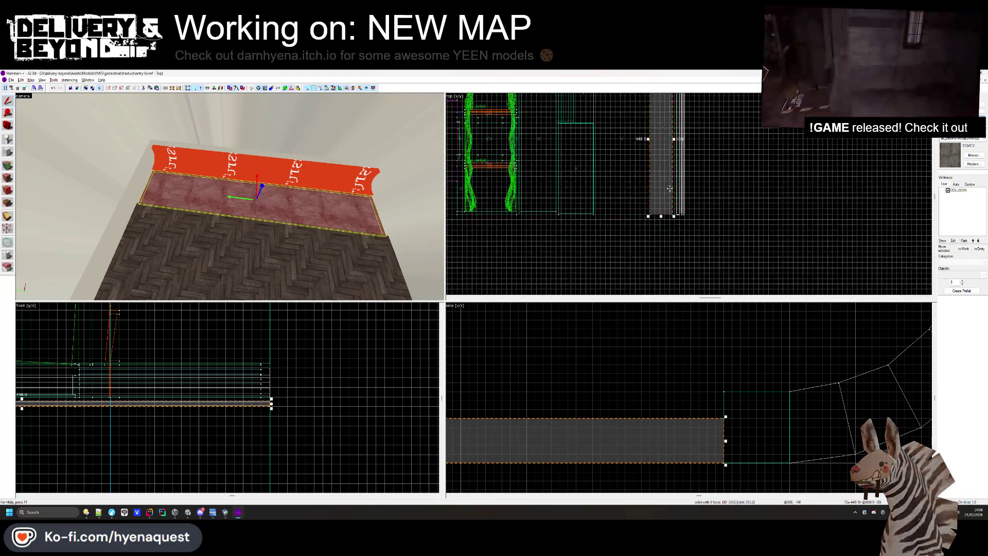
scroll(651, 136, up, 3)
drag(780, 132, 705, 132)
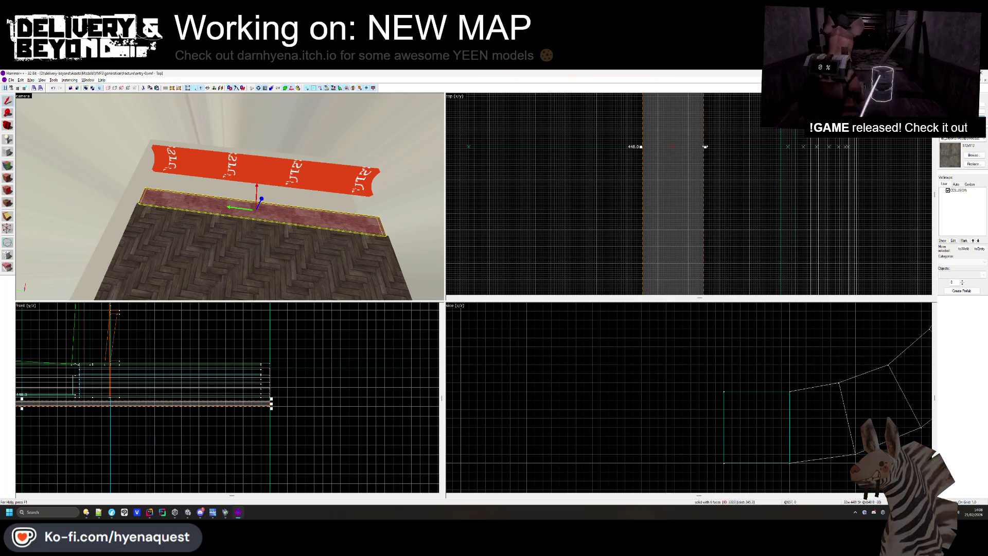
Select the seven orange trim pieces above the strip, then clear the selection
click(162, 149)
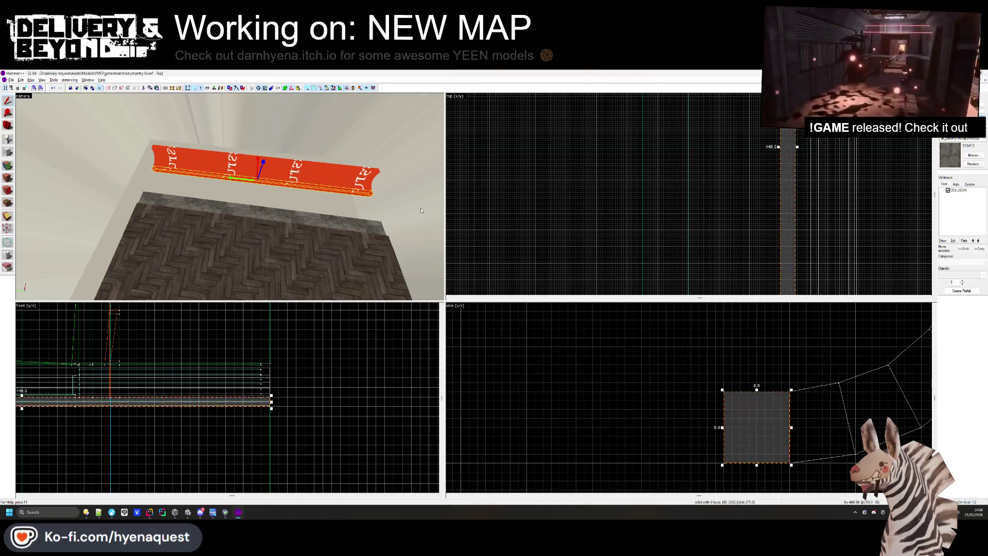
key(ctrl+shift+e)
scroll(670, 206, down, 3)
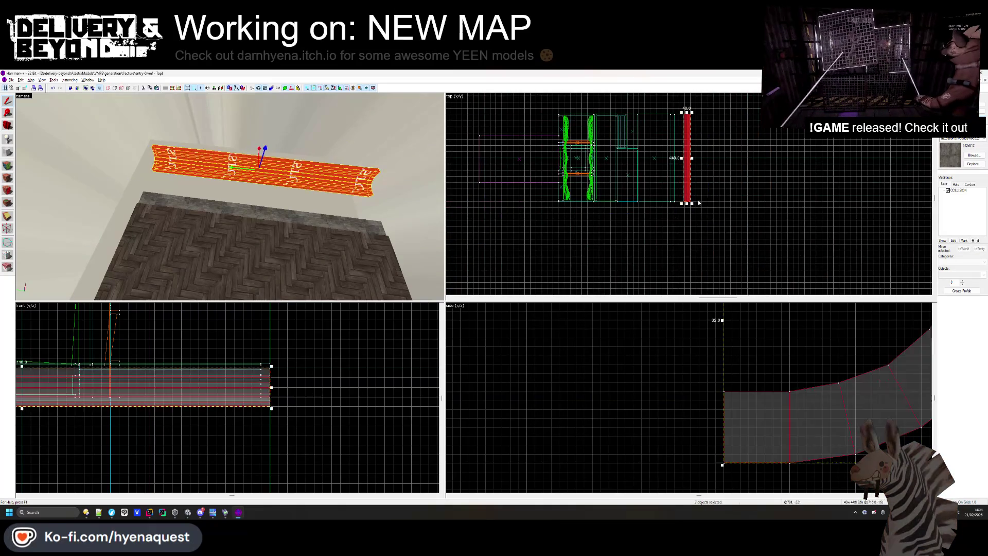
scroll(698, 202, up, 6)
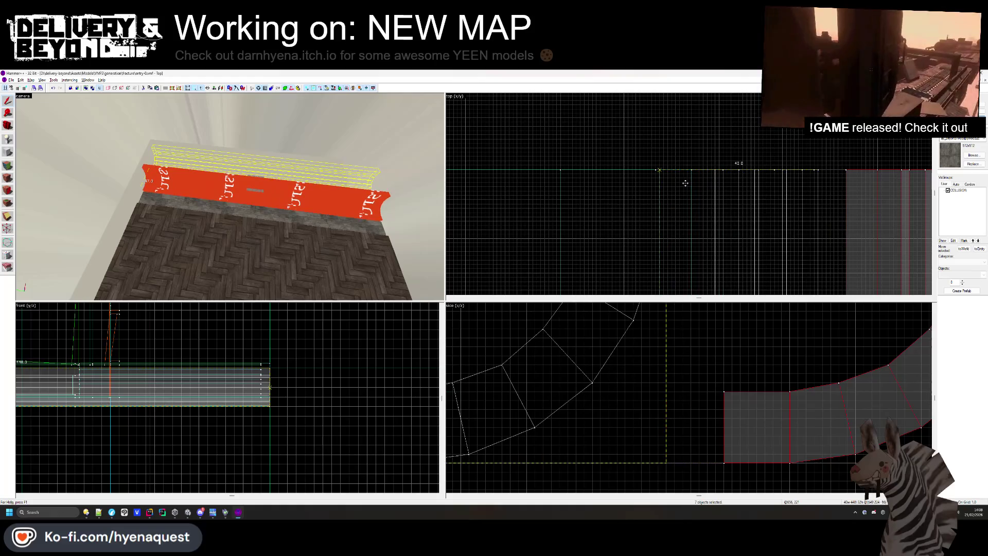
key(Escape)
scroll(230, 197, up, 3)
drag(229, 196, 210, 199)
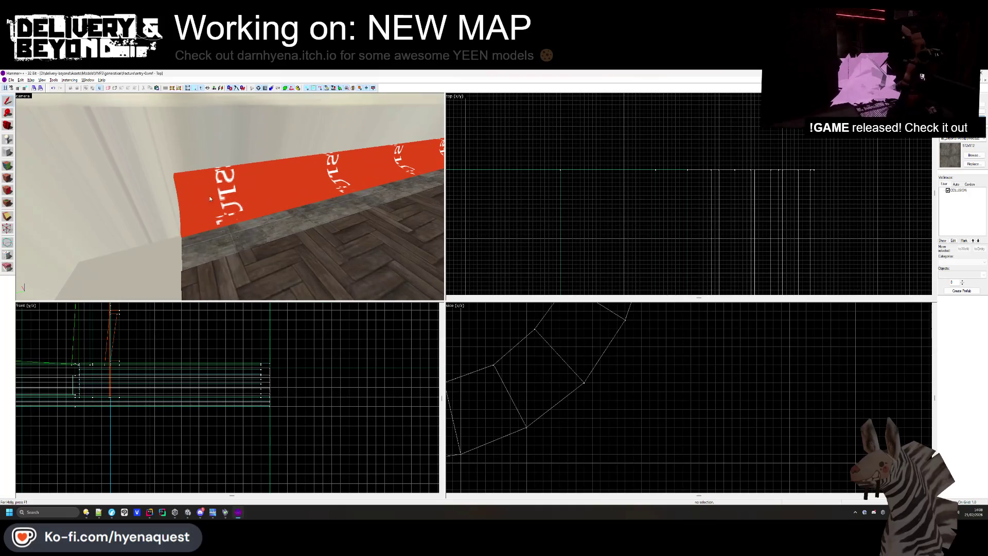
Inspect the solids at the floor's curved edge, then switch to the reference image in the browser
click(7, 177)
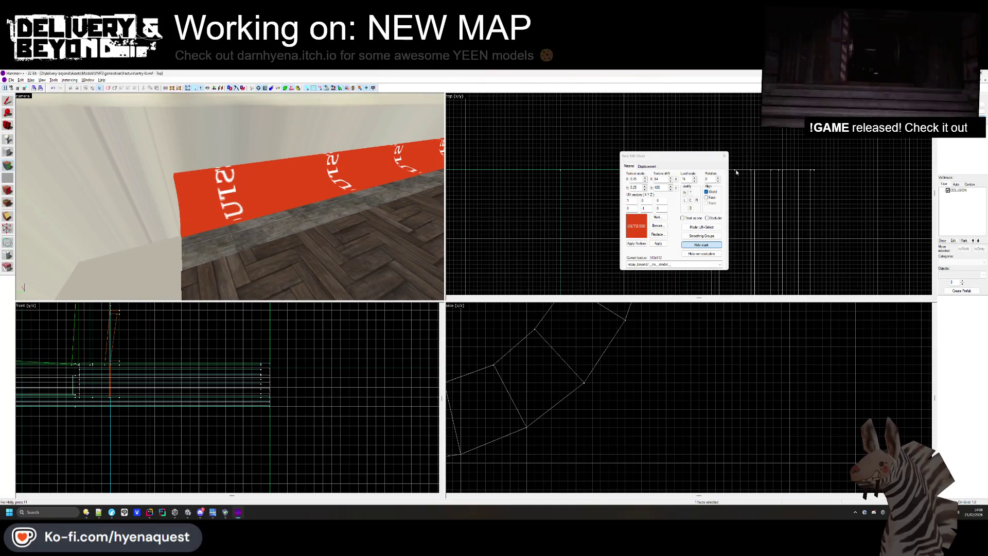
click(725, 155)
drag(295, 186, 230, 198)
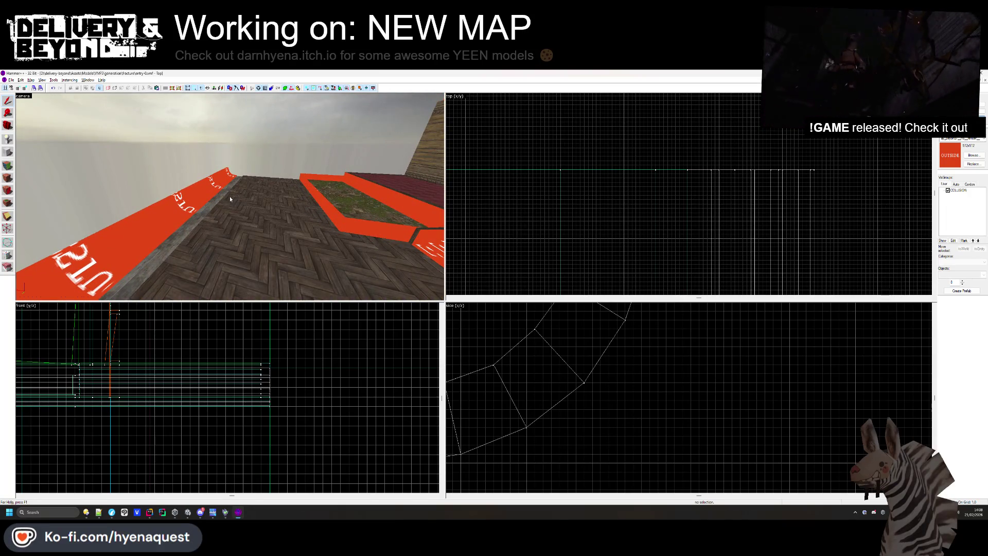
drag(230, 199, 197, 210)
click(198, 211)
click(206, 221)
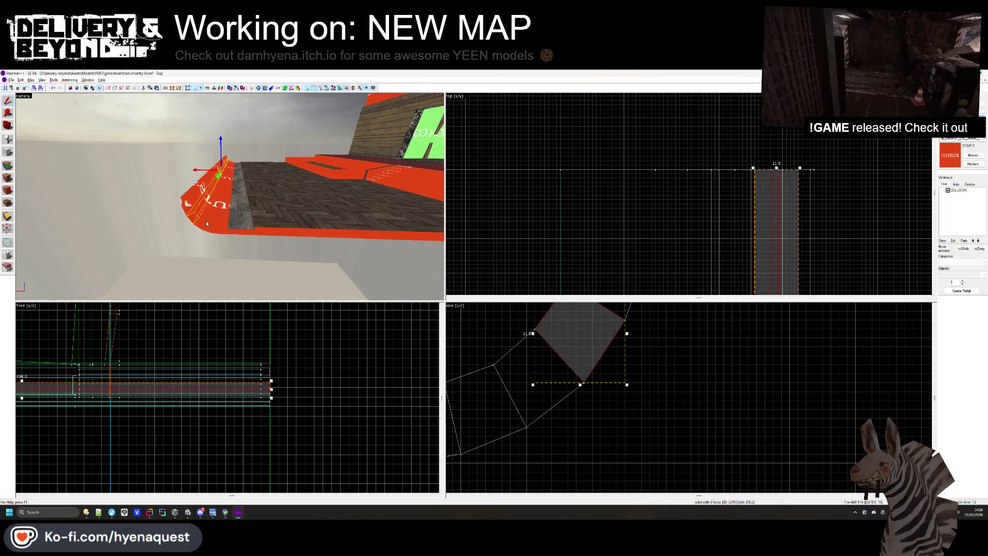
click(212, 230)
click(217, 240)
click(217, 240)
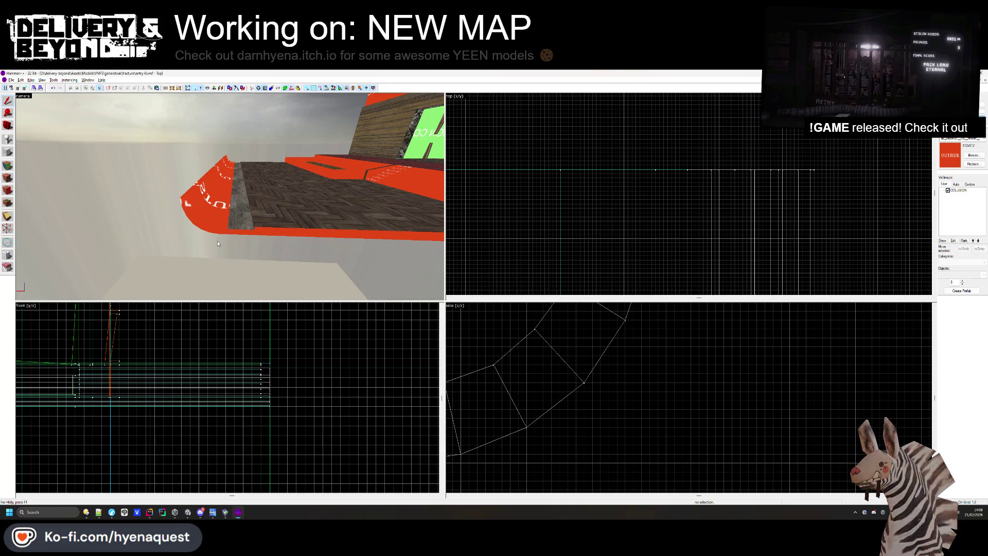
key(alt+Tab)
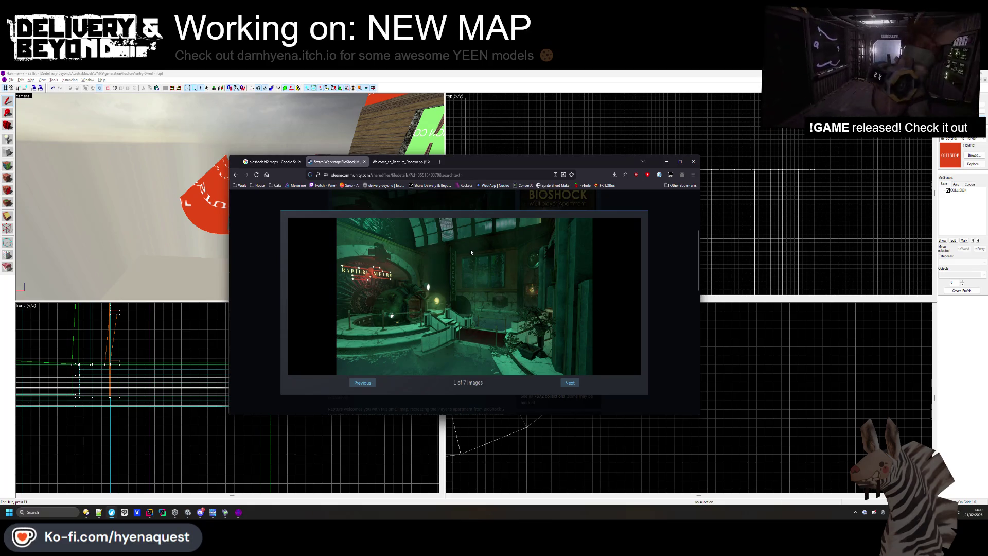
Return to Hammer++ and mark out a selection box around the curved trim pieces
click(802, 250)
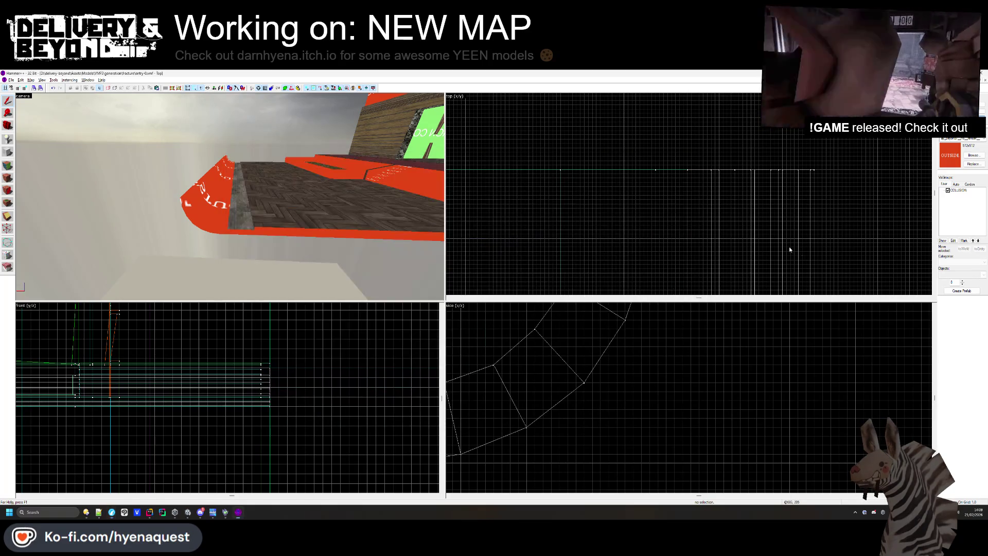
click(227, 218)
scroll(645, 147, down, 5)
drag(643, 135, 663, 218)
Raise the seven curved trim pieces up to the top of the wall
key(Return)
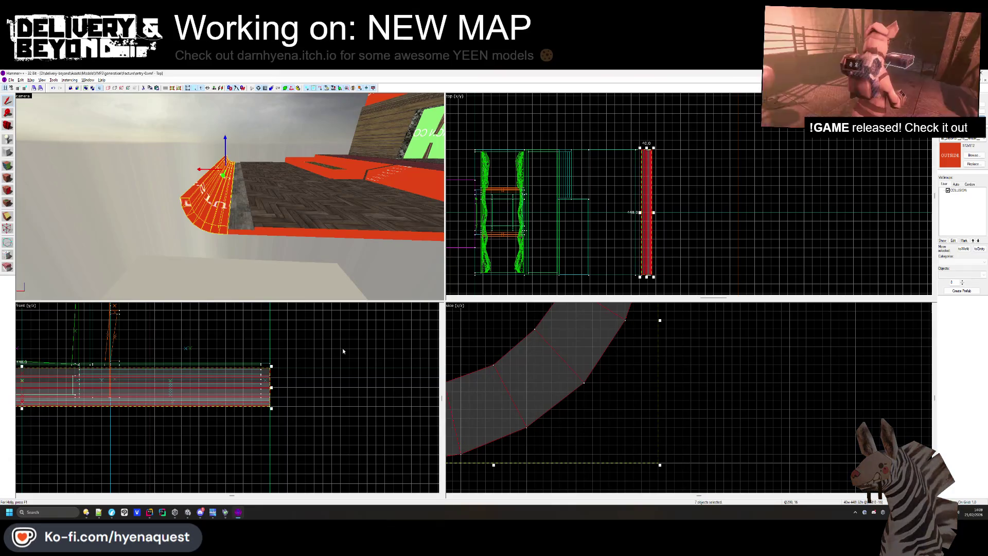
scroll(535, 463, down, 5)
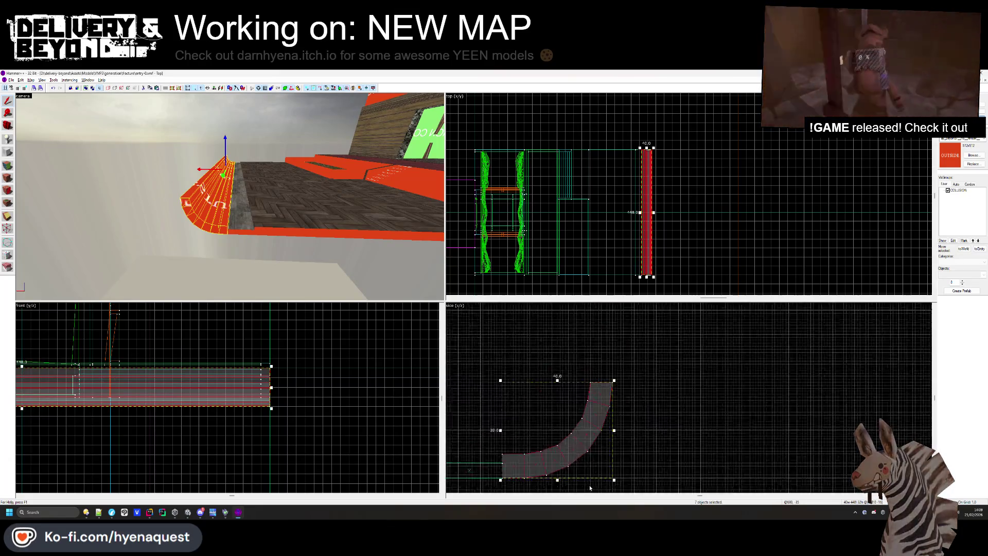
scroll(540, 470, up, 3)
scroll(539, 470, up, 2)
scroll(538, 466, down, 4)
mouse_move(538, 466)
mouse_down()
mouse_move(529, 431)
mouse_move(545, 375)
mouse_up()
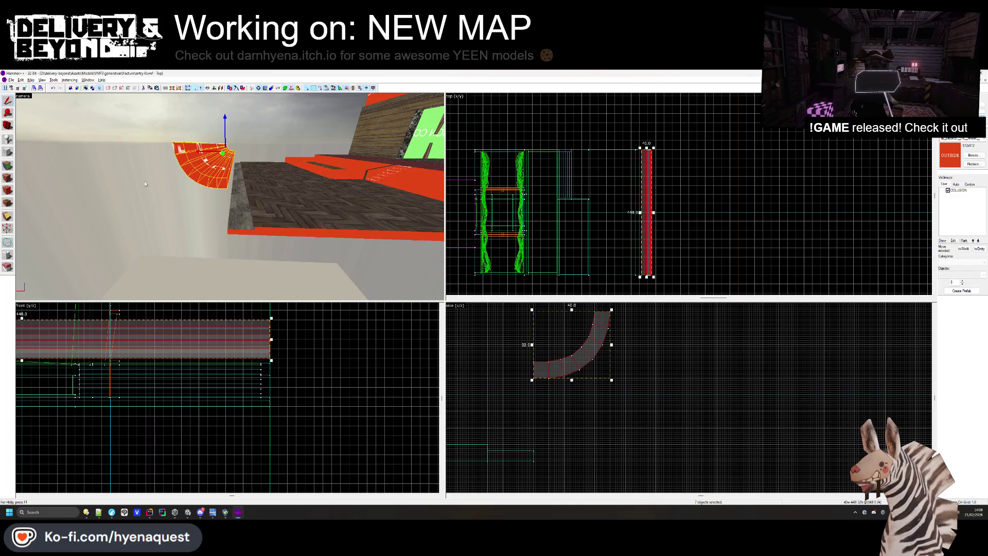
click(221, 211)
key(z)
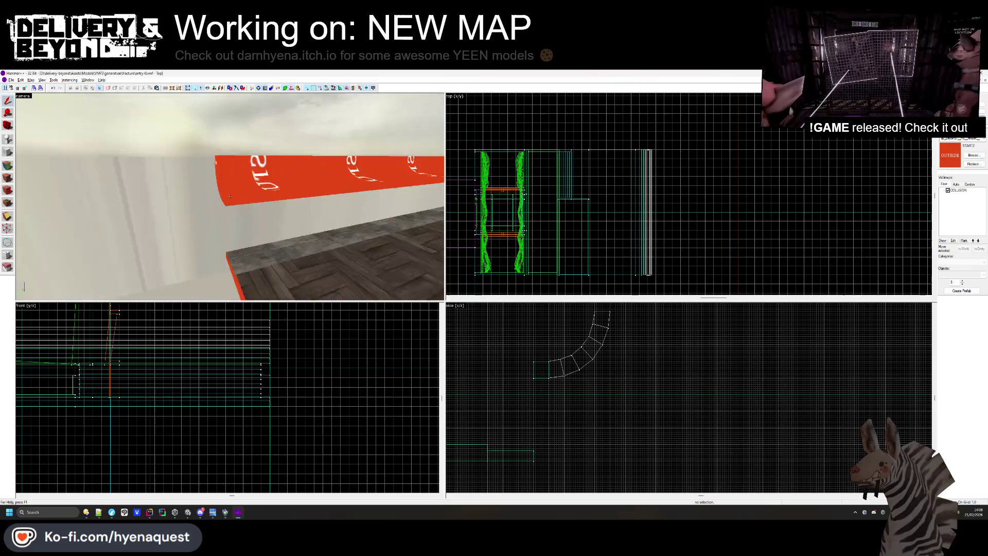
click(565, 373)
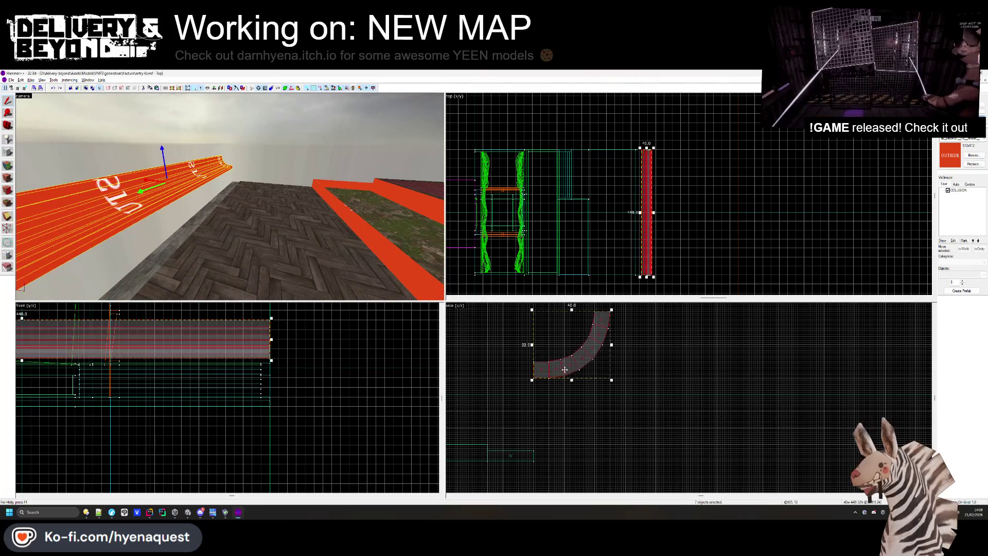
scroll(564, 379, up, 2)
key(Escape)
key(z)
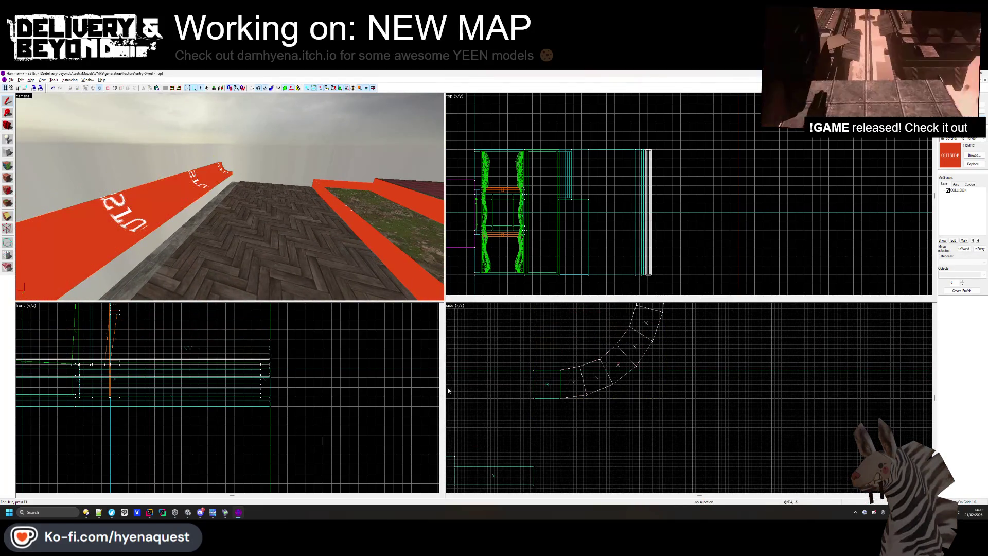
Stretch the thin block under the curve down to 33 units tall
click(230, 197)
key(z)
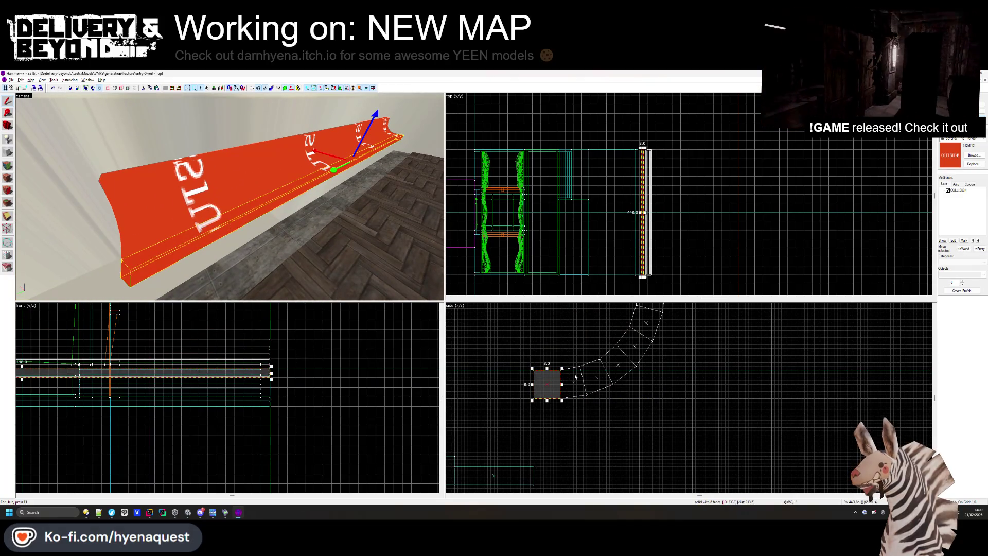
drag(549, 404, 549, 491)
key(Escape)
key(z)
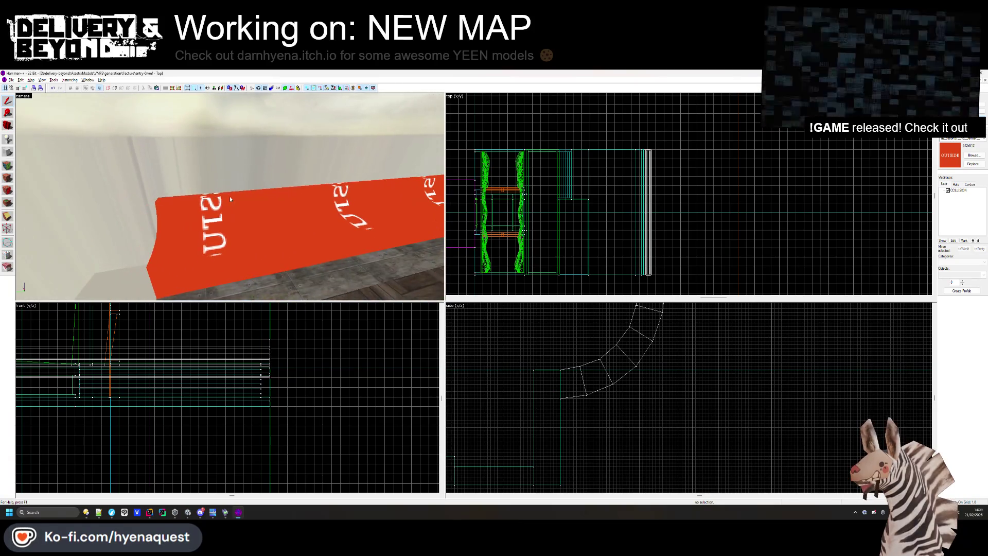
key(z)
click(423, 228)
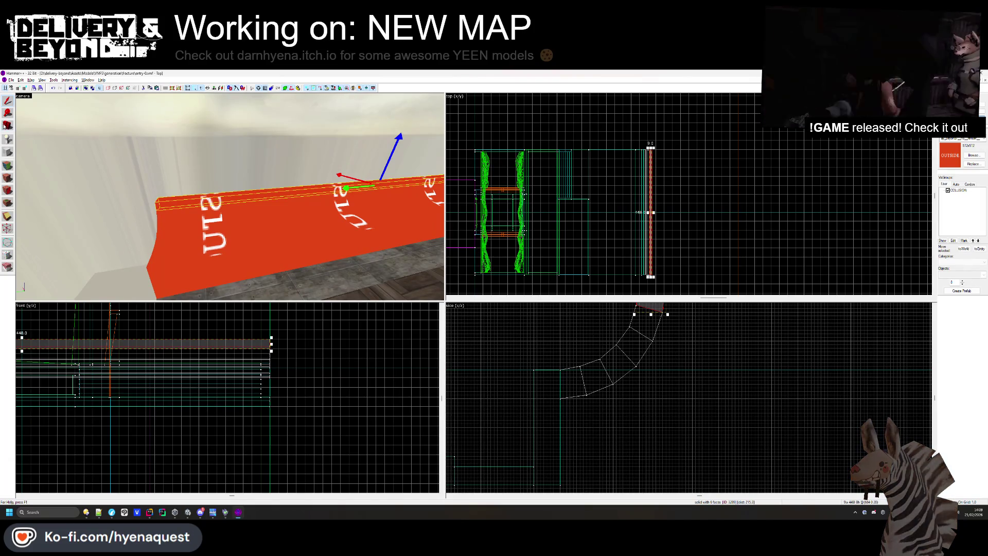
click(978, 156)
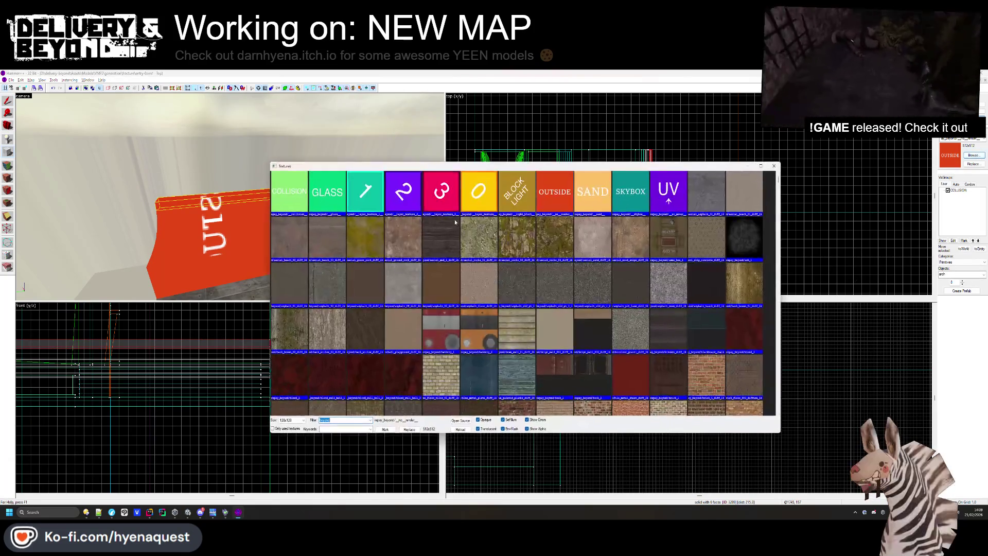
Create an 80-unit-tall block pillar with the OUTSIDE texture at the trim's left end
double_click(552, 190)
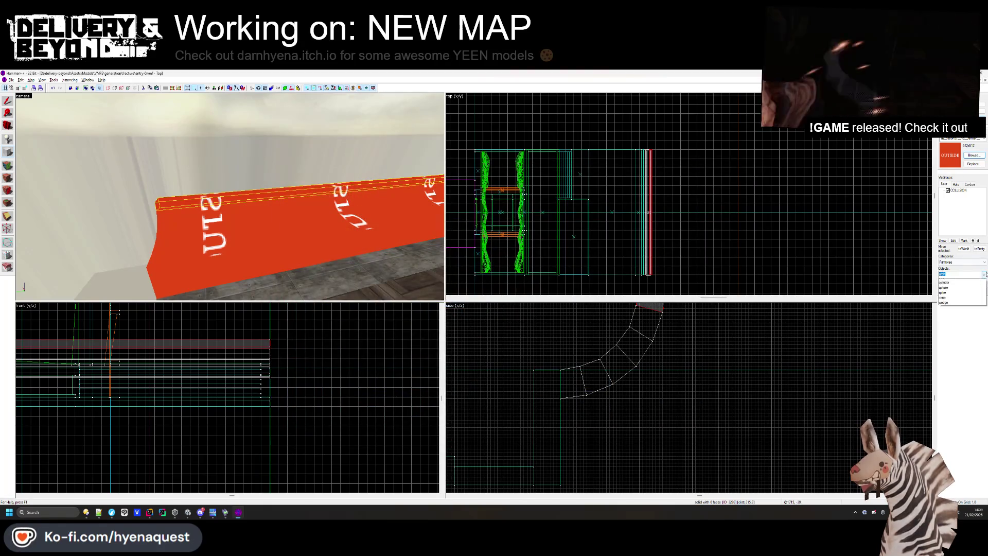
click(943, 286)
scroll(628, 155, up, 6)
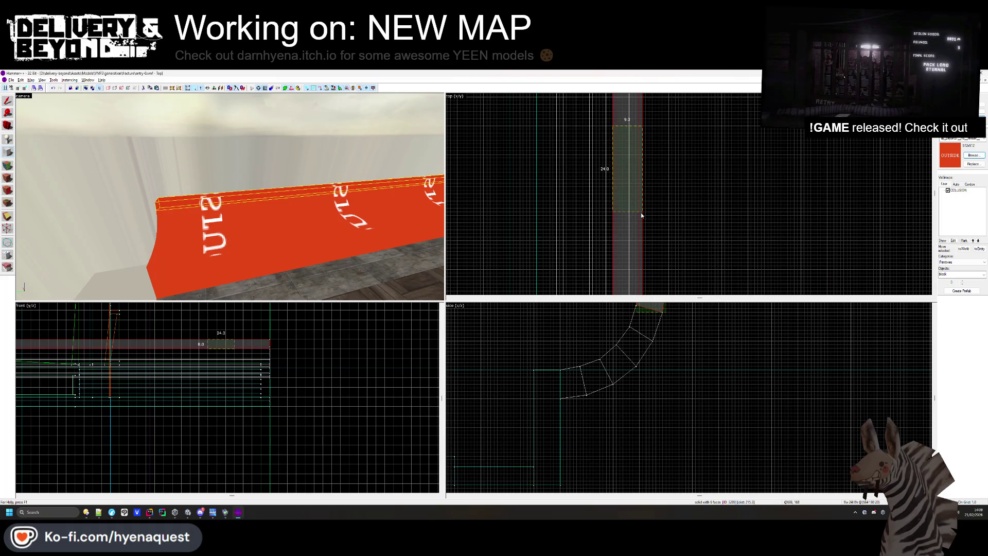
scroll(652, 366, up, 5)
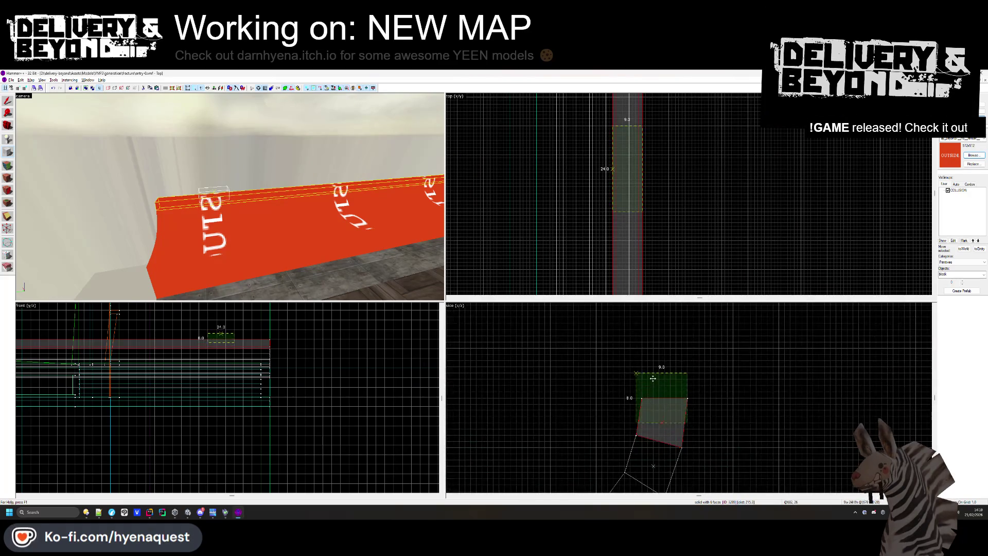
scroll(640, 372, down, 5)
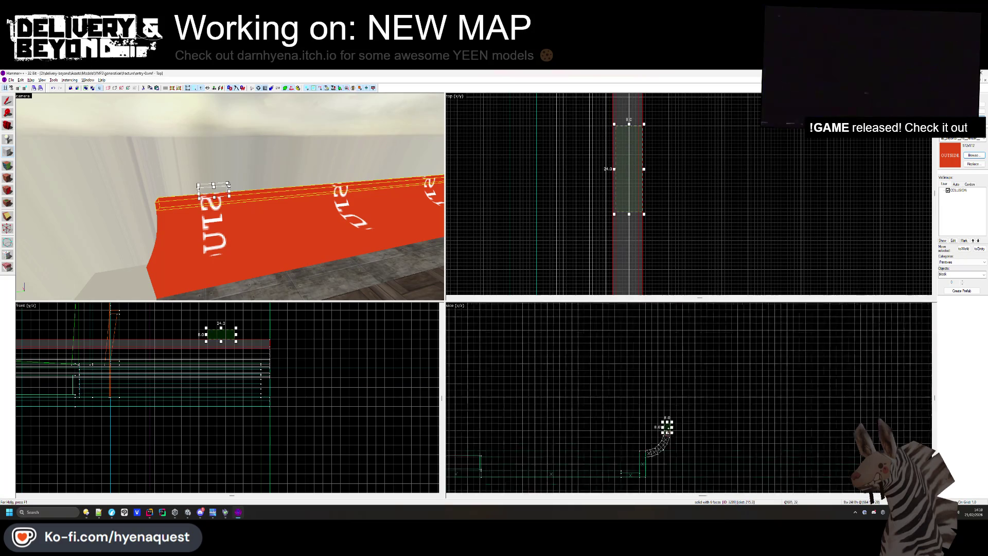
drag(667, 421, 667, 354)
scroll(667, 356, down, 3)
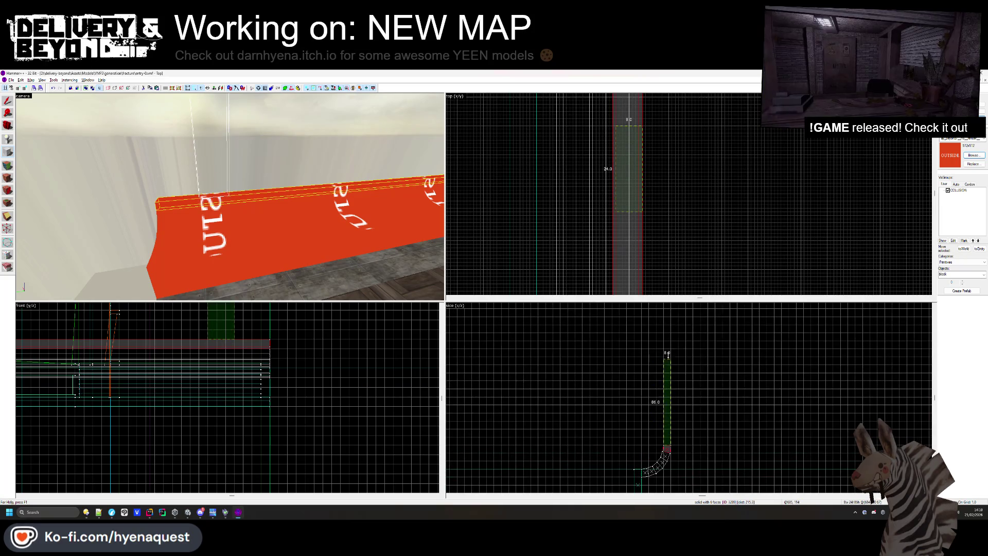
scroll(667, 356, up, 5)
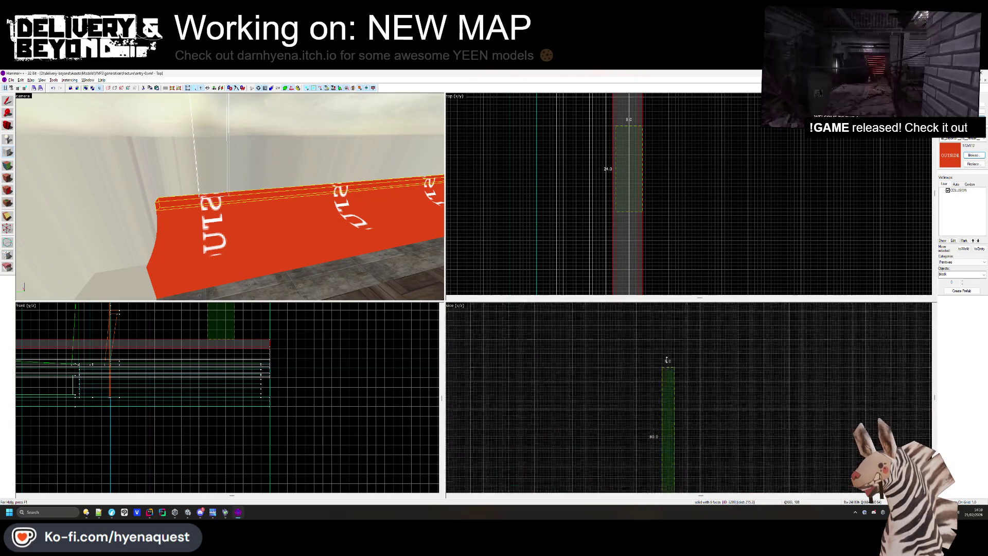
scroll(655, 352, up, 3)
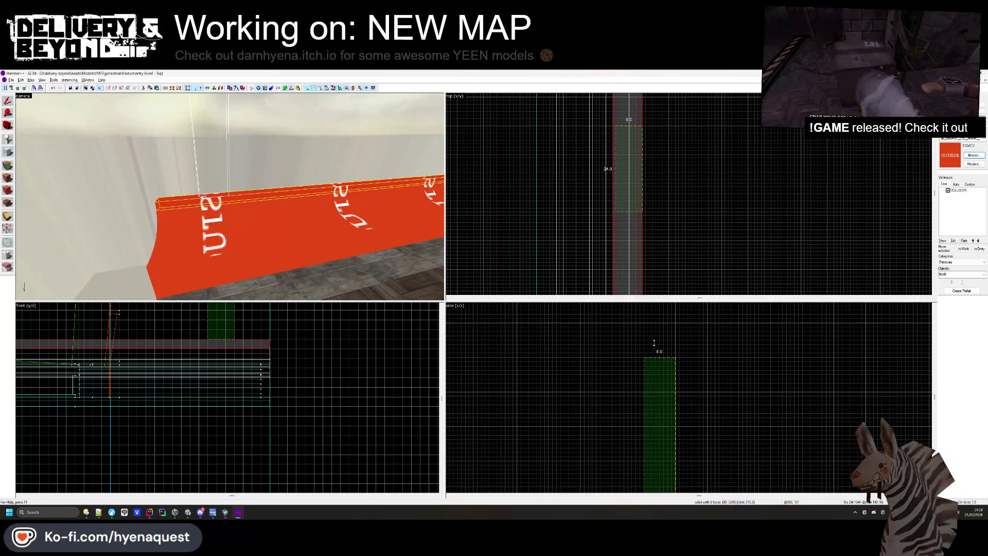
key(Return)
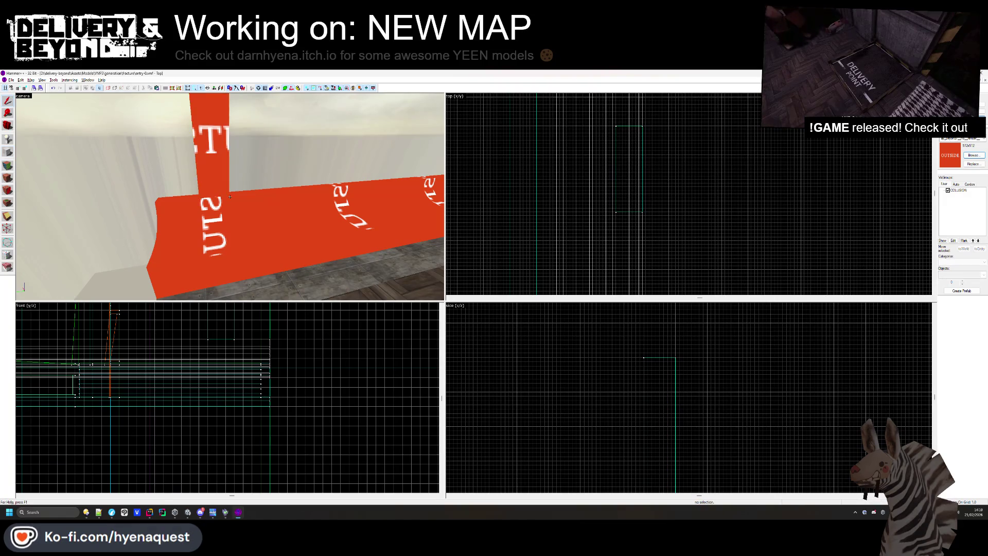
key(ctrl+shift+e)
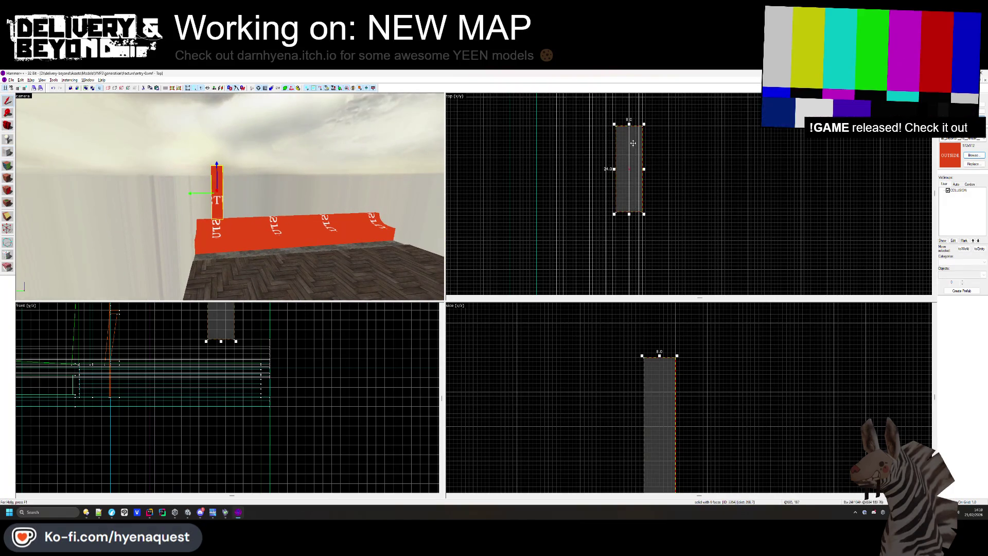
Copy the pillar 256 units to the trim wall's right end and view it in 3D
scroll(633, 143, down, 2)
scroll(648, 191, up, 3)
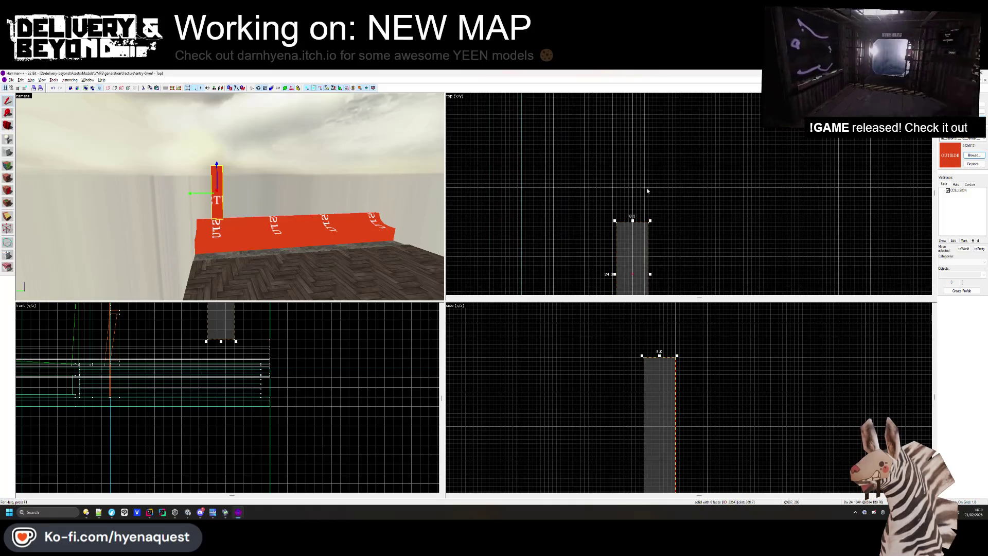
scroll(662, 212, up, 1)
mouse_move(637, 260)
mouse_down()
mouse_move(640, 187)
mouse_move(628, 195)
mouse_move(626, 226)
mouse_up()
scroll(639, 189, down, 3)
scroll(628, 193, up, 3)
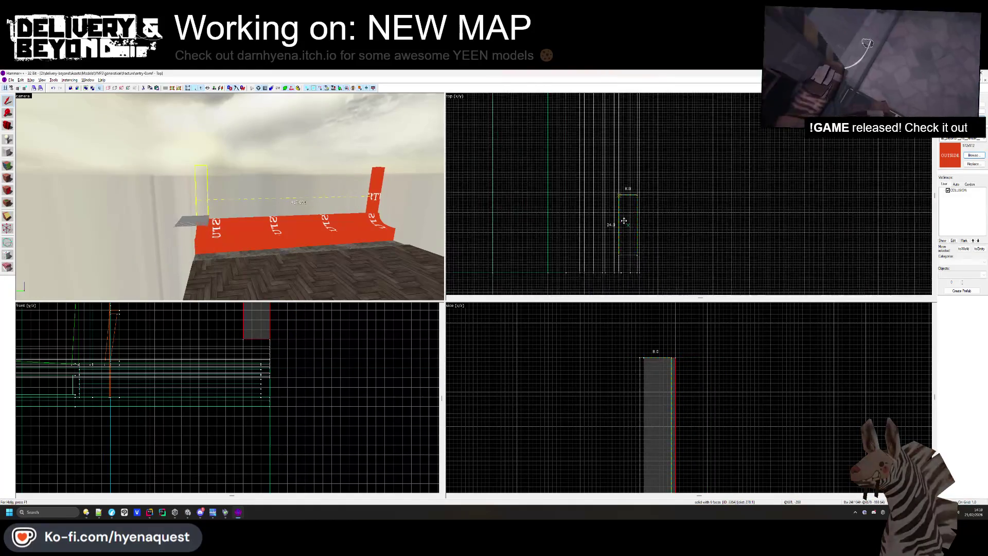
click(625, 236)
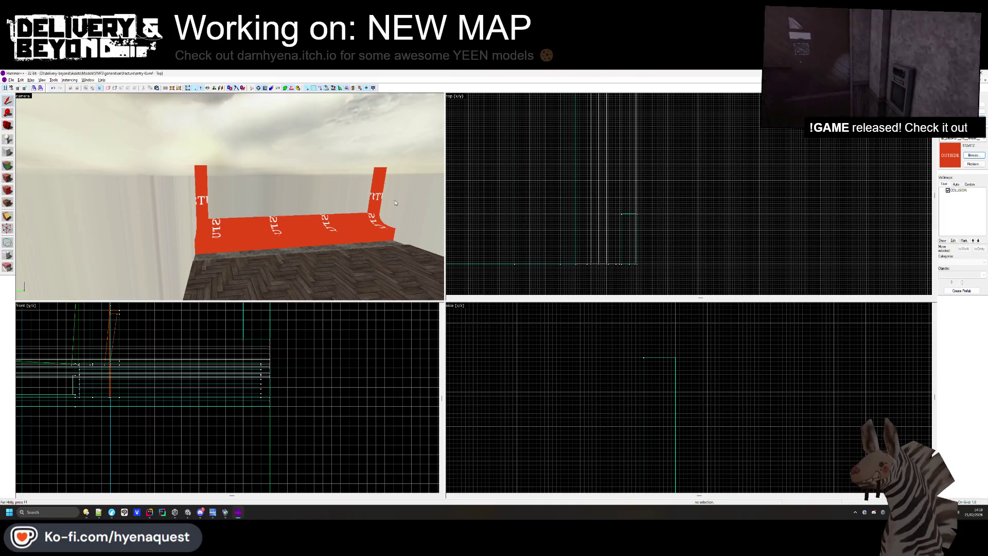
key(z)
scroll(230, 197, down, 5)
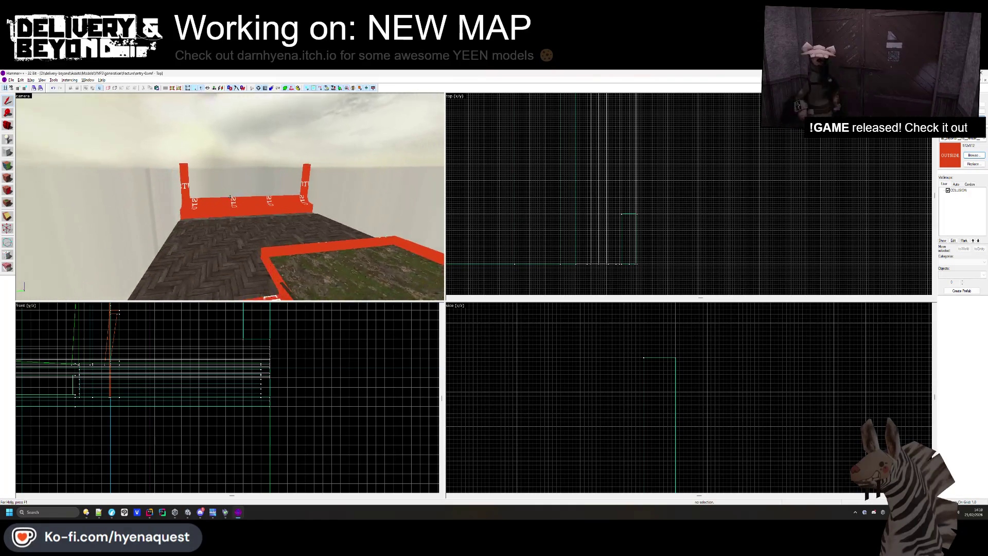
key(z)
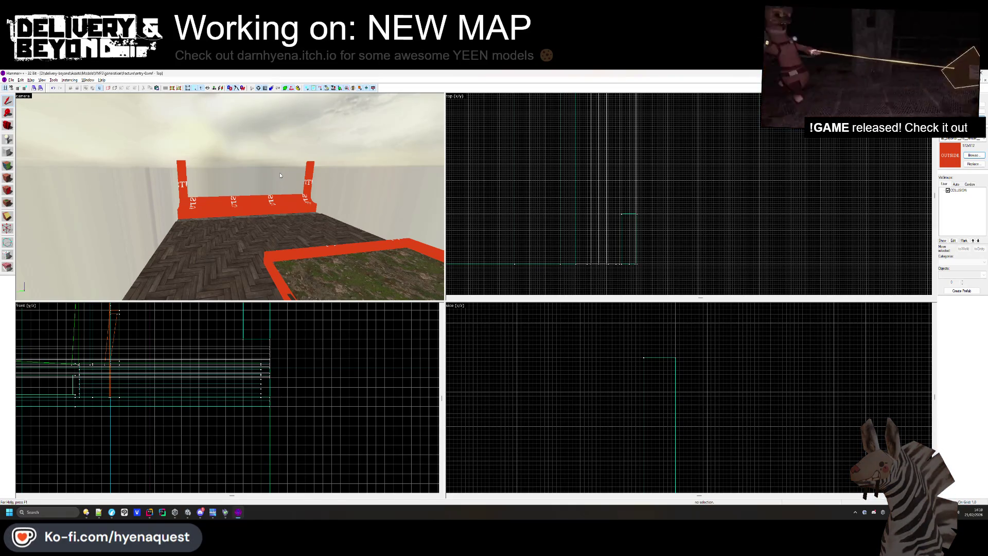
key(z)
key(z)
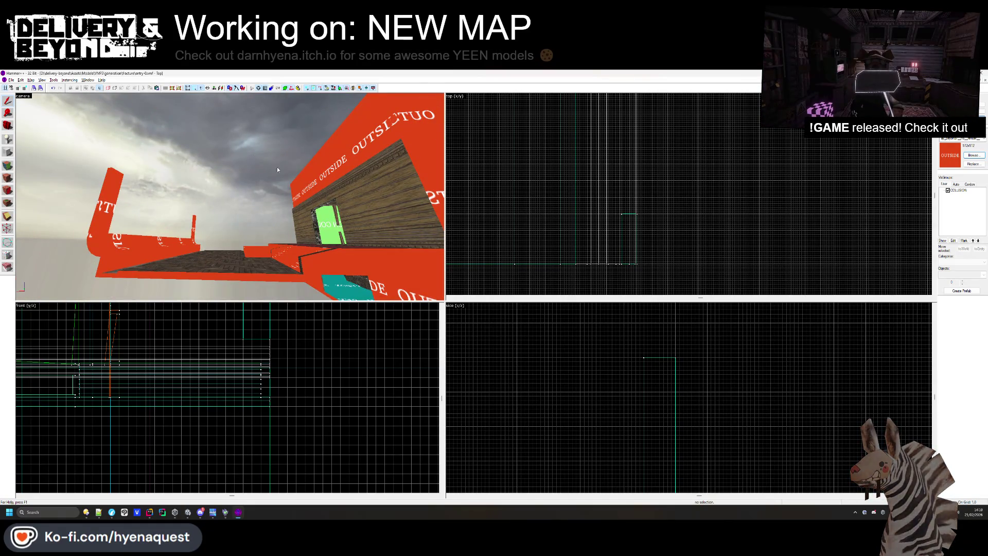
key(z)
key(w)
key(s)
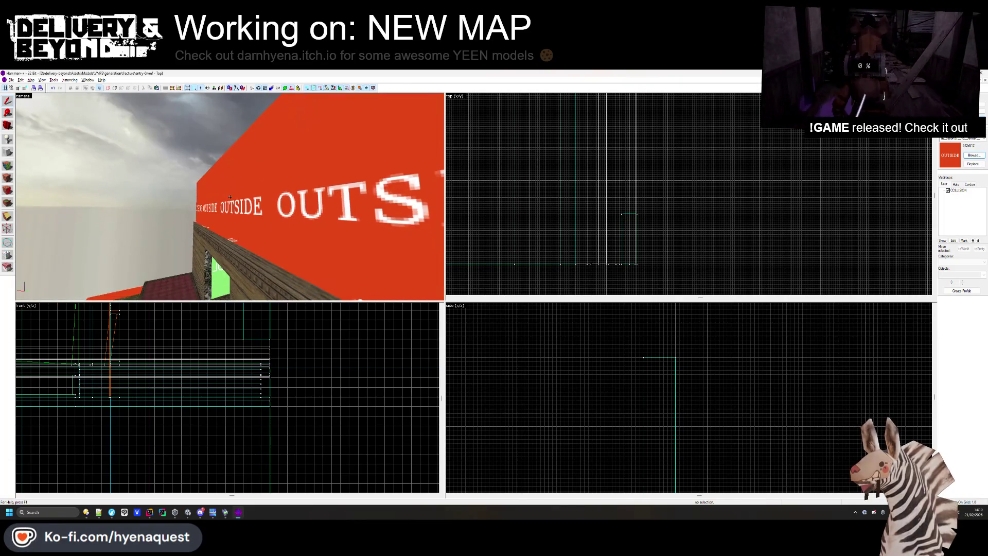
key(z)
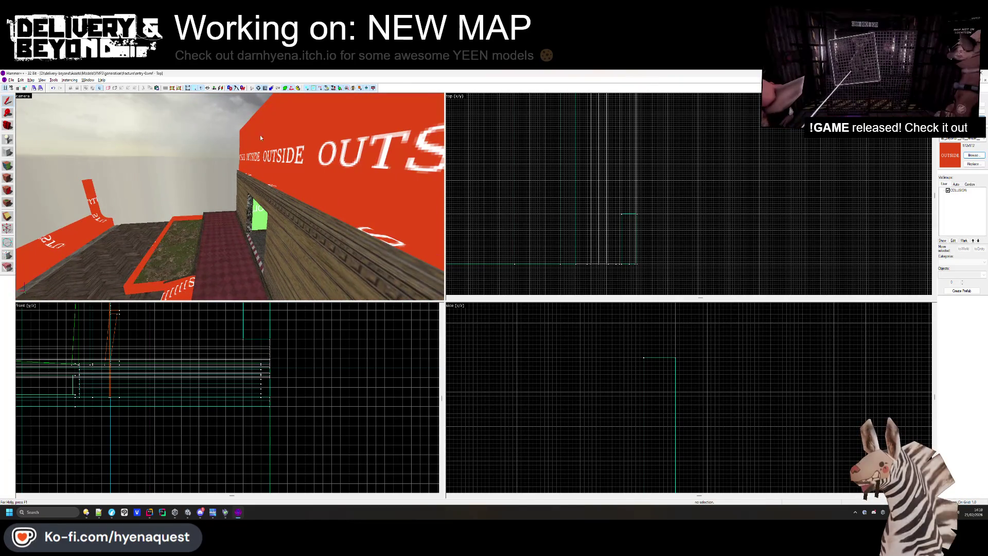
click(288, 196)
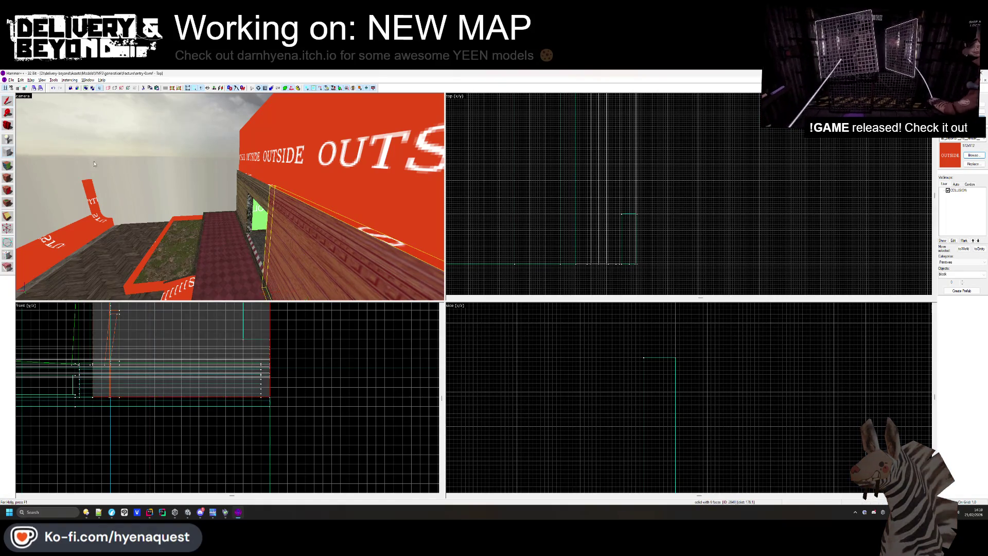
scroll(543, 166, down, 5)
scroll(543, 165, up, 4)
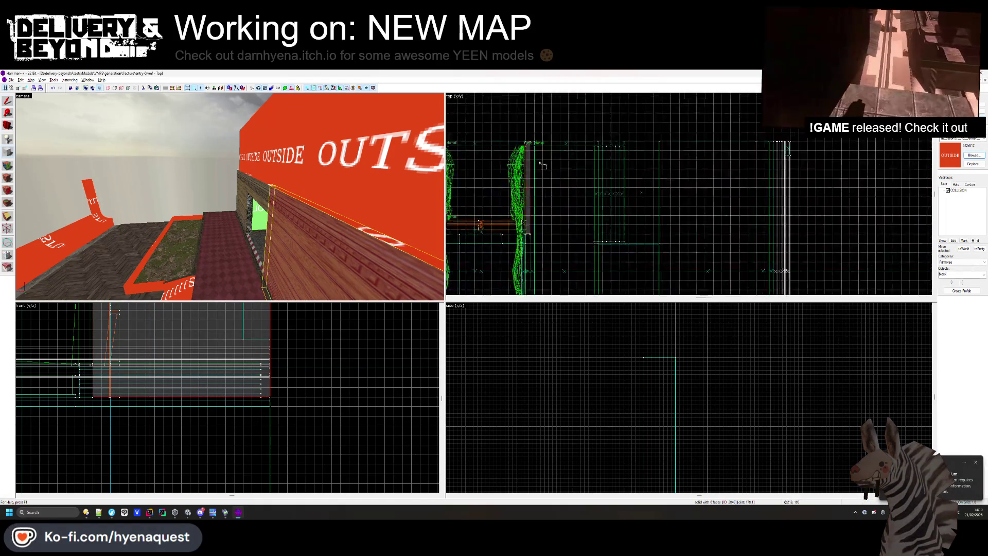
scroll(543, 166, up, 2)
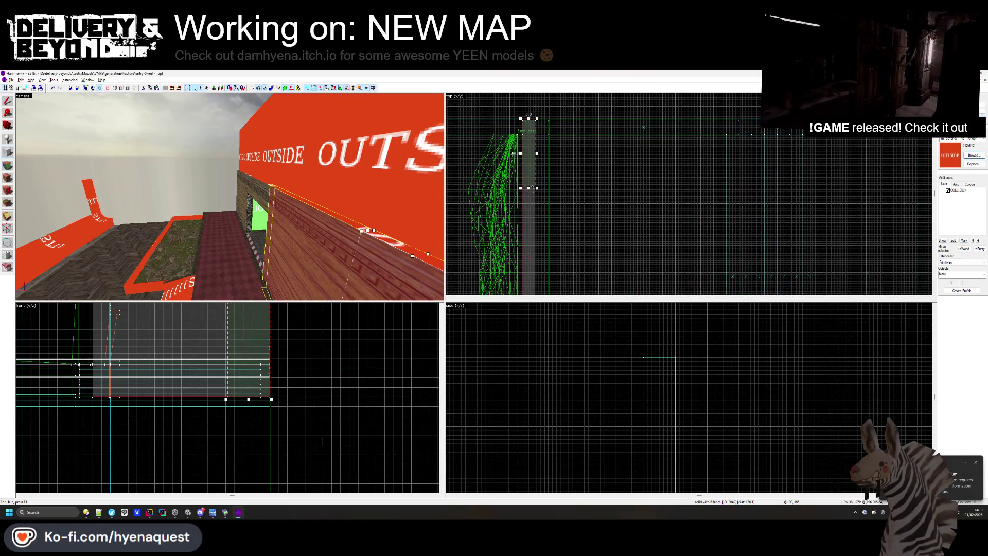
scroll(528, 202, up, 3)
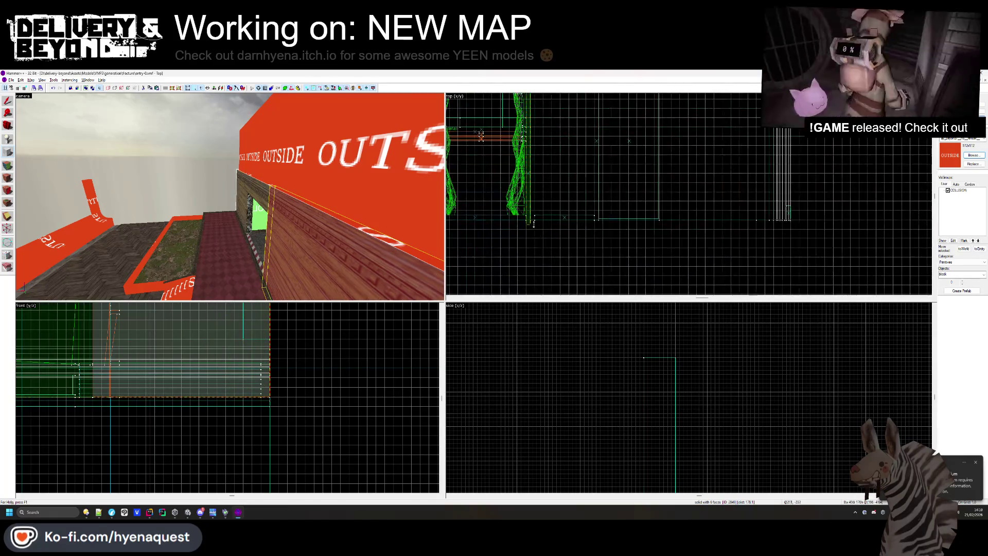
scroll(522, 215, up, 1)
click(522, 215)
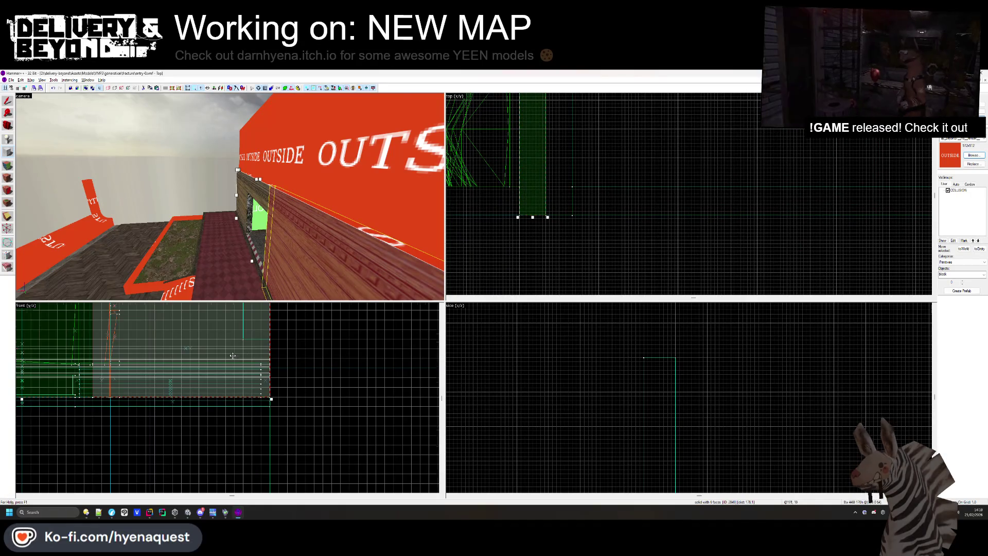
scroll(190, 400, down, 3)
scroll(99, 334, up, 6)
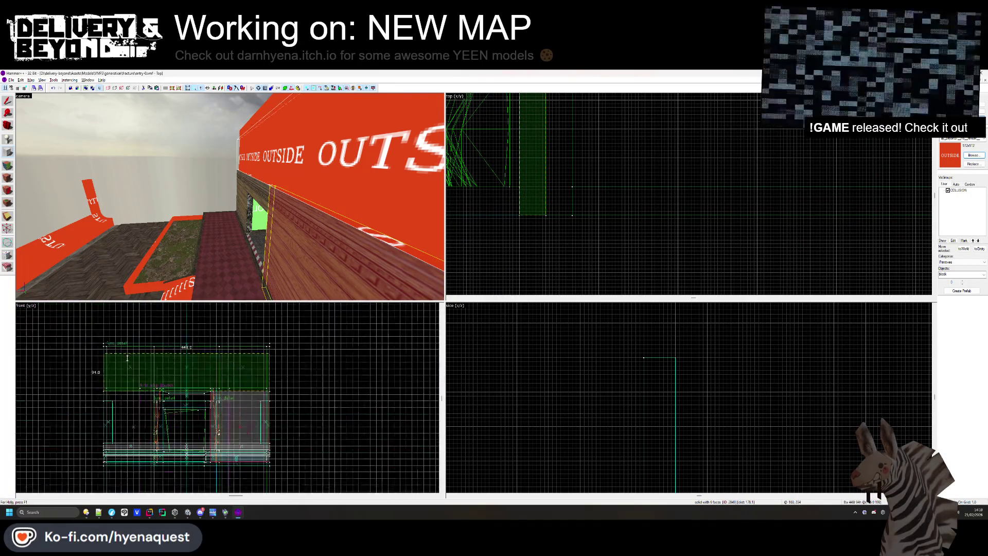
scroll(573, 210, up, 3)
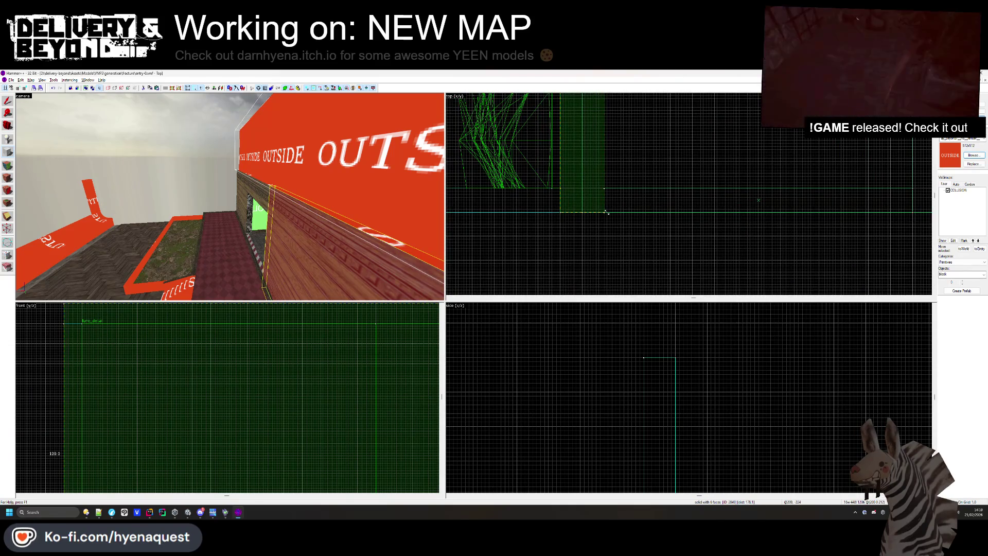
click(142, 198)
key(Escape)
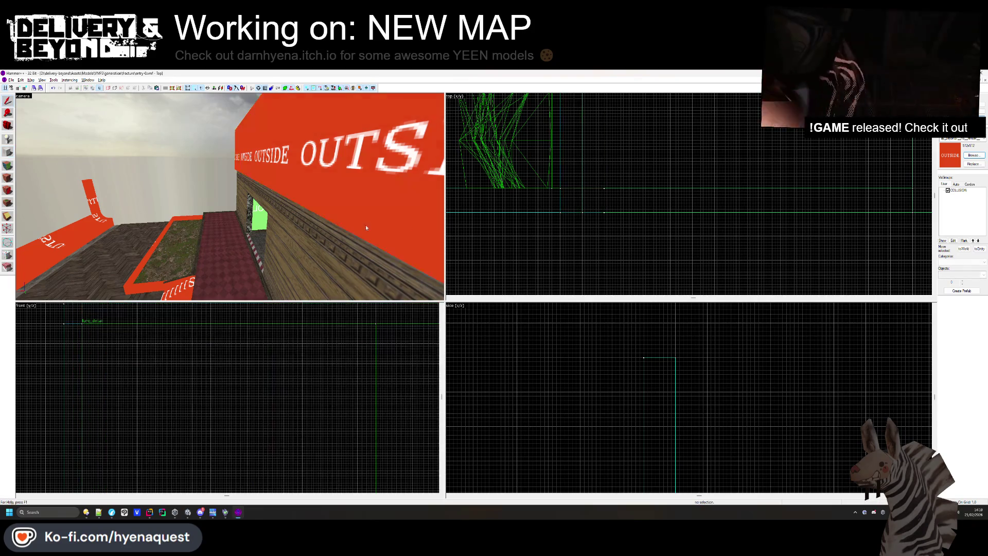
key(z)
key(s)
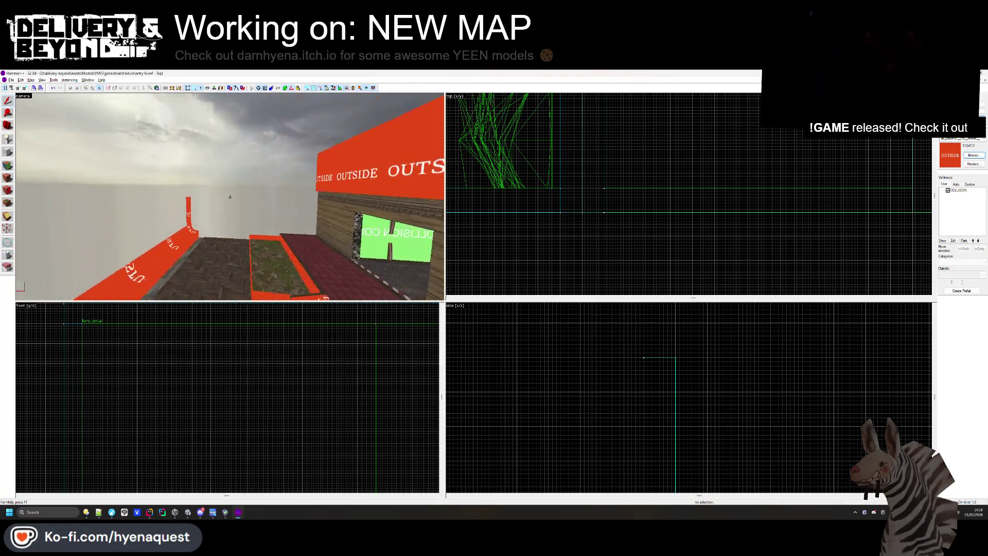
key(z)
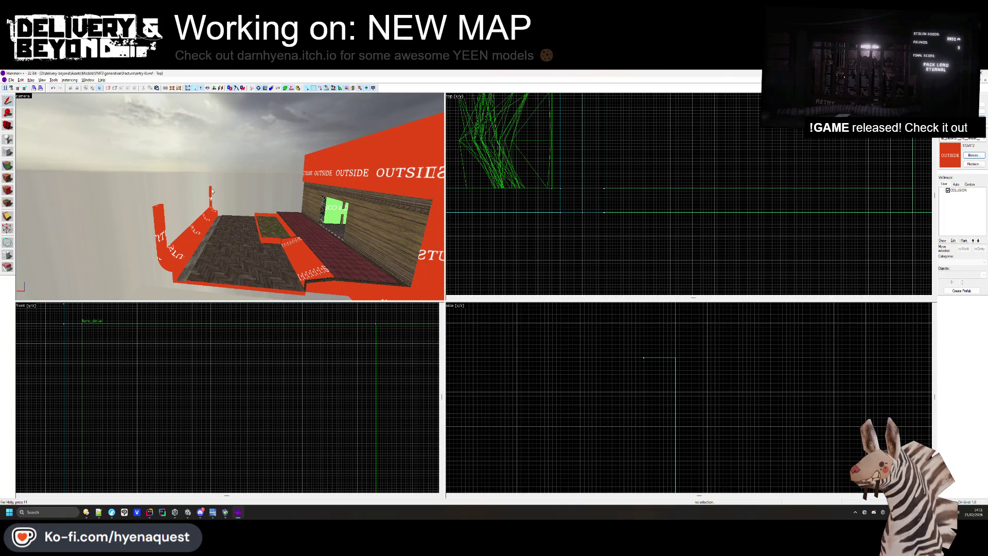
click(162, 230)
ctrl+click(210, 200)
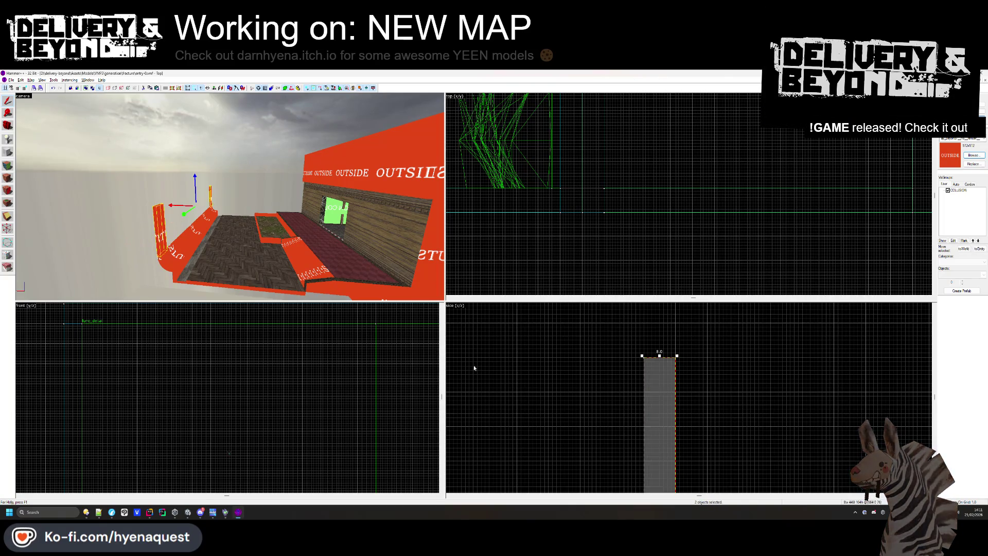
scroll(473, 366, down, 5)
drag(633, 395, 636, 360)
scroll(639, 367, up, 5)
key(Escape)
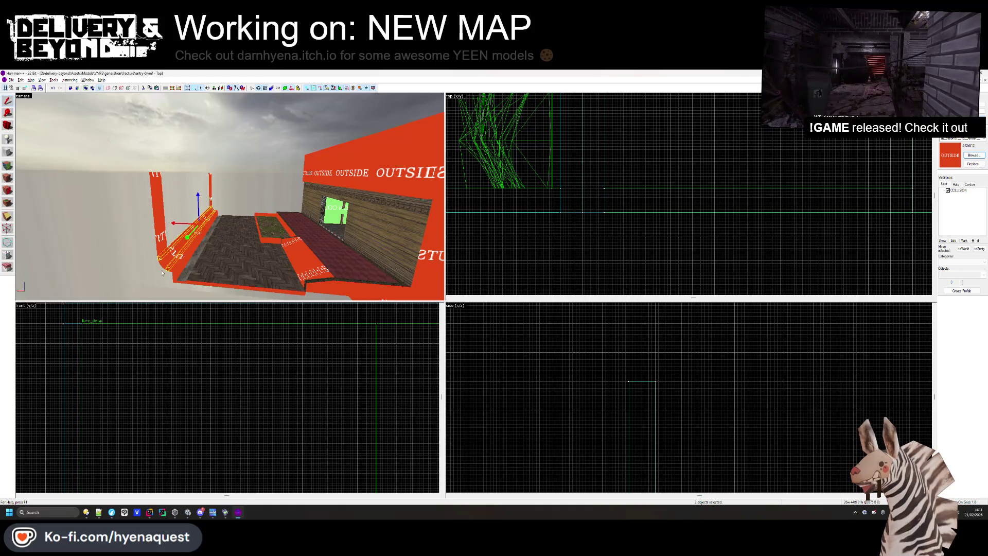
key(Escape)
scroll(195, 232, up, 5)
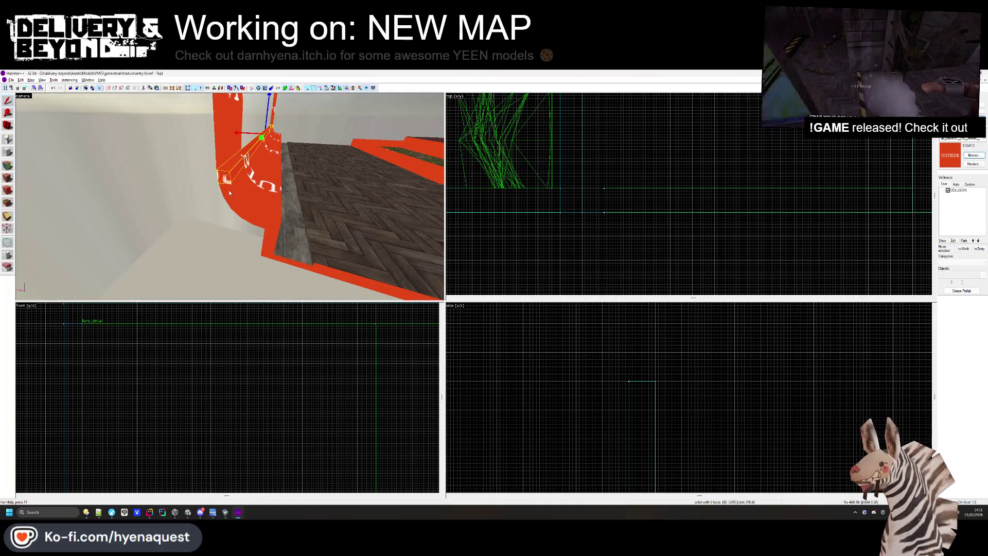
ctrl+click(259, 217)
drag(268, 222, 239, 216)
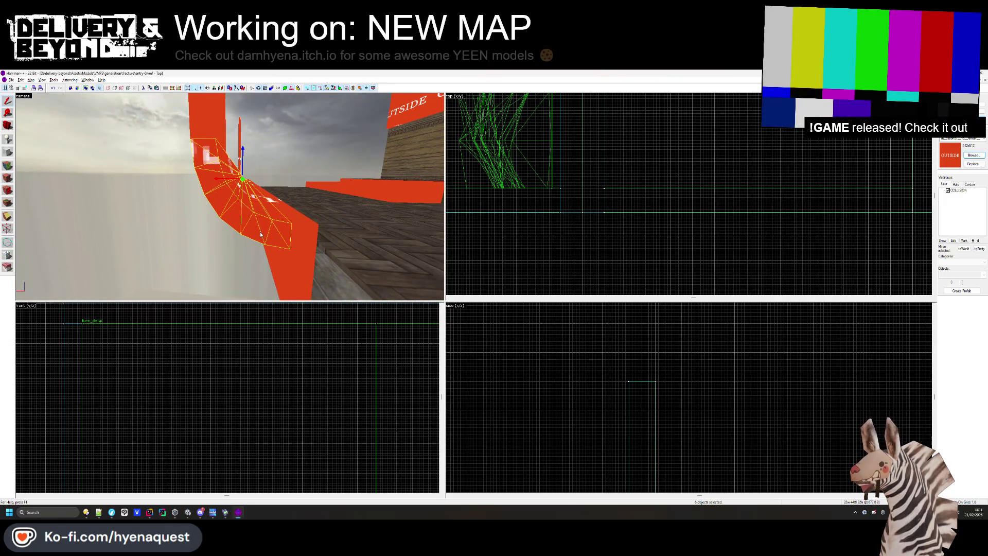
scroll(545, 218, up, 2)
scroll(291, 430, down, 3)
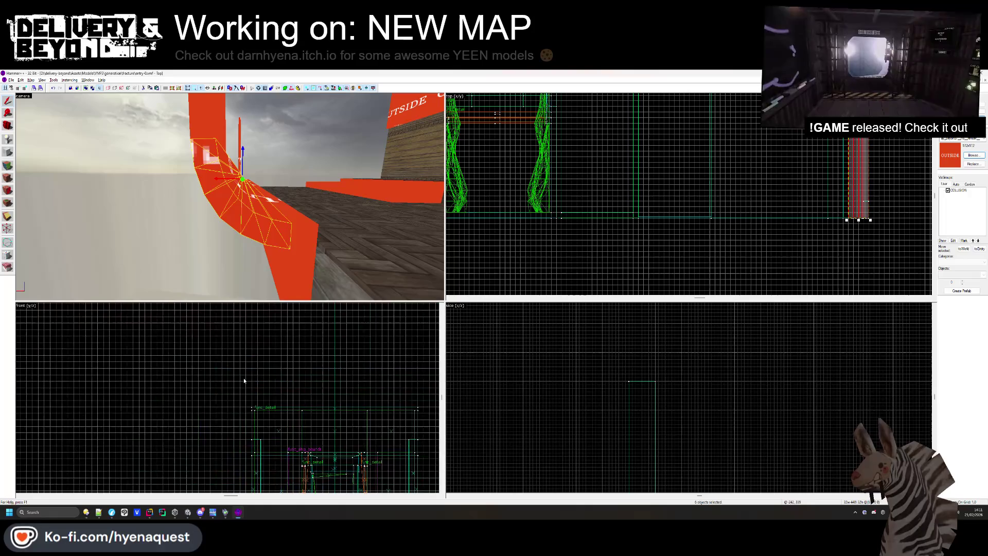
scroll(600, 373, down, 3)
scroll(595, 426, up, 2)
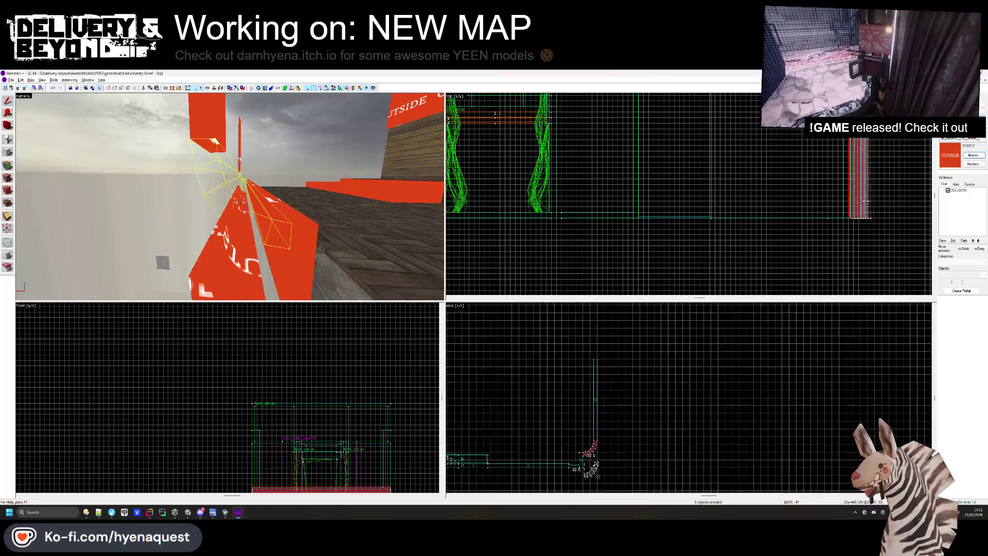
drag(587, 461, 592, 355)
scroll(592, 355, up, 2)
drag(637, 327, 623, 382)
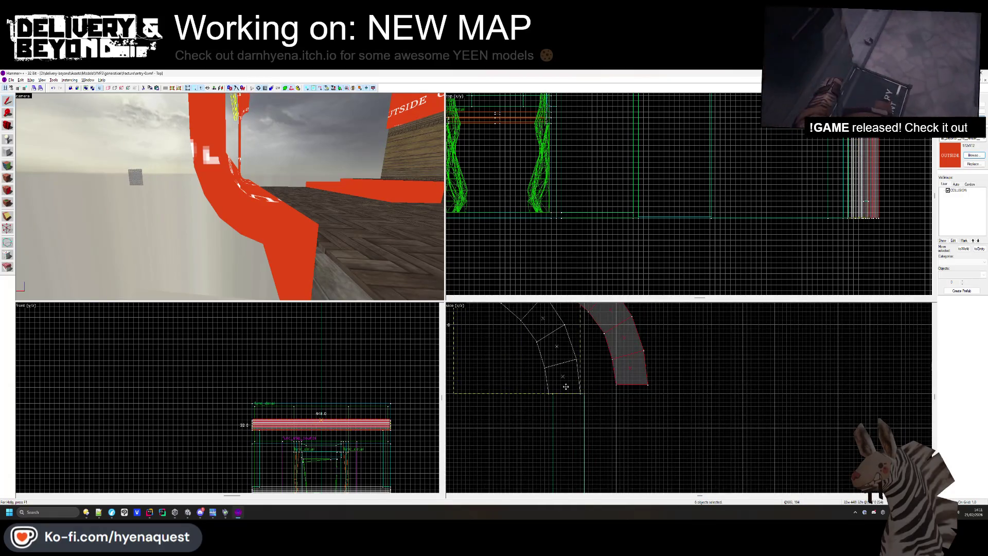
click(566, 386)
key(Escape)
key(z)
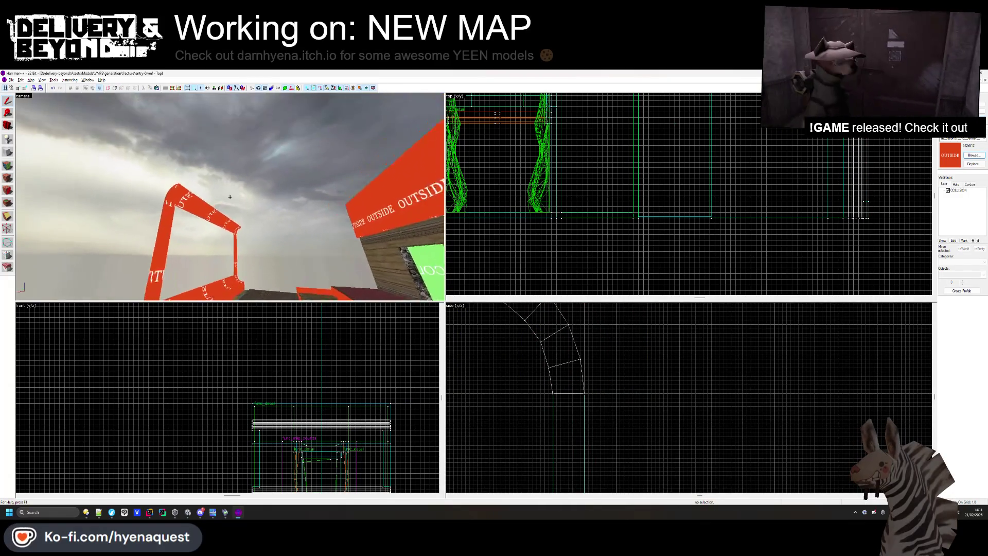
key(z)
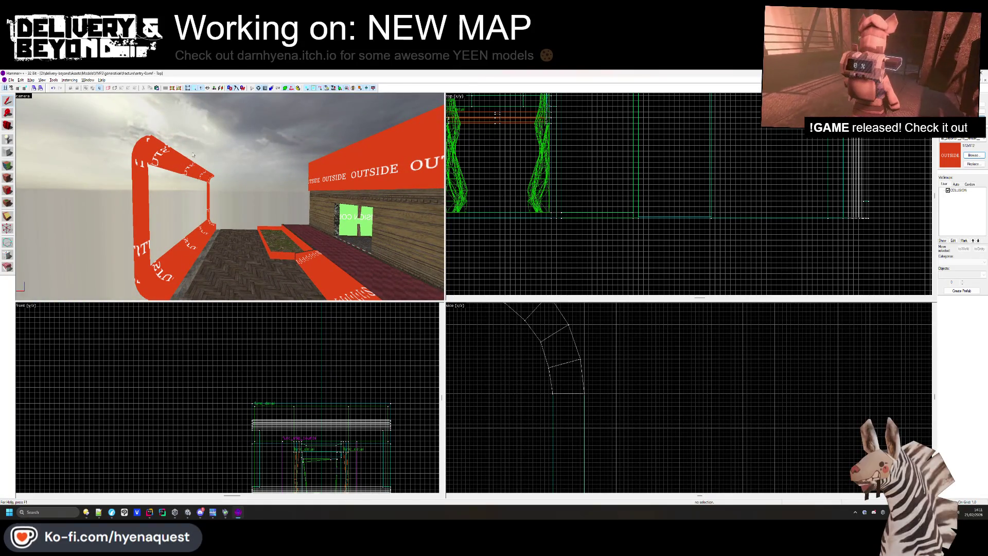
click(149, 174)
Outline a 24-unit-wide block over the arch in the top view, about 311 long
scroll(605, 149, down, 3)
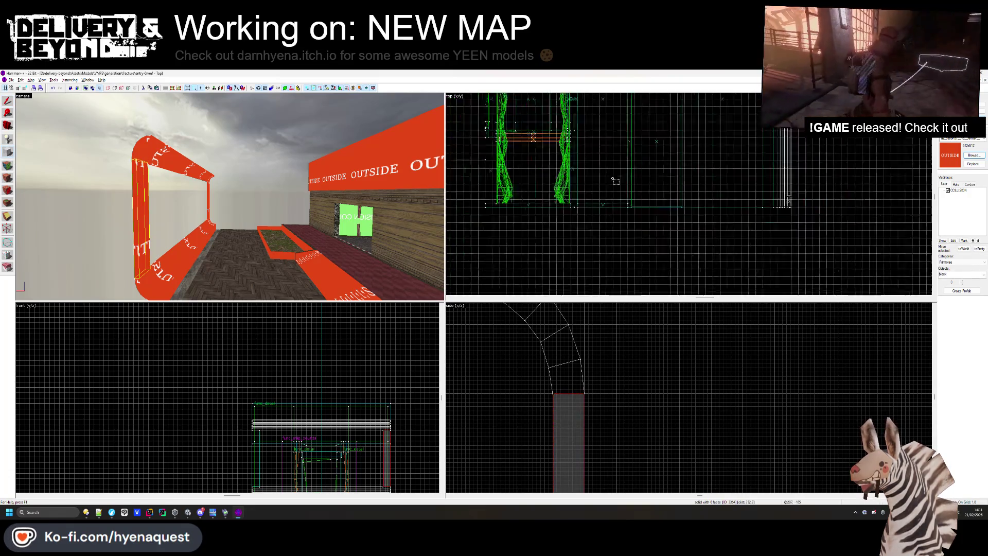
scroll(604, 149, up, 5)
scroll(669, 102, up, 4)
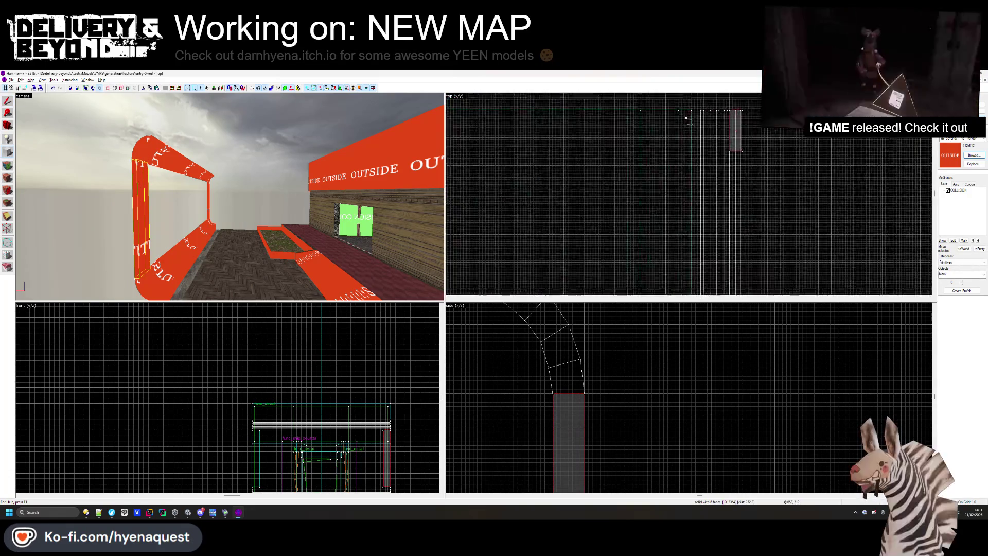
drag(695, 107, 629, 167)
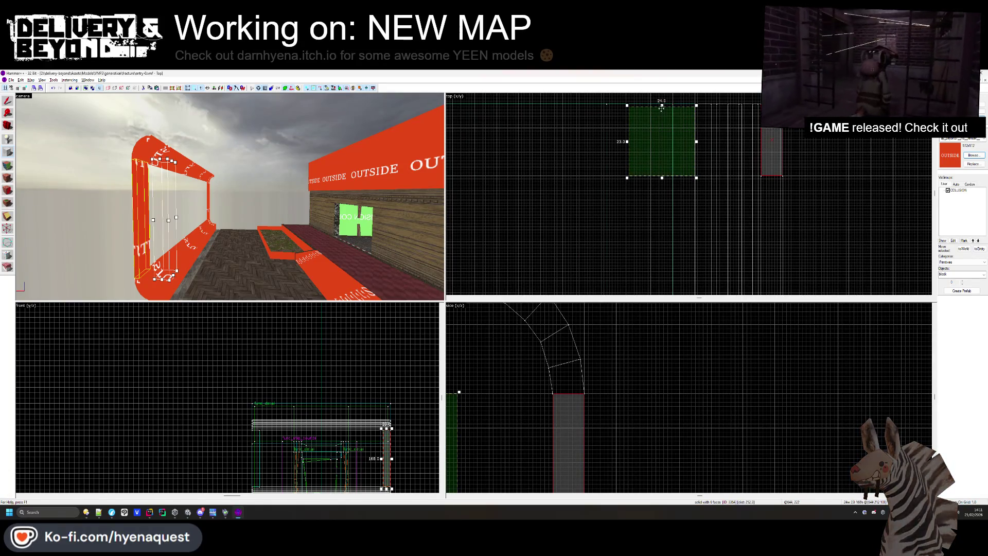
click(663, 106)
drag(695, 105, 560, 177)
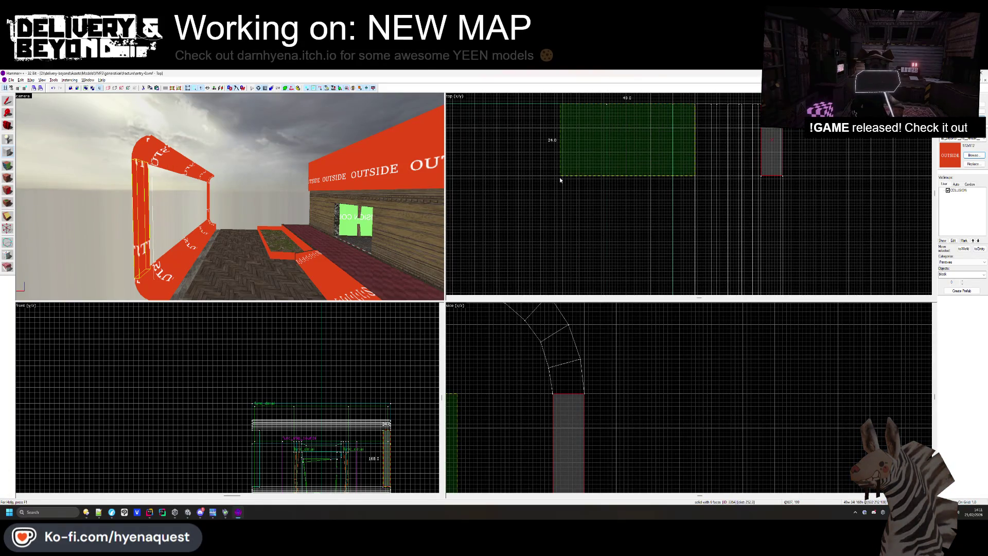
scroll(605, 184, down, 3)
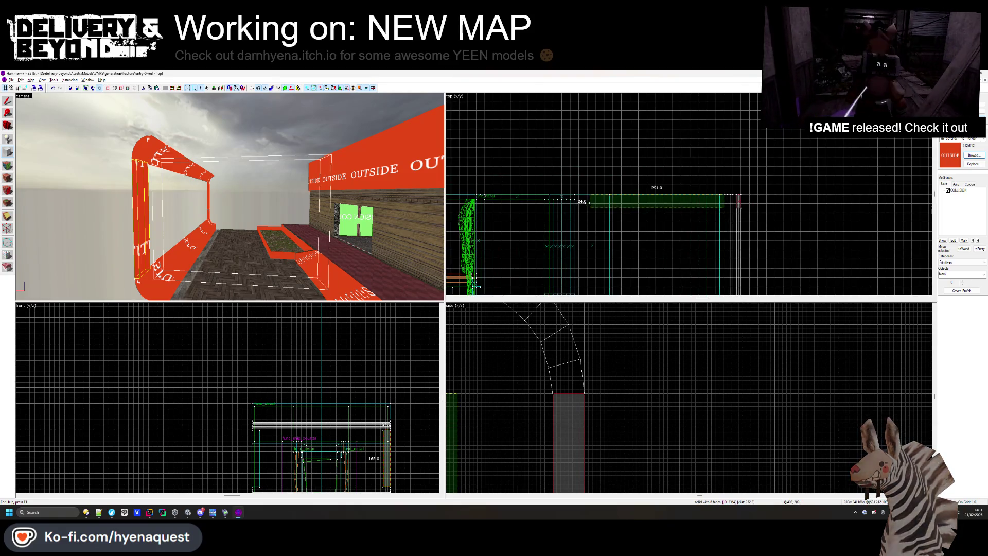
scroll(580, 206, up, 3)
drag(579, 206, 520, 197)
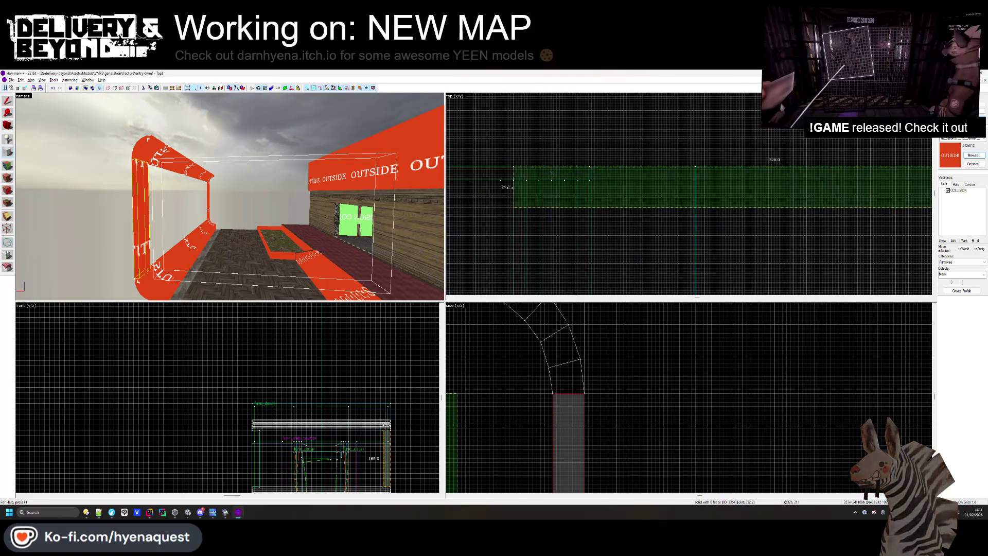
Adjust the block outline's size and create the solid slab
scroll(263, 409, down, 4)
scroll(292, 417, up, 3)
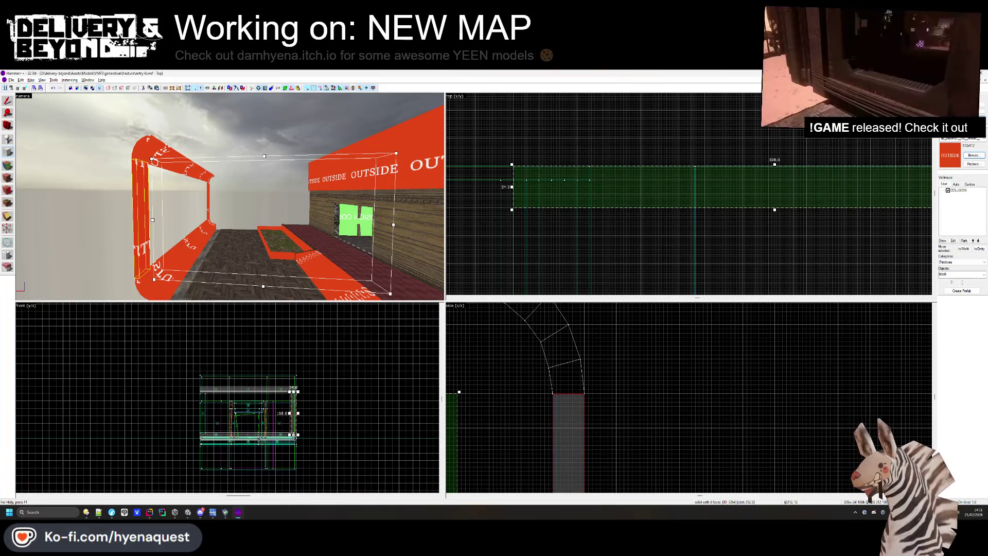
scroll(294, 383, up, 5)
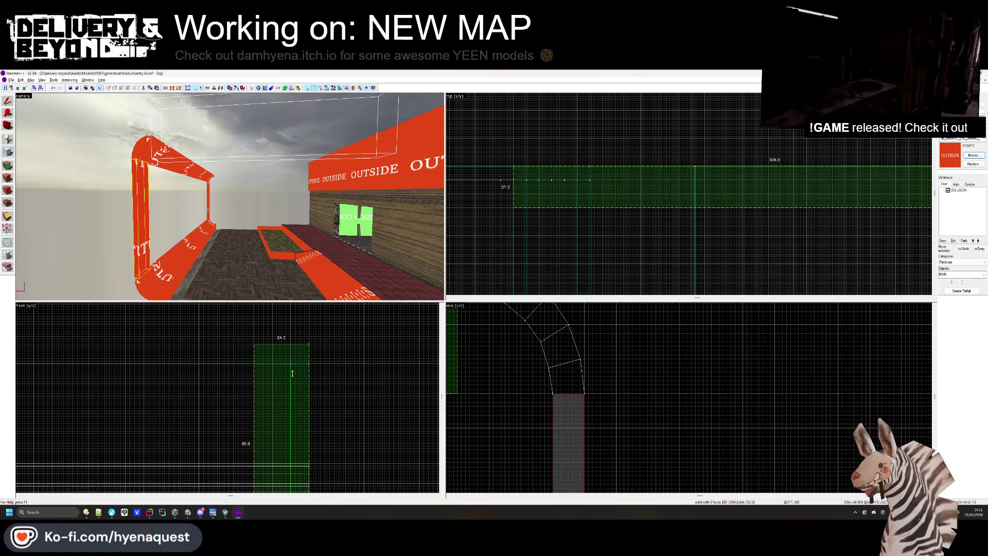
scroll(230, 197, down, 3)
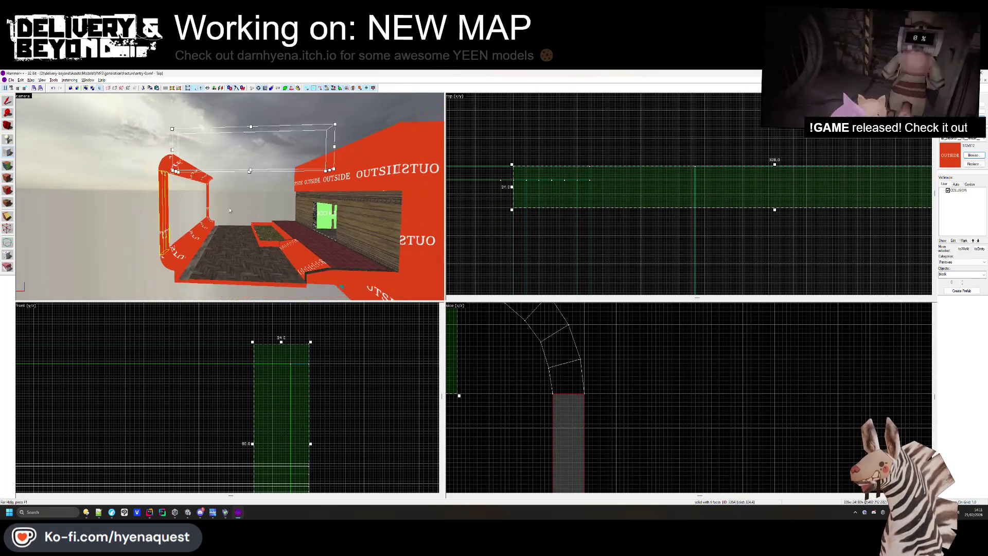
scroll(278, 421, down, 3)
scroll(279, 421, up, 3)
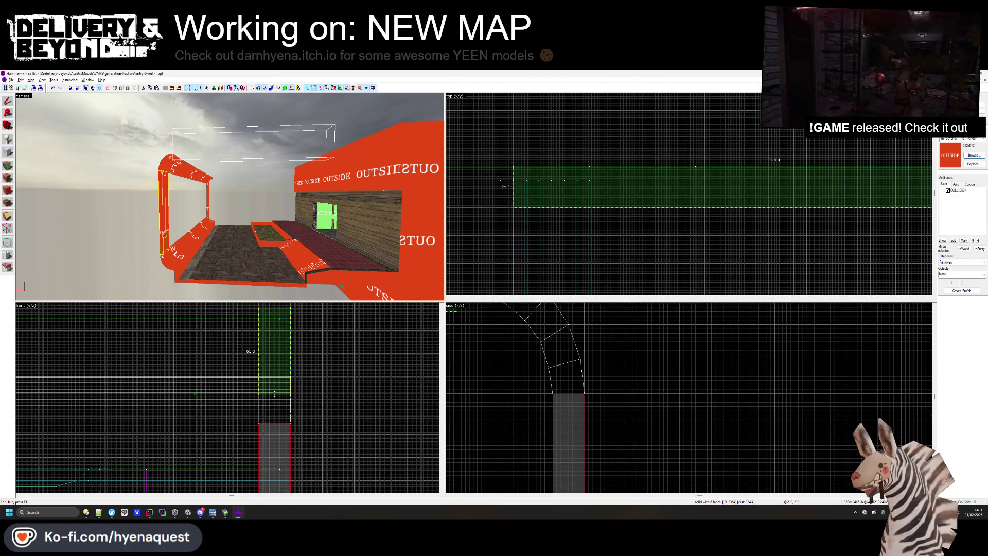
scroll(274, 387, up, 4)
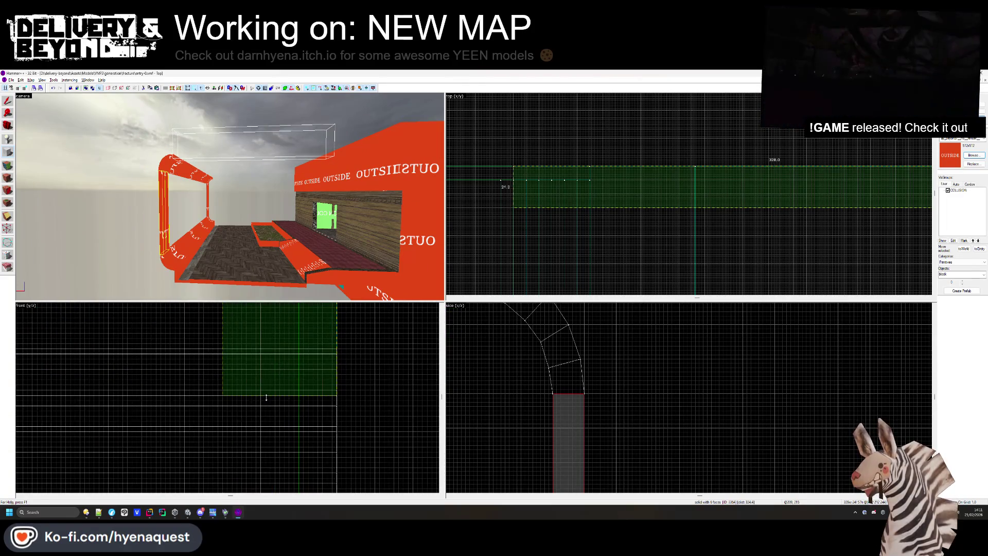
click(266, 396)
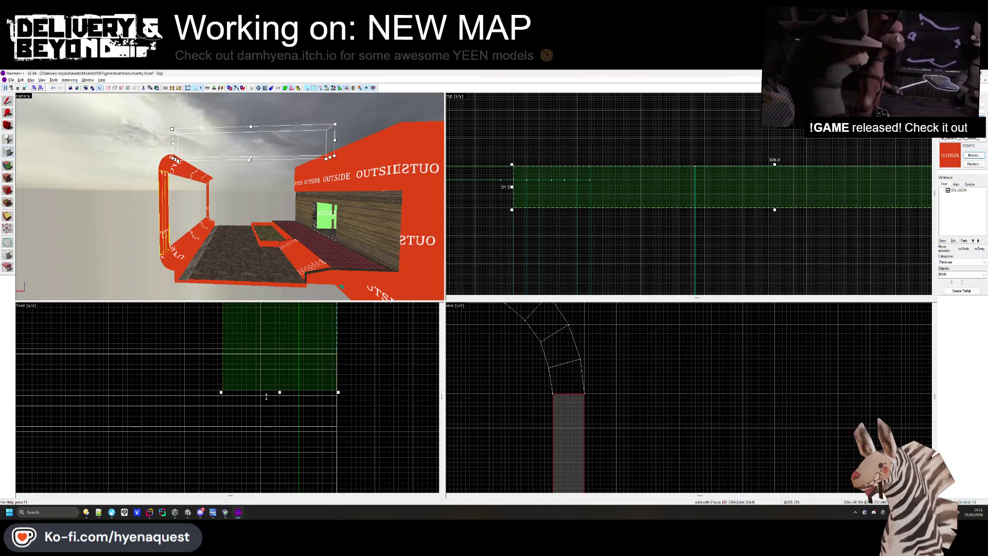
key(z)
scroll(230, 196, up, 3)
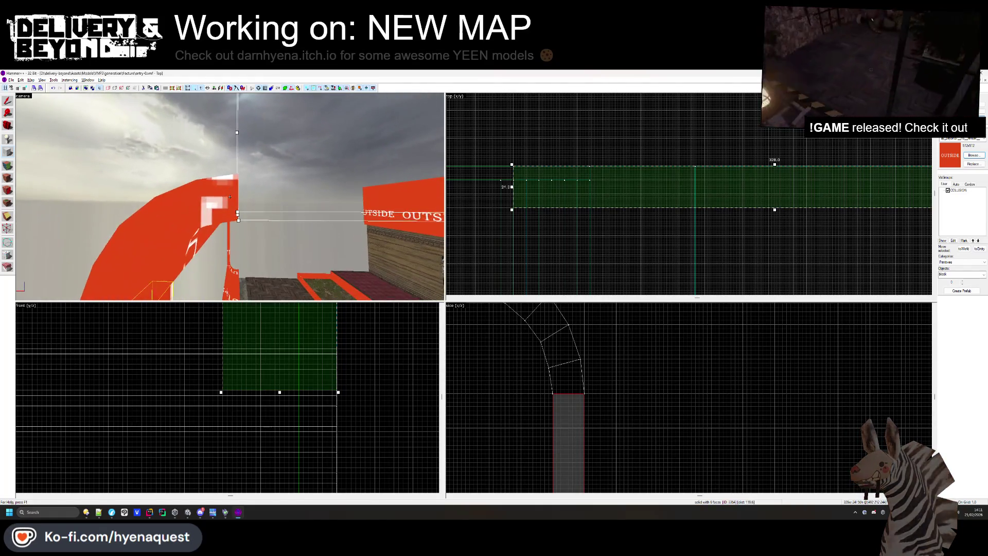
scroll(287, 375, down, 5)
key(Return)
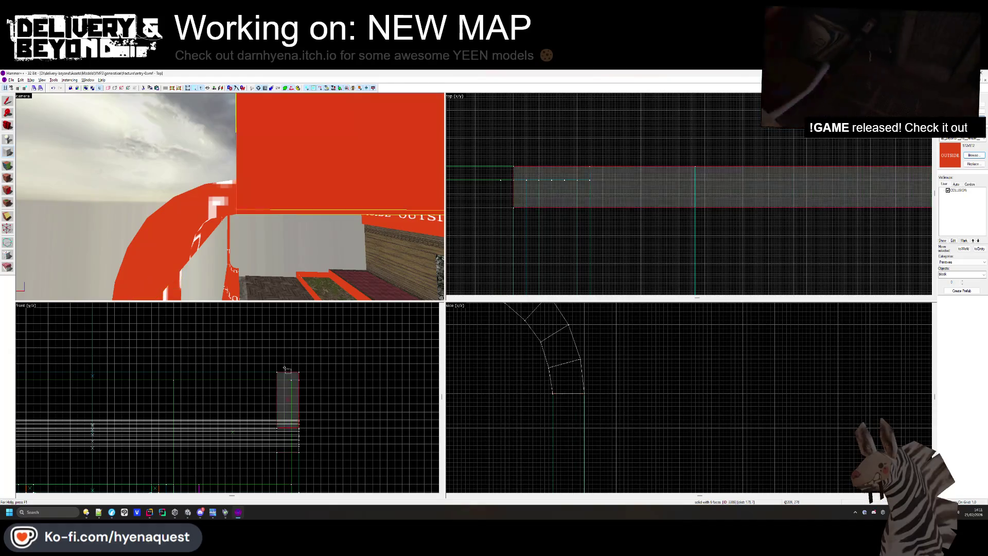
scroll(88, 153, down, 3)
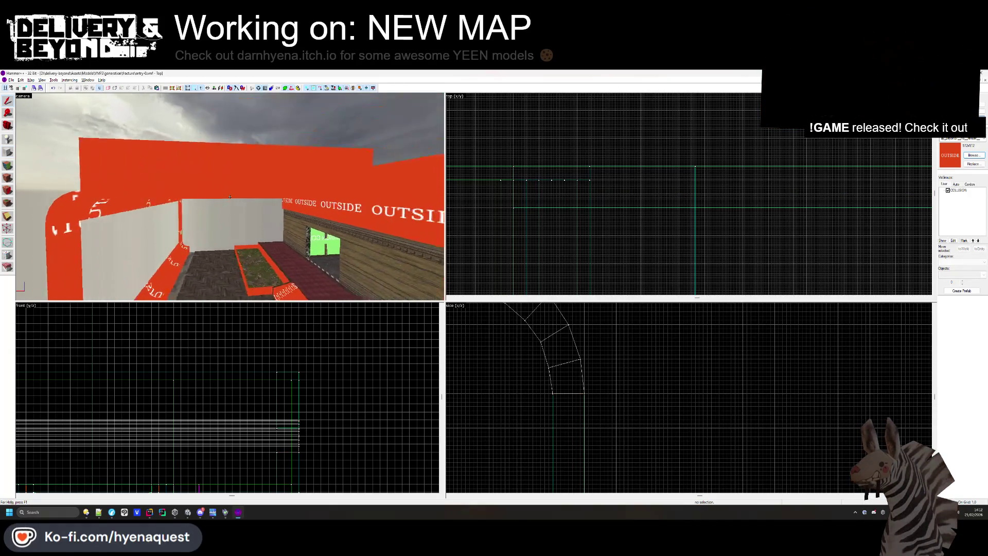
scroll(614, 179, down, 6)
Bring the 3D view close to the new orange beam and select it
scroll(614, 178, up, 3)
scroll(597, 179, down, 3)
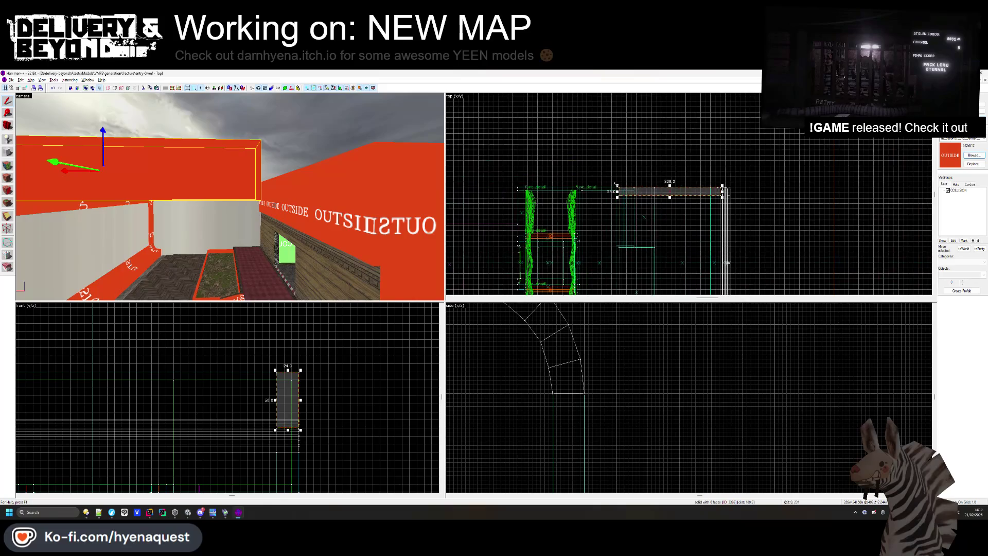
scroll(642, 197, up, 6)
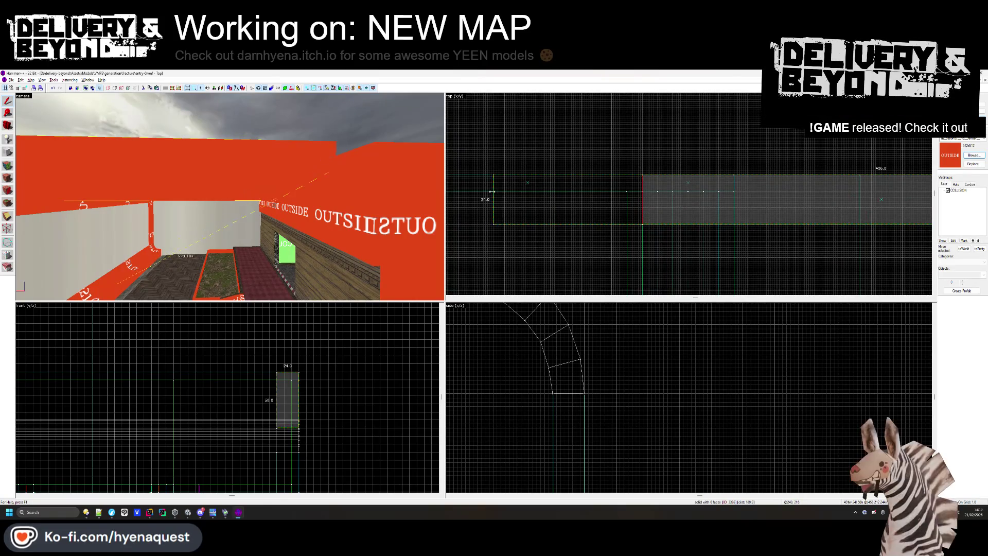
scroll(515, 196, down, 3)
scroll(516, 193, up, 5)
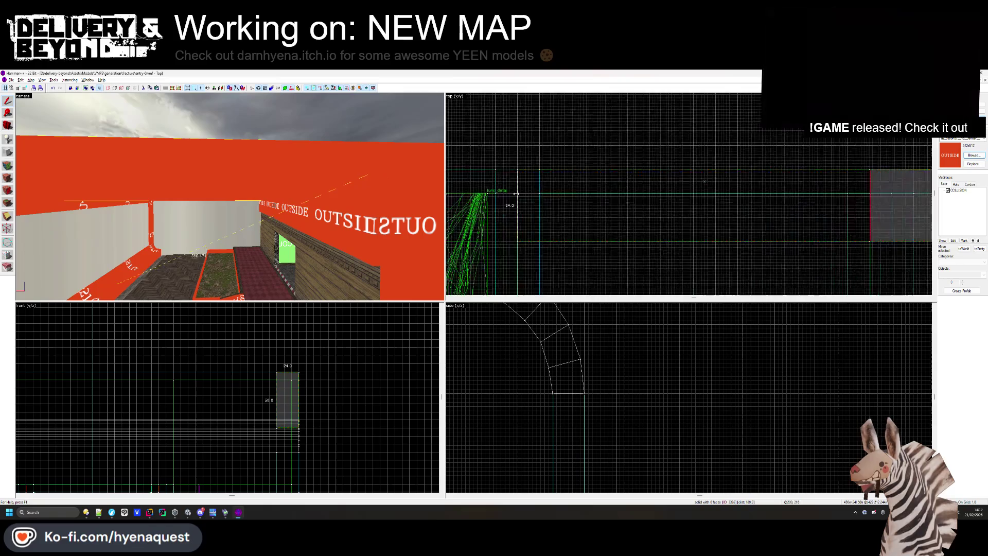
key(ctrl+shift+e)
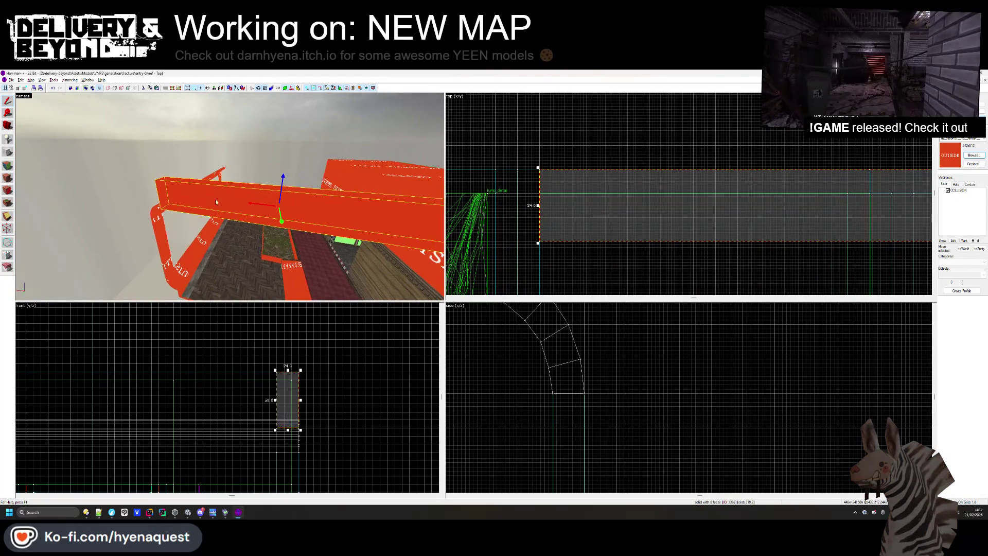
key(Escape)
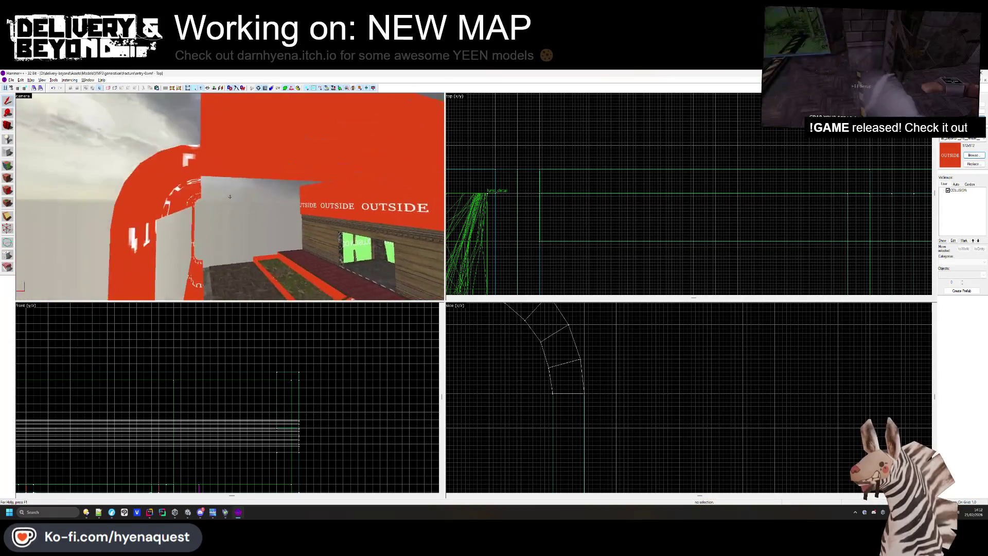
click(232, 178)
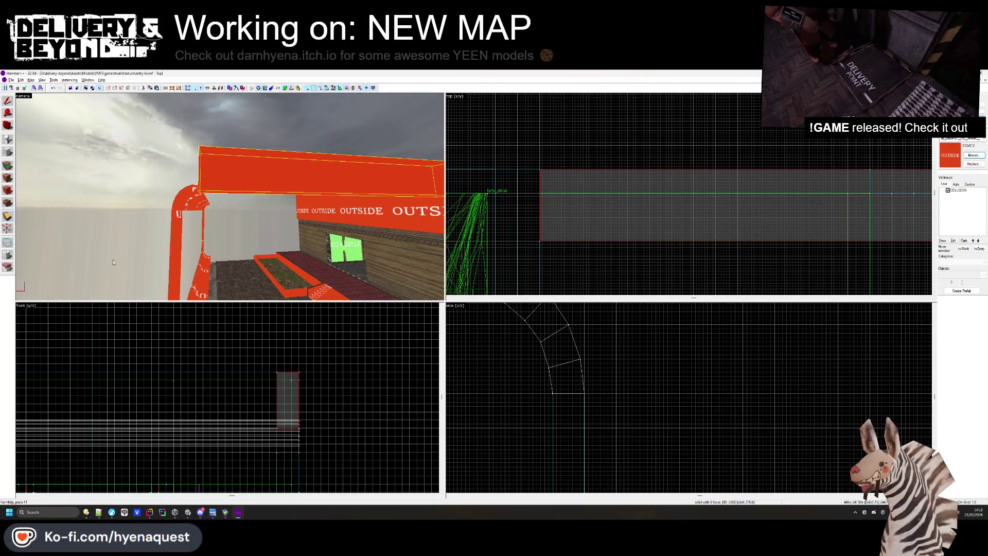
Clip the beam along a sloping line in the side view to slope its top
scroll(622, 383, down, 3)
scroll(598, 356, up, 3)
mouse_move(644, 379)
mouse_down()
mouse_move(735, 397)
mouse_move(566, 380)
mouse_up()
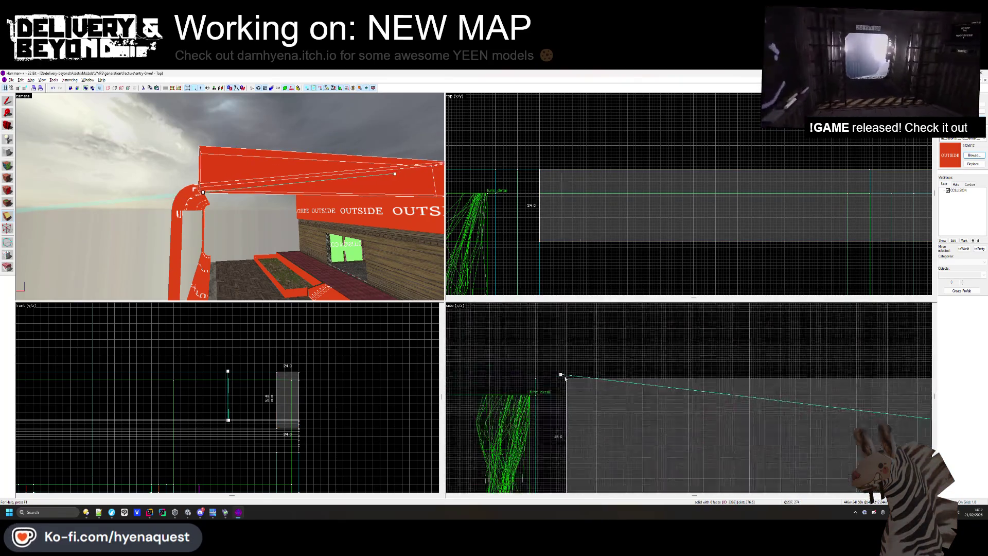
scroll(566, 379, down, 1)
scroll(559, 375, down, 1)
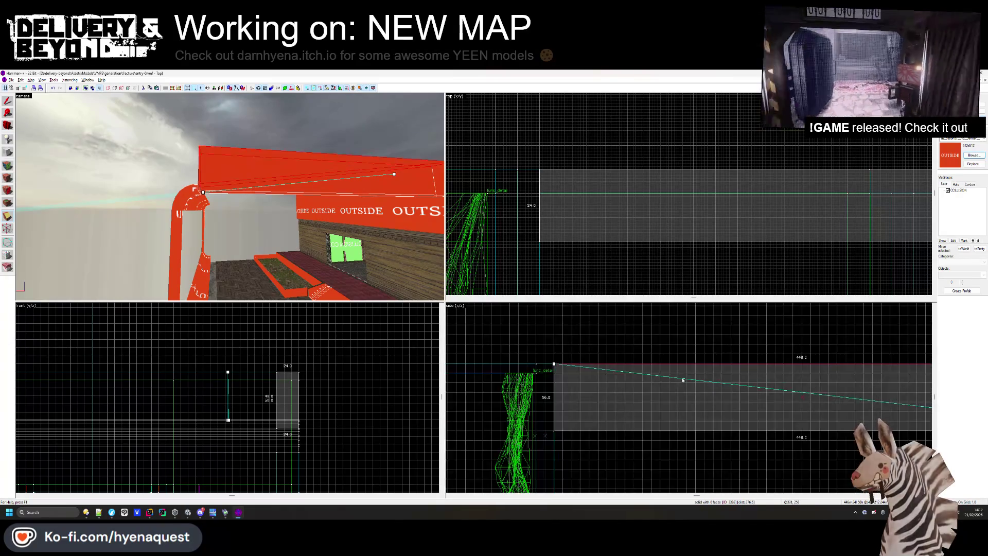
key(Return)
Make a second clip with a lowered left end, thinning the beam into a sloped slab
scroll(719, 401, up, 2)
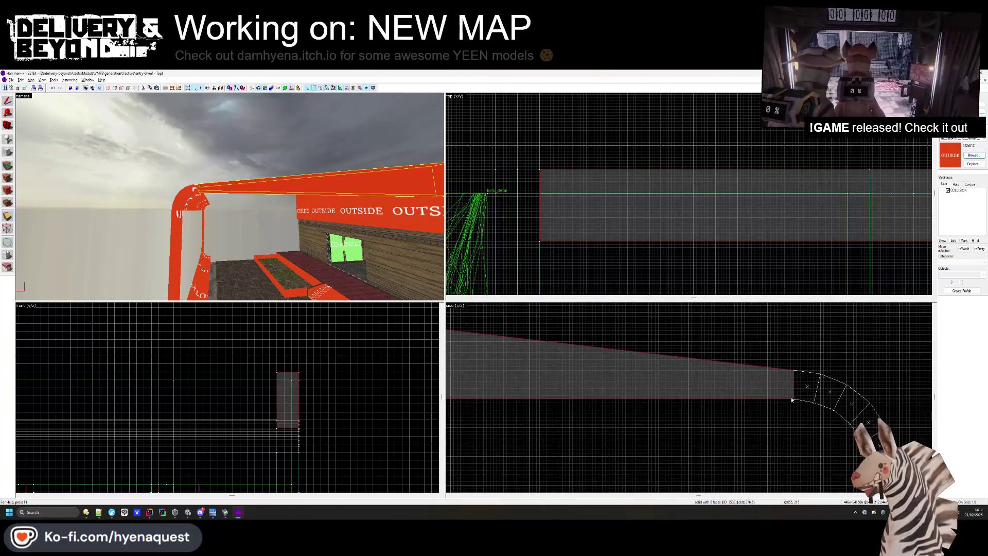
drag(793, 400, 718, 373)
scroll(729, 391, down, 2)
scroll(566, 381, up, 3)
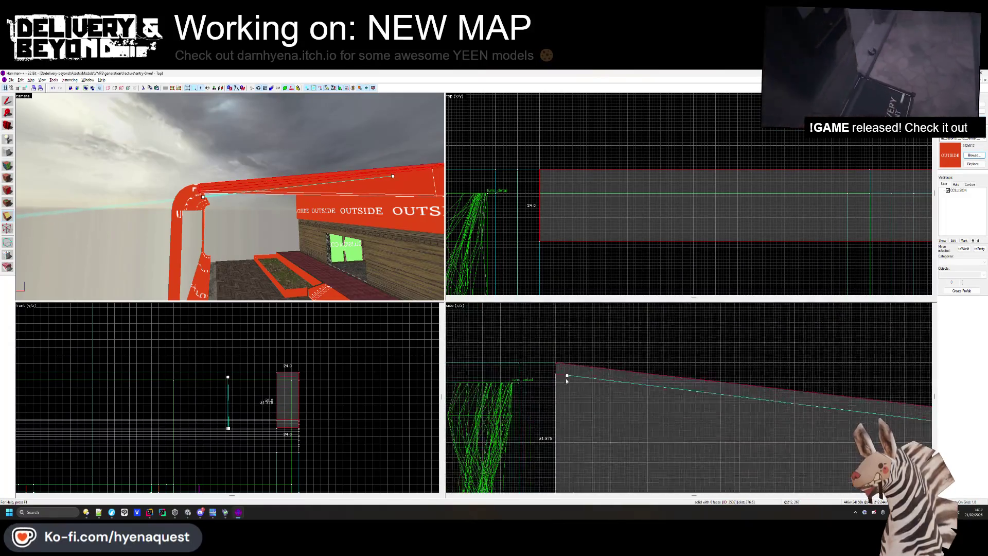
scroll(566, 381, up, 1)
drag(566, 380, 550, 386)
key(Return)
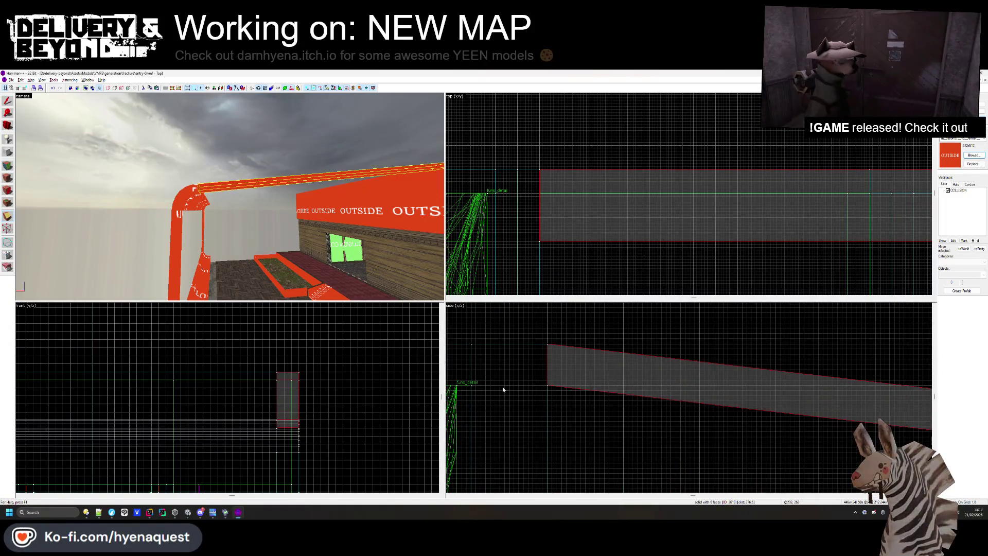
Copy the right diagonal slab across to the frame's left side, then inspect the roof slabs
key(Escape)
key(z)
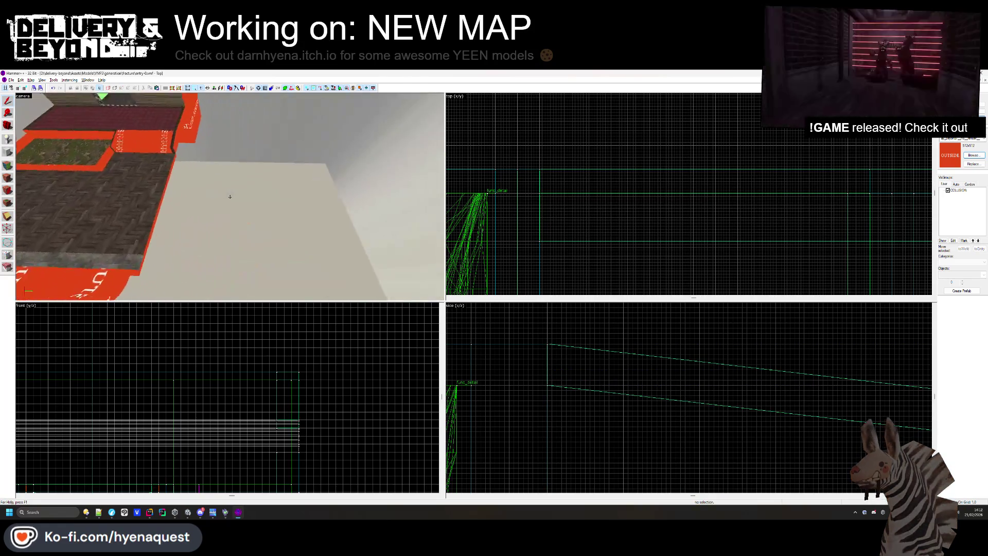
click(288, 165)
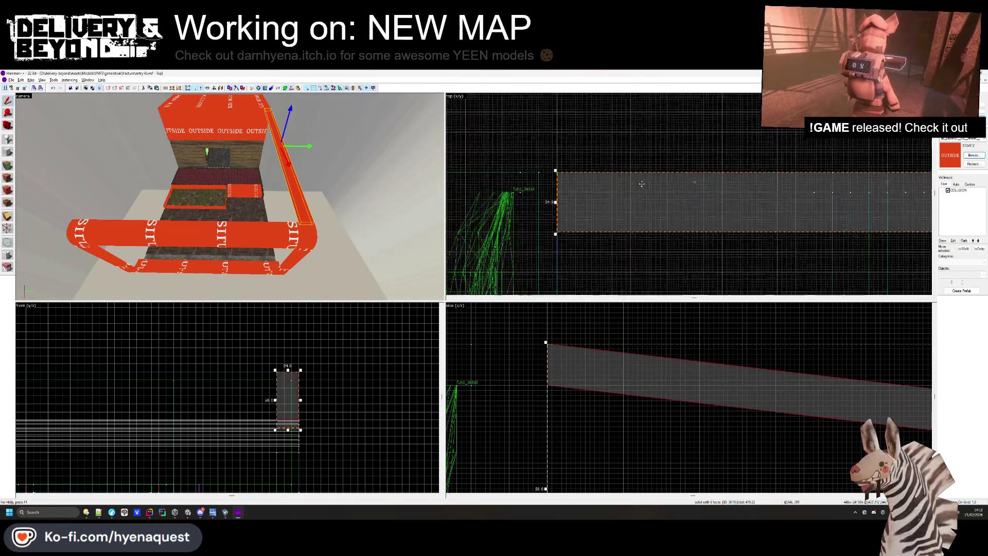
scroll(697, 130, down, 3)
mouse_move(697, 130)
mouse_down()
mouse_move(725, 216)
mouse_move(707, 210)
mouse_up()
key(Escape)
mouse_move(230, 196)
mouse_down()
mouse_move(258, 201)
mouse_move(229, 199)
mouse_up()
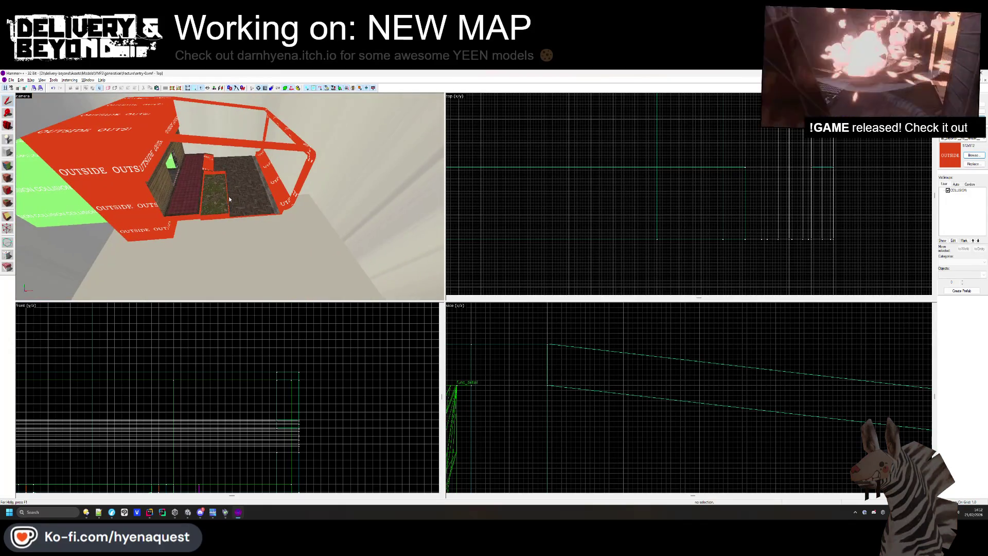
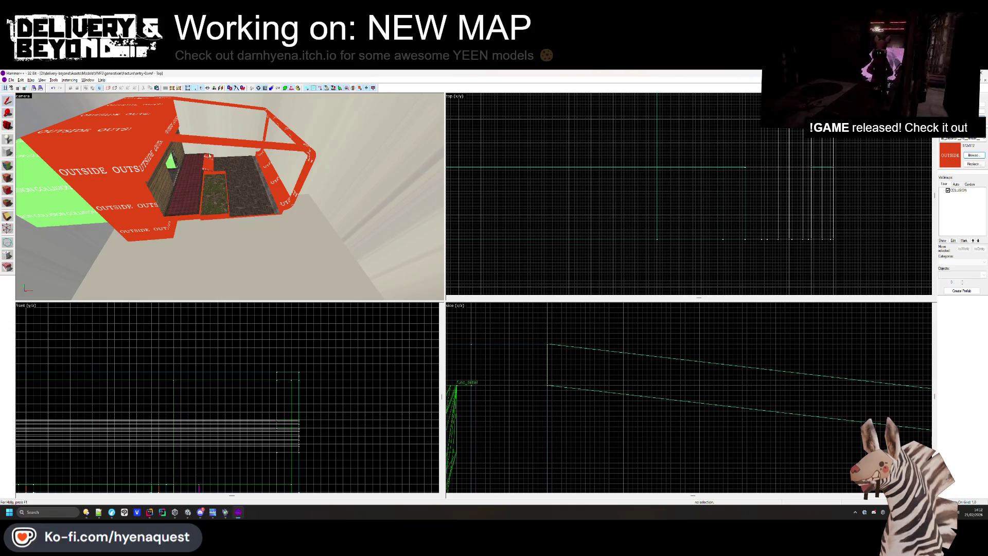
Fly the camera into the red room and select its top wall strip
drag(253, 202, 229, 199)
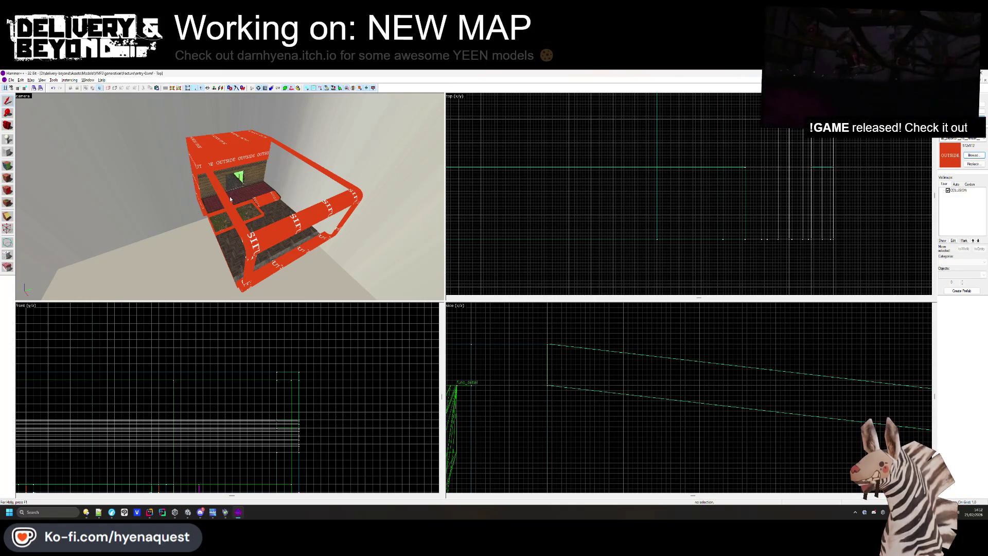
key(z)
key(w)
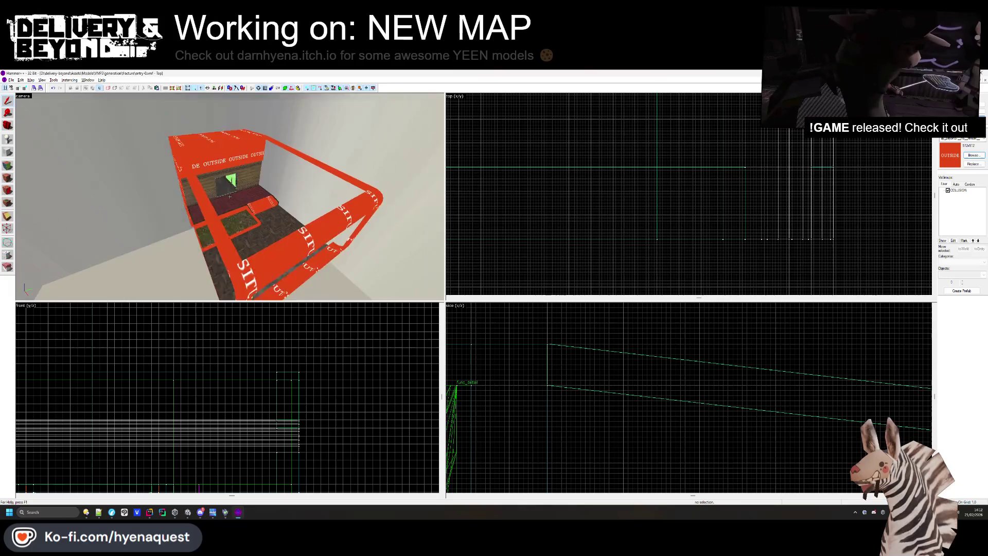
drag(229, 197, 230, 197)
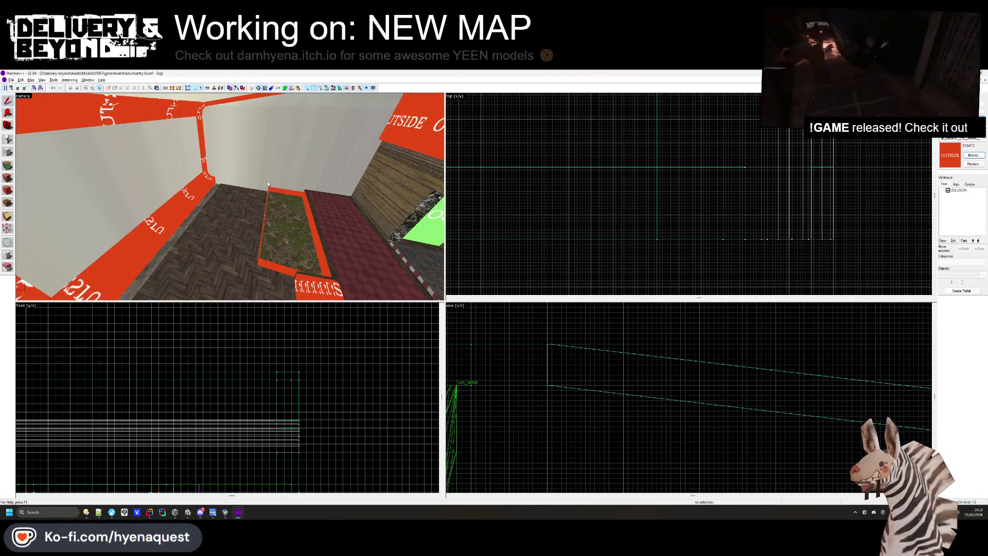
key(z)
key(s)
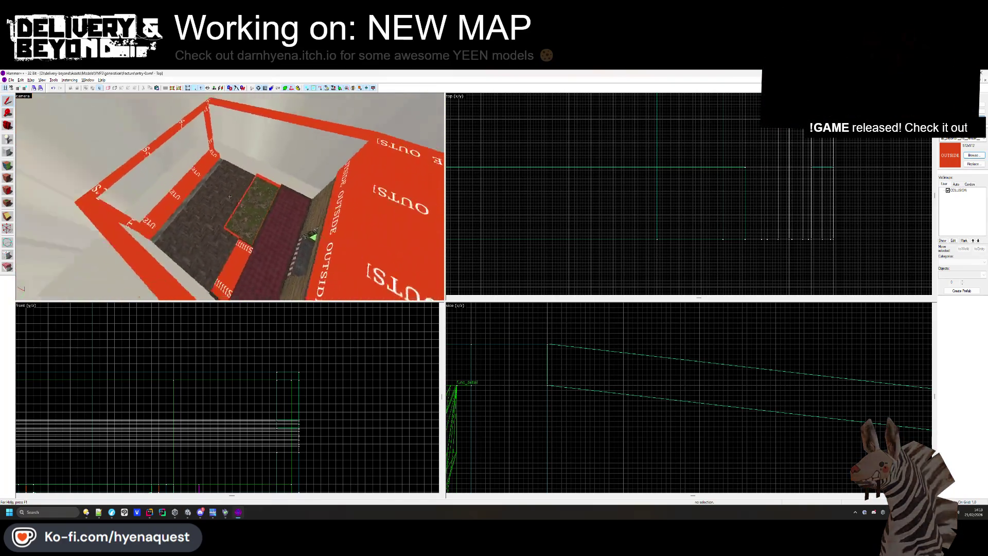
key(z)
click(178, 172)
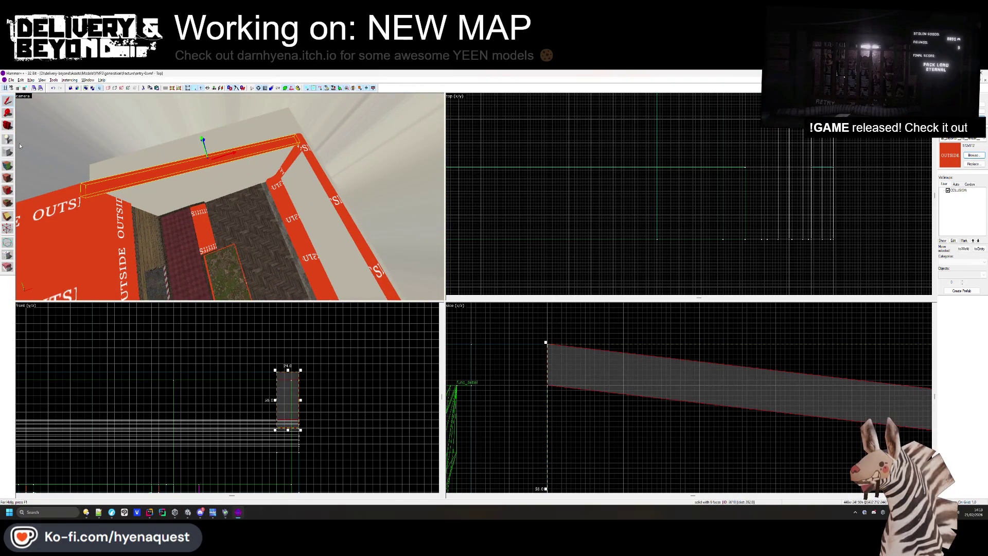
Draw a new block about 401 units long along the room in the Top view
click(7, 140)
scroll(592, 165, up, 6)
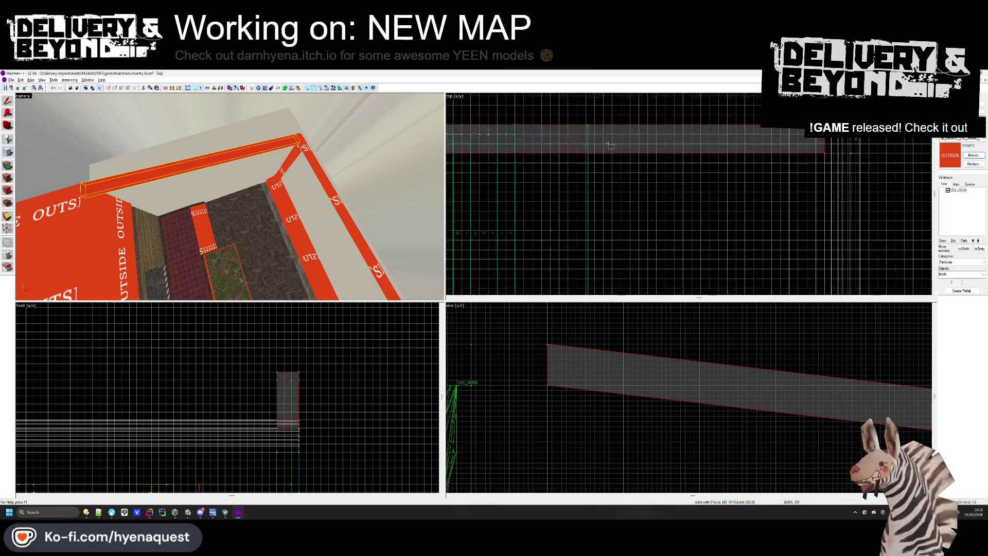
scroll(683, 162, up, 3)
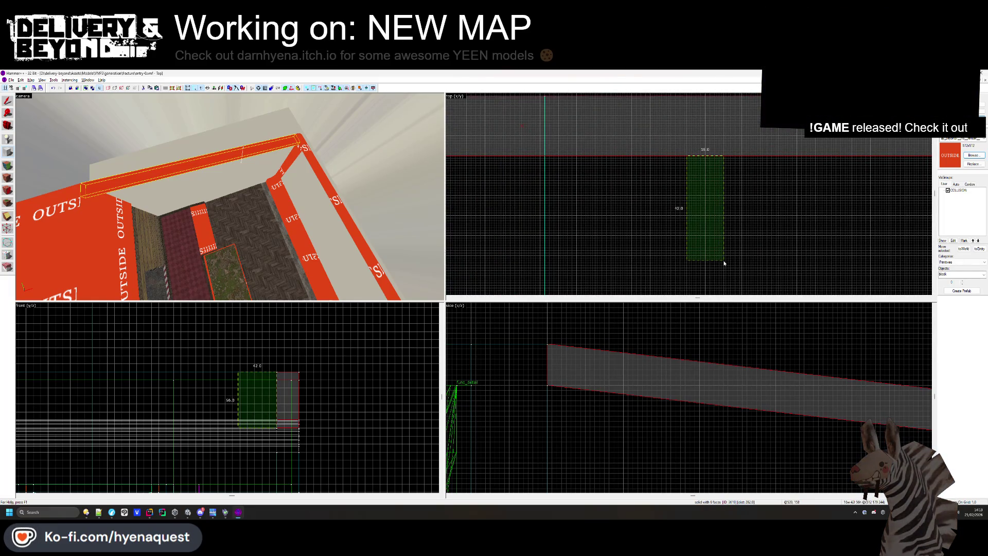
scroll(697, 177, down, 3)
drag(690, 154, 696, 178)
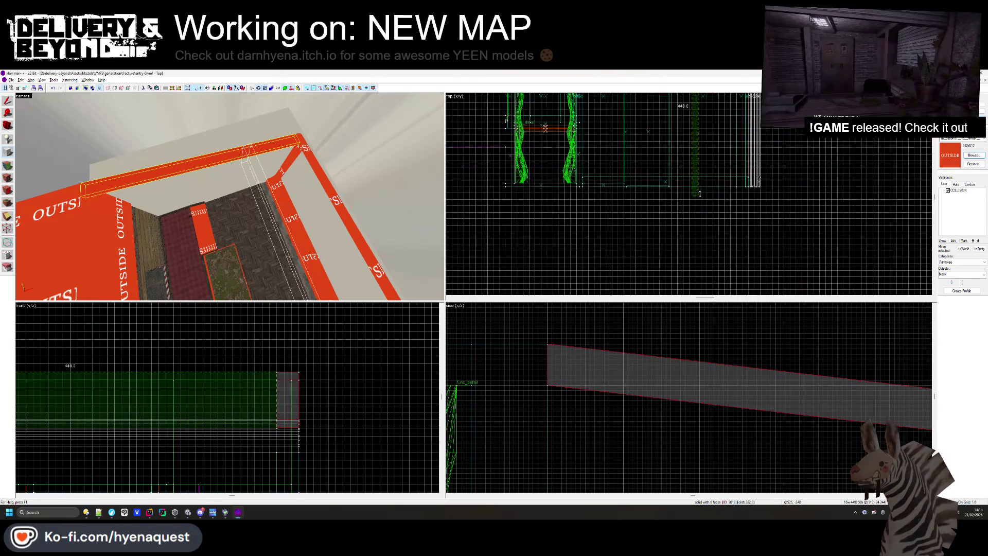
Trim the block to 6 units tall in the Side view and create the beam
scroll(695, 177, up, 3)
scroll(839, 398, up, 5)
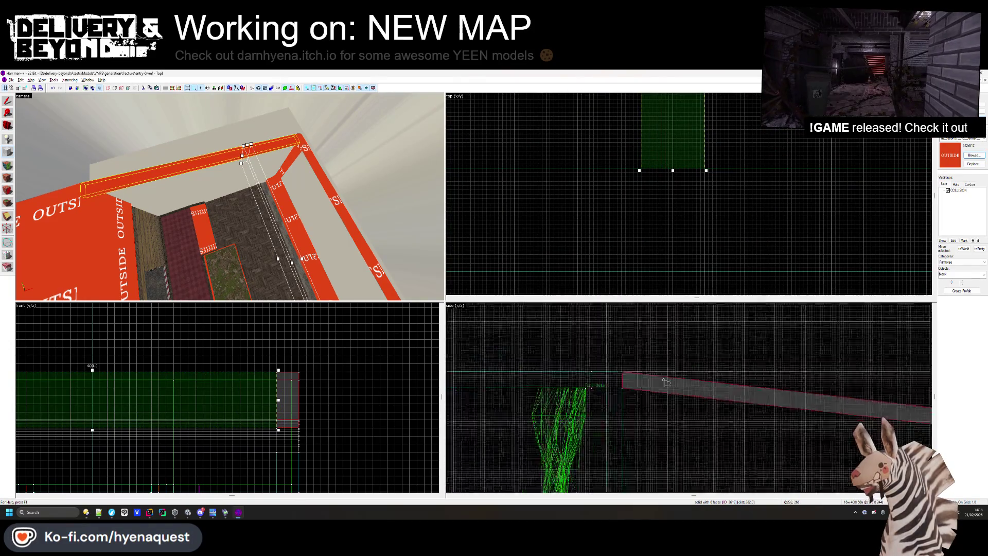
scroll(814, 396, down, 1)
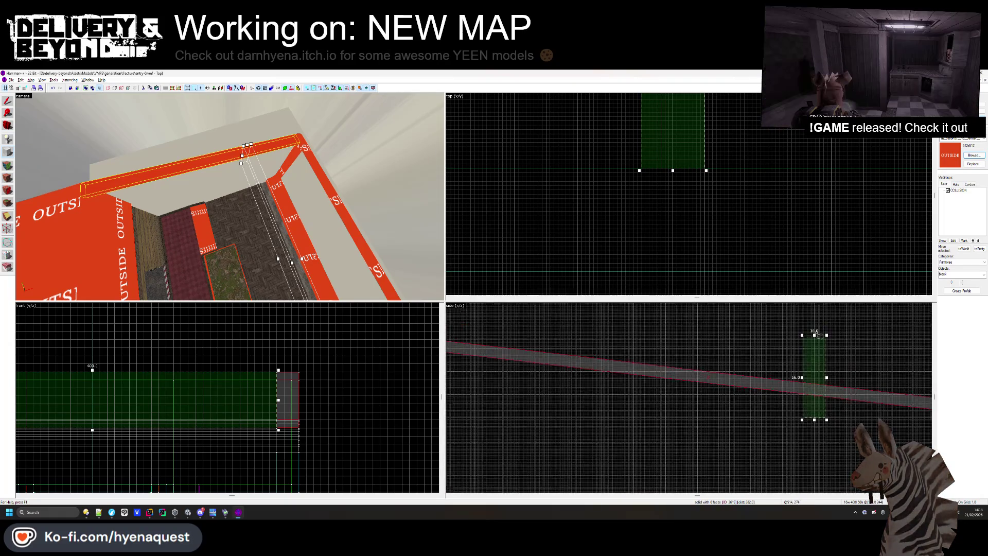
scroll(813, 340, up, 2)
drag(812, 339, 813, 438)
scroll(837, 436, up, 2)
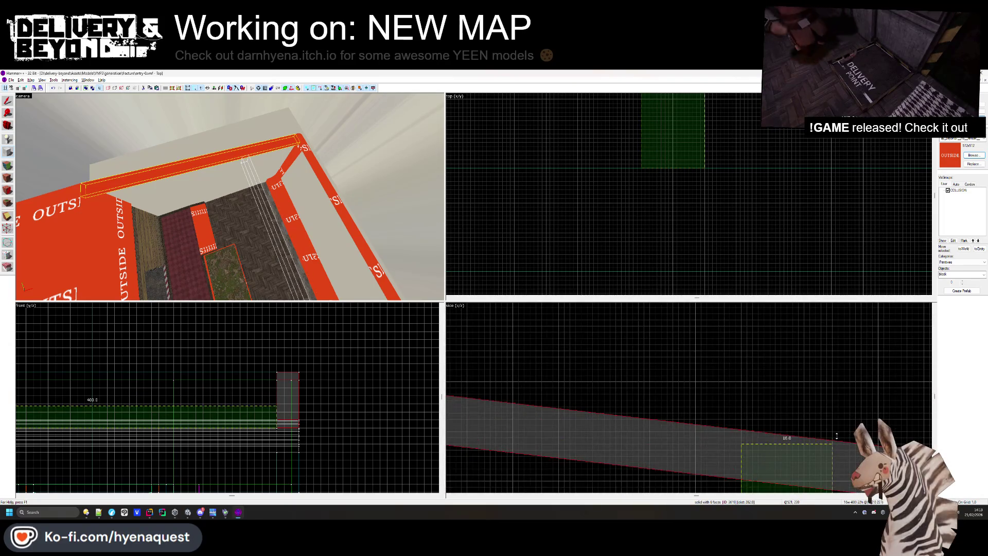
scroll(825, 395, down, 2)
scroll(807, 399, up, 2)
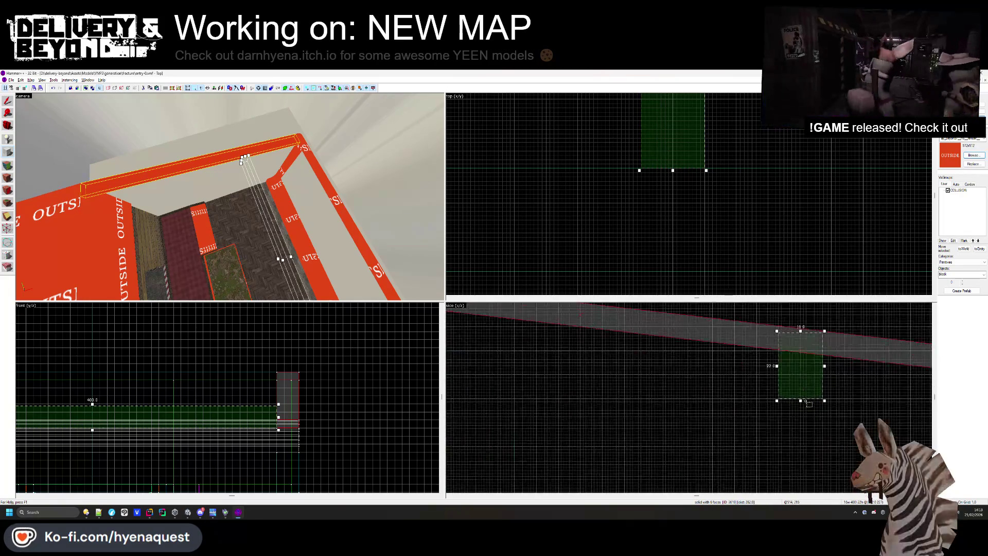
drag(800, 401, 808, 353)
scroll(809, 365, up, 2)
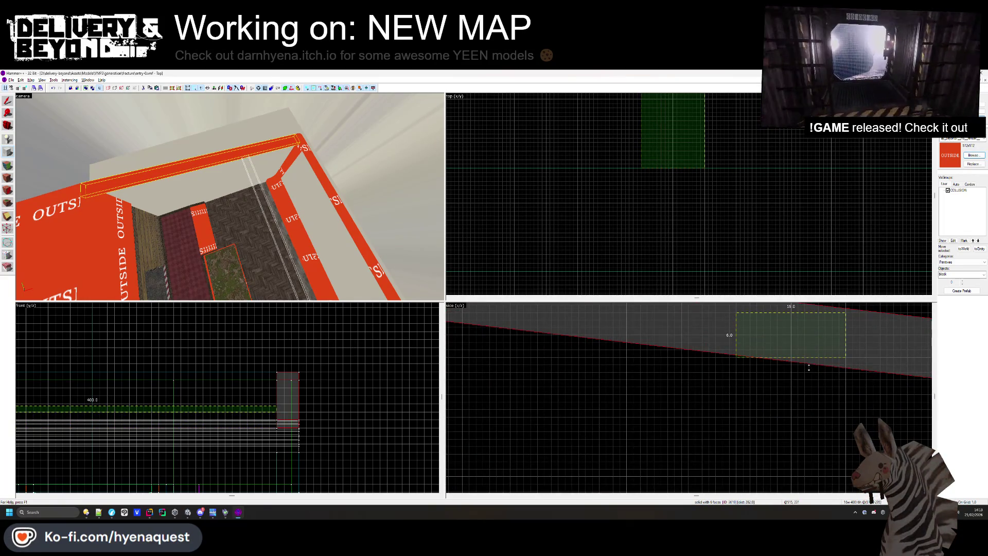
key(Return)
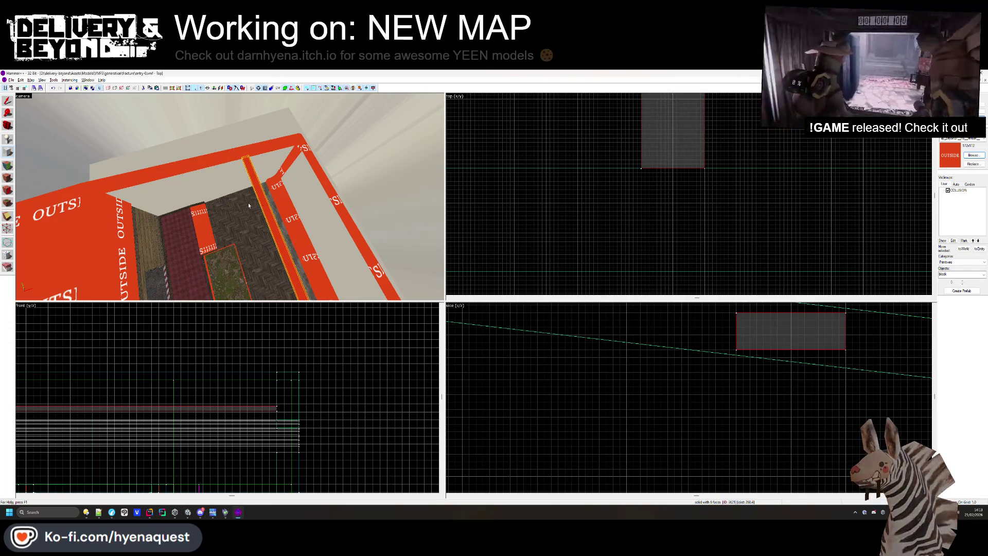
Deselect the new beam and turn the camera to view the room differently
scroll(571, 207, down, 5)
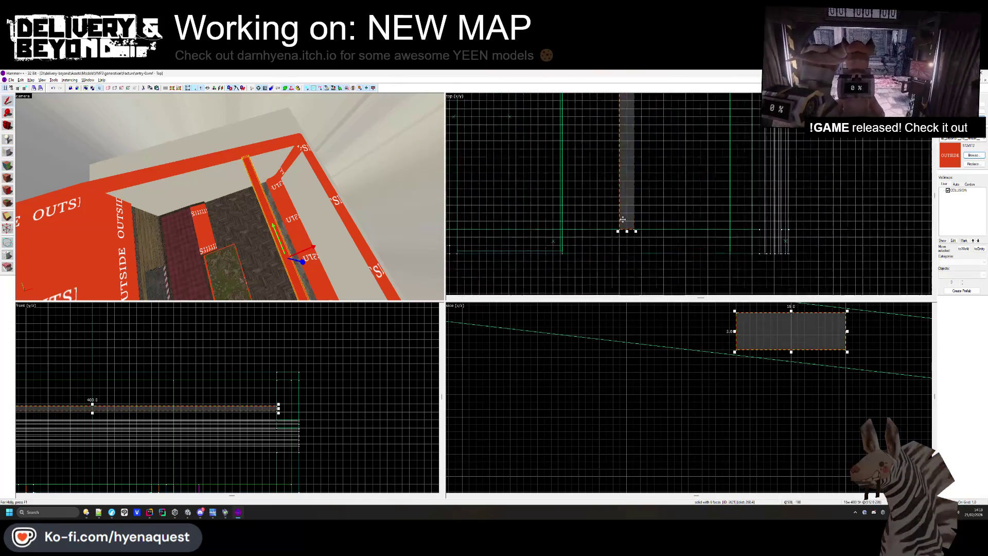
key(shift+b)
scroll(572, 211, up, 3)
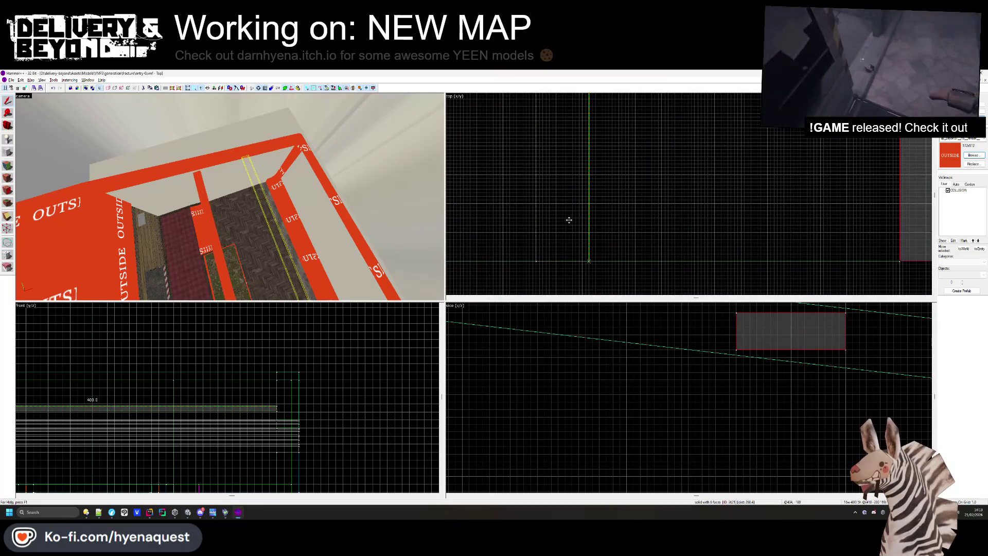
click(561, 220)
key(Escape)
drag(288, 206, 236, 184)
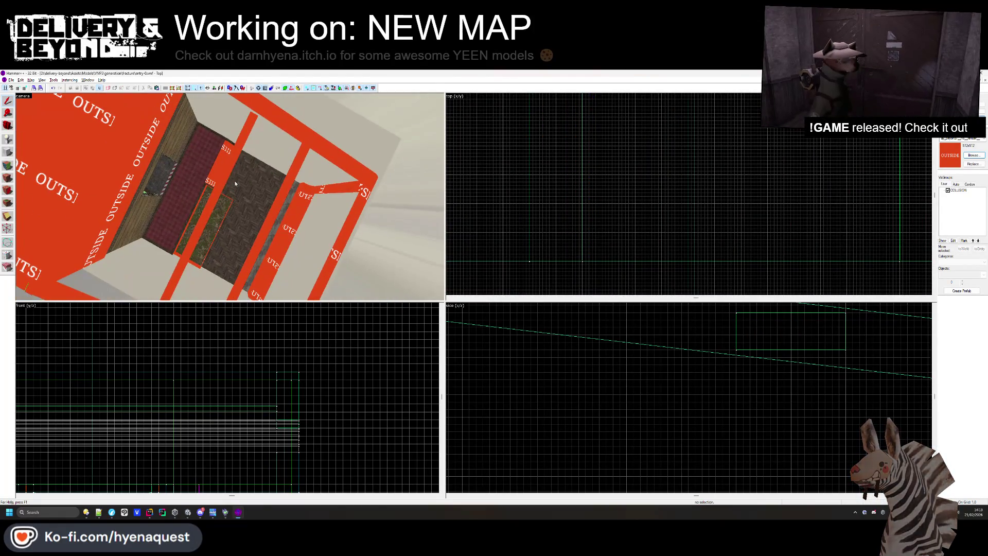
Raise the new orange beam higher in the room
click(244, 137)
scroll(624, 368, up, 4)
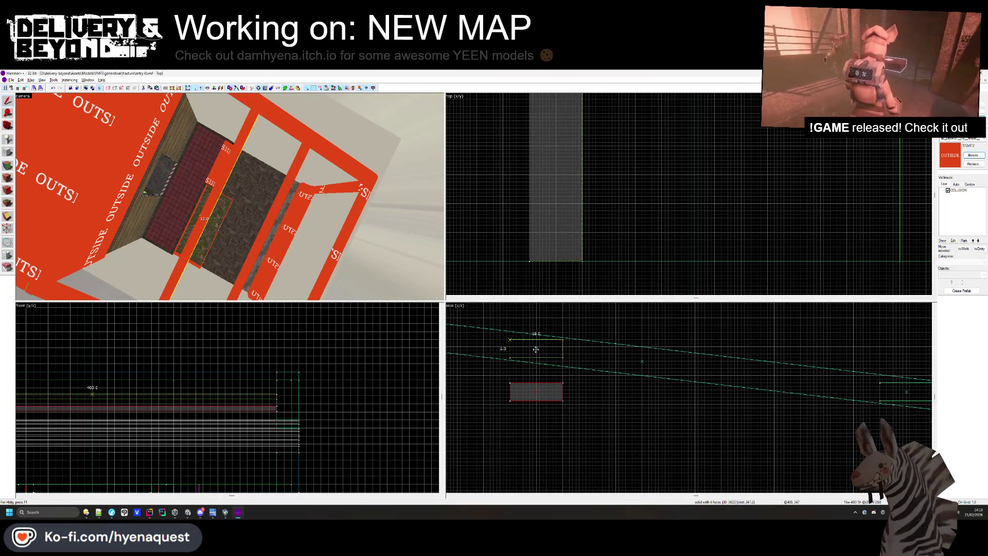
drag(536, 350, 536, 350)
key(Escape)
Shift another frame beam to the left in the Top view
drag(257, 206, 232, 196)
click(231, 196)
scroll(689, 174, up, 5)
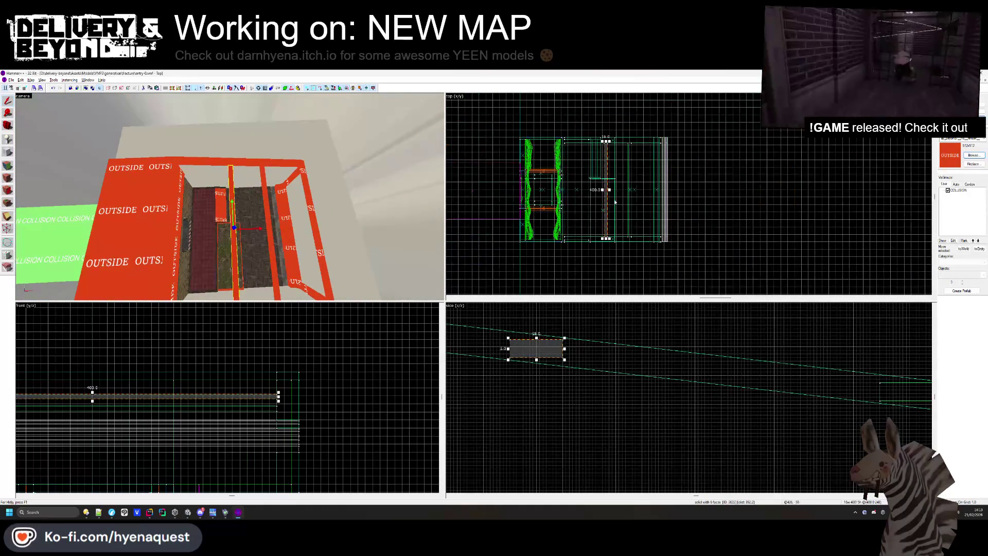
drag(690, 174, 628, 174)
key(Escape)
drag(232, 199, 229, 197)
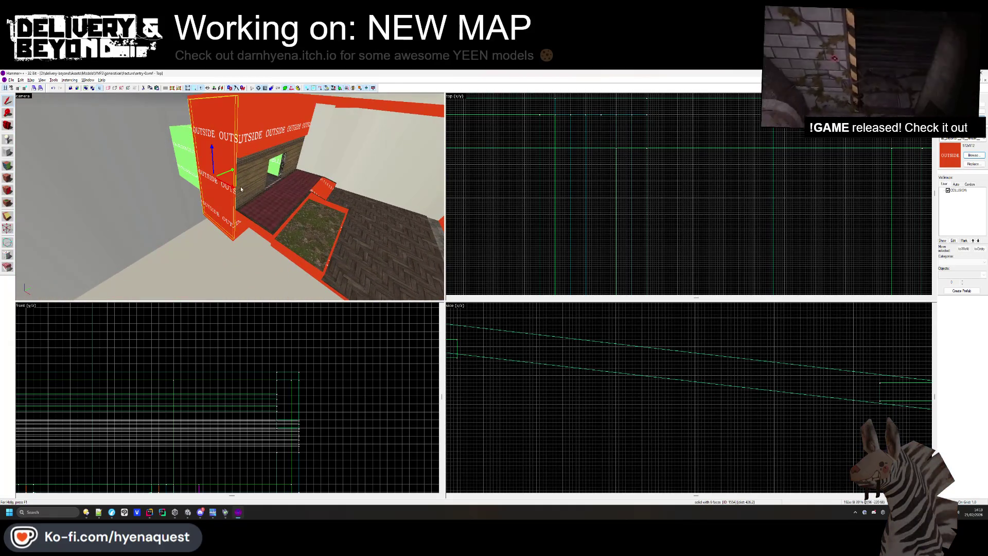
scroll(603, 227, up, 5)
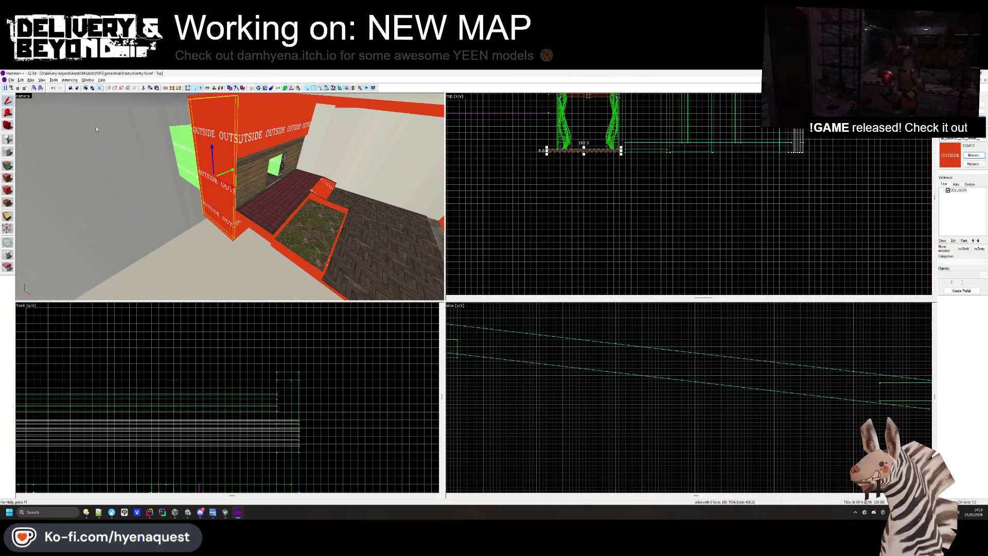
click(11, 153)
scroll(603, 204, up, 3)
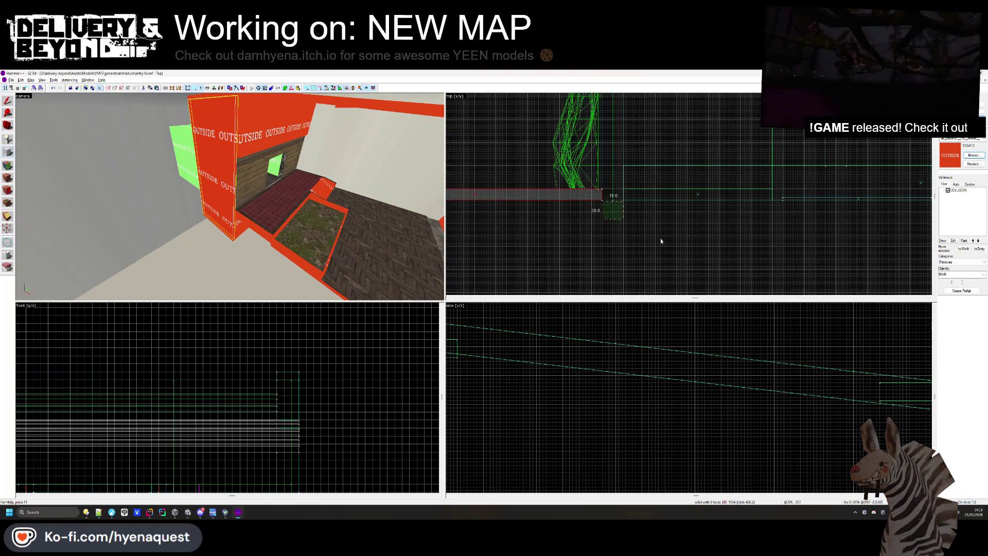
drag(602, 188, 855, 296)
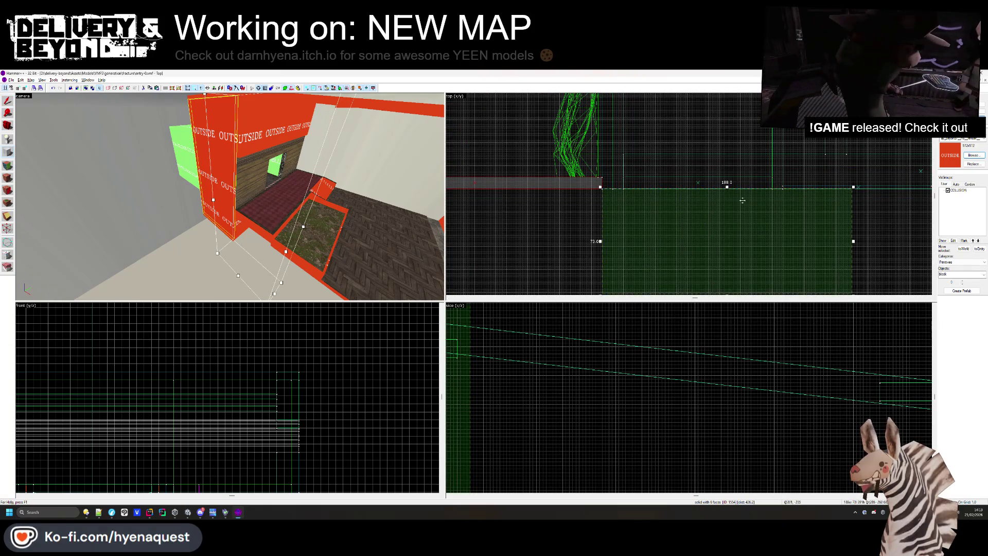
scroll(743, 200, down, 2)
mouse_move(726, 231)
mouse_down()
mouse_move(747, 206)
mouse_move(834, 223)
mouse_up()
scroll(747, 206, up, 2)
key(Return)
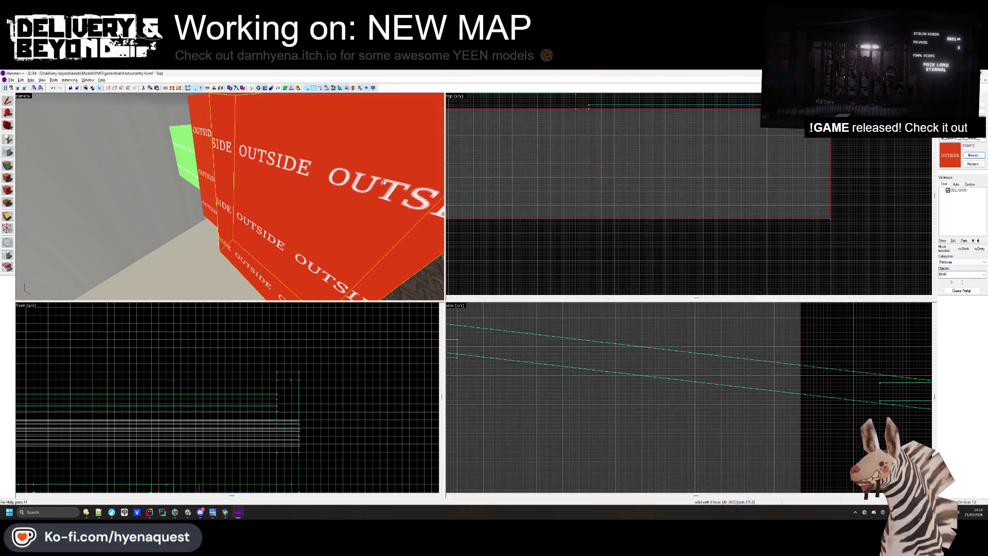
key(Escape)
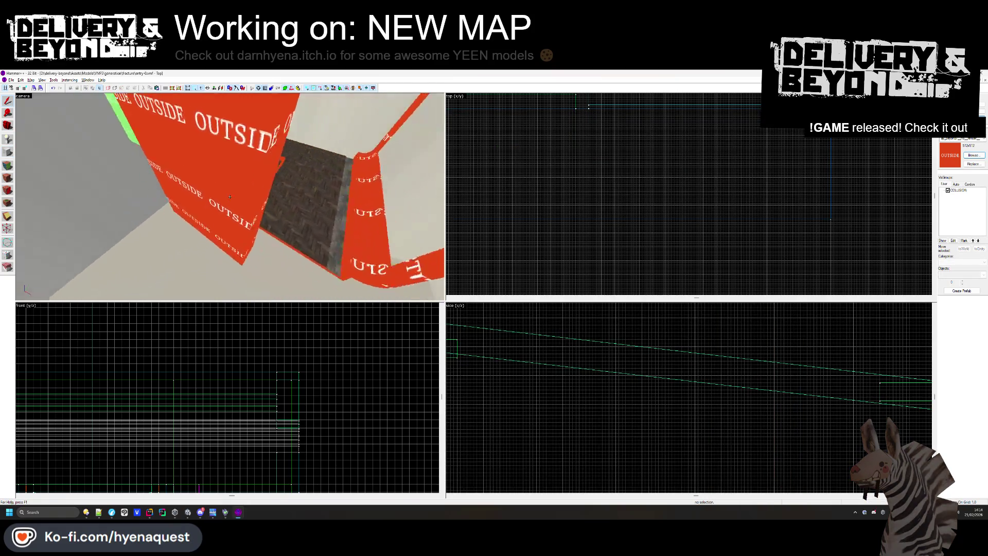
drag(194, 187, 262, 189)
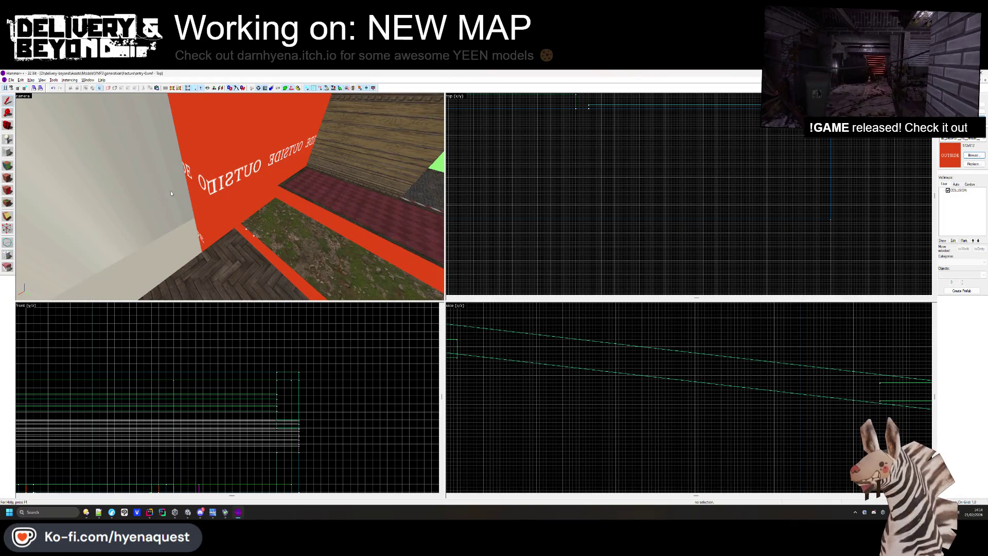
click(224, 193)
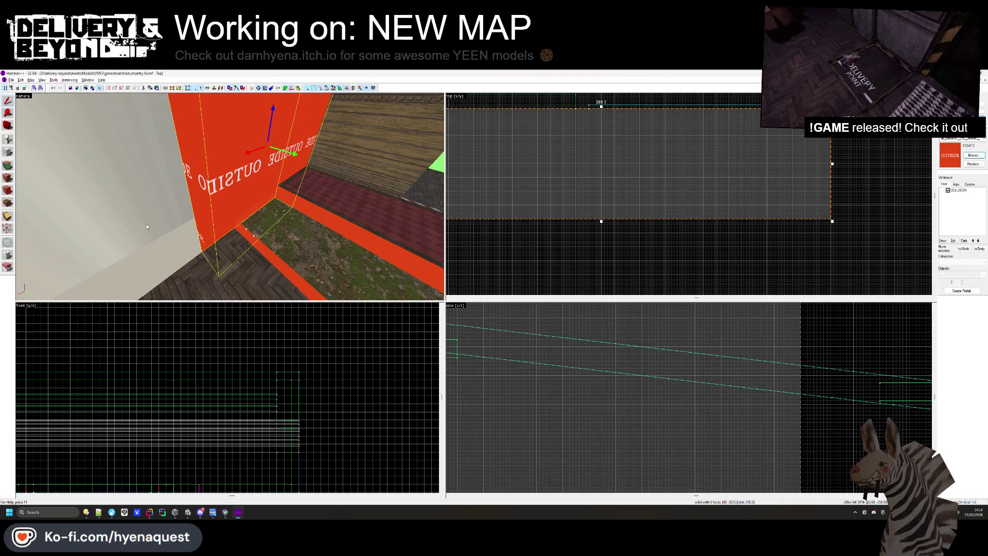
key(Escape)
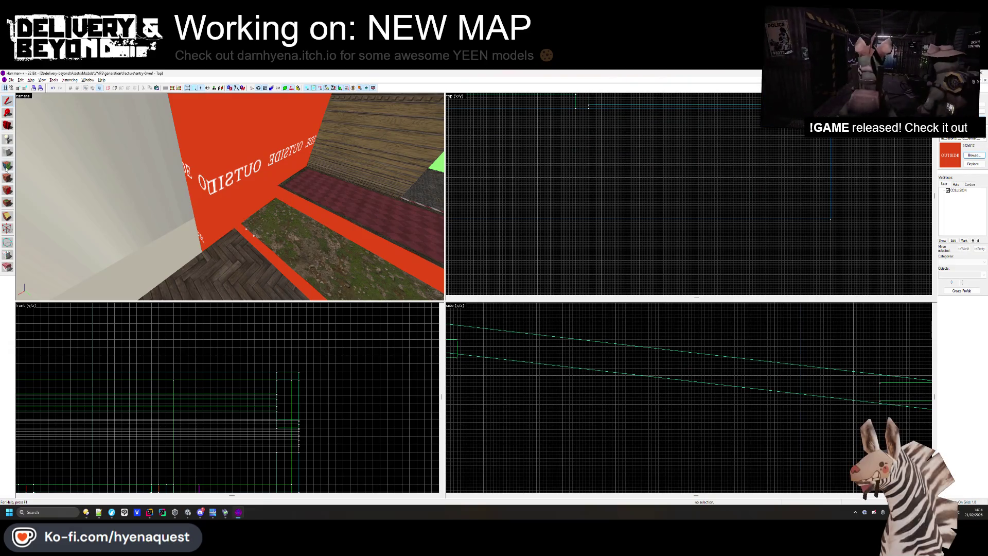
click(8, 177)
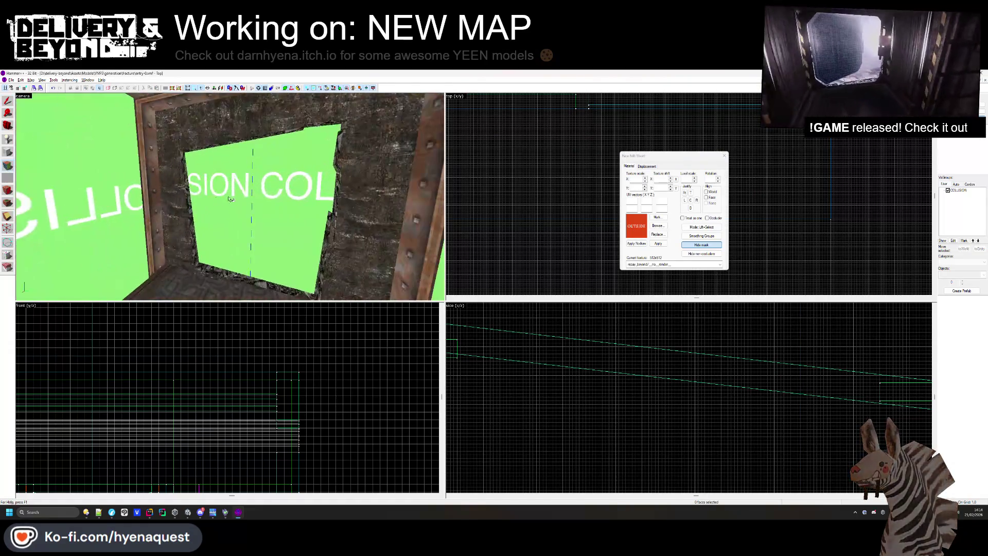
key(z)
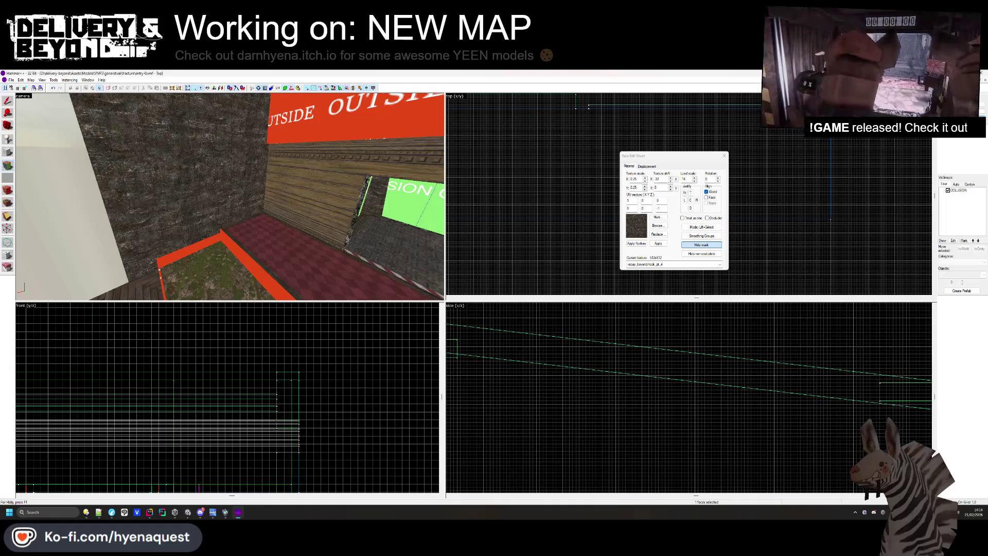
key(s)
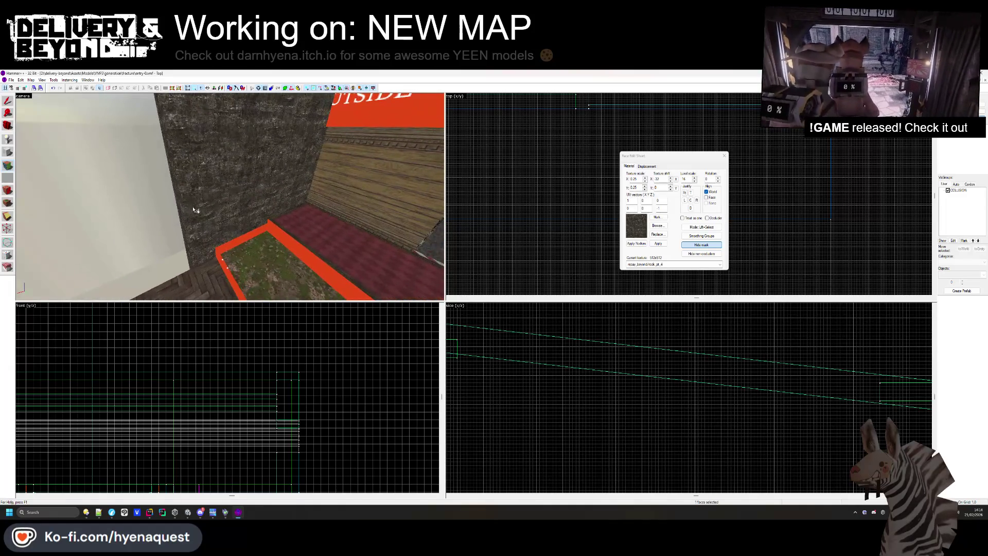
key(z)
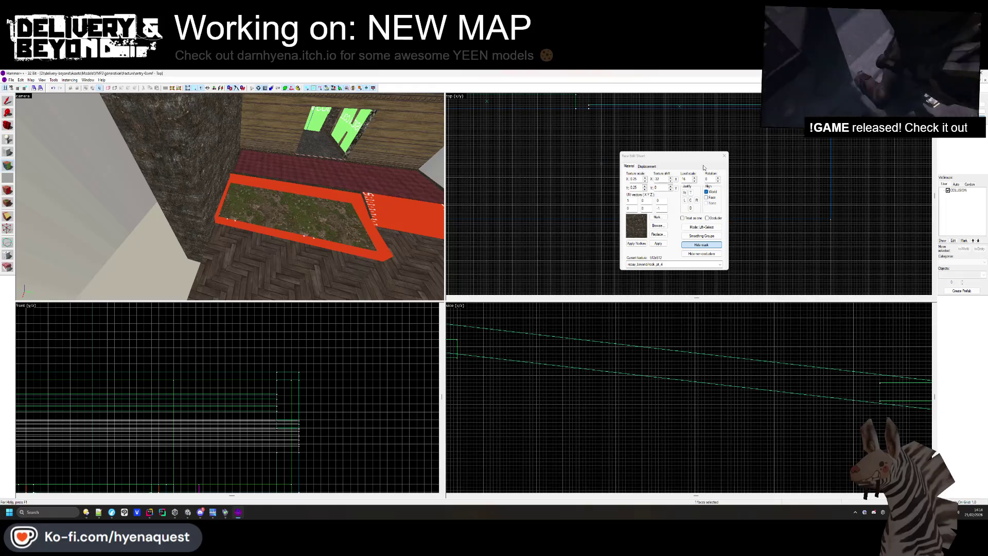
click(723, 156)
Move the red carpet floor brush beside the grass patch to the right
click(286, 258)
scroll(765, 175, up, 3)
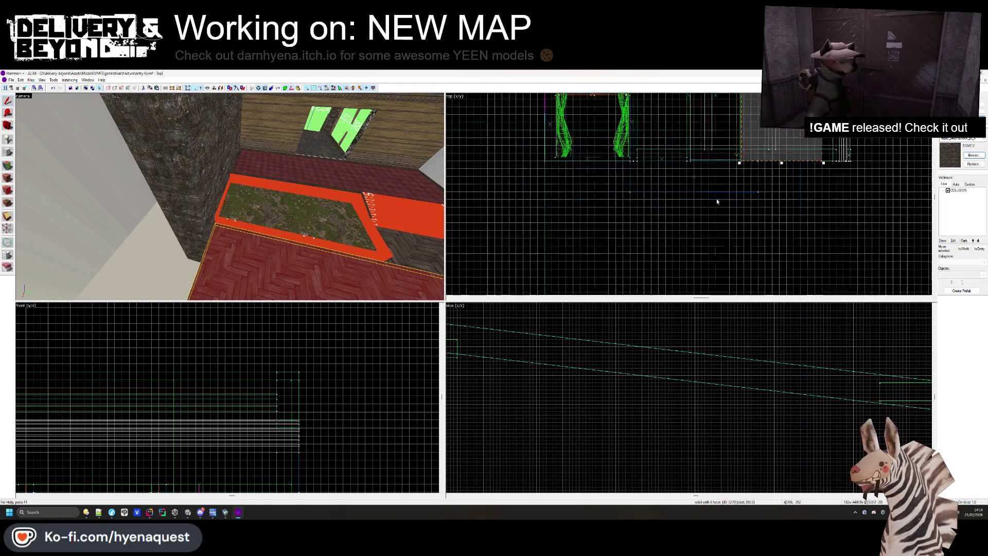
scroll(766, 175, up, 2)
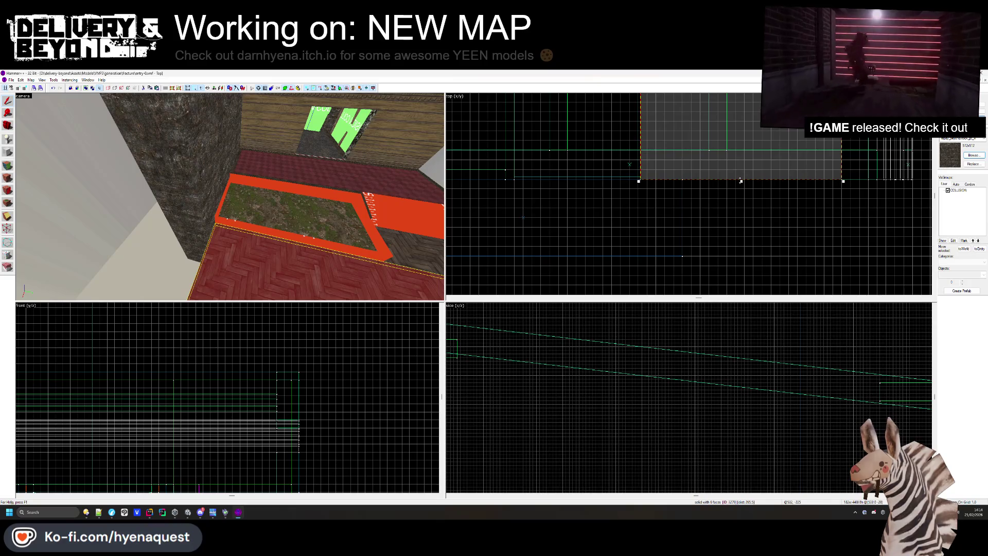
key(z)
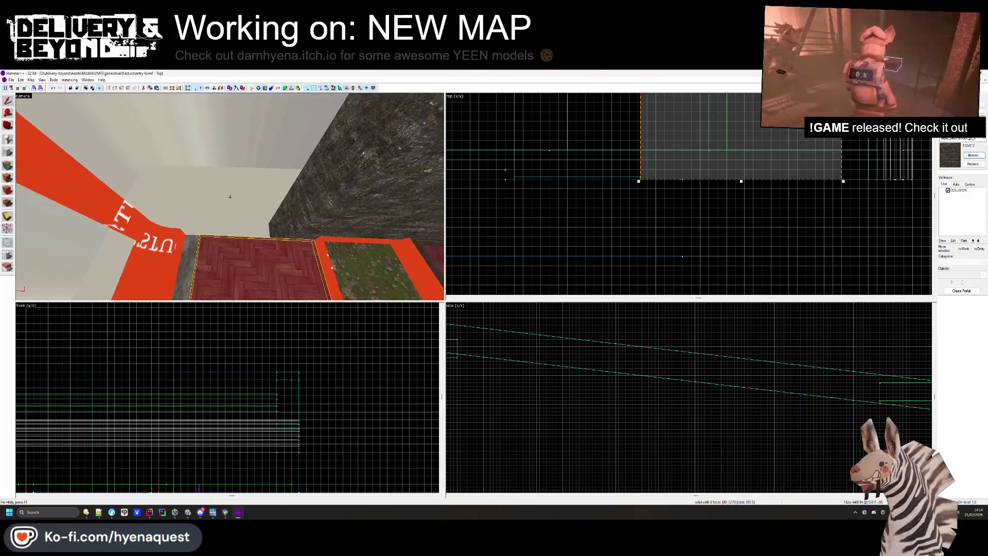
key(z)
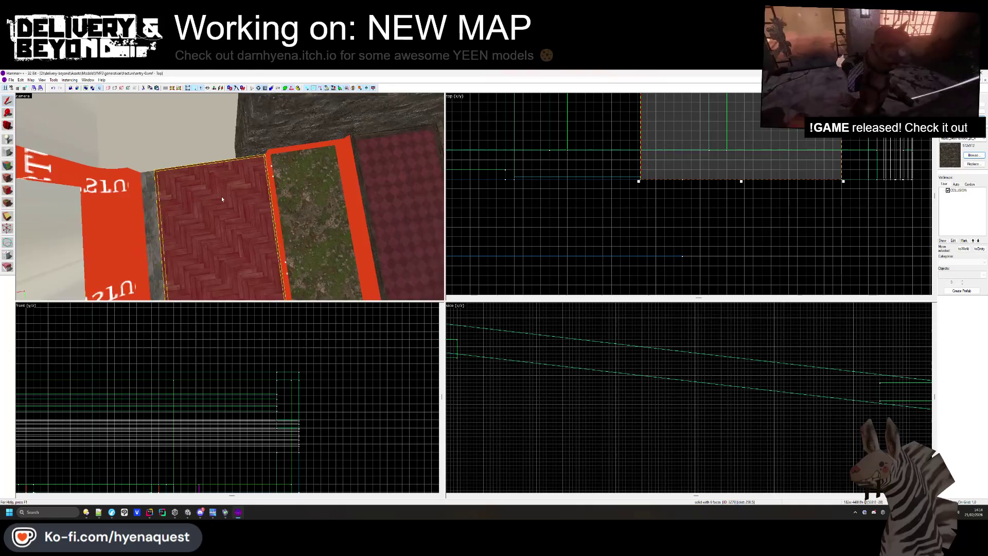
key(z)
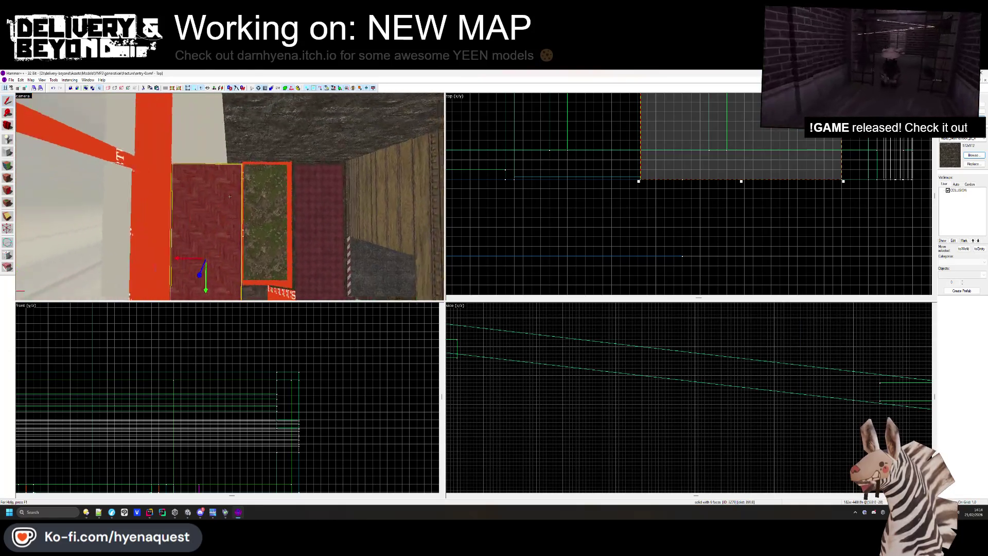
click(230, 196)
key(z)
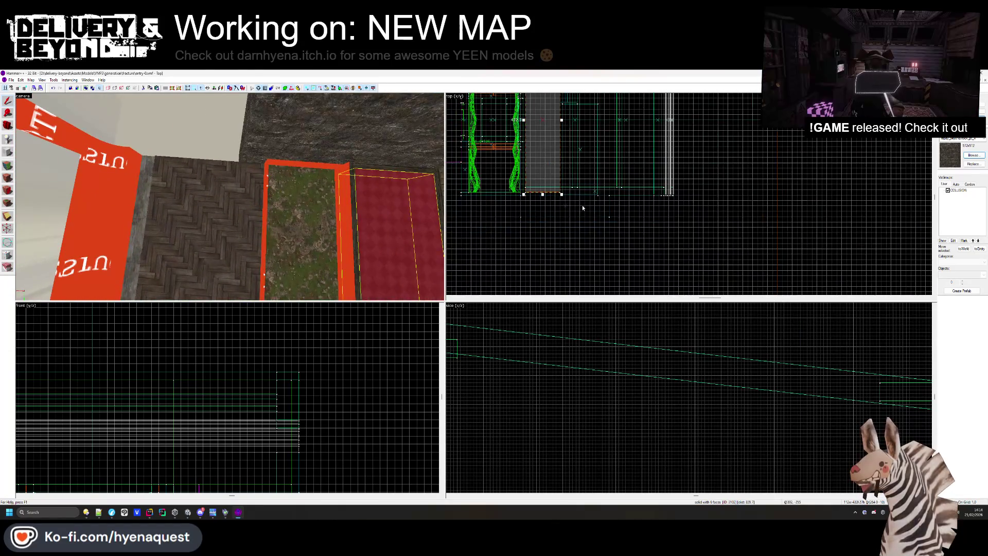
drag(555, 183, 631, 182)
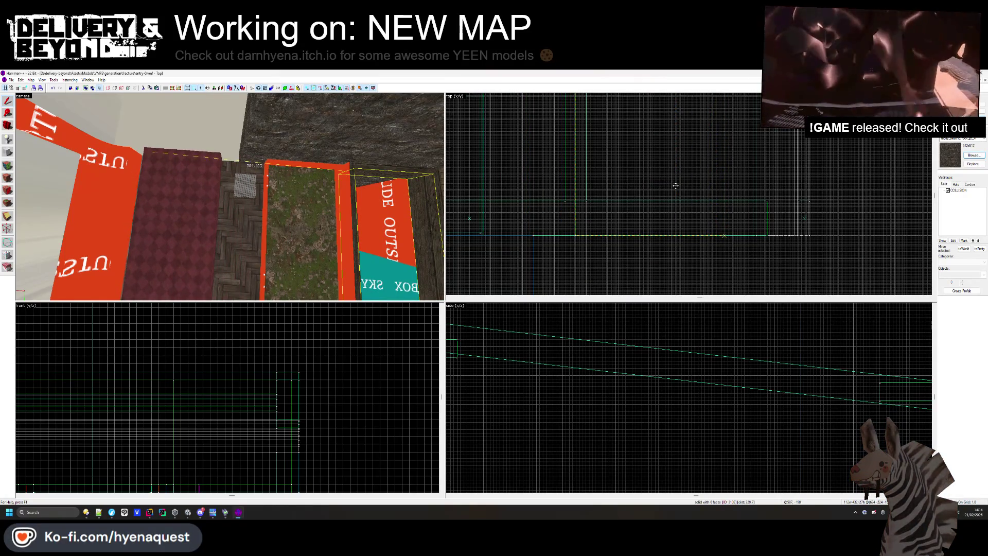
click(676, 186)
Nudge the carpet brush slightly further into its final position
key(z)
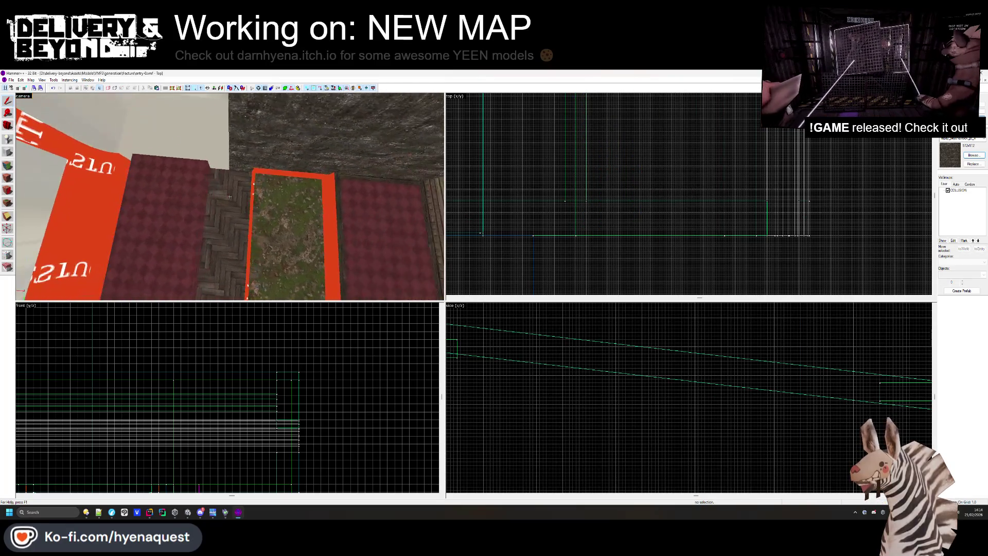
click(230, 196)
key(z)
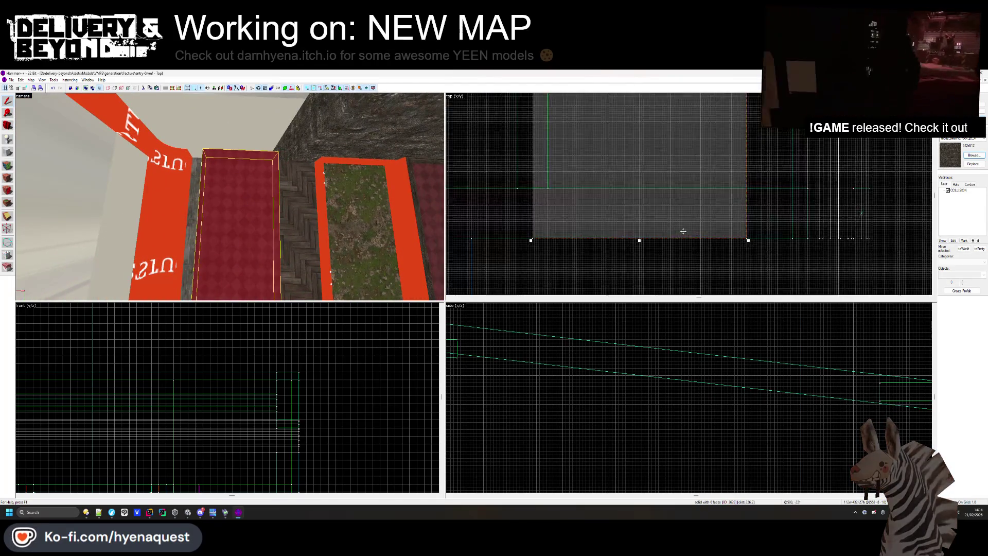
drag(683, 231, 714, 225)
key(Escape)
Delete one carpet strip beside the grass, exposing the bare herringbone floor
key(z)
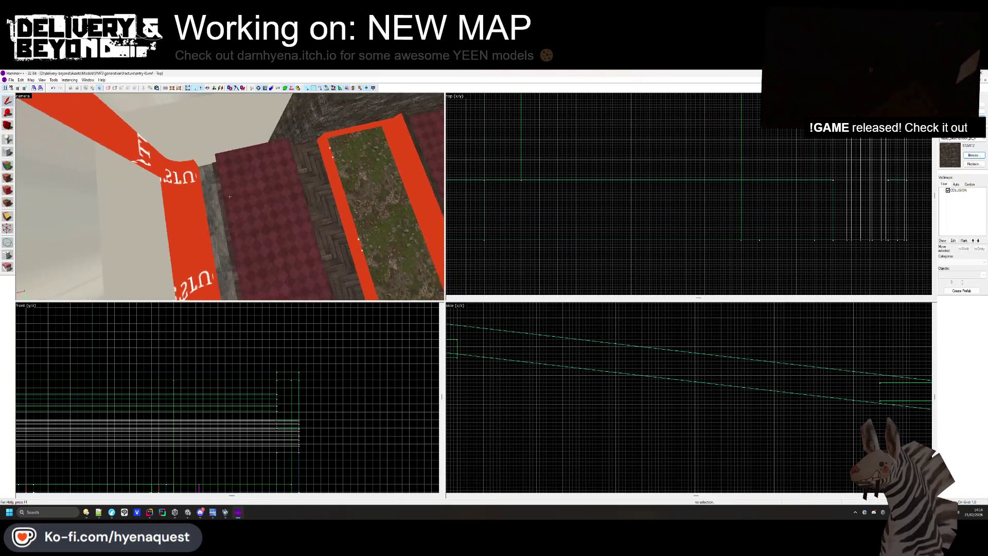
key(z)
click(525, 224)
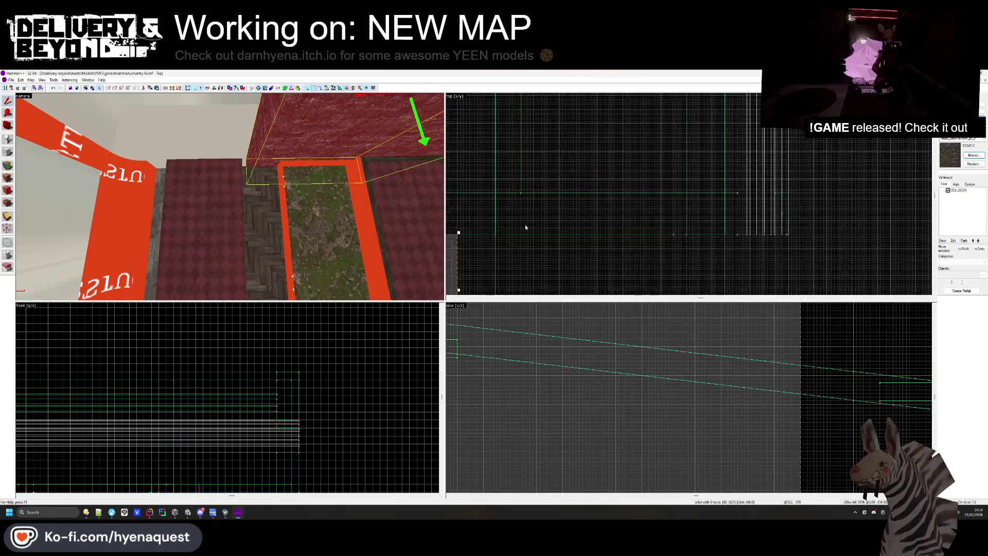
scroll(525, 256, down, 2)
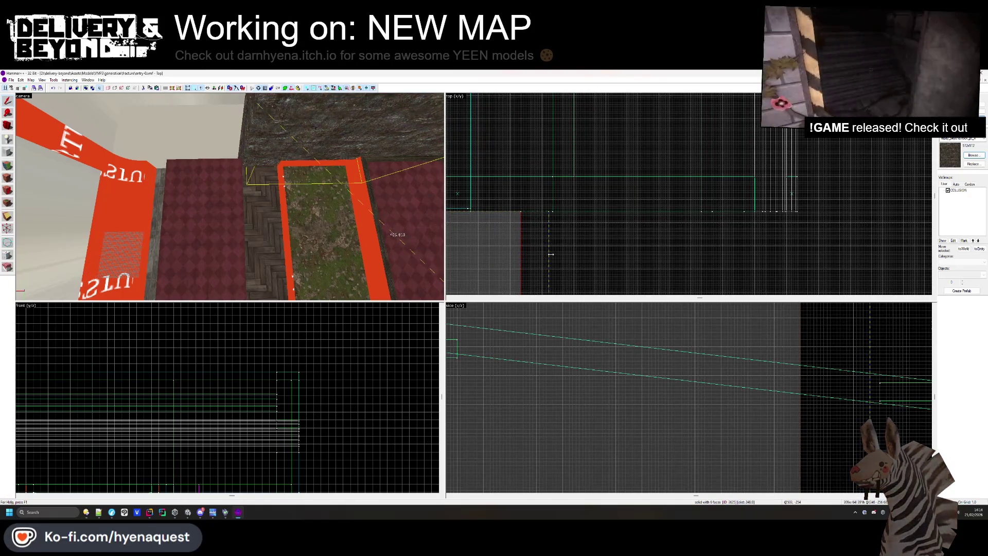
key(Escape)
click(194, 195)
key(Delete)
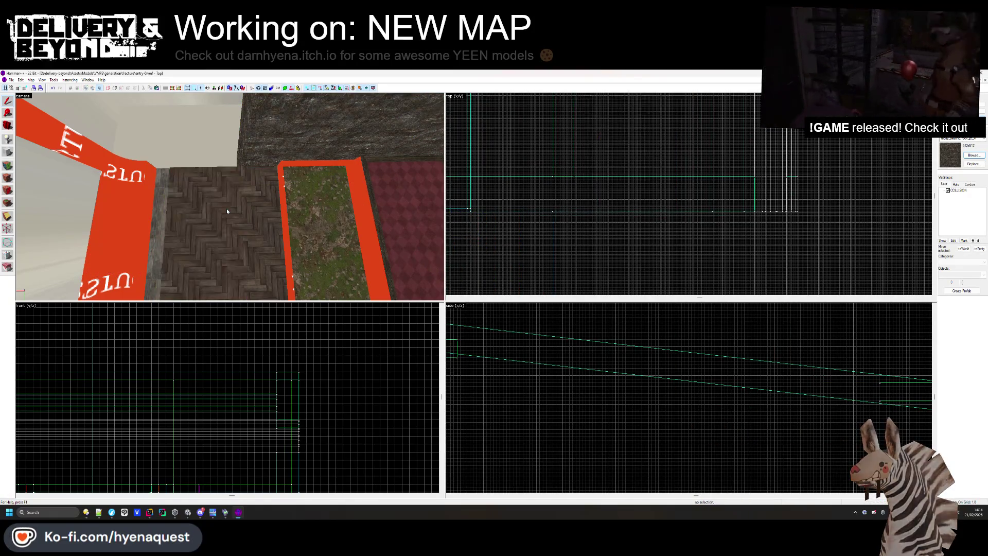
Select and inspect the rock wall brush, then clear the selection
key(z)
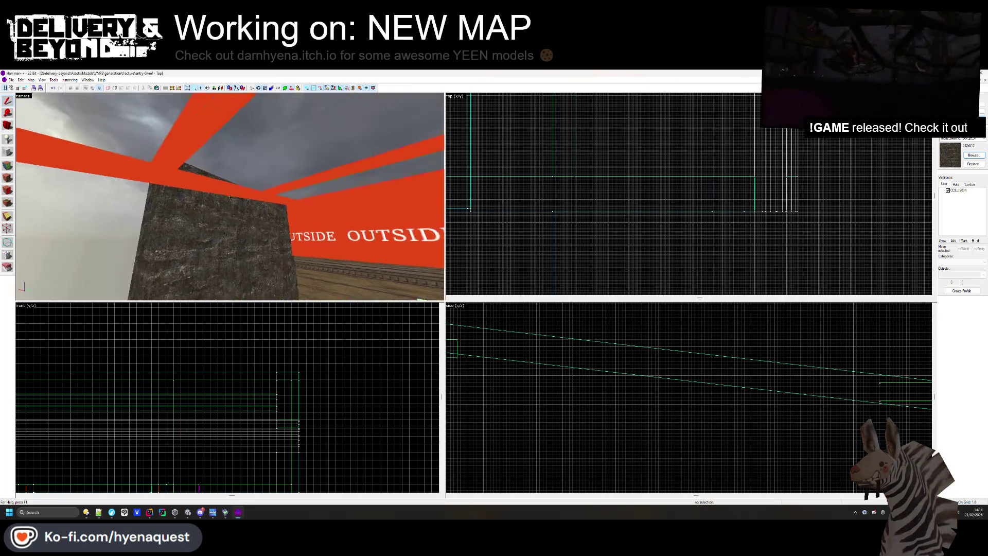
click(230, 196)
key(z)
scroll(481, 383, down, 3)
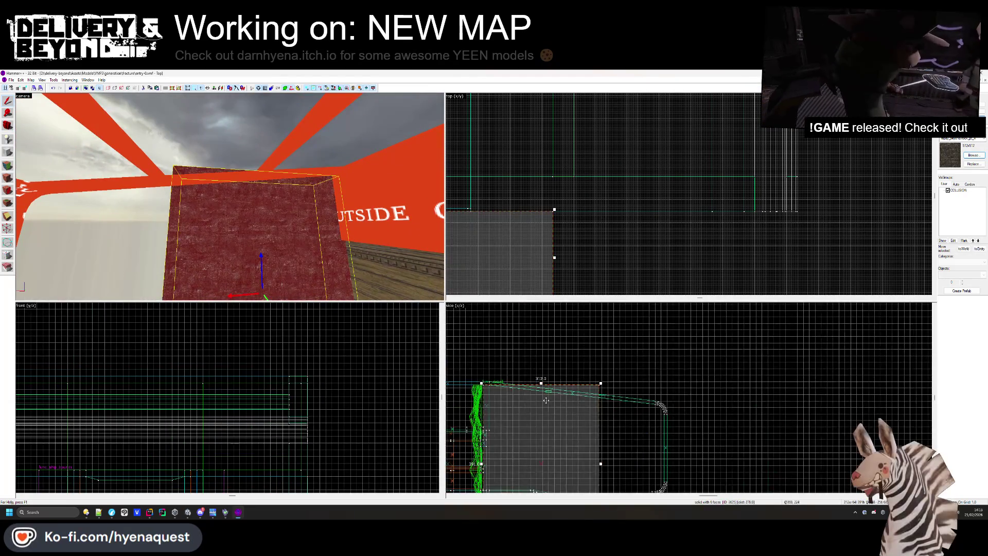
scroll(481, 383, up, 5)
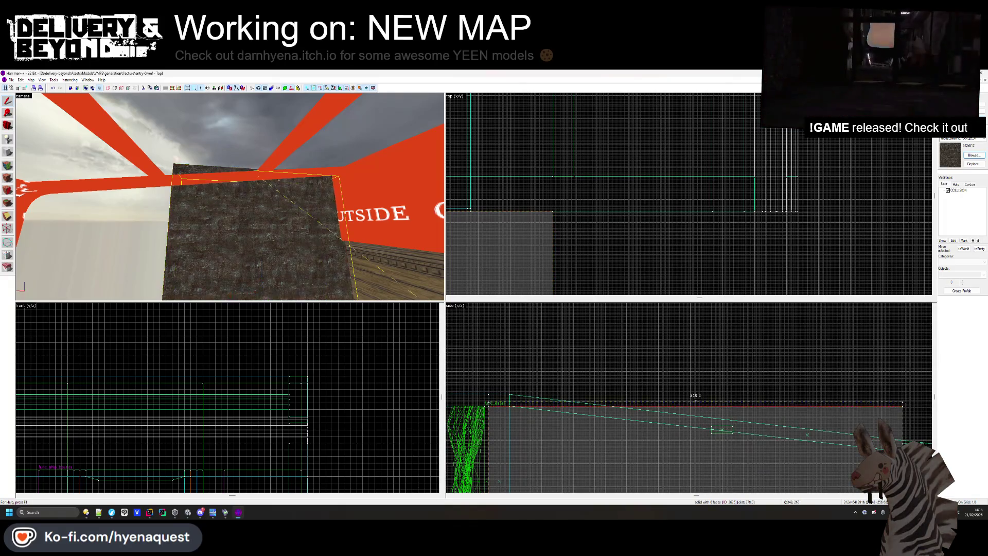
scroll(633, 449, down, 5)
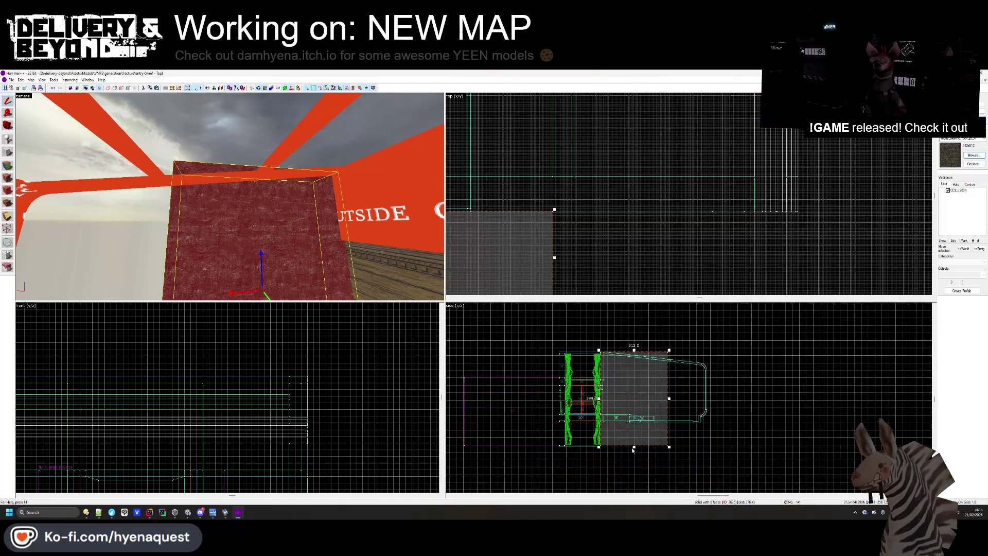
scroll(633, 449, up, 6)
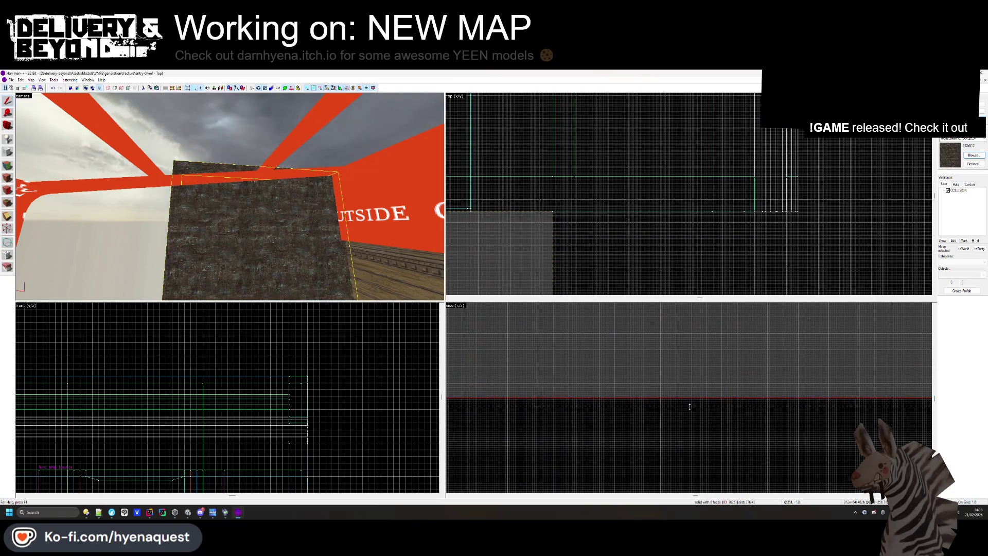
scroll(690, 407, down, 6)
key(z)
key(Escape)
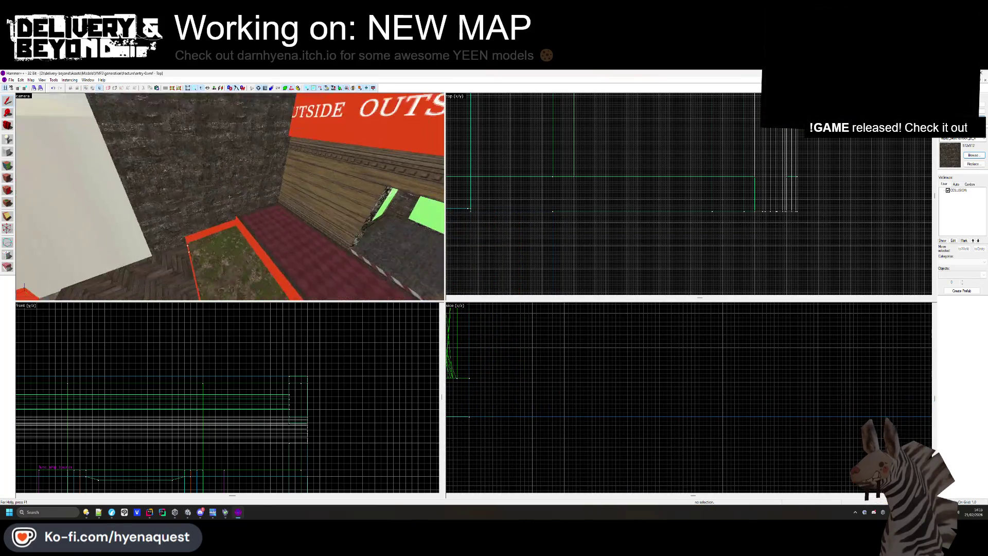
mouse_move(229, 196)
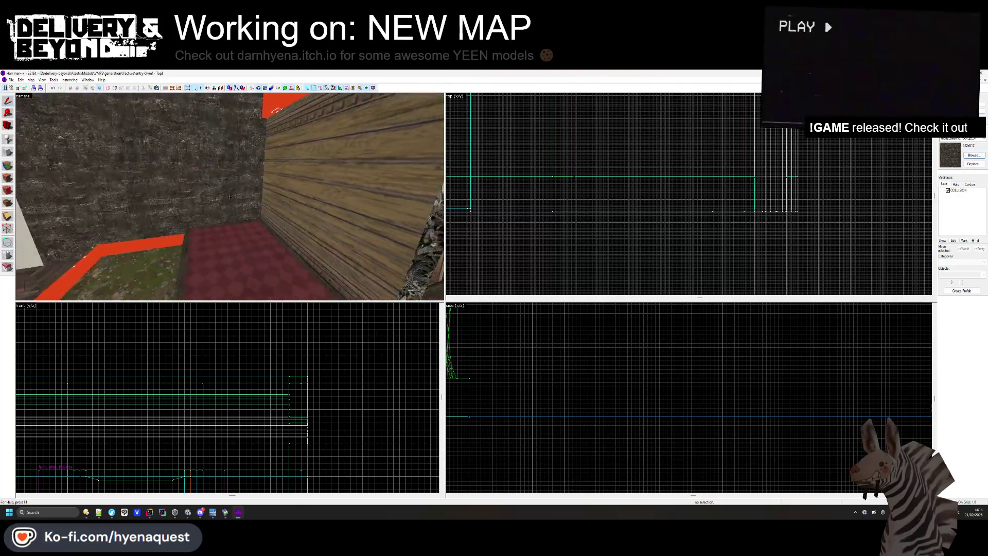
Create a power 3 displacement on the rock wall face, checking Paint Geometry and Material settings
key(shift+a)
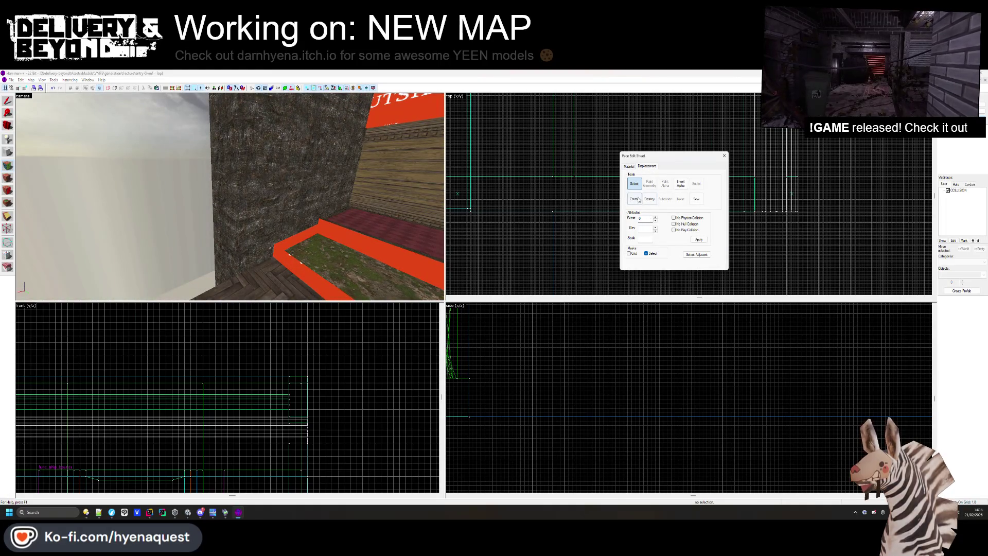
click(665, 221)
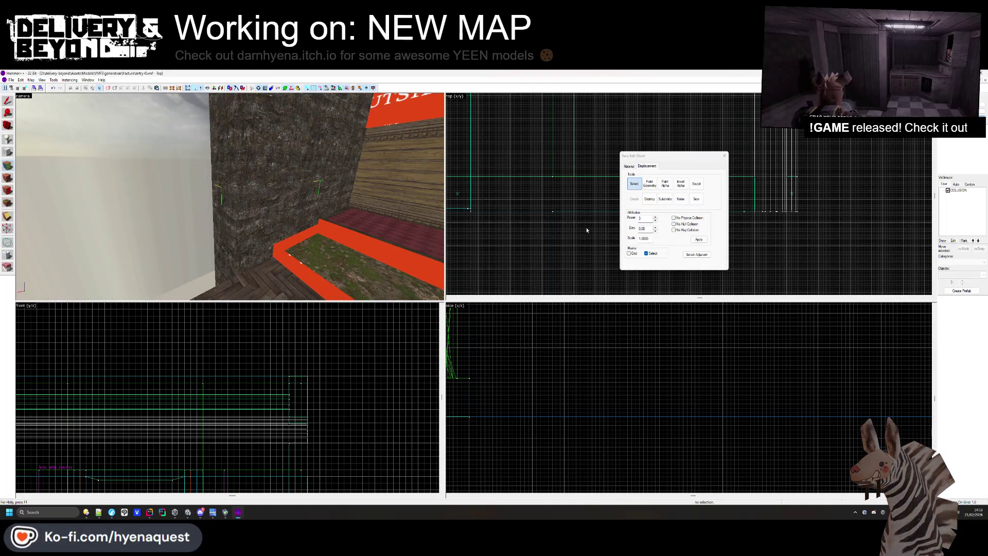
click(650, 184)
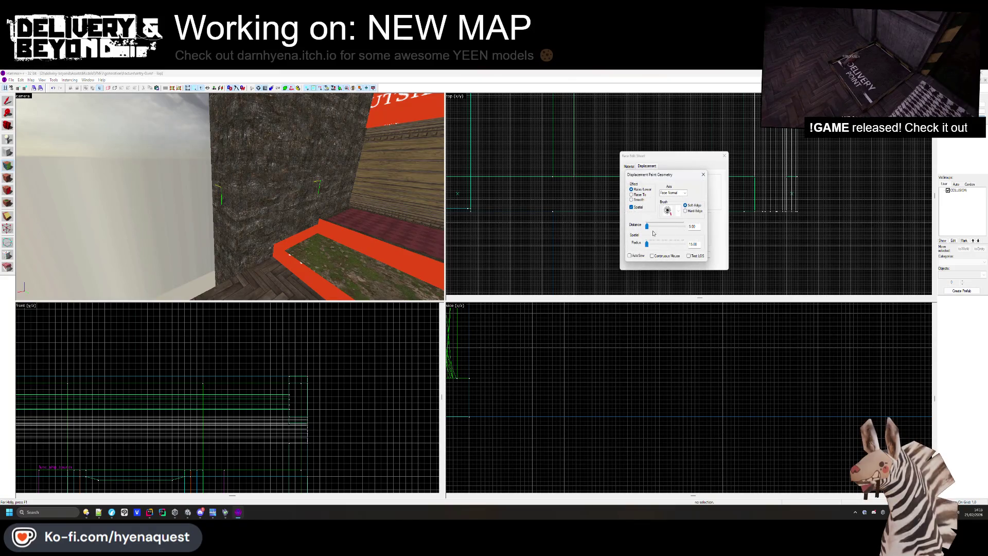
click(703, 174)
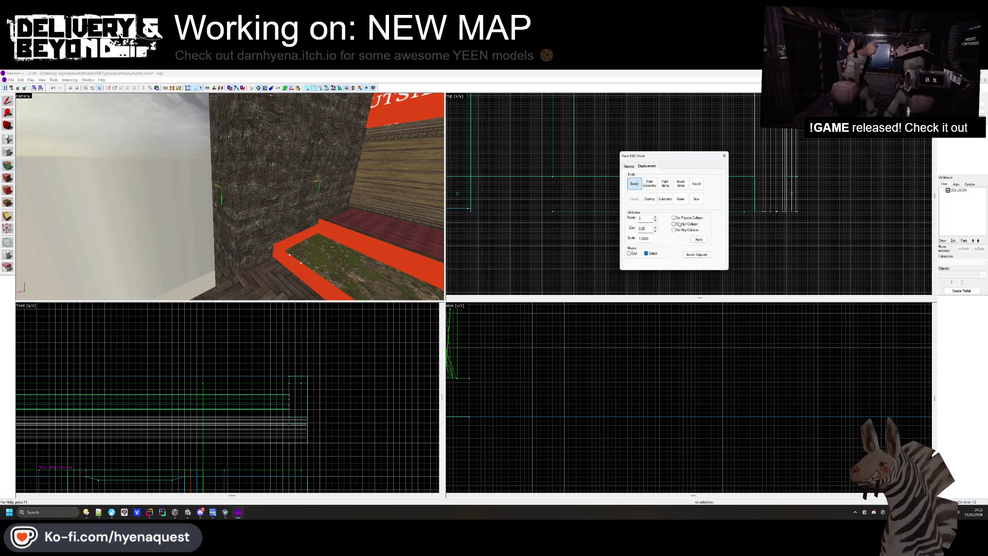
click(629, 166)
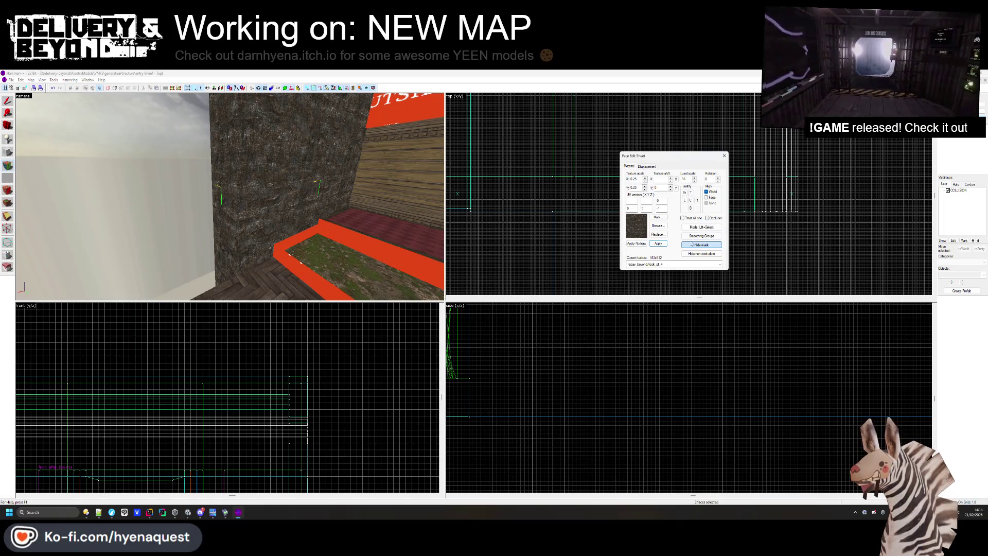
click(647, 166)
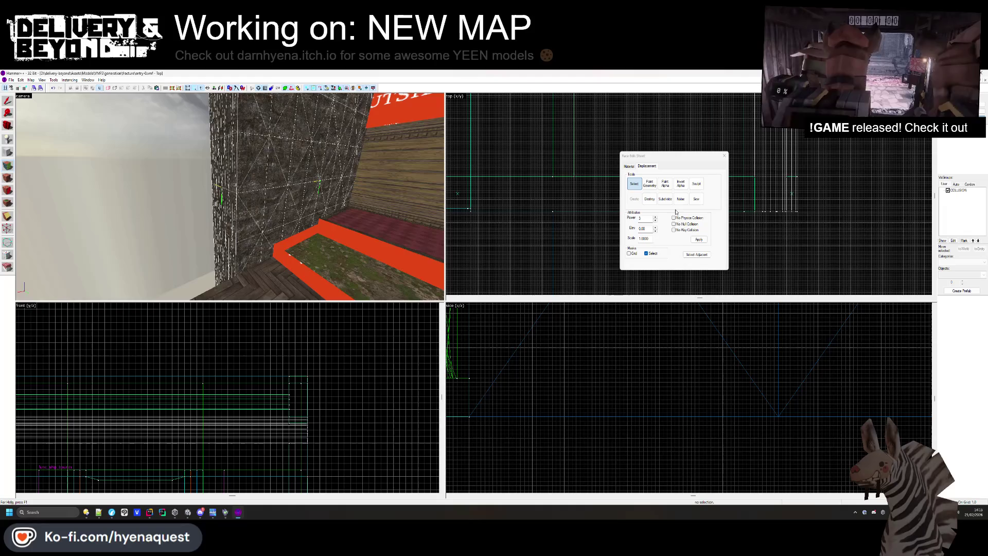